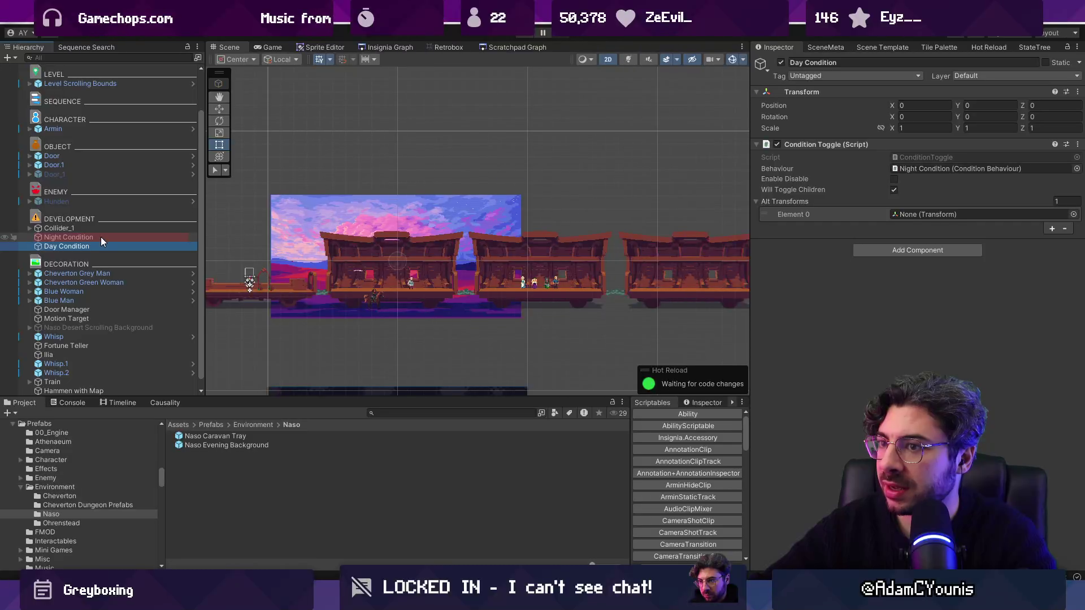
Step: Wrap Night Condition in a new empty parent named Day Night Condition
{"action": "left_click", "coordinate": [101, 237]}
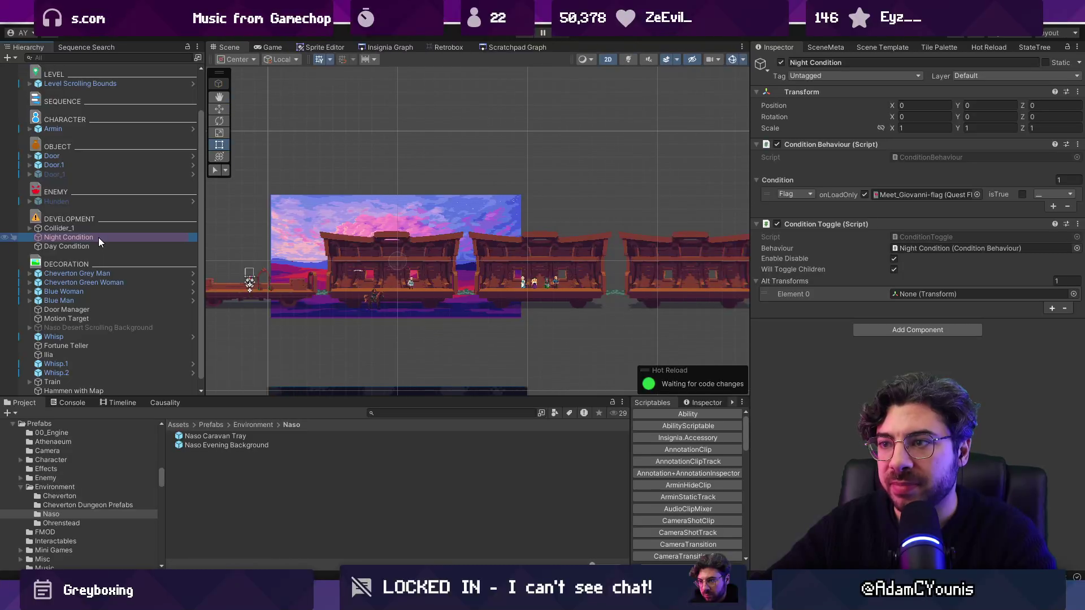
{"action": "right_click", "coordinate": [98, 237]}
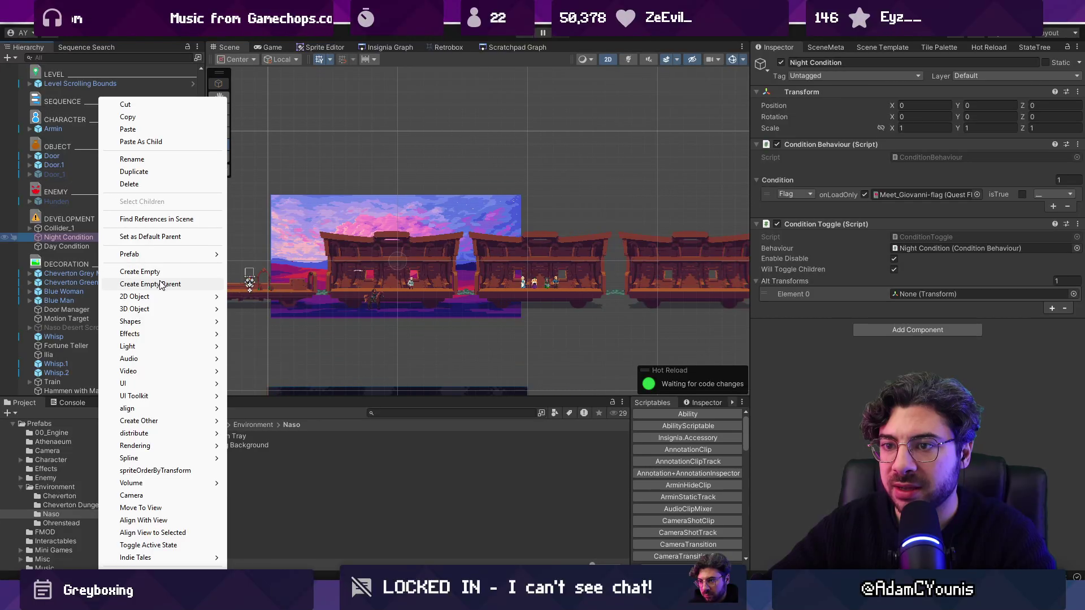
{"action": "left_click", "coordinate": [161, 284]}
{"action": "type", "text": "Day Night Condition"}
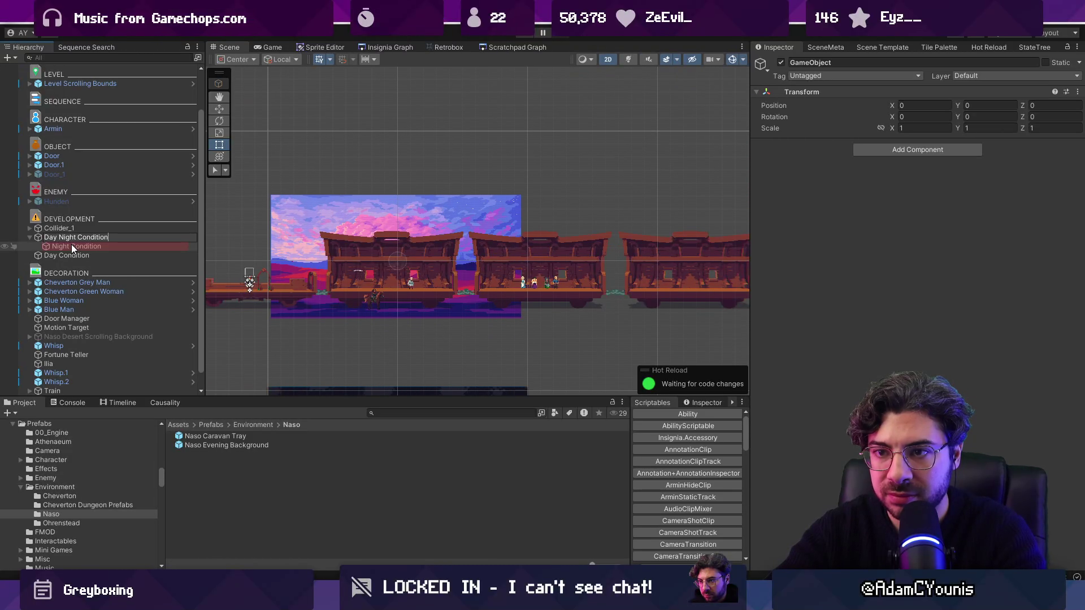
{"action": "key", "text": "Return"}
Step: Rename the two child conditions to Night Toggle and Day Toggle
{"action": "left_click", "coordinate": [74, 247]}
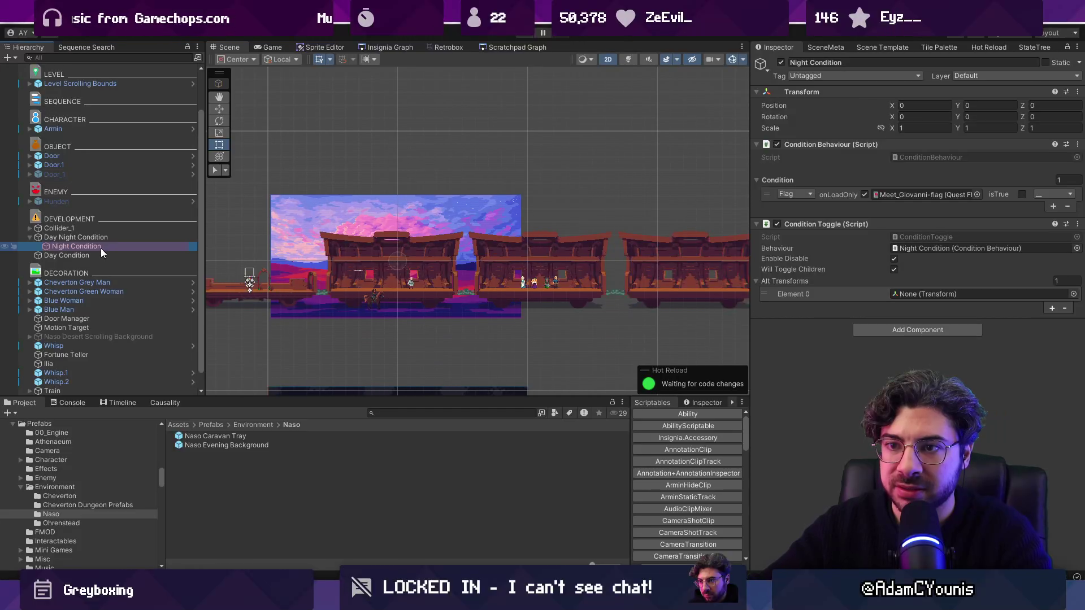
{"action": "key", "text": "F2"}
{"action": "type", "text": "Night To"}
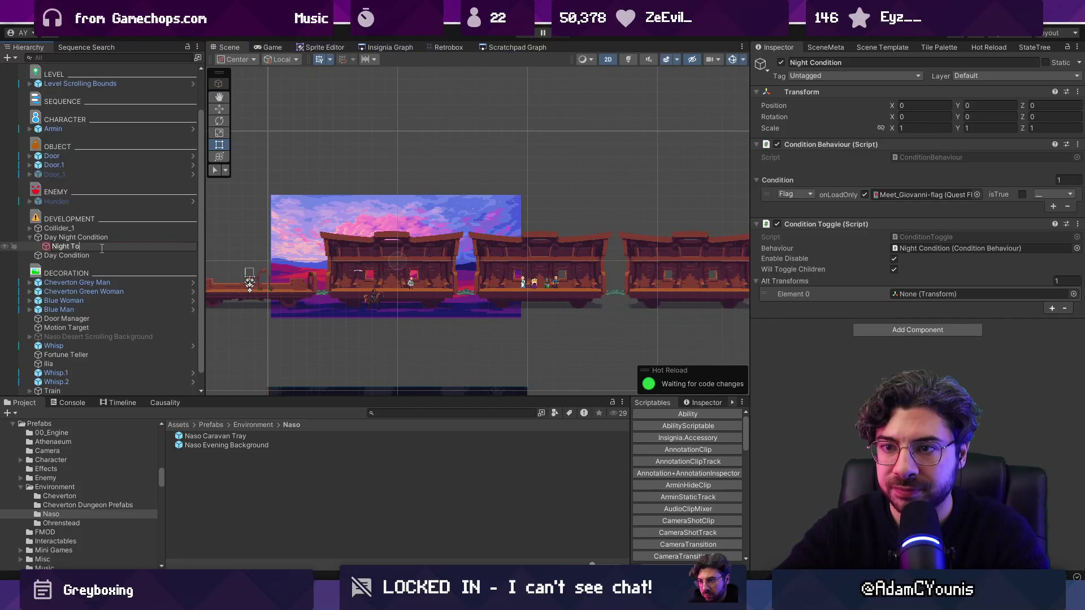
{"action": "type", "text": "ggle"}
{"action": "key", "text": "Return"}
{"action": "left_click", "coordinate": [67, 256]}
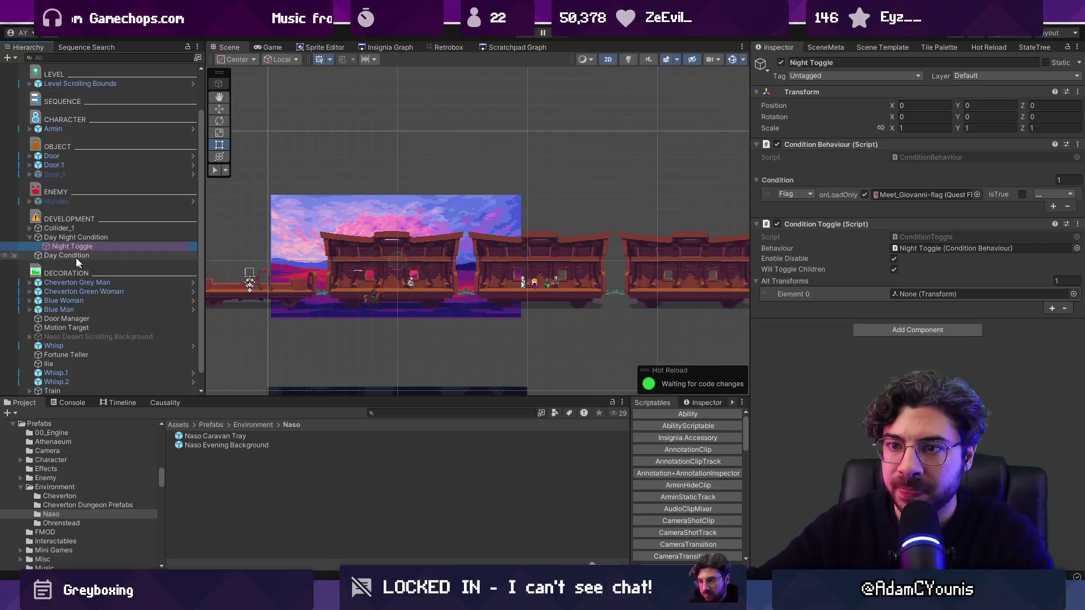
{"action": "key", "text": "F2"}
{"action": "type", "text": "Day Toggle"}
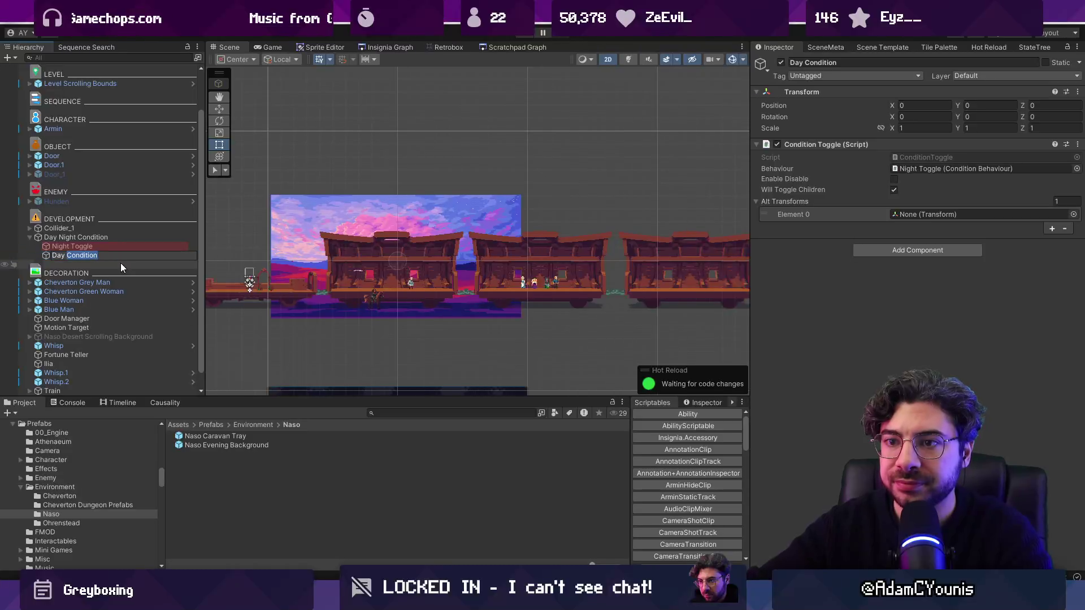
{"action": "key", "text": "Return"}
Step: Assign Day Night Condition as the Behaviour reference on both Night Toggle and Day Toggle
{"action": "left_click", "coordinate": [110, 235]}
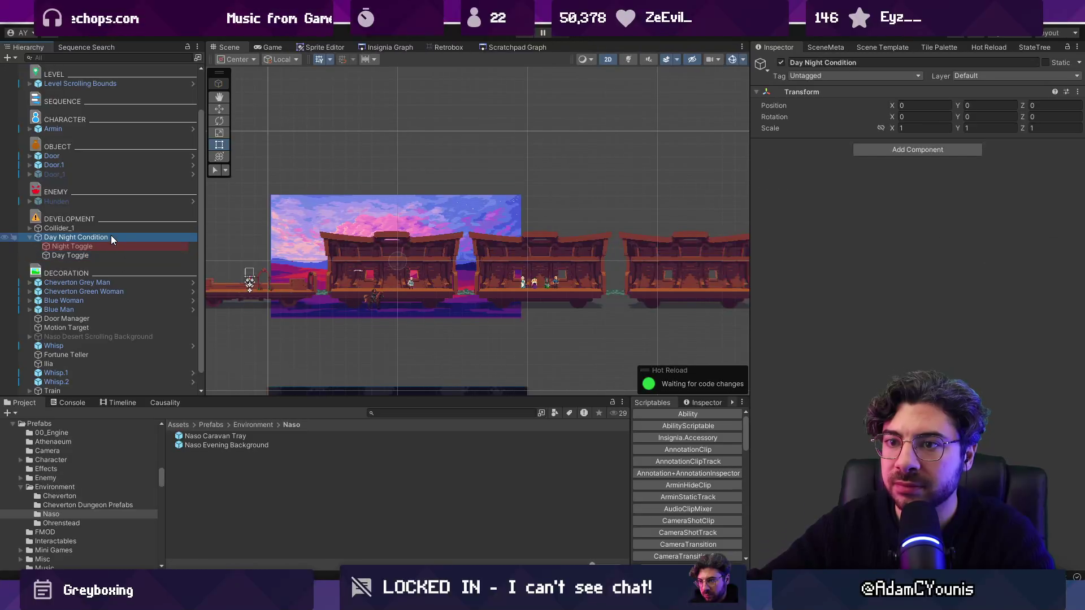
{"action": "left_click", "coordinate": [114, 248]}
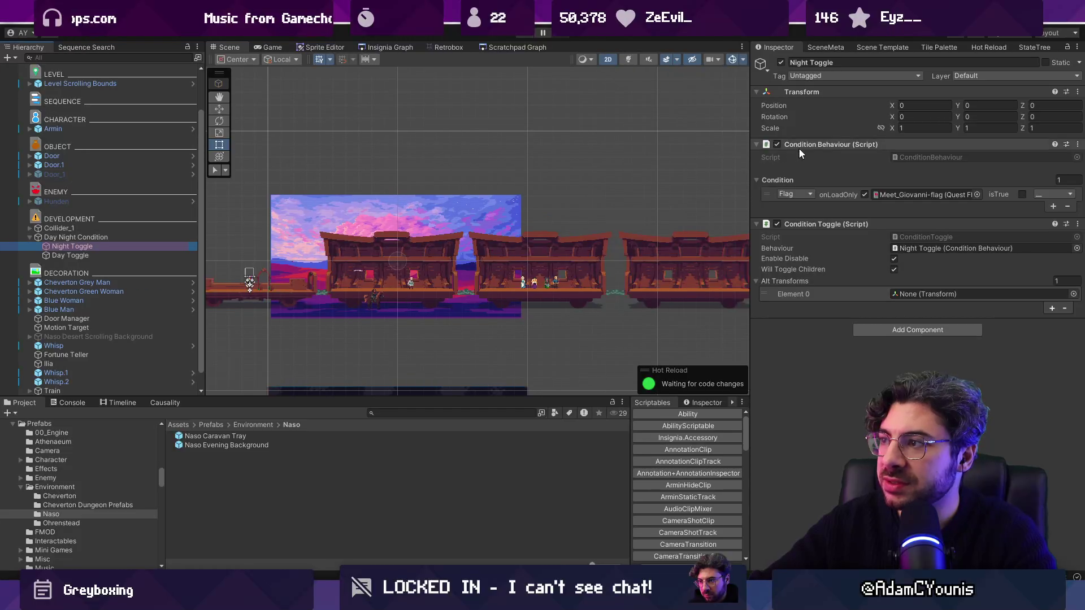
{"action": "left_click", "coordinate": [97, 239]}
{"action": "left_click", "coordinate": [97, 246]}
{"action": "left_click", "coordinate": [102, 255]}
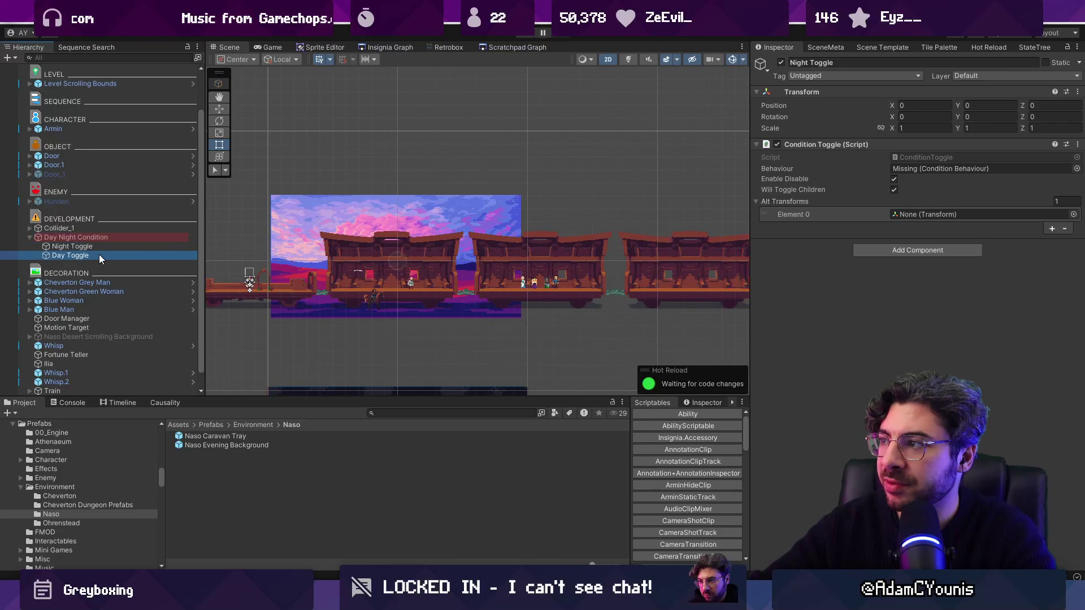
{"action": "left_click", "coordinate": [103, 249], "text": "shift"}
{"action": "left_click_drag", "start_coordinate": [85, 237], "coordinate": [962, 169]}
{"action": "left_click", "coordinate": [85, 237]}
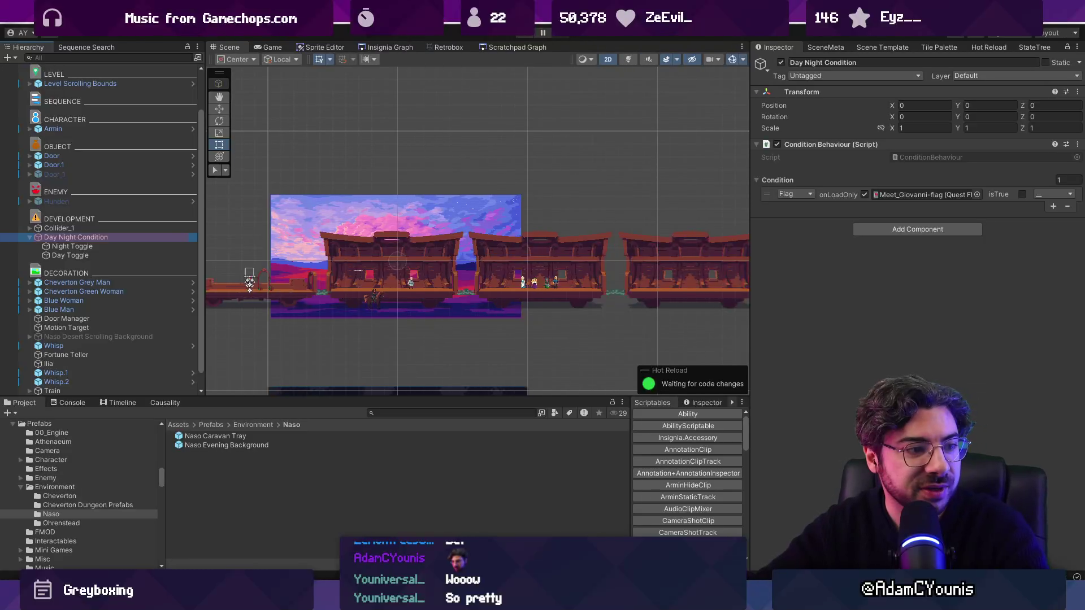
Step: Zoom the Scene view and widen it by pushing the Inspector splitter to the right
{"action": "scroll", "coordinate": [337, 236], "scroll_direction": "up", "scroll_amount": 2}
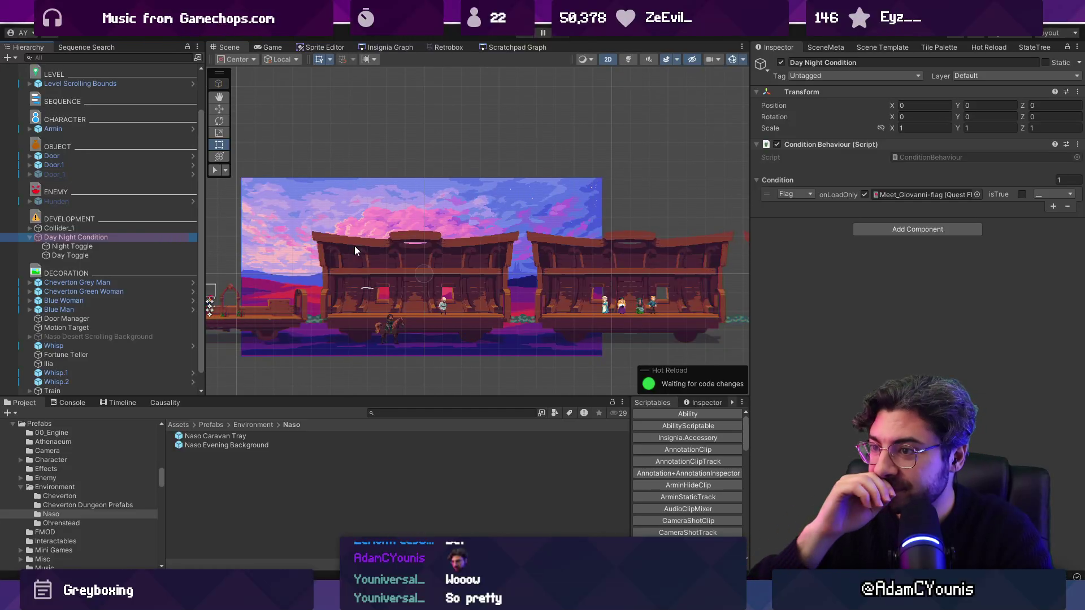
{"action": "scroll", "coordinate": [391, 259], "scroll_direction": "up", "scroll_amount": 3}
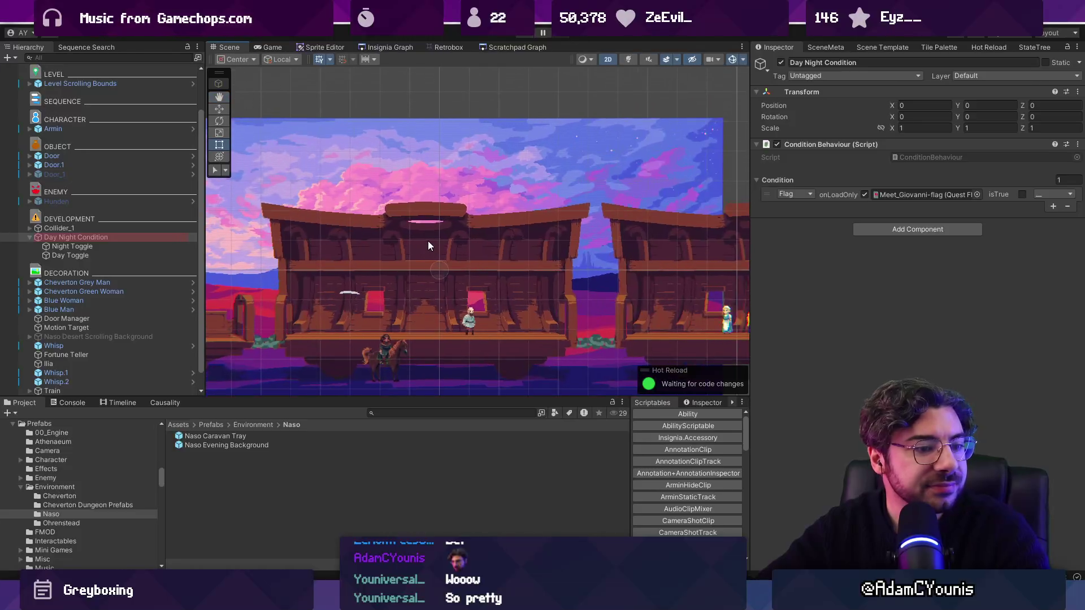
{"action": "scroll", "coordinate": [429, 242], "scroll_direction": "up", "scroll_amount": 1}
{"action": "left_click_drag", "start_coordinate": [751, 294], "coordinate": [824, 294]}
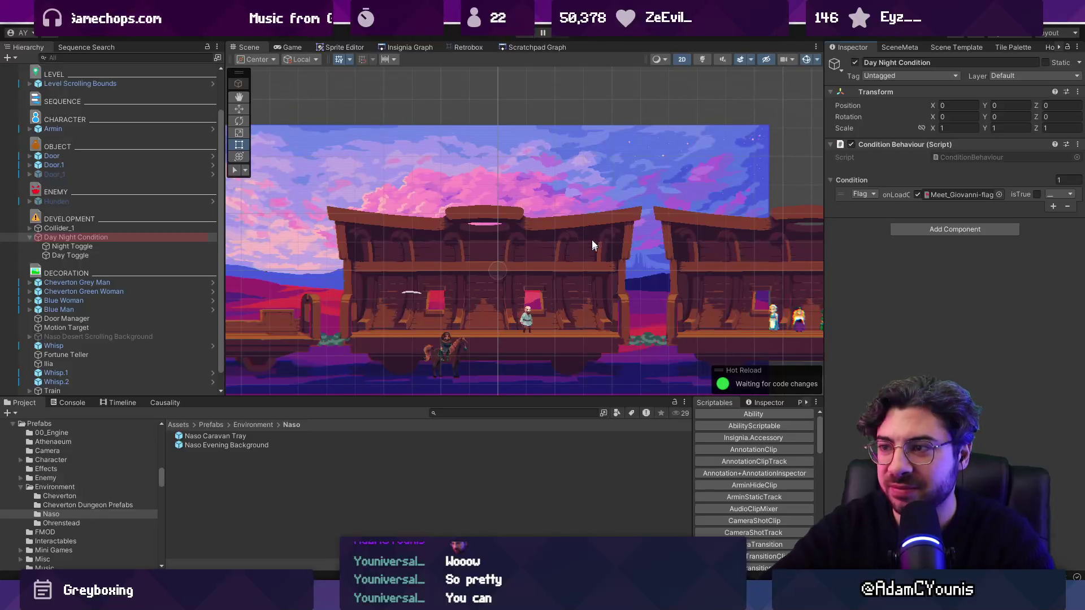
Step: Set Day Toggle's alternate transform to Naso Desert Scrolling Background, removing the empty entry
{"action": "scroll", "coordinate": [592, 240], "scroll_direction": "down", "scroll_amount": 2}
{"action": "left_click", "coordinate": [157, 246]}
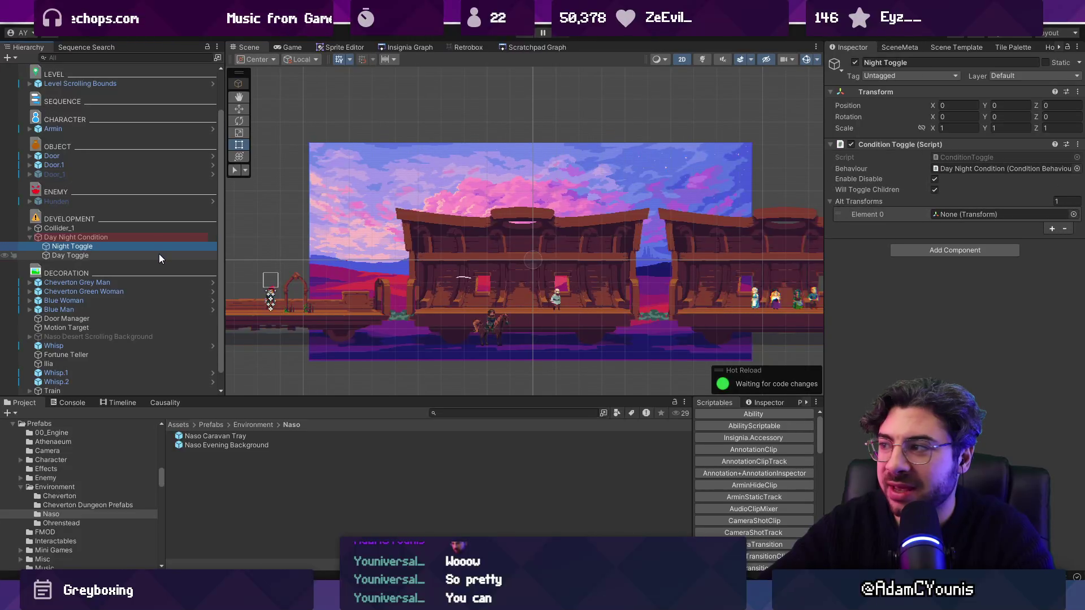
{"action": "left_click", "coordinate": [158, 253], "text": "shift"}
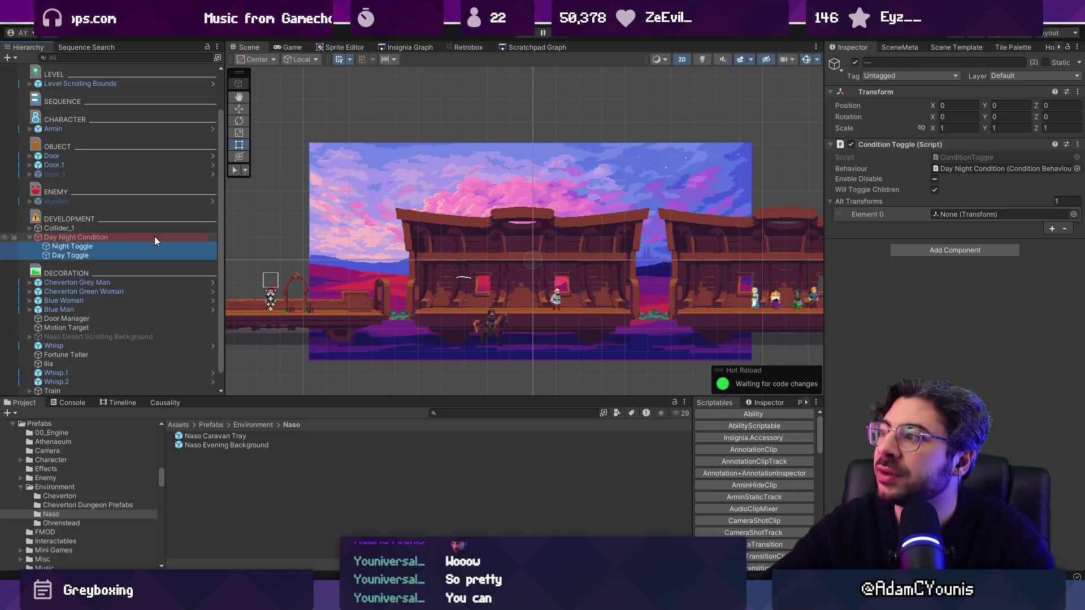
{"action": "left_click", "coordinate": [154, 236]}
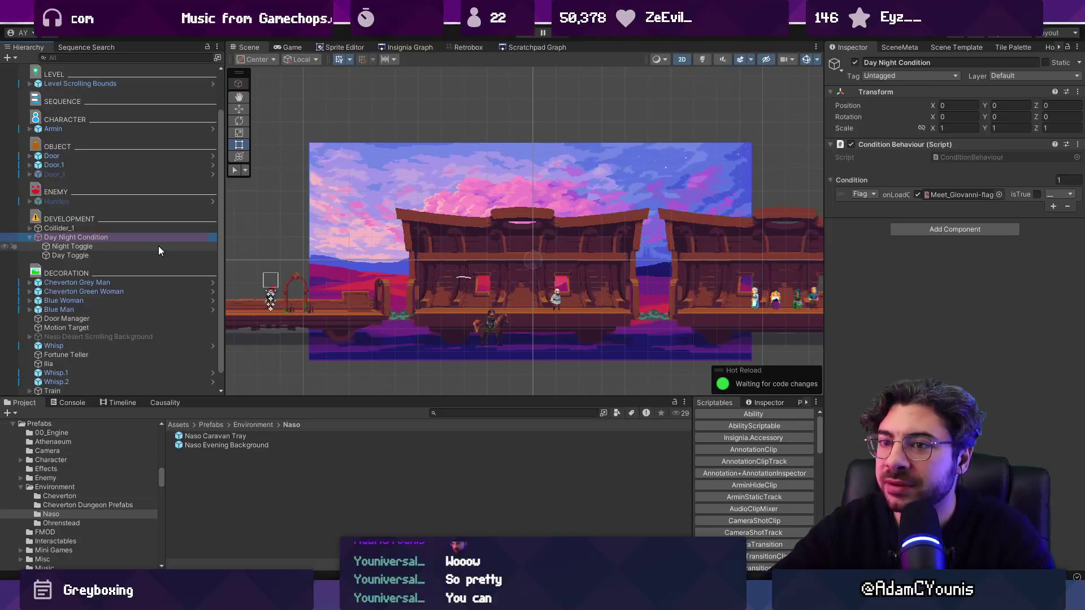
{"action": "left_click", "coordinate": [159, 246]}
{"action": "scroll", "coordinate": [87, 318], "scroll_direction": "down", "scroll_amount": 1}
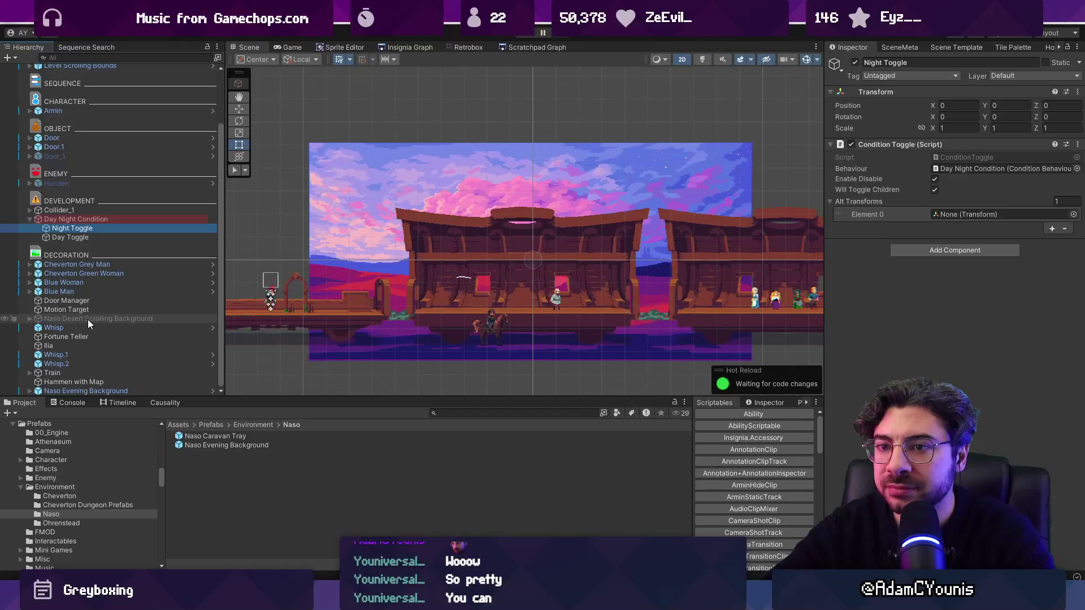
{"action": "mouse_move", "coordinate": [91, 237]}
{"action": "left_mouse_down"}
{"action": "mouse_move", "coordinate": [98, 318]}
{"action": "mouse_move", "coordinate": [945, 195]}
{"action": "mouse_move", "coordinate": [931, 201]}
{"action": "left_mouse_up"}
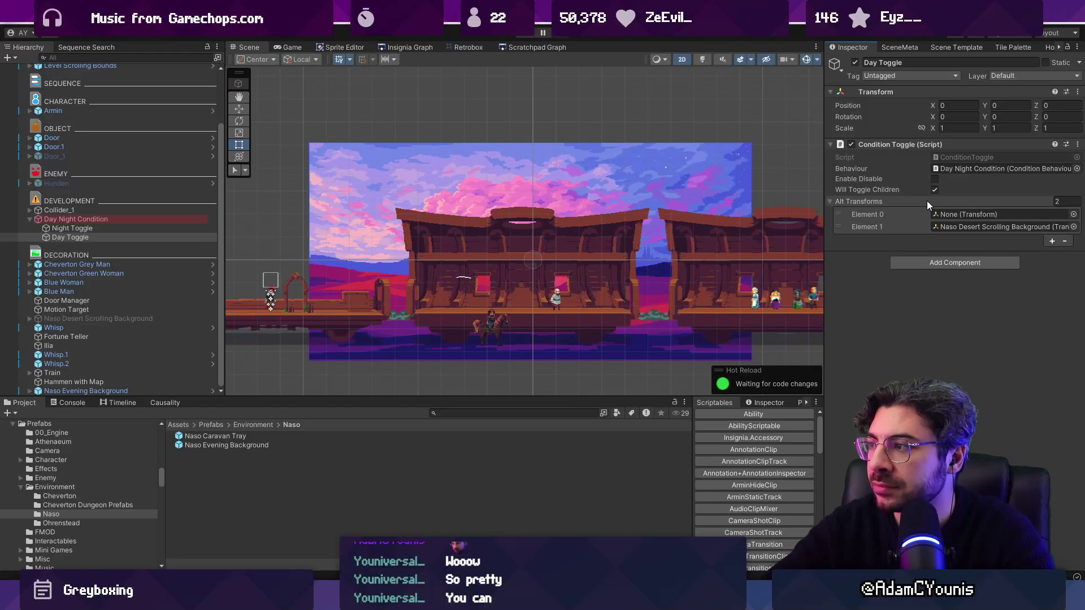
{"action": "left_click", "coordinate": [870, 214]}
{"action": "left_click", "coordinate": [1064, 241]}
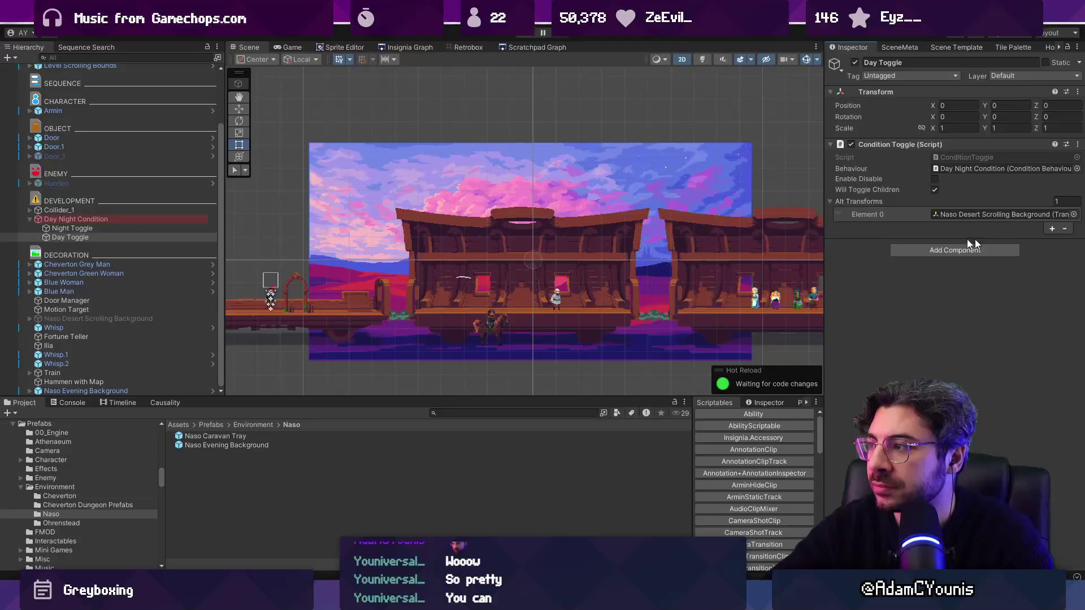
Step: Set Night Toggle's alternate transform to Naso Evening Background and run the game
{"action": "left_click", "coordinate": [136, 229]}
{"action": "left_click_drag", "start_coordinate": [120, 389], "coordinate": [1034, 214]}
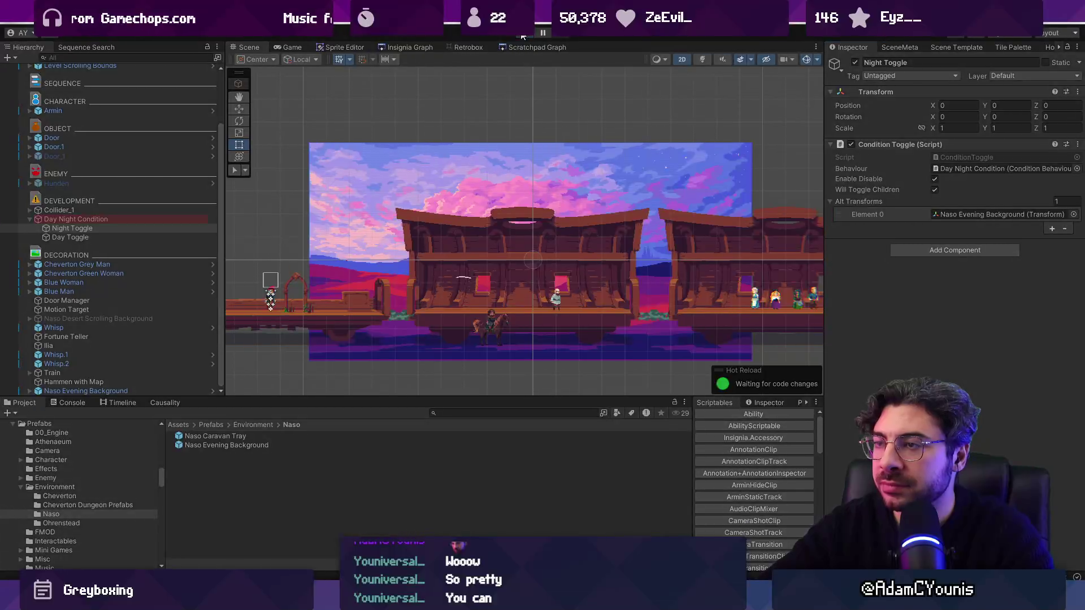
{"action": "left_click", "coordinate": [522, 35]}
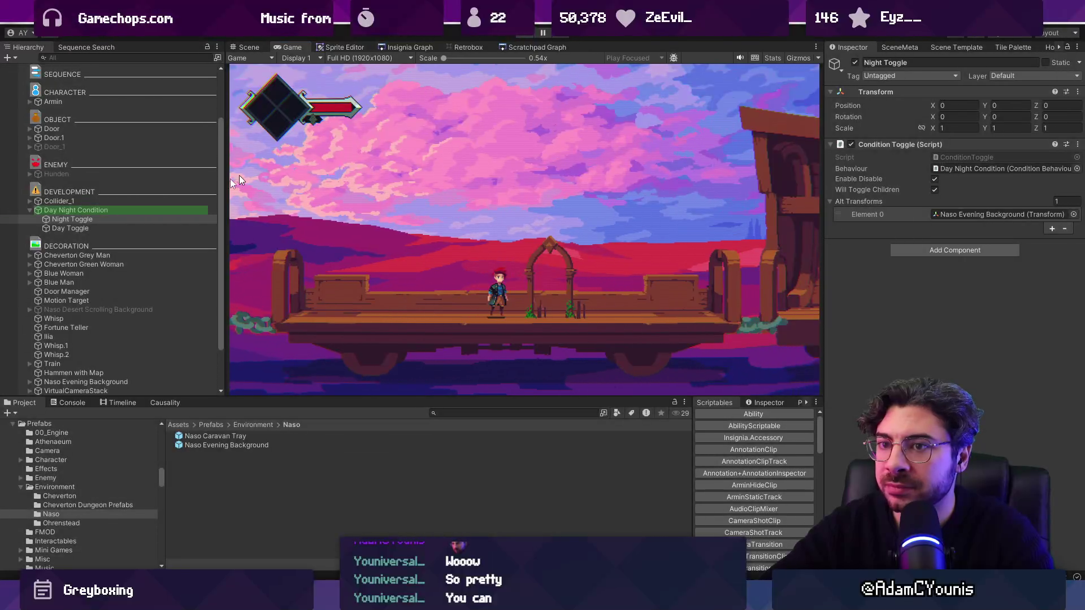
Step: Tick isTrue on Day Night Condition's Meet_Giovanni condition and test-run the game several times
{"action": "left_click", "coordinate": [121, 217]}
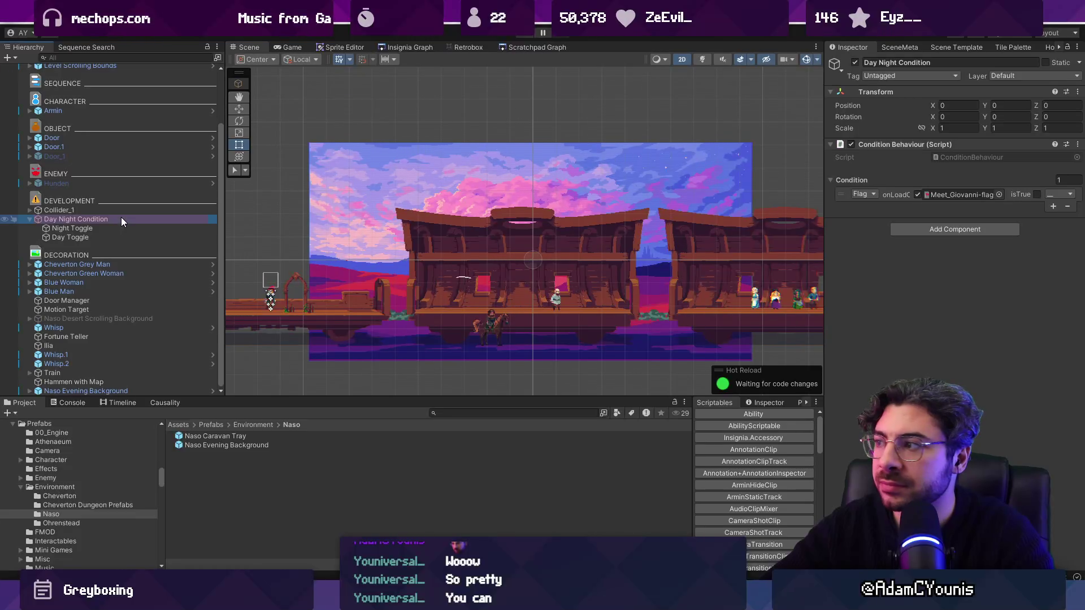
{"action": "left_click", "coordinate": [1037, 194]}
{"action": "left_click", "coordinate": [524, 35]}
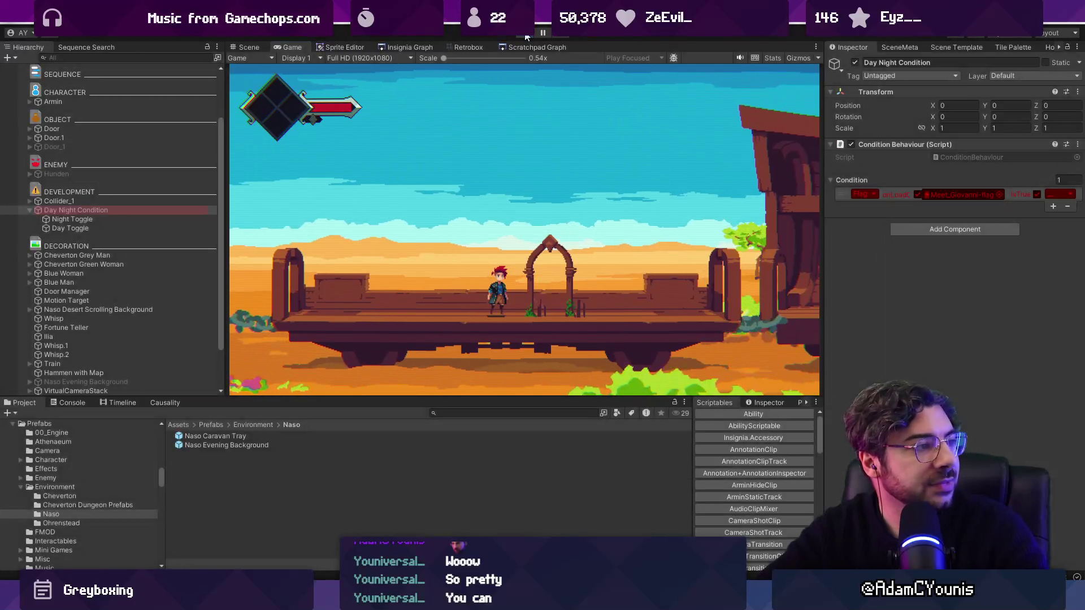
{"action": "left_click", "coordinate": [525, 37]}
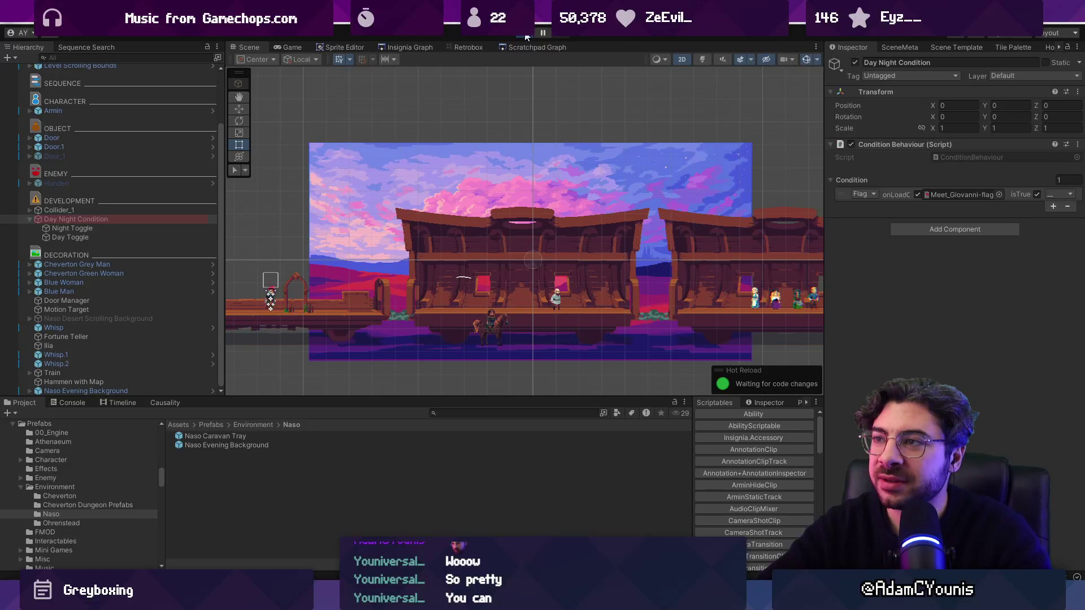
{"action": "left_click", "coordinate": [525, 36]}
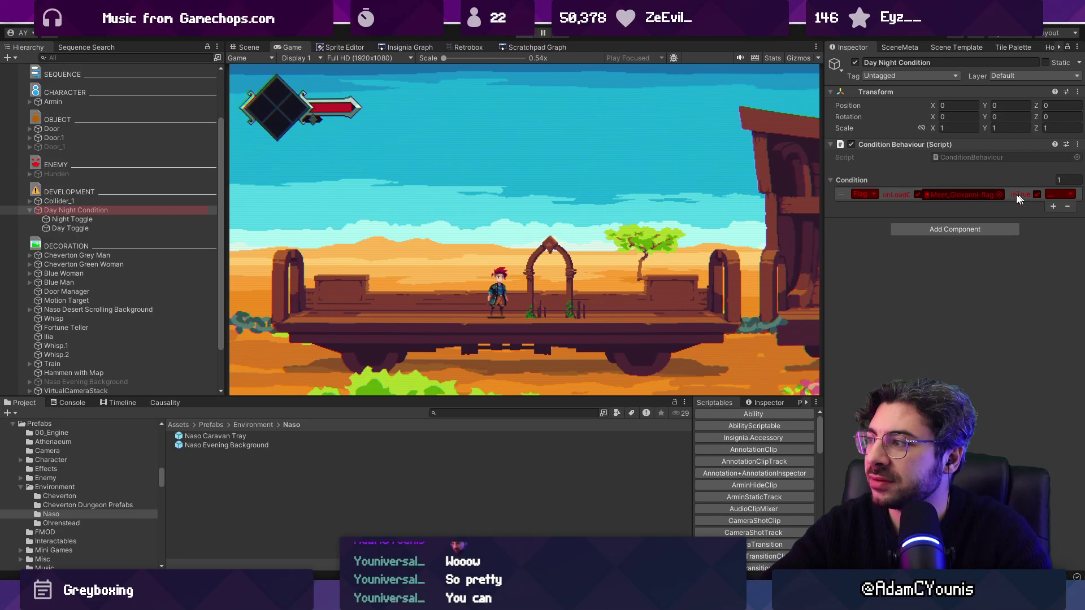
{"action": "key", "text": "ctrl+p"}
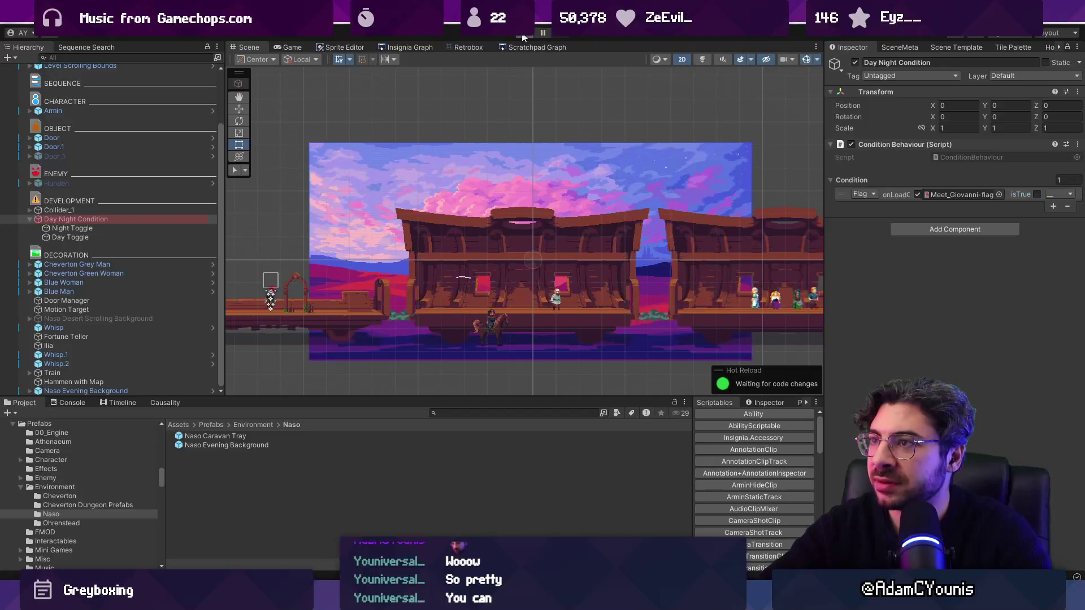
{"action": "left_click", "coordinate": [523, 37]}
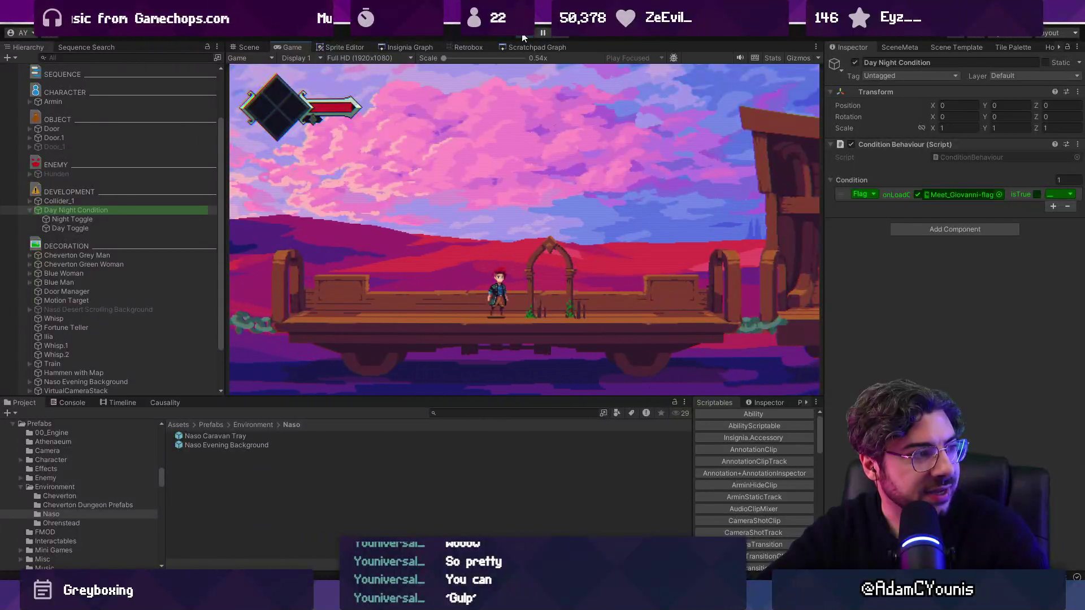
{"action": "left_click", "coordinate": [523, 37]}
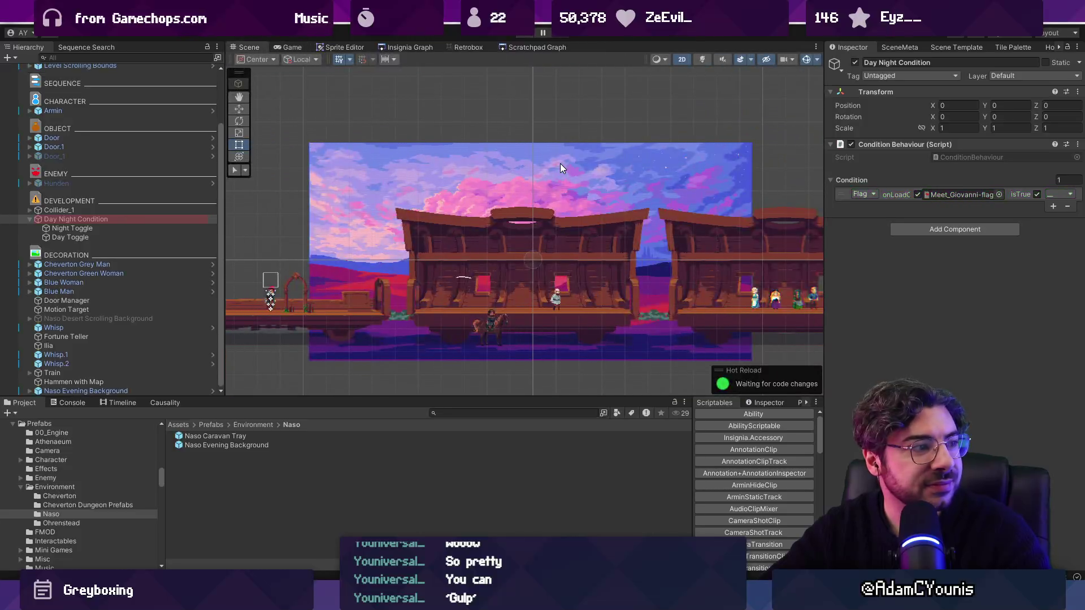
{"action": "left_click", "coordinate": [528, 35]}
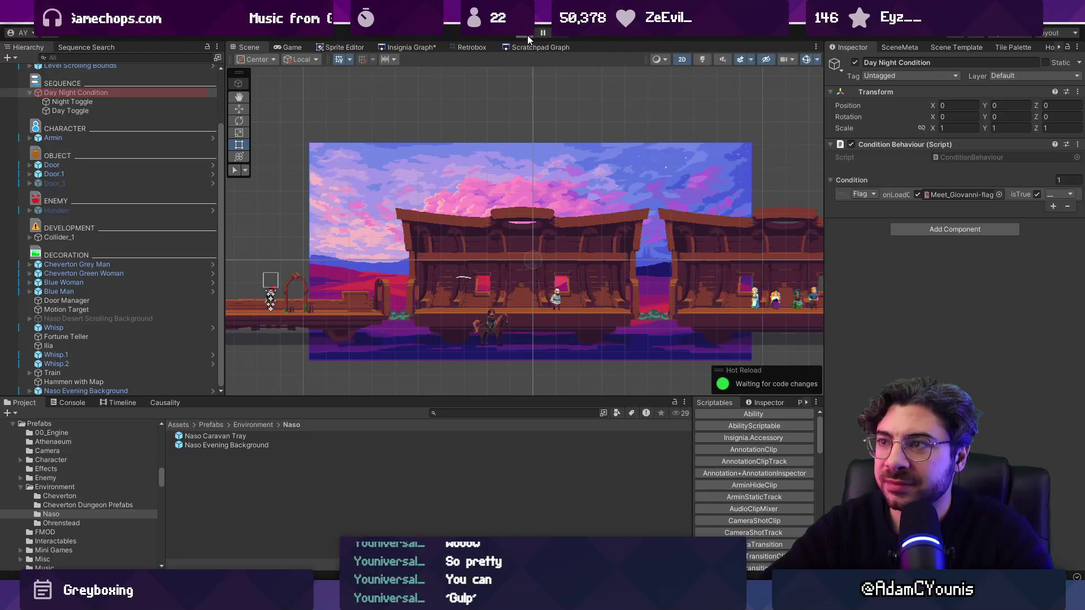
{"action": "key", "text": "Right"}
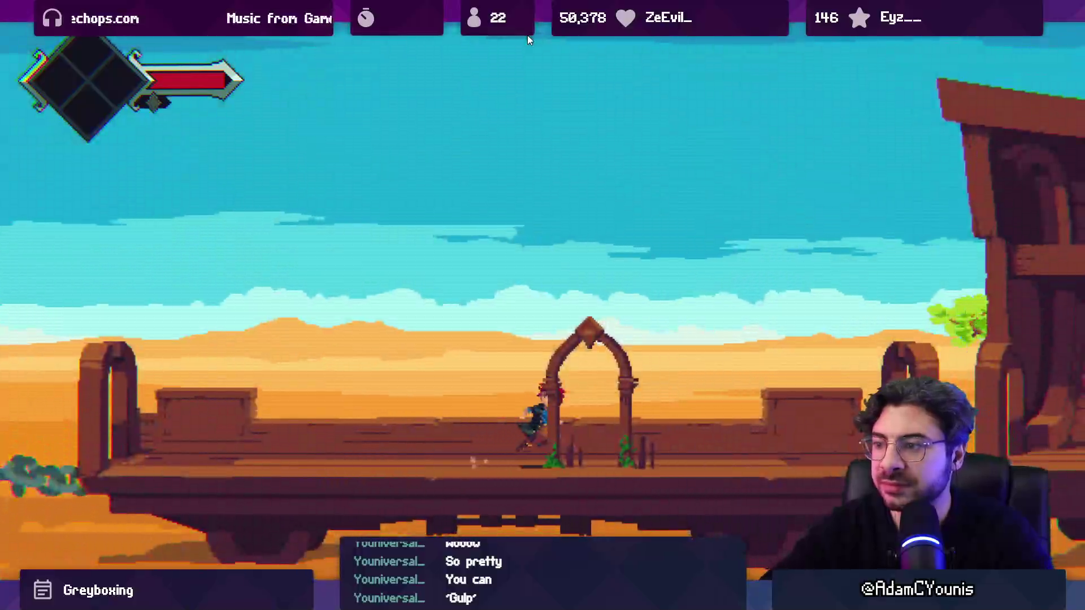
{"action": "key", "text": "space"}
{"action": "key", "text": "Right"}
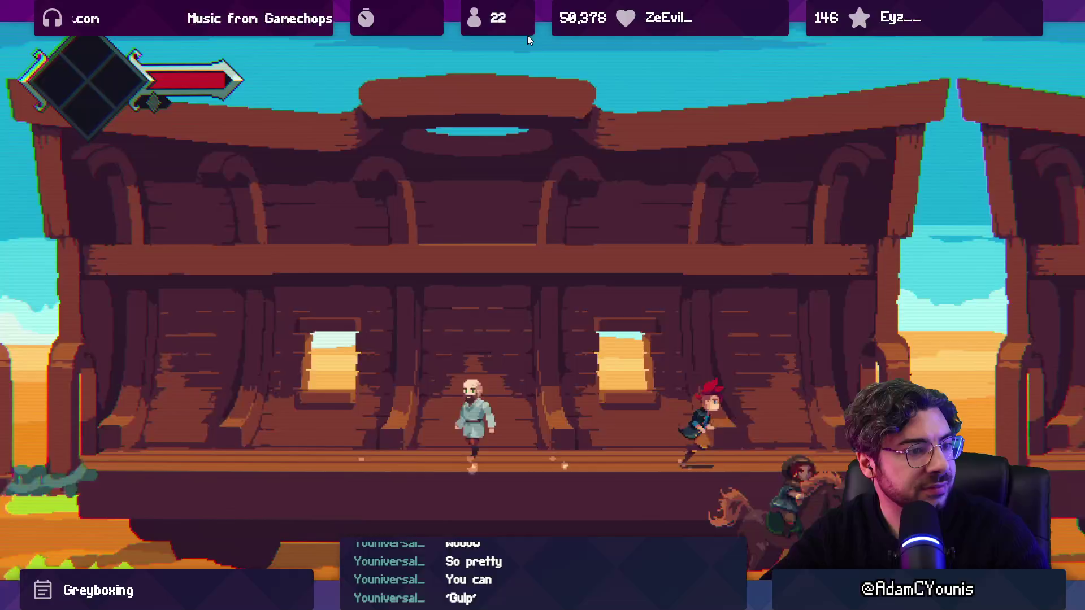
{"action": "key", "text": "Right"}
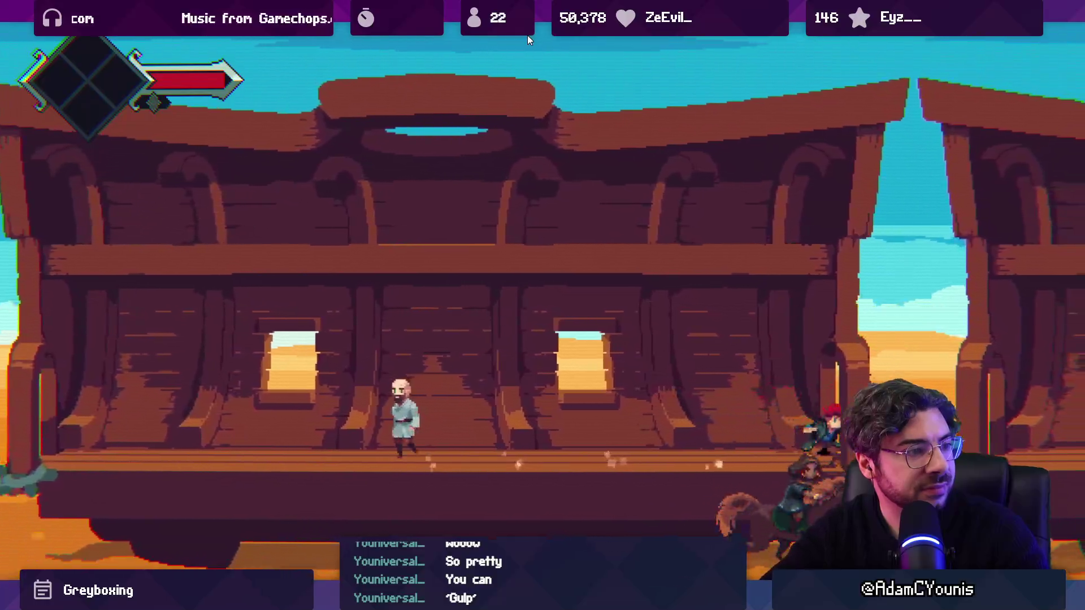
{"action": "key", "text": "space"}
{"action": "key", "text": "Right"}
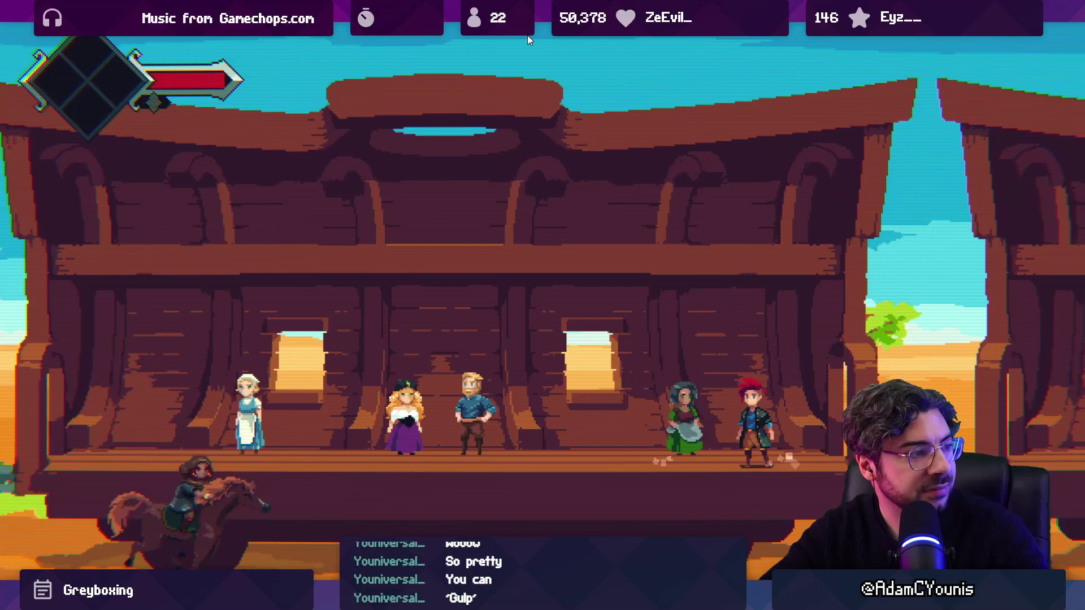
{"action": "key", "text": "Left"}
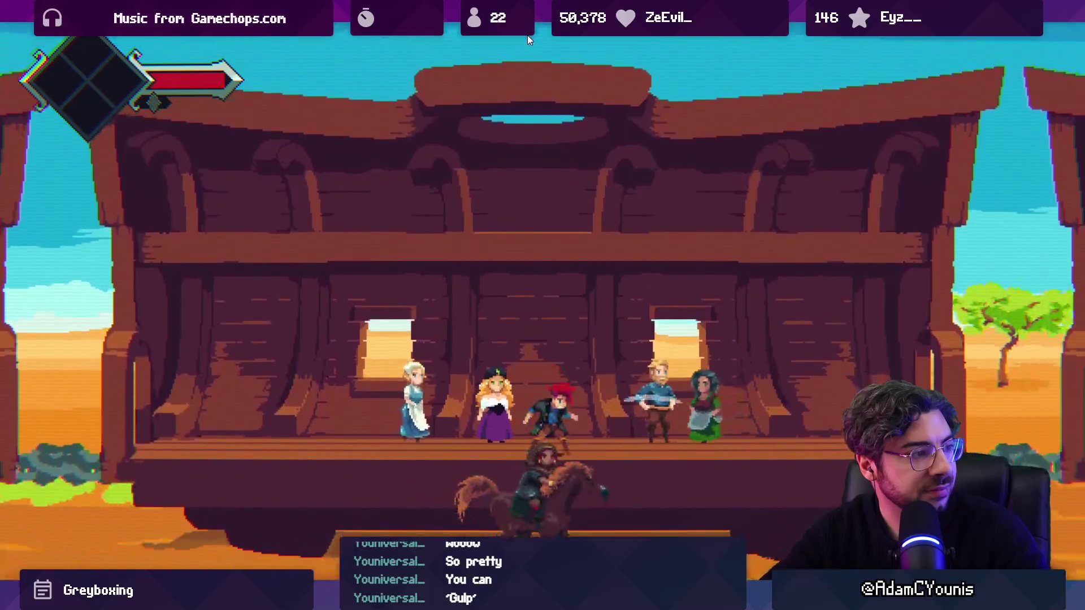
{"action": "key", "text": "Left"}
{"action": "key", "text": "Left"}
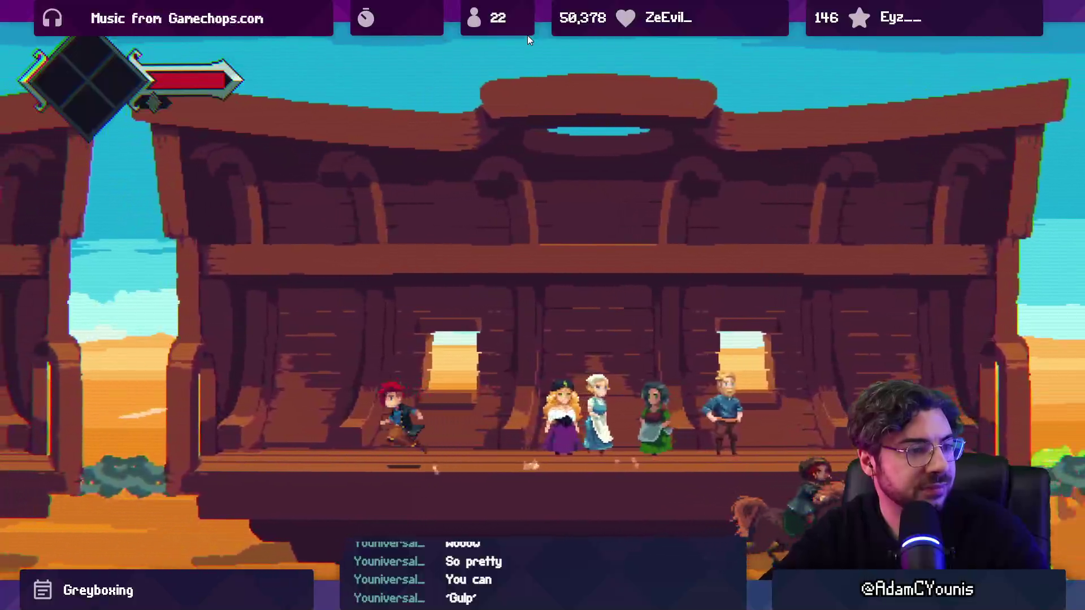
{"action": "key", "text": "Right"}
{"action": "key", "text": "Left"}
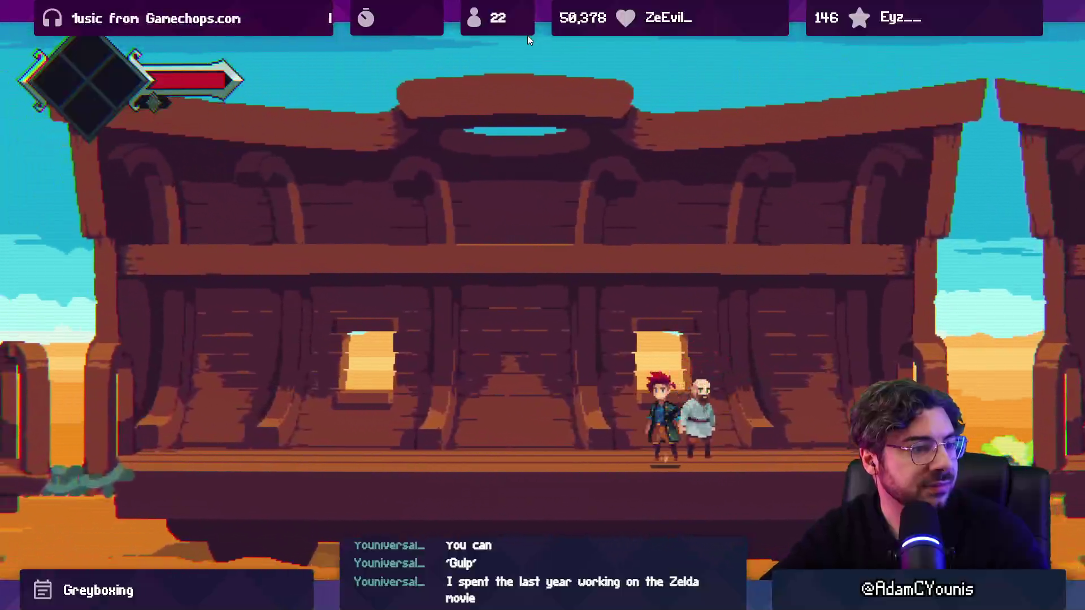
{"action": "key", "text": "shift+space"}
{"action": "left_click", "coordinate": [527, 35]}
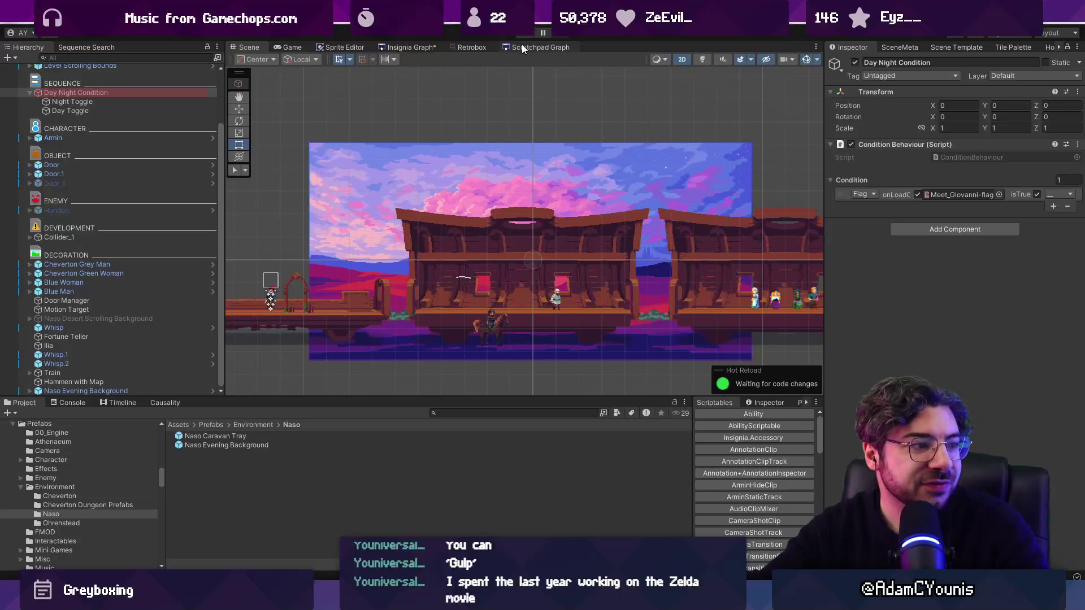
Step: Widen the scene area, shrinking the Inspector, adjust the caravan view, and stop the test play
{"action": "scroll", "coordinate": [521, 195], "scroll_direction": "down", "scroll_amount": 2}
{"action": "scroll", "coordinate": [517, 291], "scroll_direction": "up", "scroll_amount": 5}
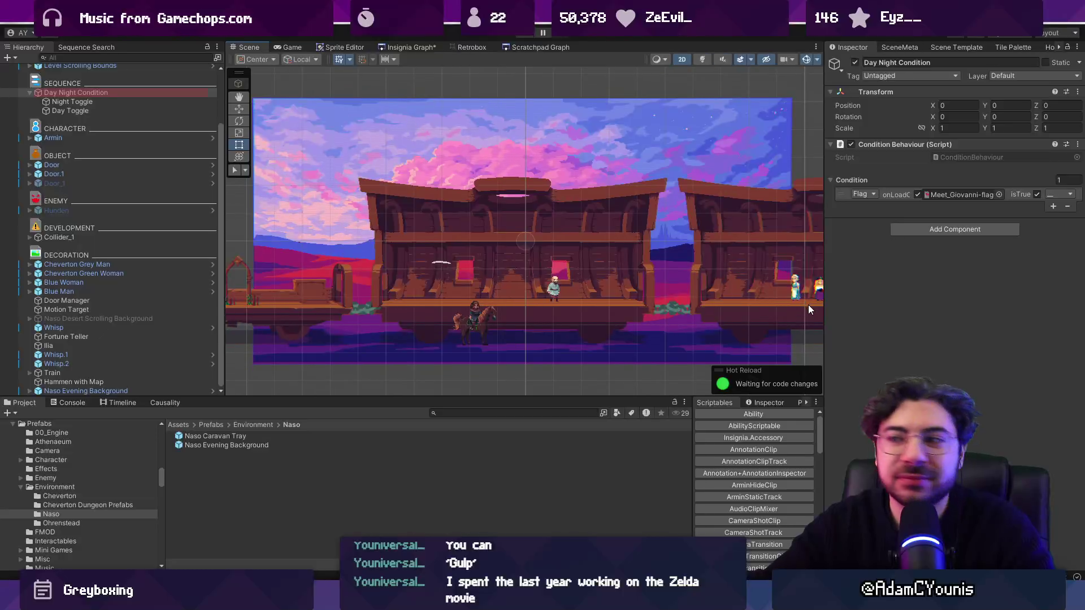
{"action": "left_click_drag", "start_coordinate": [825, 303], "coordinate": [866, 302]}
{"action": "left_click_drag", "start_coordinate": [682, 254], "coordinate": [637, 245]}
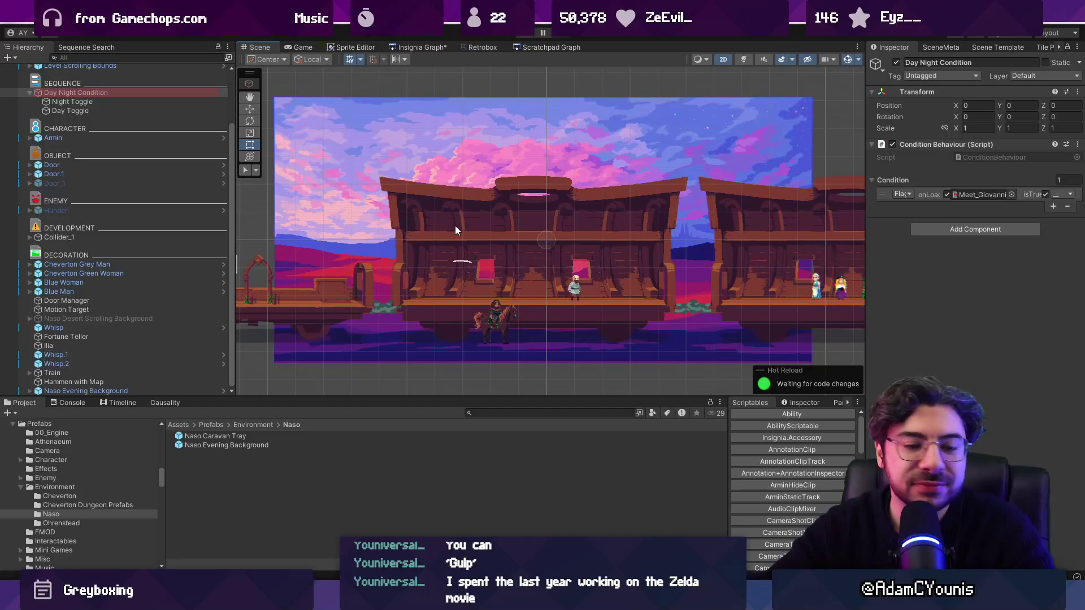
{"action": "scroll", "coordinate": [411, 208], "scroll_direction": "down", "scroll_amount": 2}
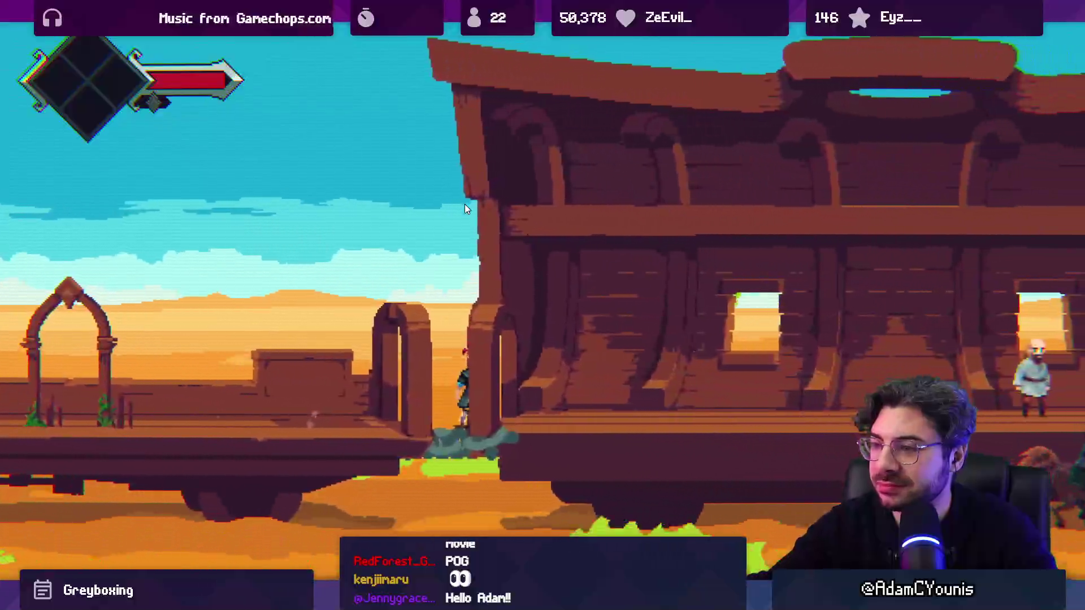
{"action": "key", "text": "shift+space"}
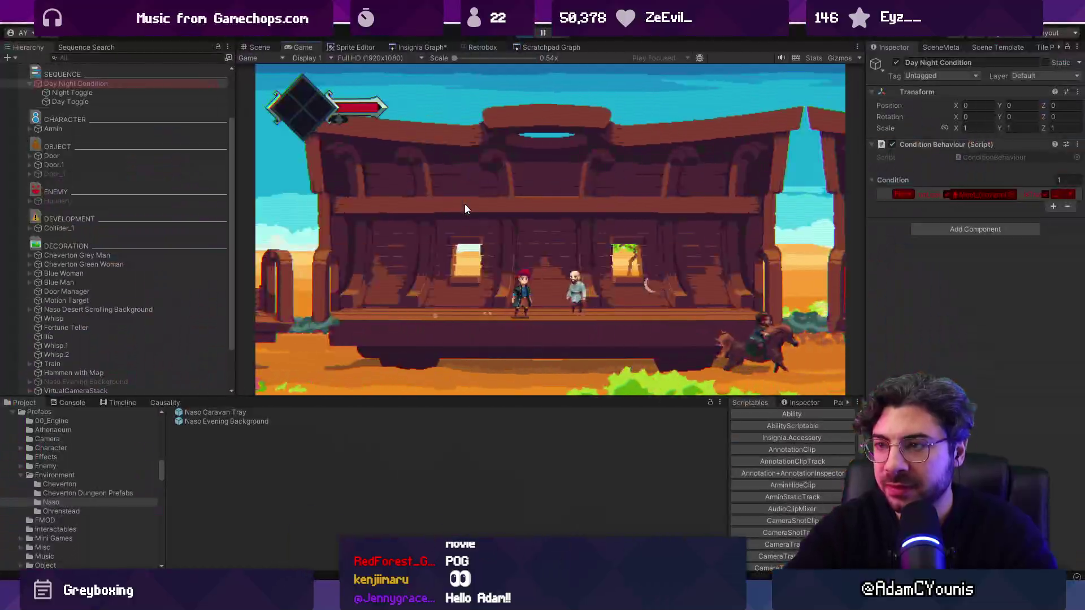
{"action": "key", "text": "ctrl+p"}
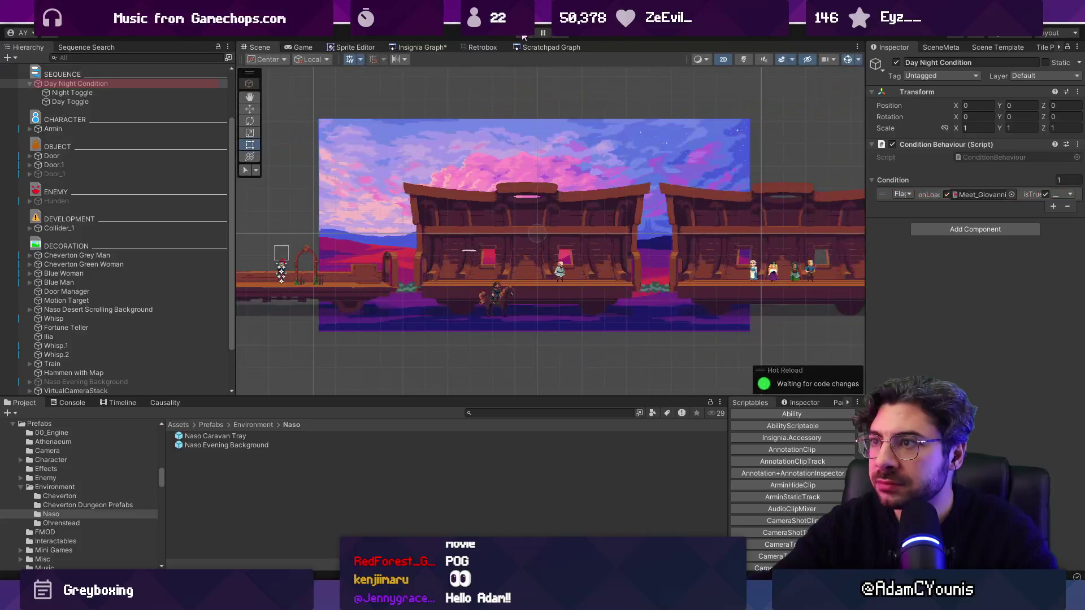
Step: Add Meet_Giovanni-flag as a fourth flag on the Chapter 3 Main Quest Checklist
{"action": "left_click", "coordinate": [800, 403]}
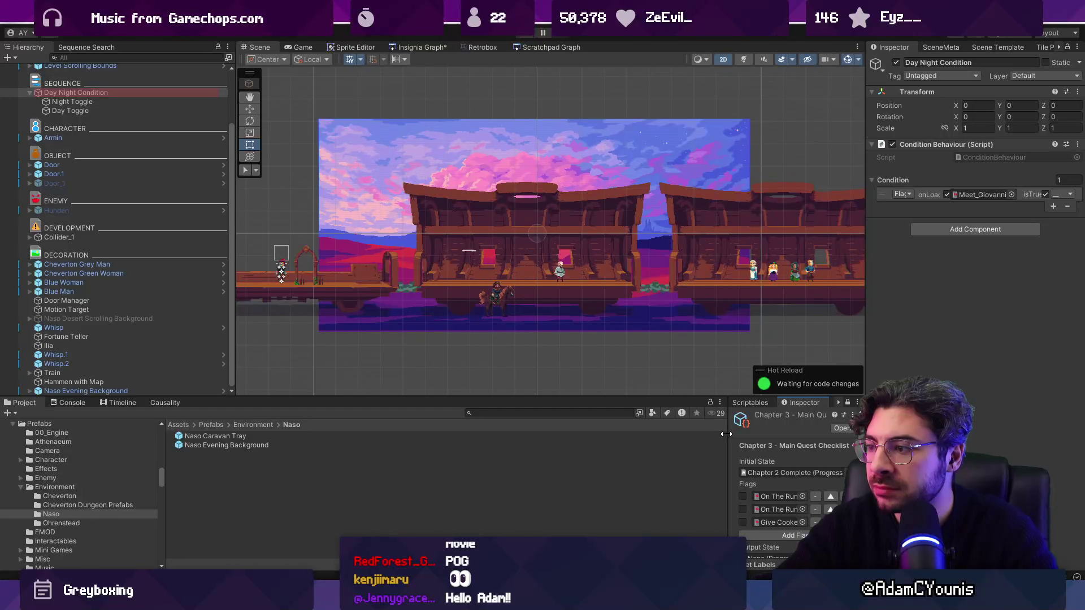
{"action": "mouse_move", "coordinate": [729, 432]}
{"action": "left_mouse_down"}
{"action": "mouse_move", "coordinate": [640, 432]}
{"action": "mouse_move", "coordinate": [641, 333]}
{"action": "left_mouse_up"}
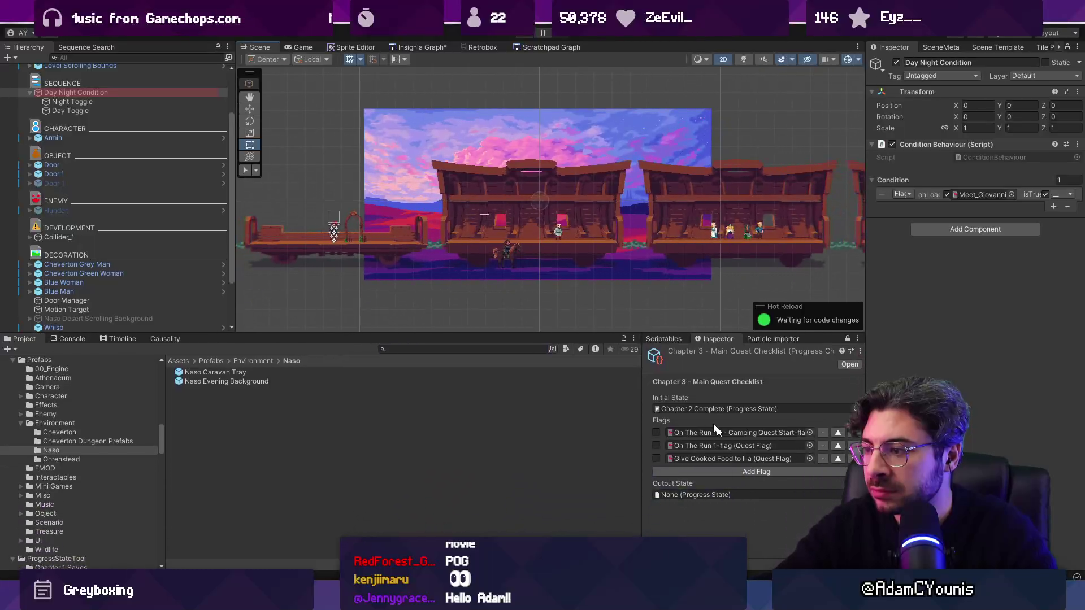
{"action": "left_click", "coordinate": [741, 471]}
{"action": "left_click", "coordinate": [808, 473]}
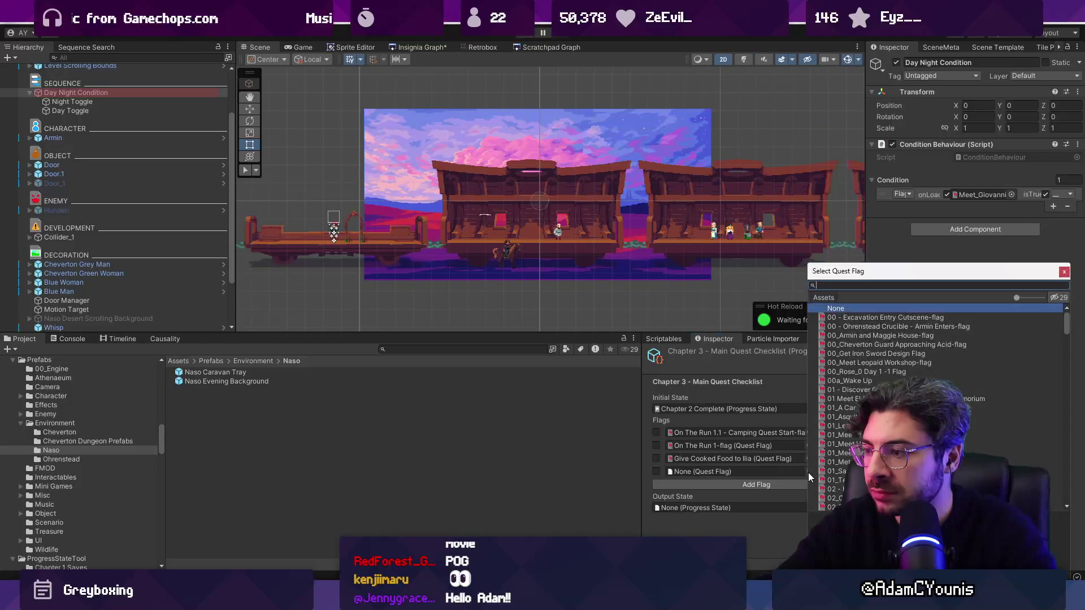
{"action": "type", "text": "meet gio"}
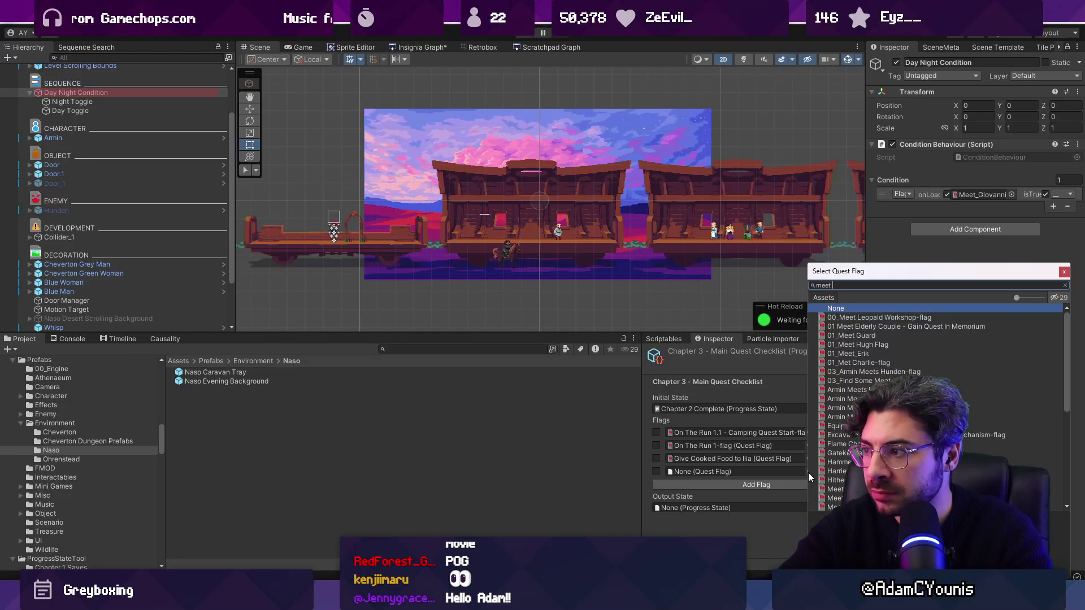
{"action": "key", "text": "Return"}
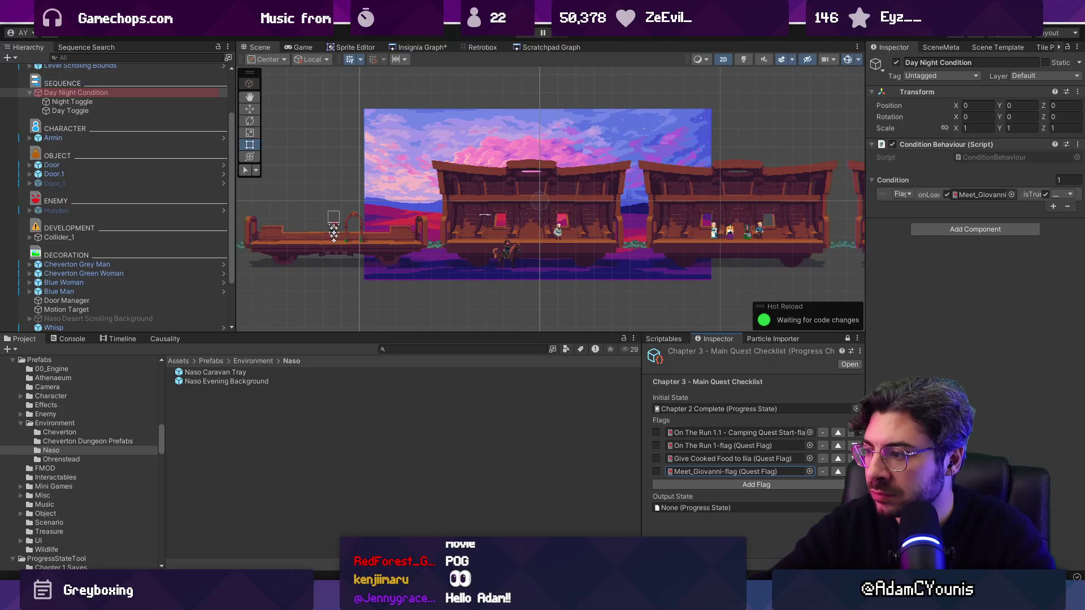
{"action": "left_click", "coordinate": [403, 351]}
Step: Search the Project window for quest flags, trying 'board', 't:flagquest' and finally 'tflags'
{"action": "type", "text": "boa"}
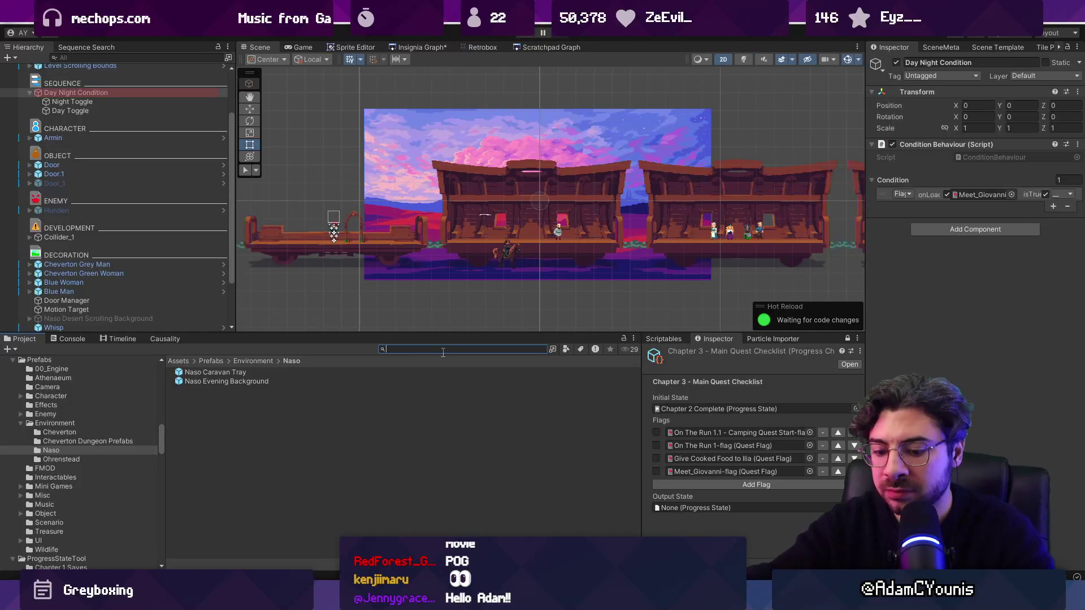
{"action": "type", "text": "rd"}
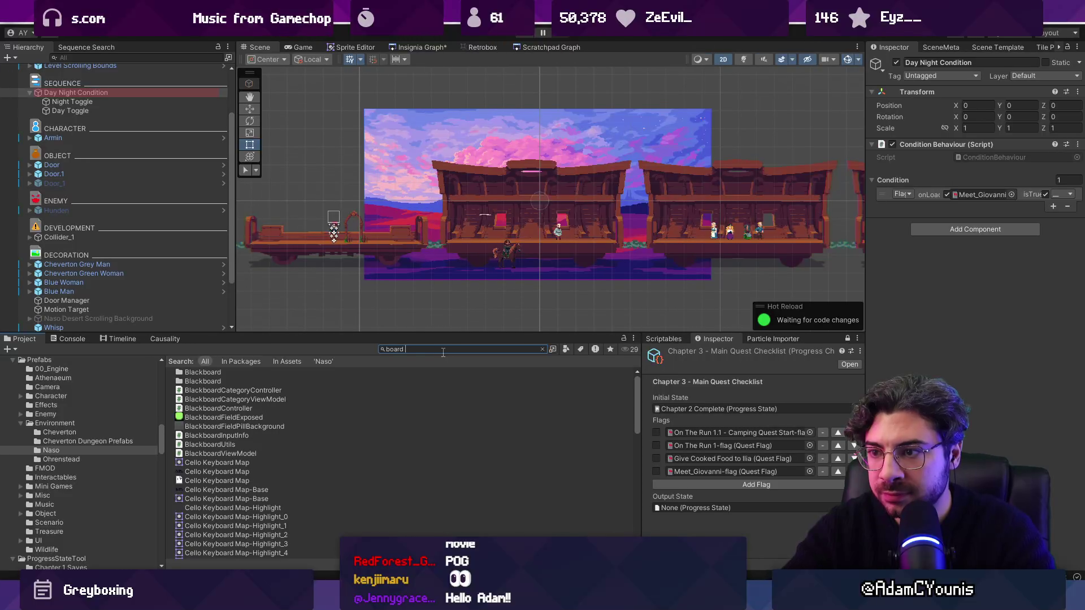
{"action": "key", "text": "Down"}
{"action": "left_click", "coordinate": [443, 351]}
{"action": "type", "text": "t"}
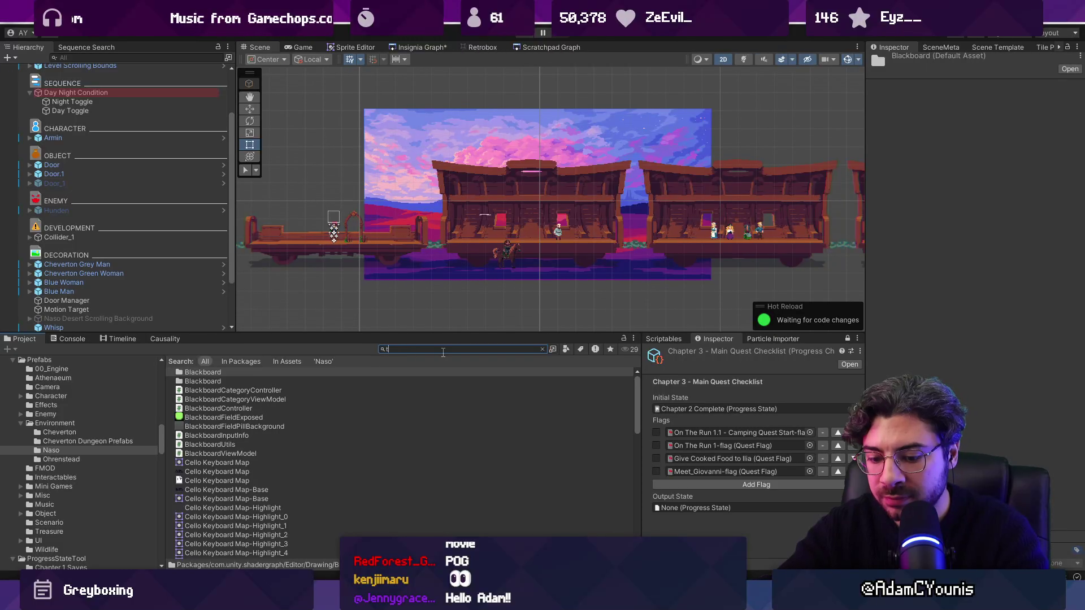
{"action": "type", "text": ":flag"}
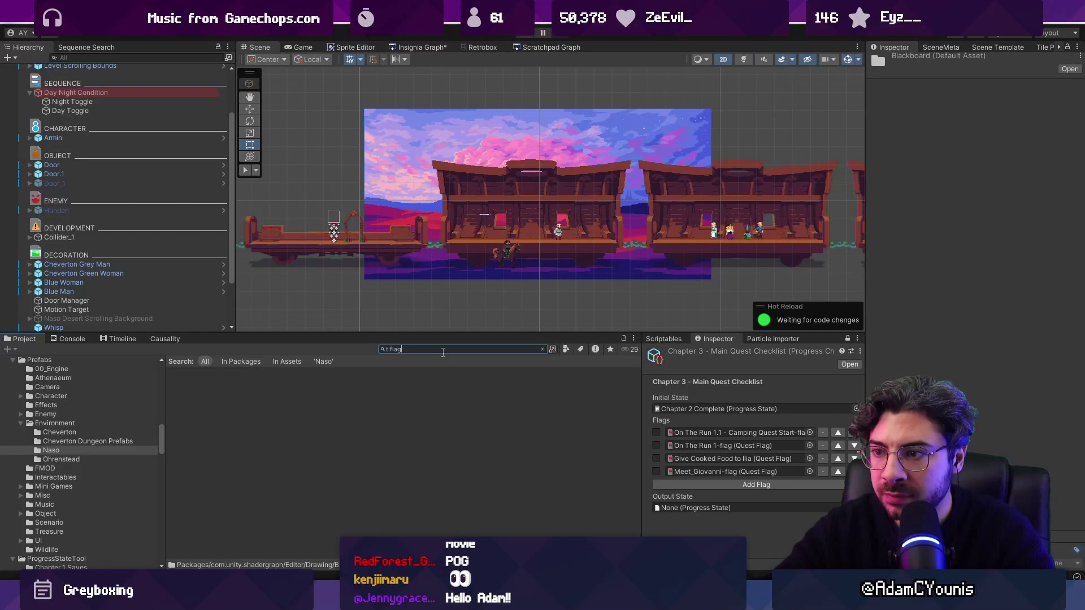
{"action": "type", "text": "quest"}
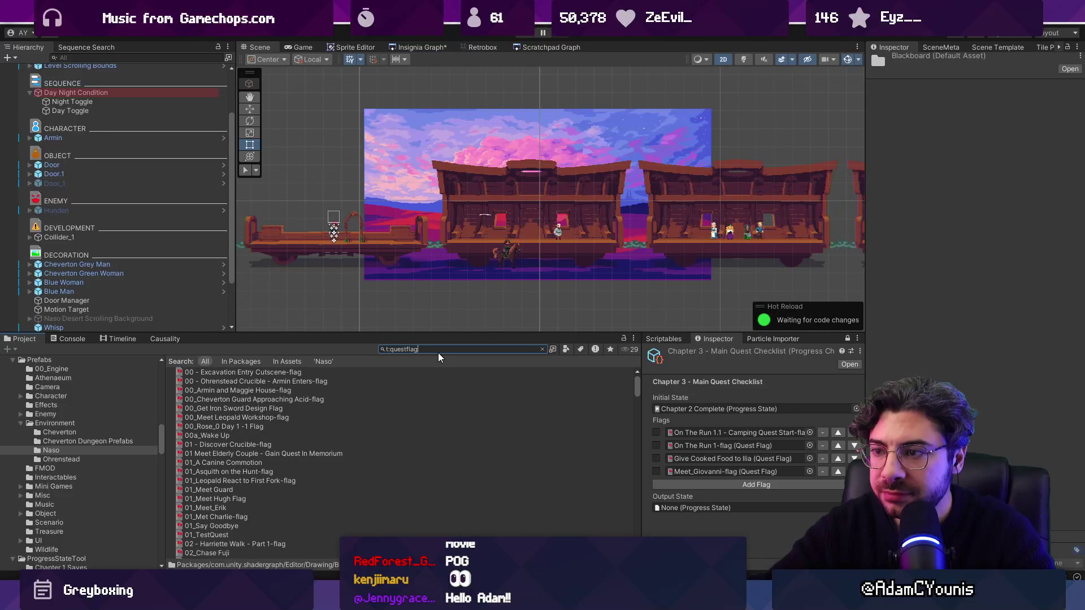
{"action": "left_click", "coordinate": [447, 349]}
{"action": "type", "text": "n"}
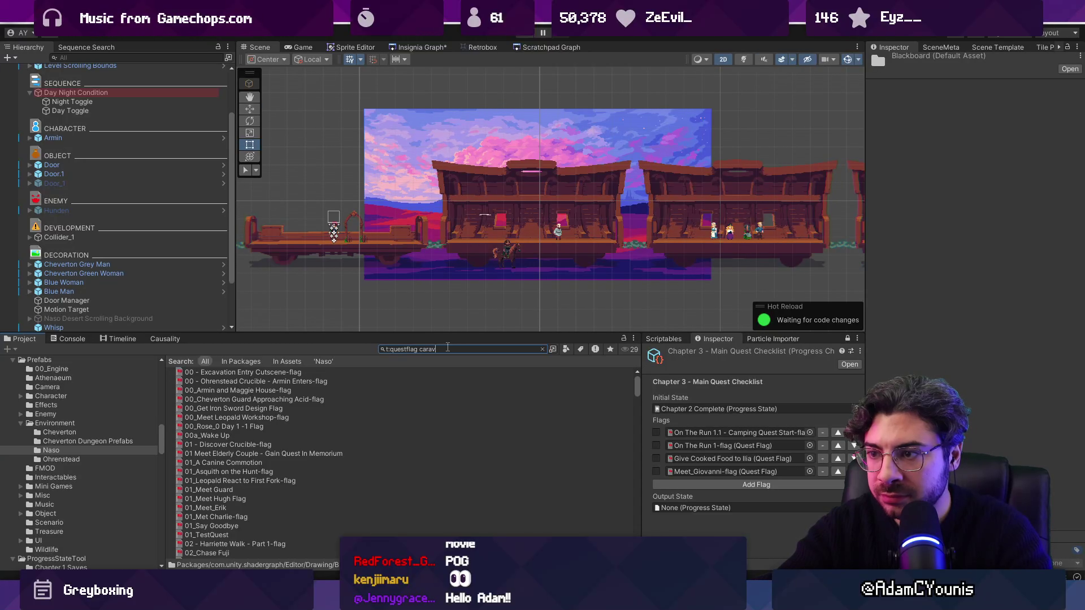
{"action": "type", "text": "an"}
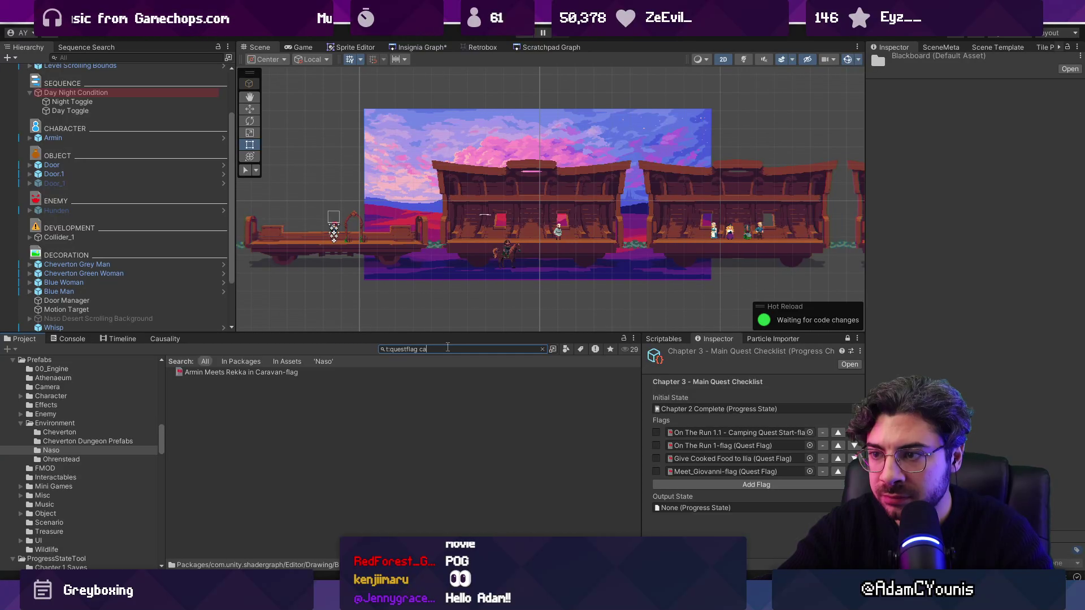
{"action": "key", "text": "ctrl+a"}
{"action": "key", "text": "BackSpace"}
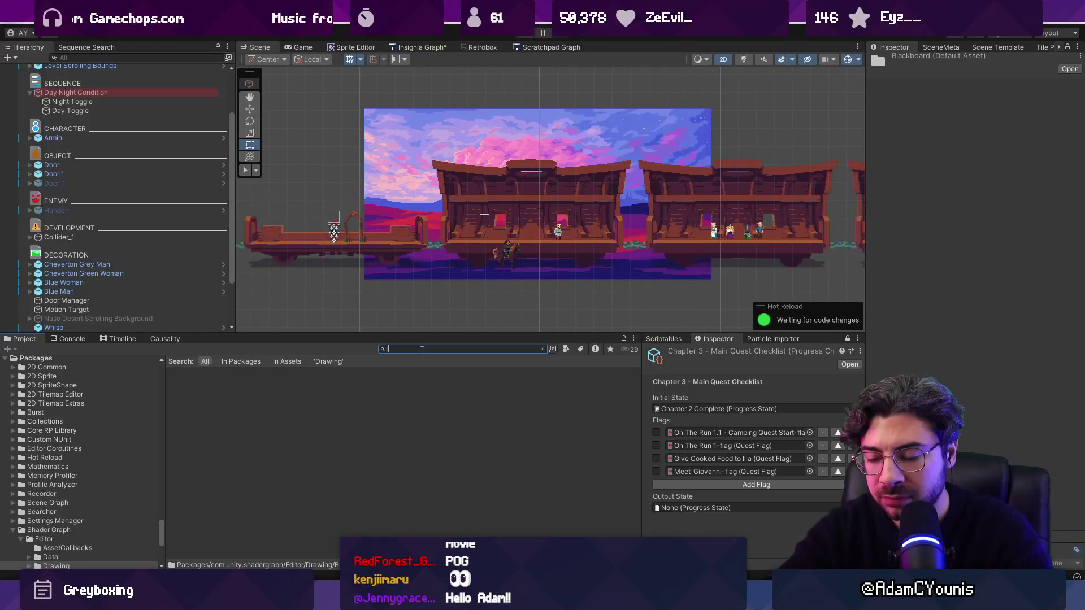
{"action": "key", "text": "BackSpace"}
{"action": "type", "text": "tflags"}
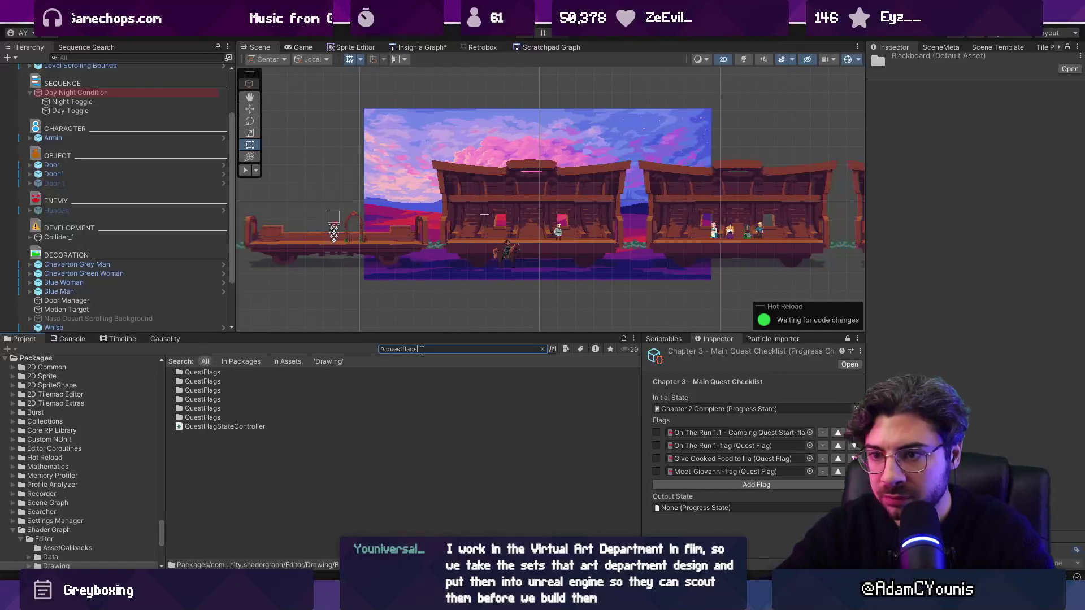
Step: Open the QuestFlags folder, view Return to Wilhelm, then go up to Data and select Quests
{"action": "left_click", "coordinate": [230, 373]}
{"action": "key", "text": "Down"}
{"action": "key", "text": "Down"}
{"action": "key", "text": "Down"}
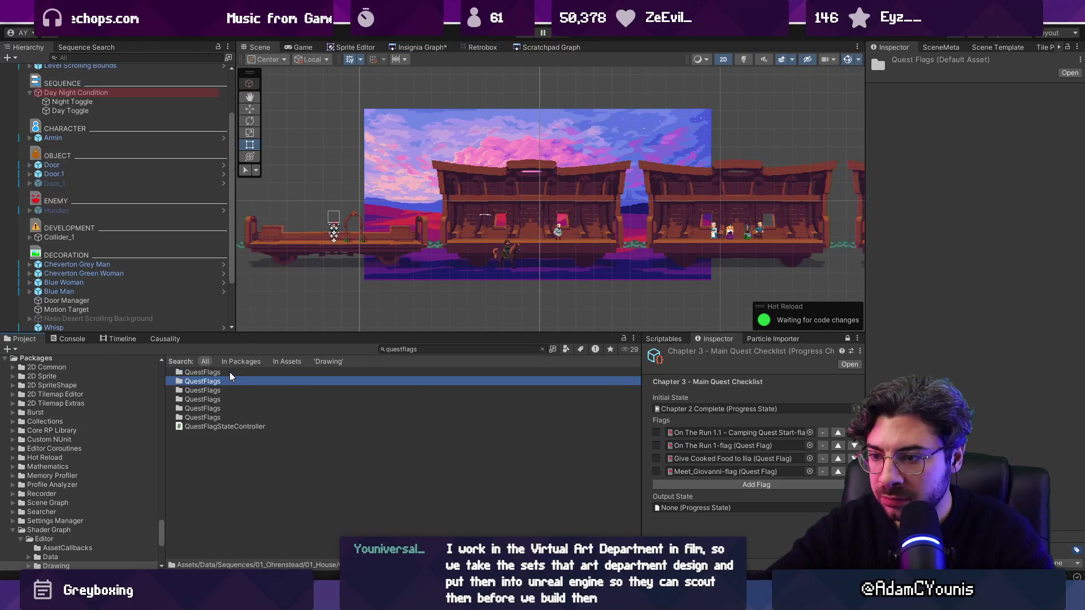
{"action": "key", "text": "Down"}
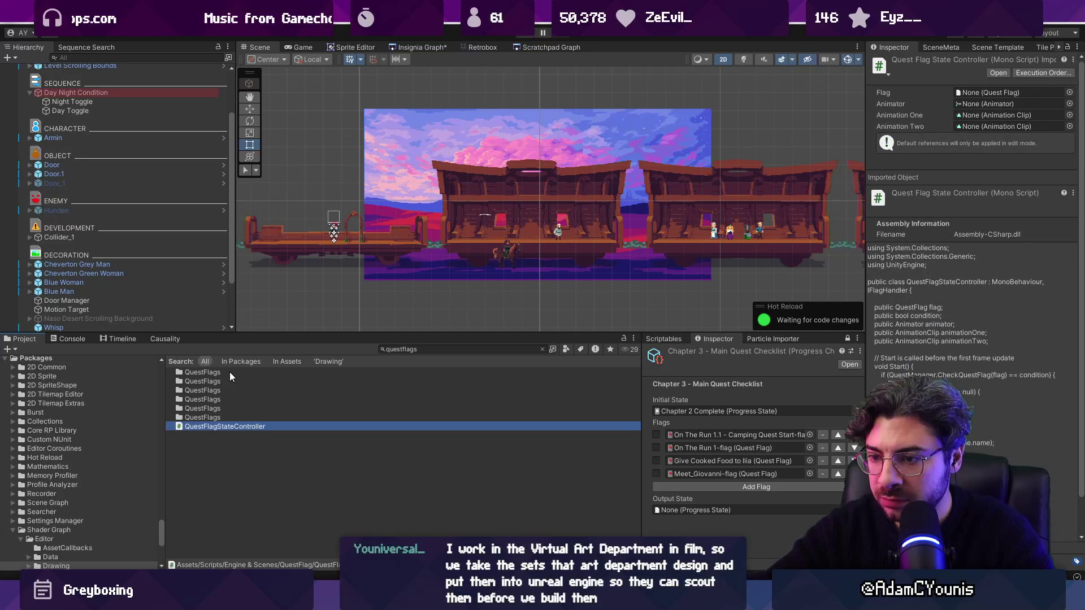
{"action": "key", "text": "Up"}
{"action": "key", "text": "Up"}
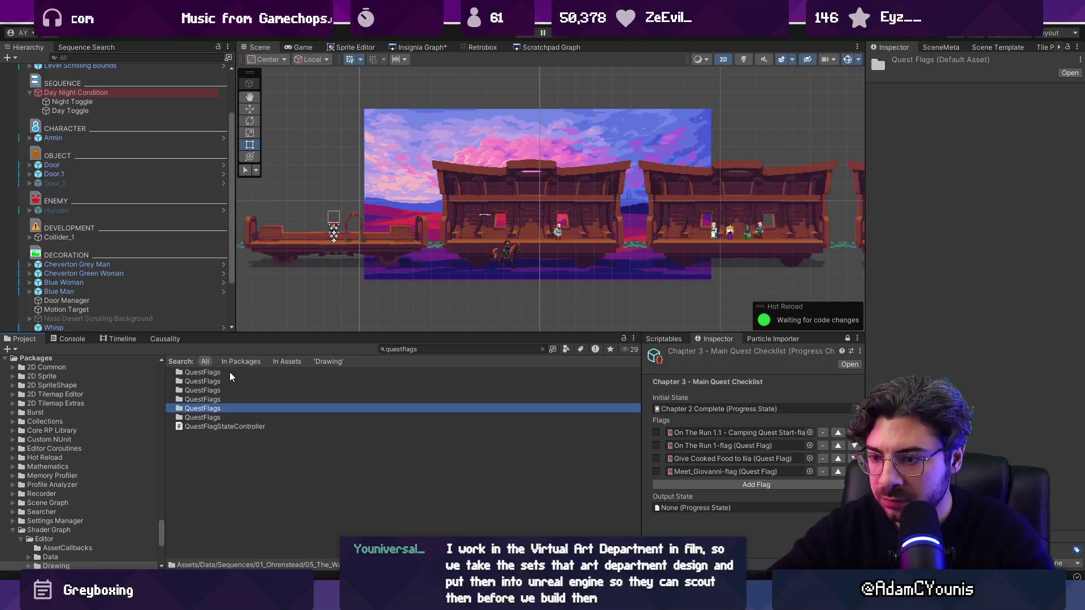
{"action": "key", "text": "Return"}
{"action": "key", "text": "Down"}
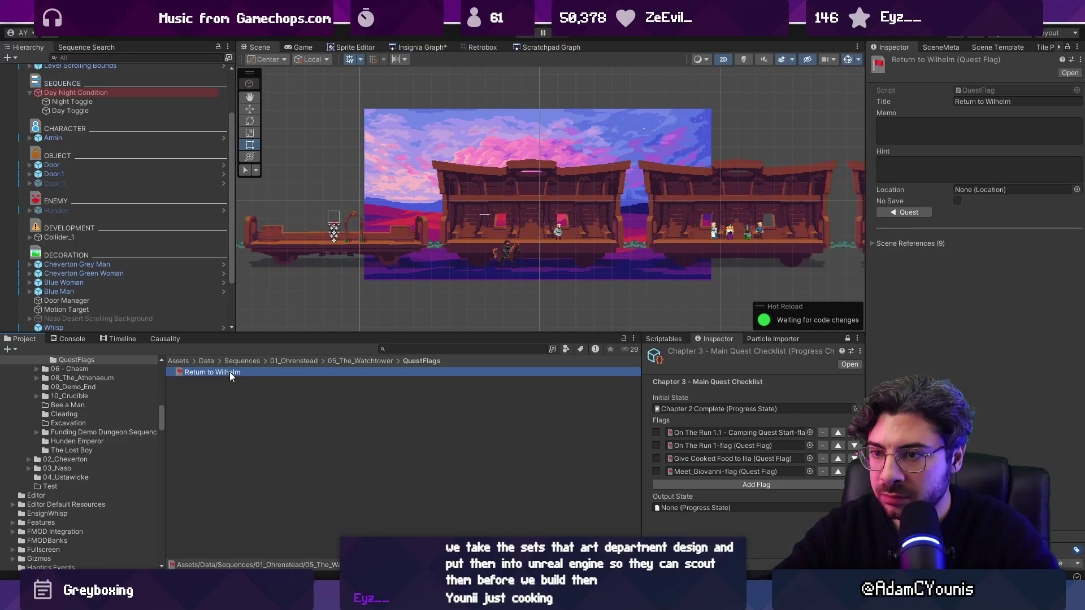
{"action": "left_click", "coordinate": [205, 361]}
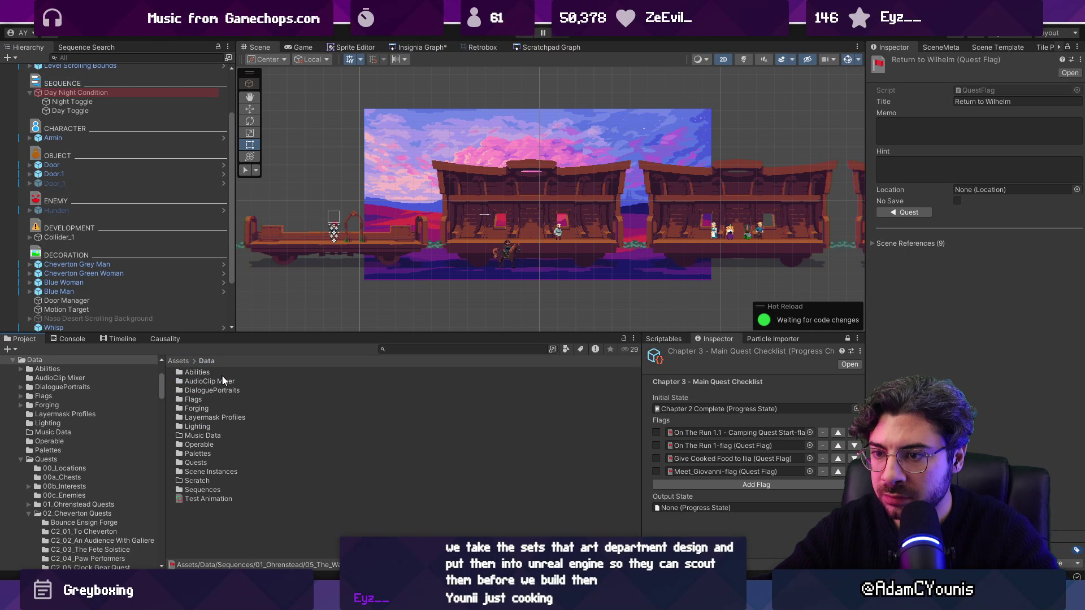
{"action": "left_click", "coordinate": [213, 463]}
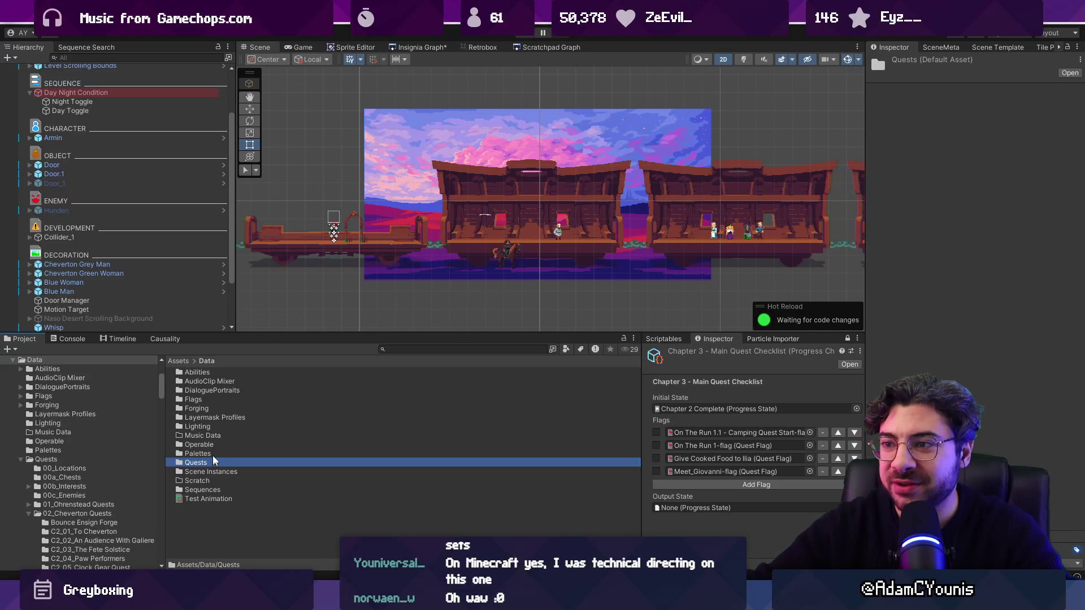
Step: Zero the position of the four evening desert layers in the scene, then undo it
{"action": "scroll", "coordinate": [507, 277], "scroll_direction": "up", "scroll_amount": 3}
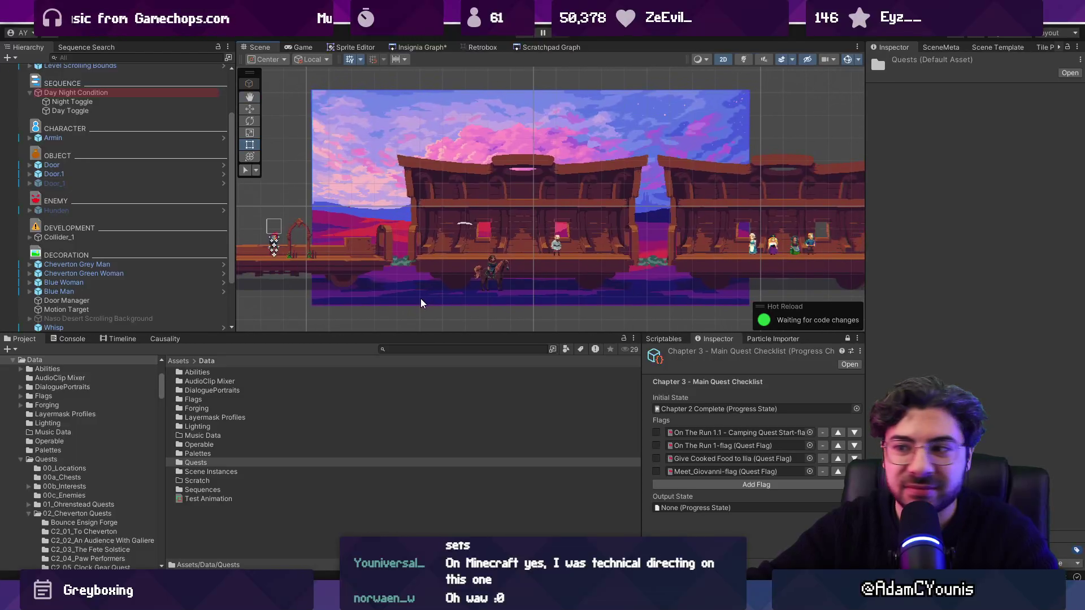
{"action": "left_click", "coordinate": [421, 298]}
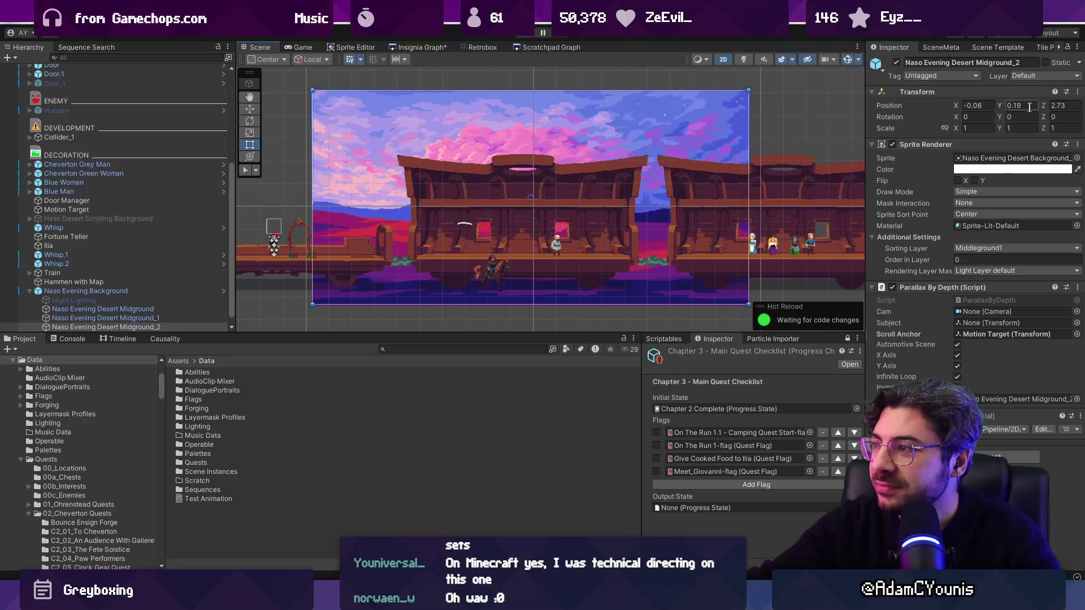
{"action": "scroll", "coordinate": [155, 296], "scroll_direction": "down", "scroll_amount": 1}
{"action": "left_click", "coordinate": [155, 297]}
{"action": "left_click", "coordinate": [158, 324], "text": "shift"}
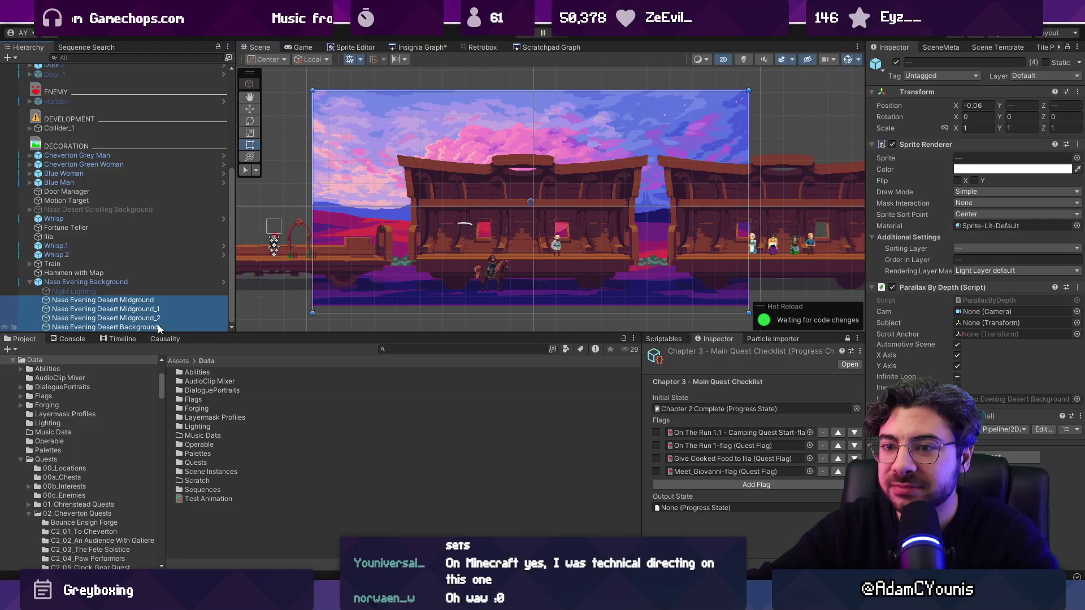
{"action": "left_click", "coordinate": [978, 105]}
{"action": "type", "text": "0"}
{"action": "key", "text": "Tab"}
{"action": "type", "text": "0"}
{"action": "key", "text": "Tab"}
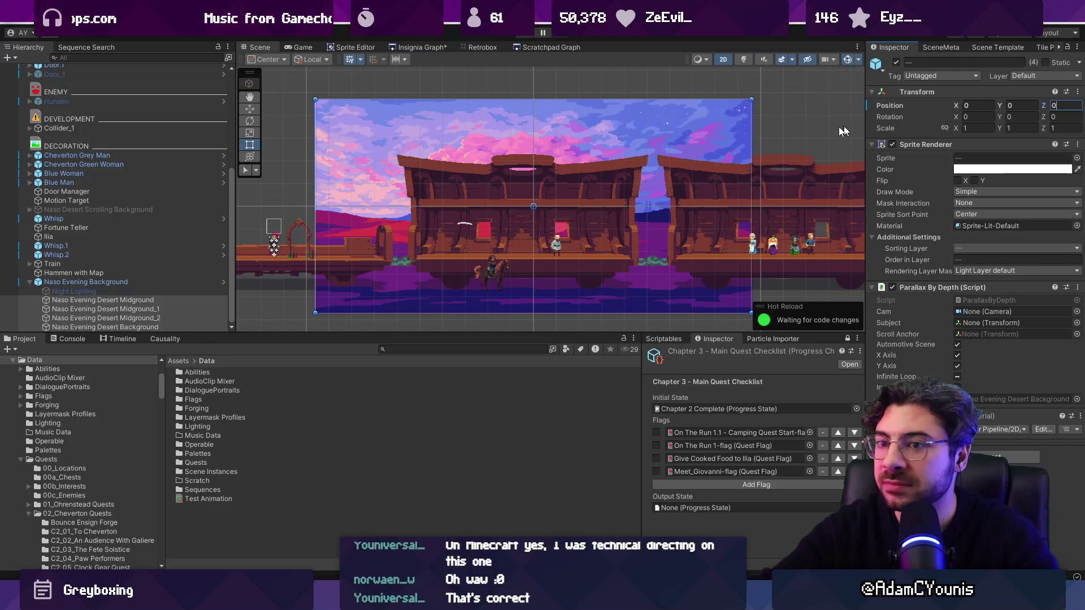
{"action": "key", "text": "ctrl+z"}
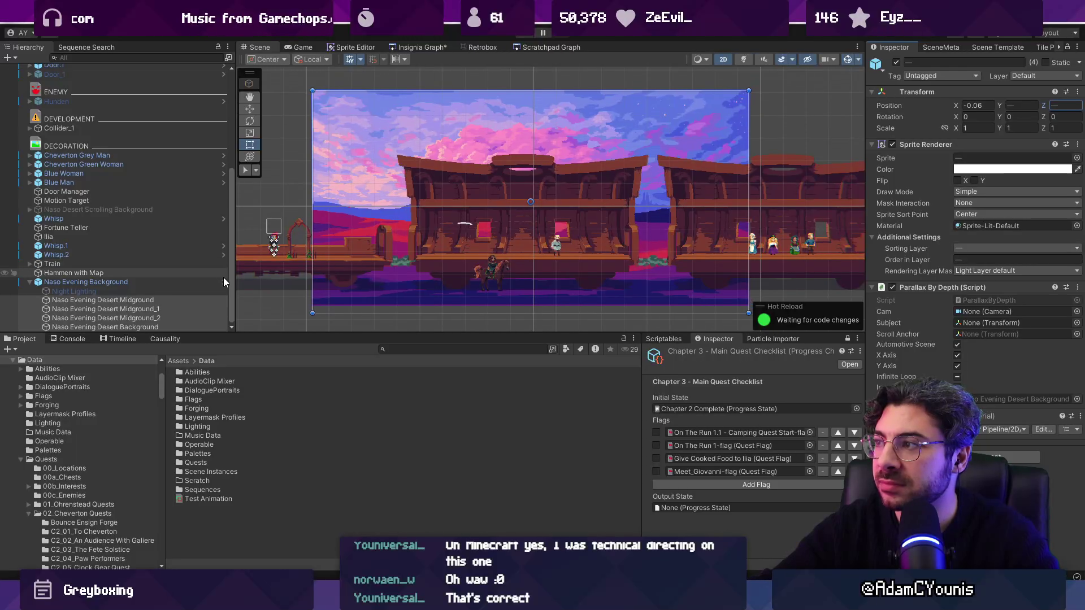
Step: In the Naso Evening Background prefab, set all five children's Y position to 0
{"action": "left_click", "coordinate": [223, 282]}
{"action": "left_click", "coordinate": [137, 92]}
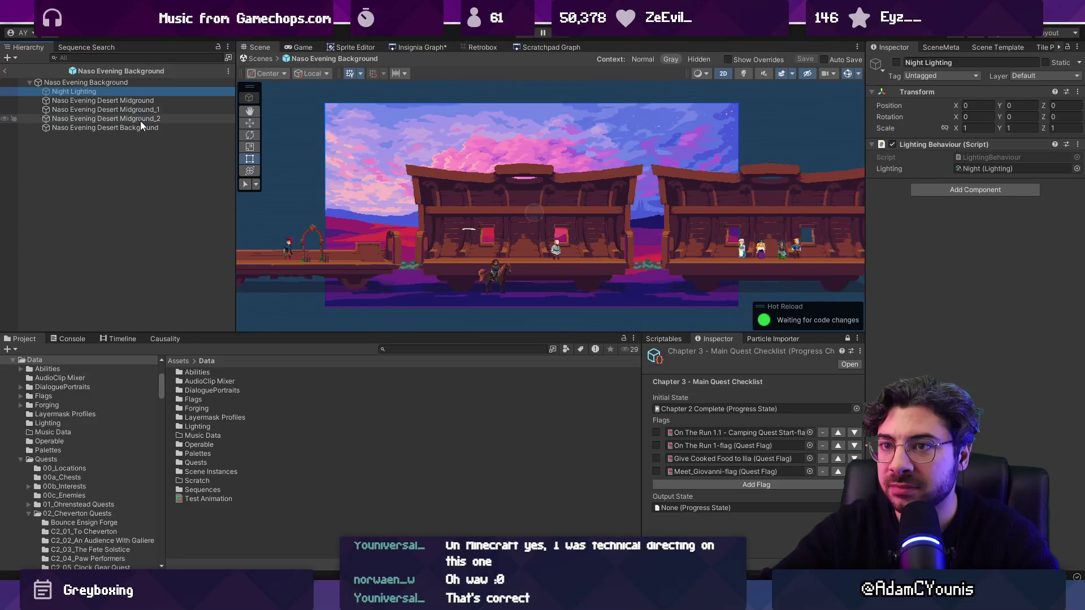
{"action": "left_click", "coordinate": [140, 126], "text": "shift"}
{"action": "left_click", "coordinate": [1020, 106]}
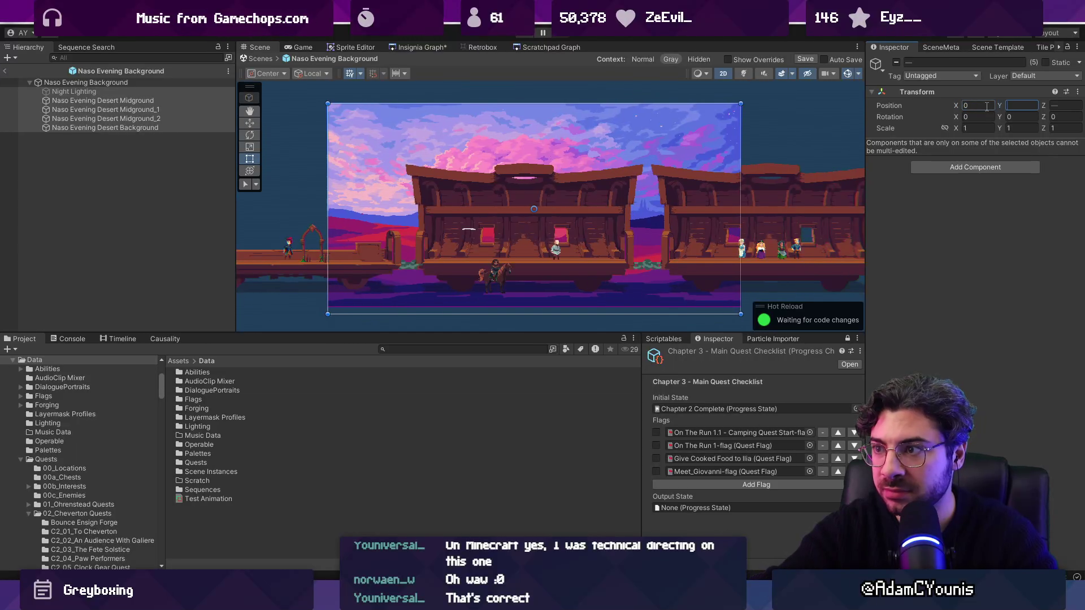
{"action": "type", "text": "0"}
{"action": "key", "text": "Tab"}
{"action": "type", "text": "0"}
{"action": "key", "text": "Tab"}
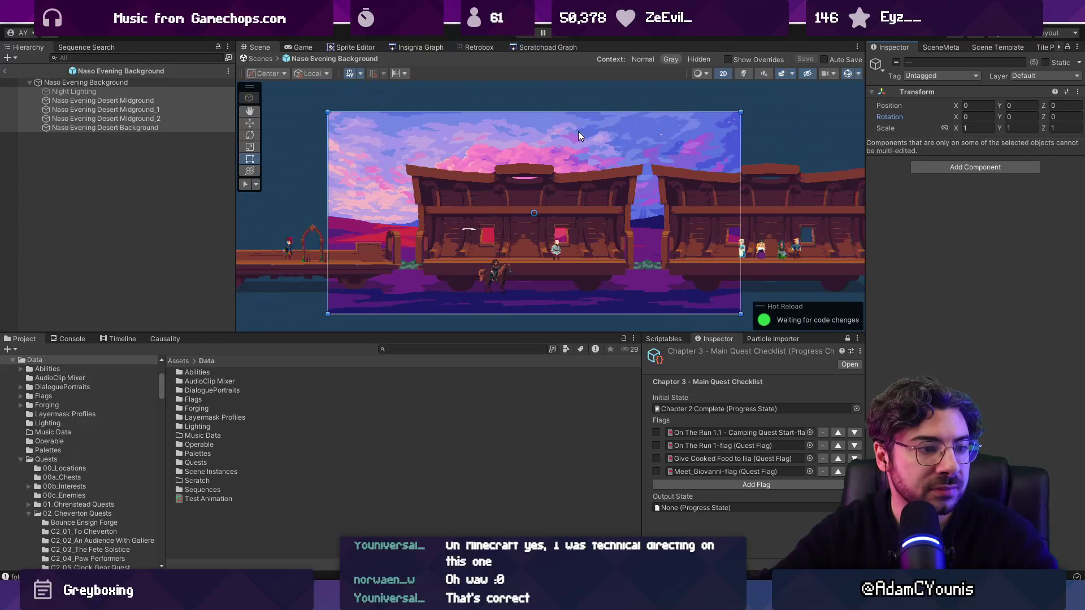
{"action": "left_click", "coordinate": [263, 59]}
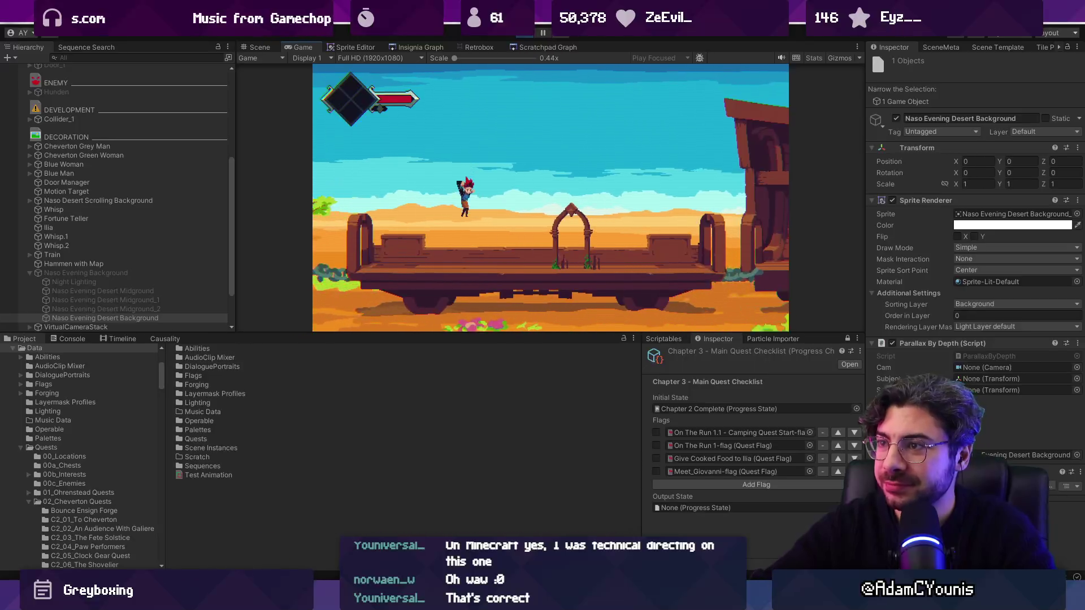
Step: Set the checklist's Output State to Test Progress and assign it to Output & Engine
{"action": "key", "text": "ctrl+p"}
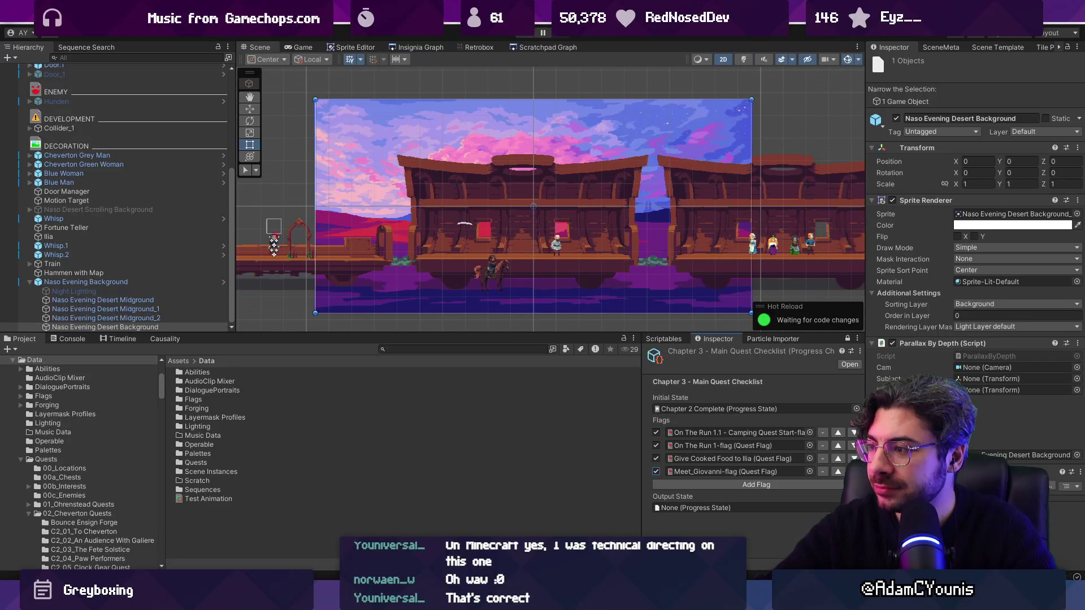
{"action": "left_click", "coordinate": [857, 507]}
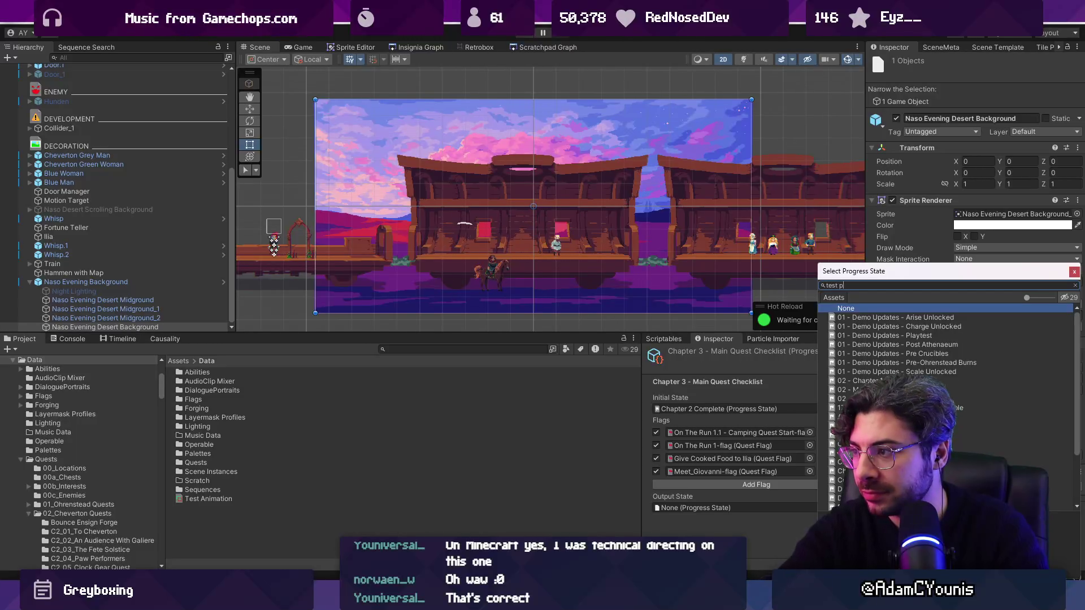
{"action": "type", "text": "test"}
{"action": "key", "text": "Return"}
{"action": "left_click", "coordinate": [812, 519]}
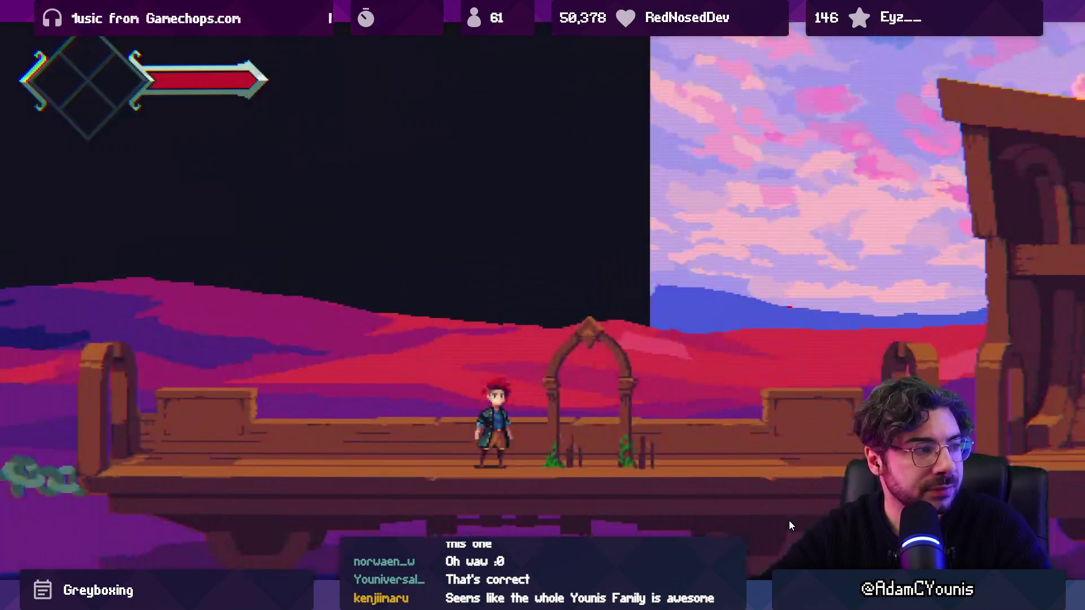
Step: Test-run the game with the new progress state, then stop it
{"action": "key", "text": "Right"}
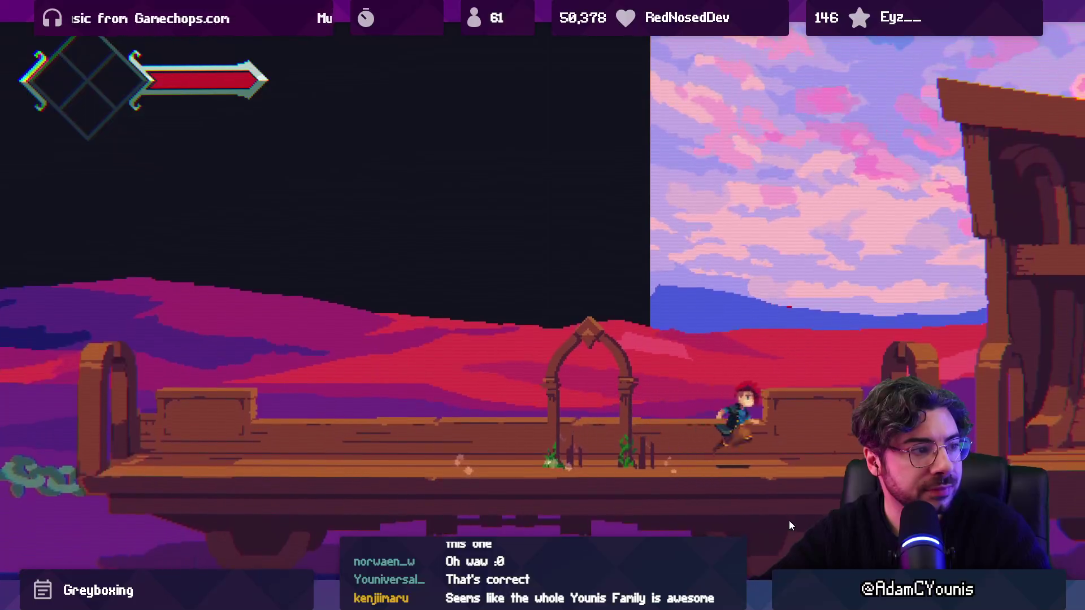
{"action": "key", "text": "Escape"}
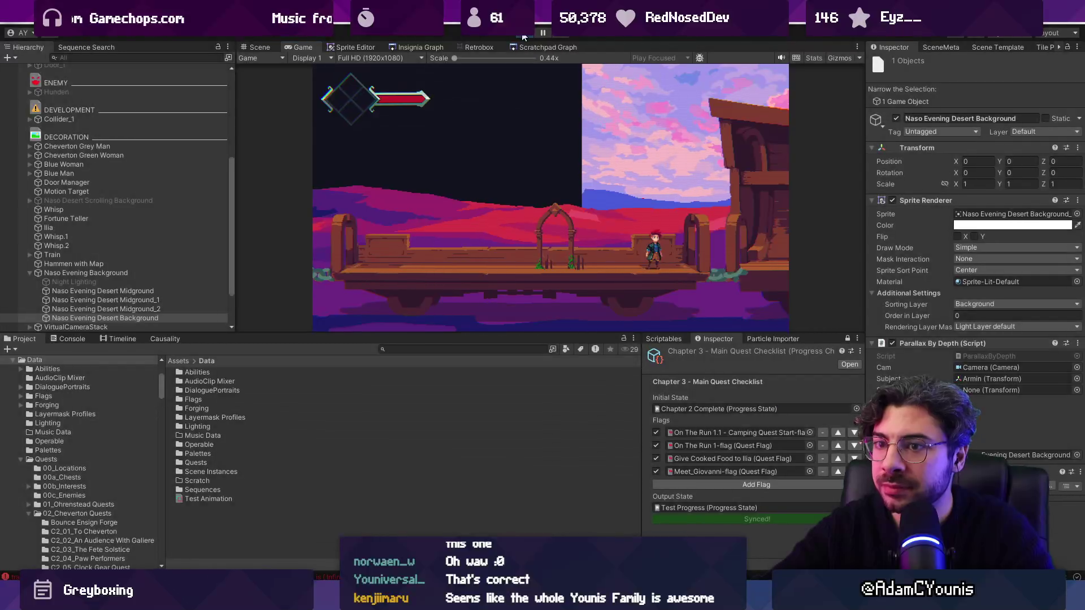
{"action": "key", "text": "ctrl+p"}
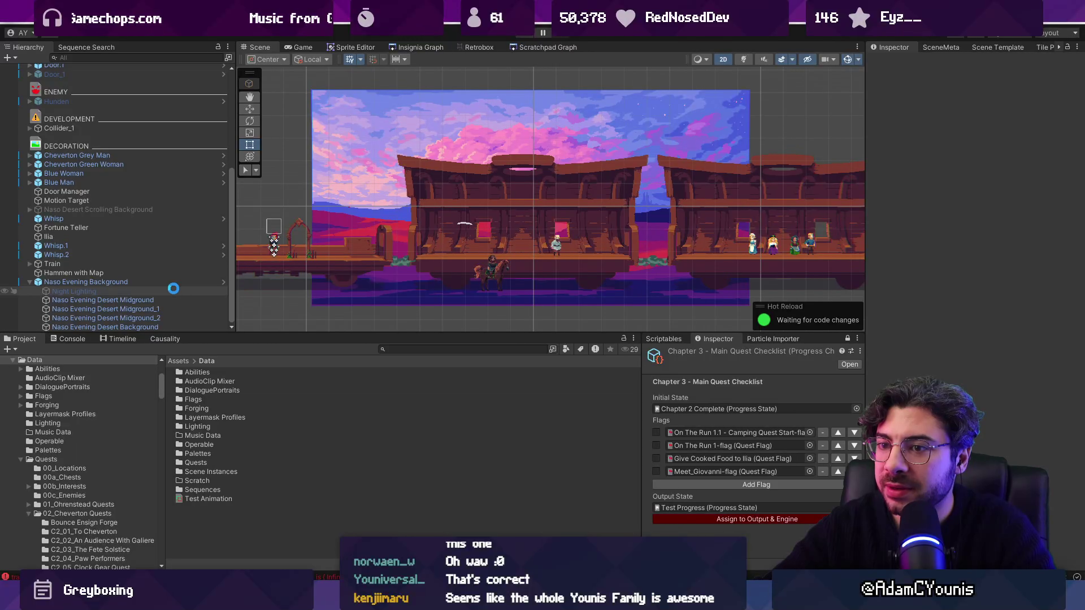
Step: In the Naso Evening Background prefab, set the four desert layers' X and Y position to 0
{"action": "left_click", "coordinate": [158, 281]}
{"action": "left_click", "coordinate": [182, 300]}
{"action": "left_click", "coordinate": [177, 326], "text": "shift"}
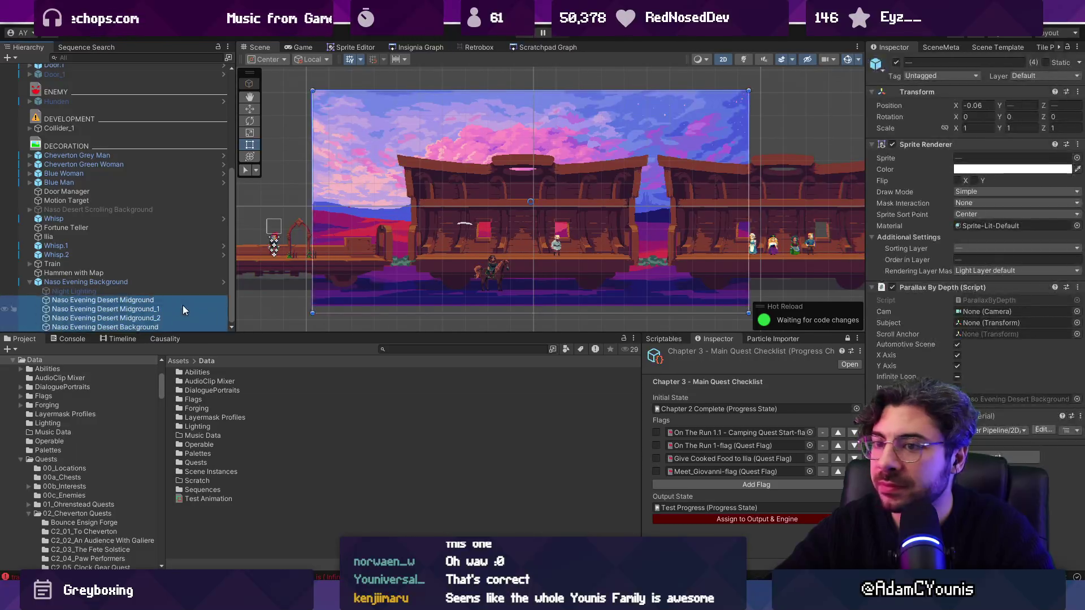
{"action": "left_click", "coordinate": [178, 304]}
{"action": "left_click", "coordinate": [225, 280]}
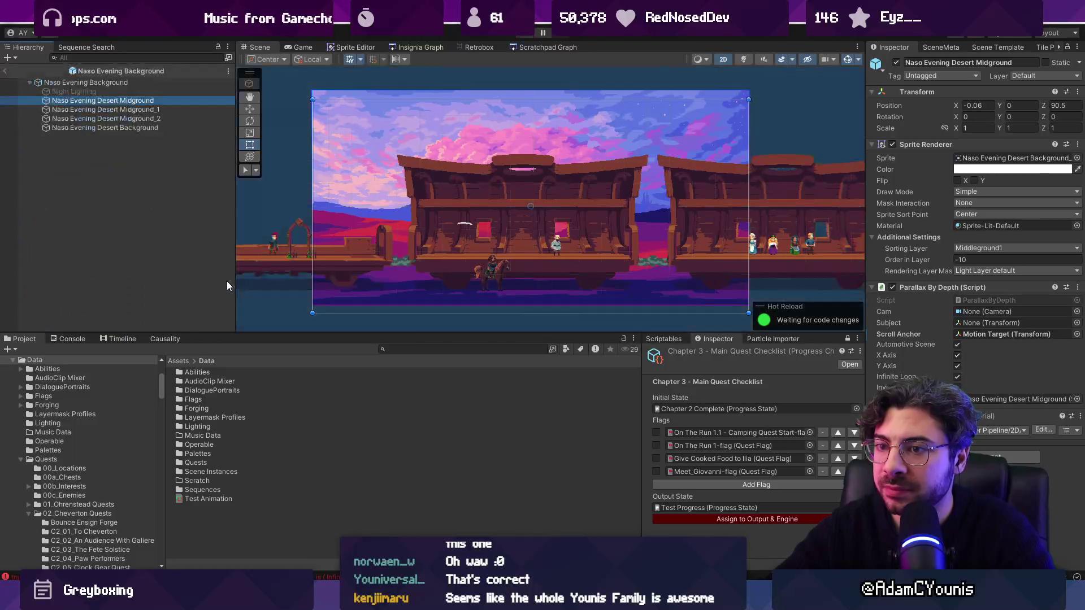
{"action": "left_click", "coordinate": [164, 127], "text": "shift"}
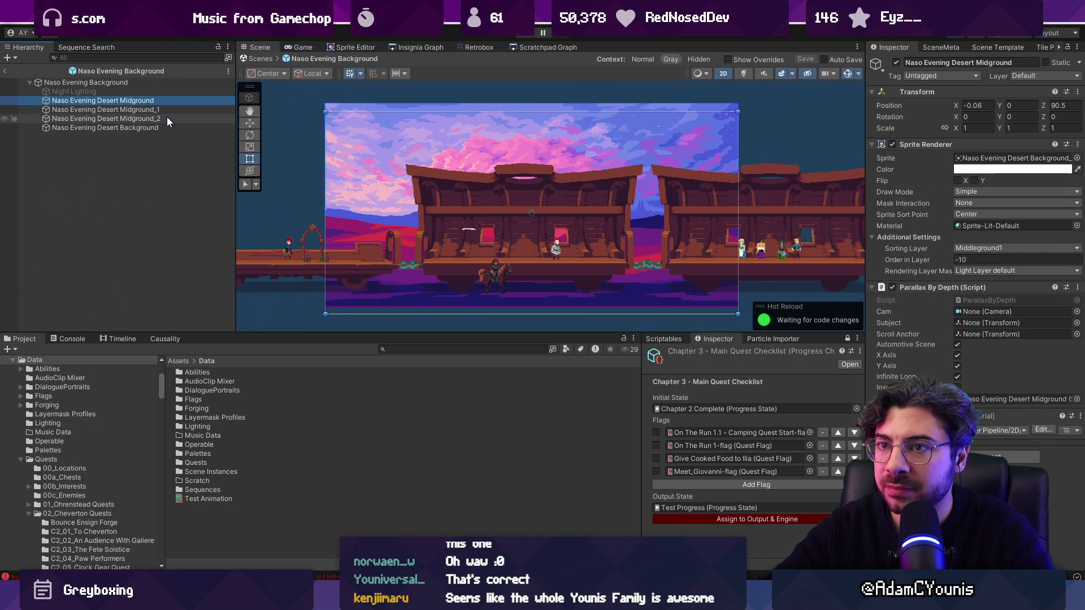
{"action": "left_click", "coordinate": [975, 105]}
{"action": "type", "text": "0"}
{"action": "key", "text": "Tab"}
{"action": "type", "text": "0"}
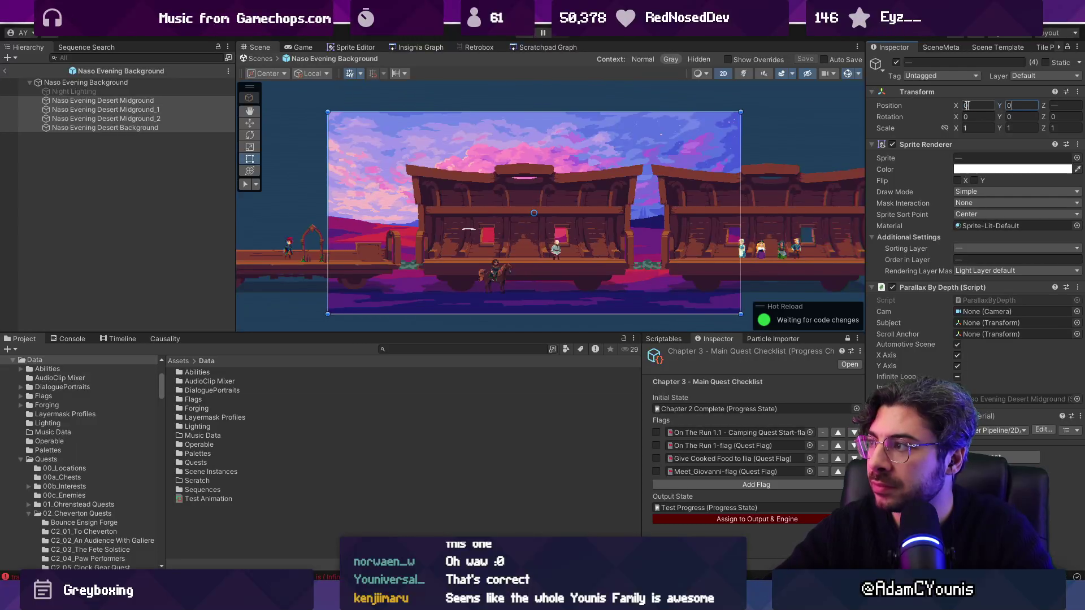
{"action": "left_click", "coordinate": [260, 60]}
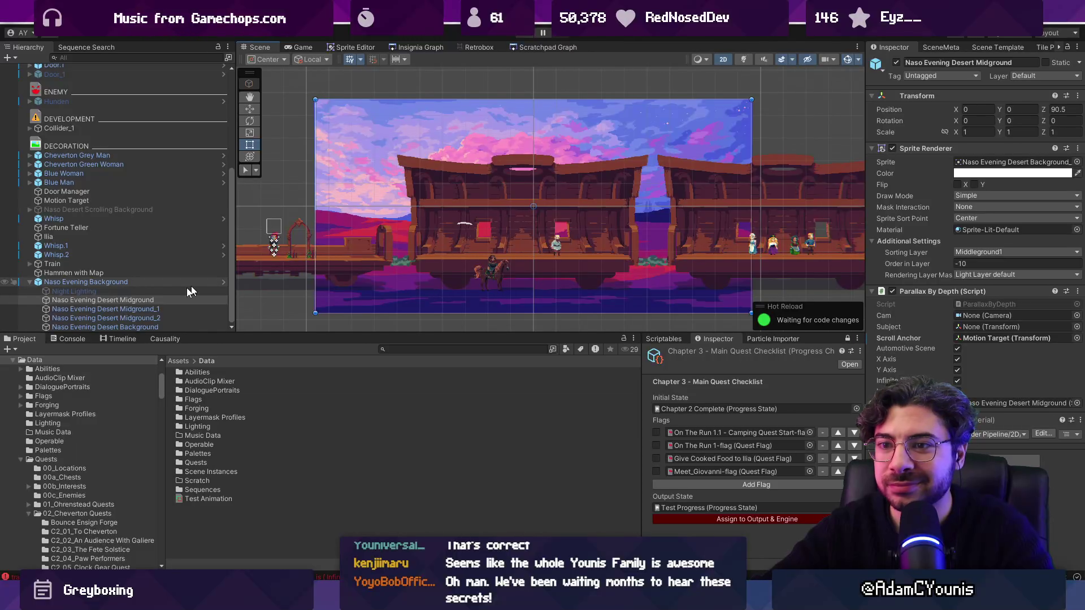
Step: Reapply Test Progress to the checklist's output and the engine
{"action": "left_click", "coordinate": [152, 283]}
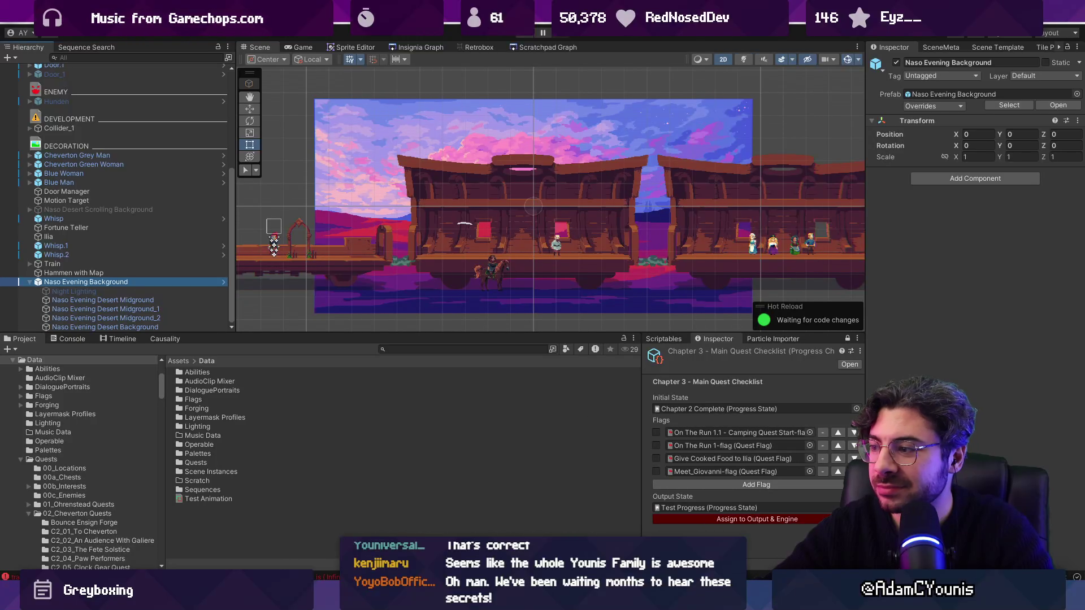
{"action": "left_click", "coordinate": [856, 507]}
{"action": "key", "text": "Escape"}
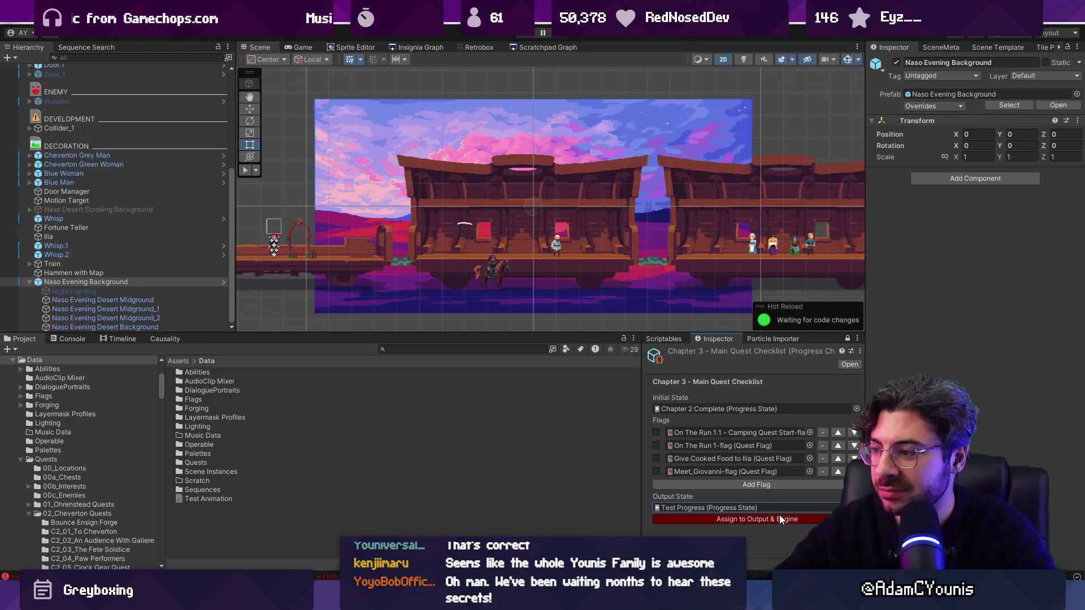
{"action": "left_click", "coordinate": [682, 522]}
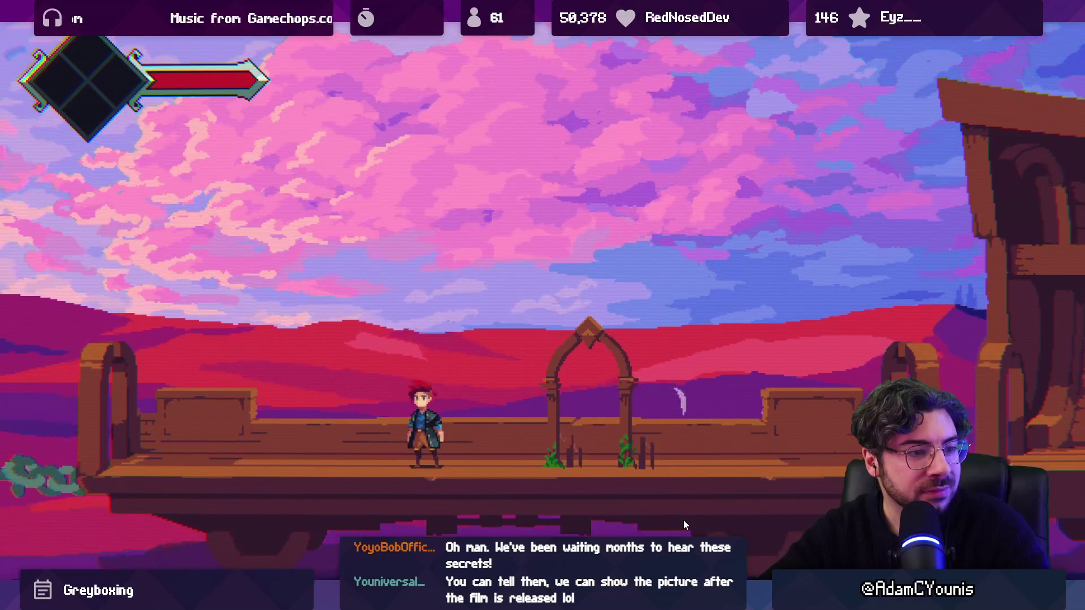
Step: Restart the playtest, walk the player right into the train car and back onto the deck, then exit fullscreen
{"action": "key", "text": "ctrl+p"}
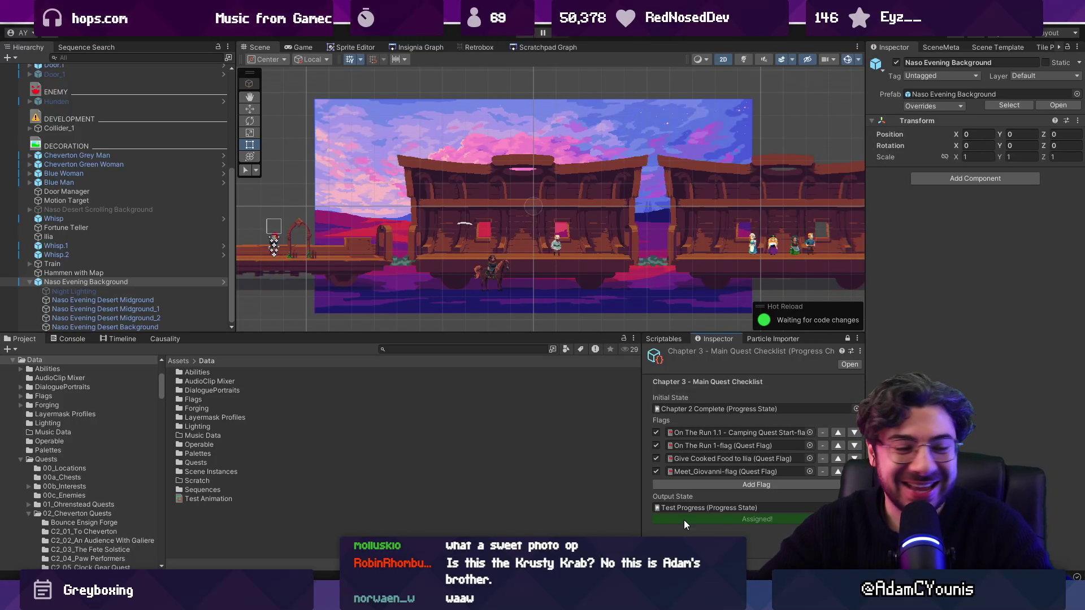
{"action": "key", "text": "ctrl+p"}
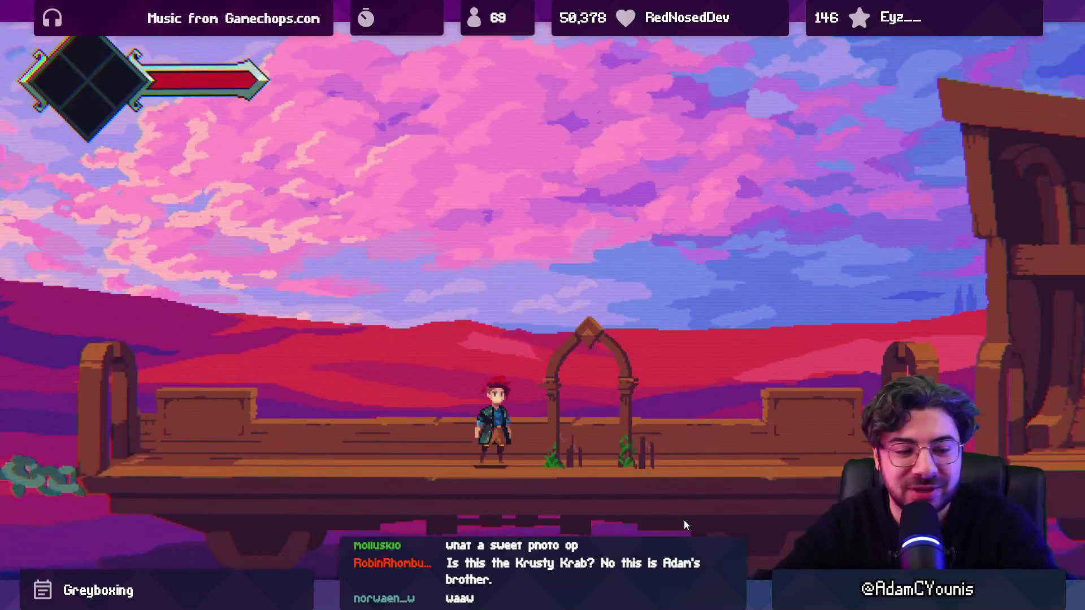
{"action": "key", "text": "d"}
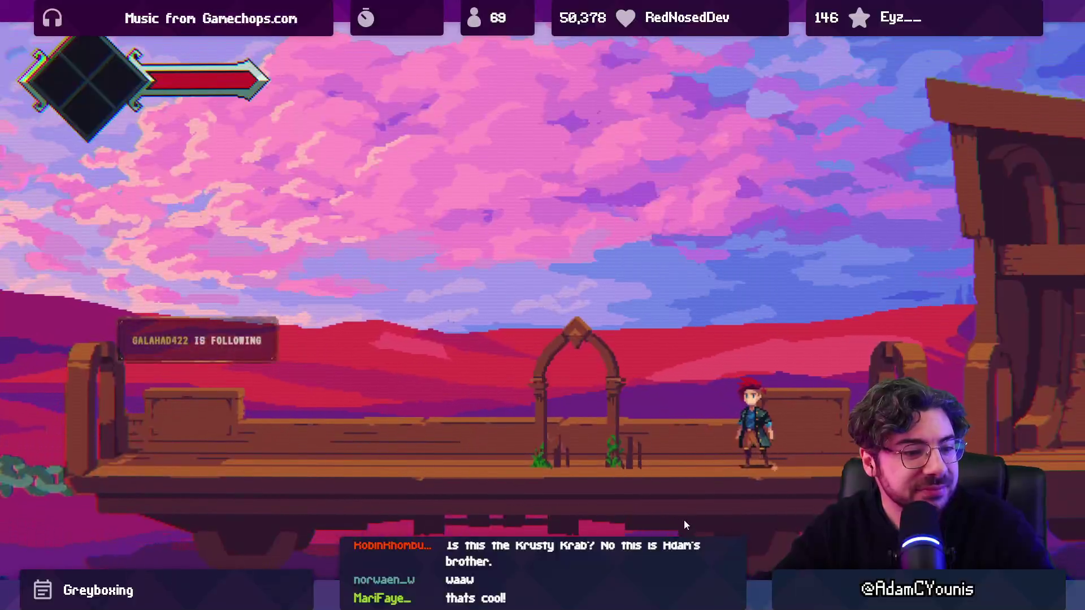
{"action": "key", "text": "d"}
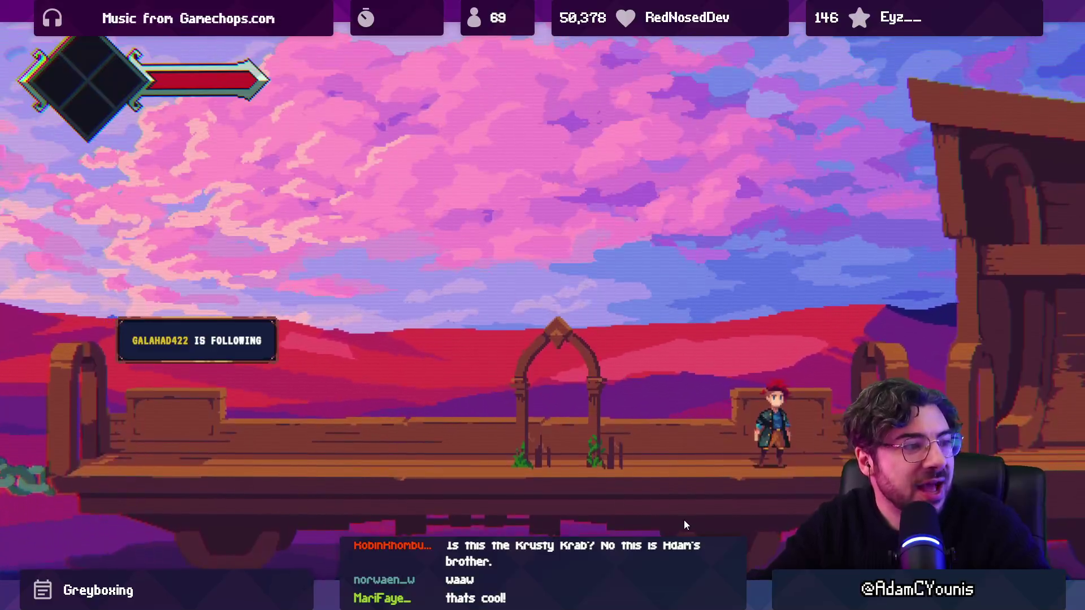
{"action": "key", "text": "d"}
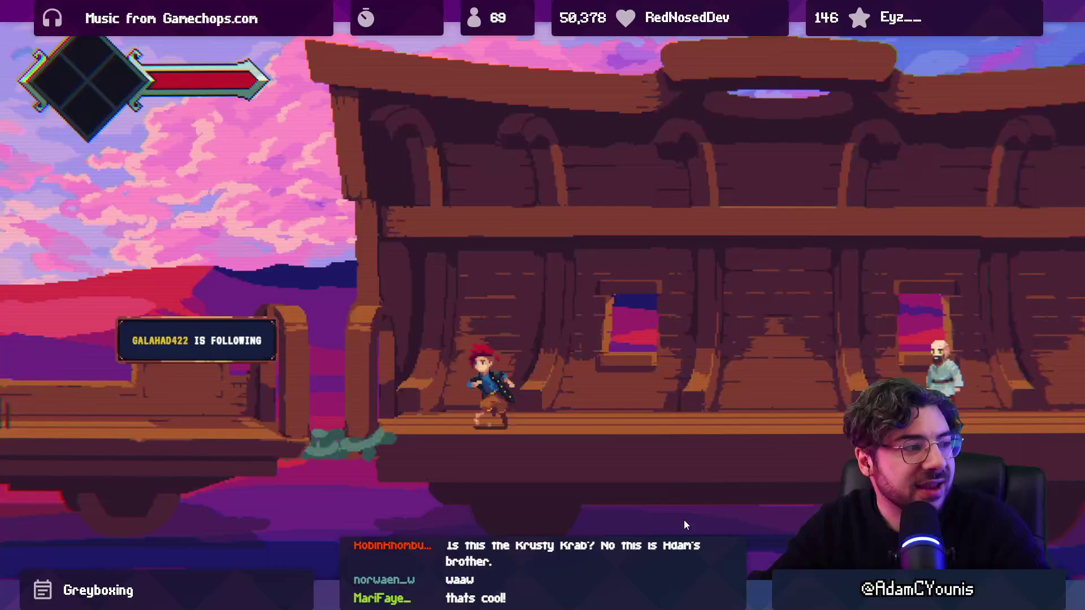
{"action": "key", "text": "a"}
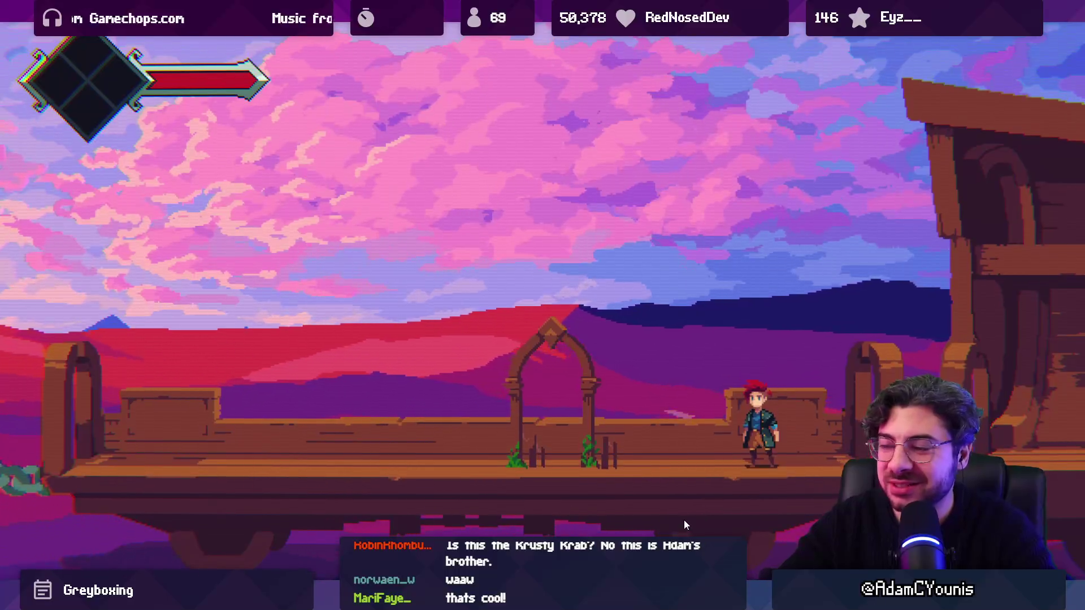
{"action": "key", "text": "shift+space"}
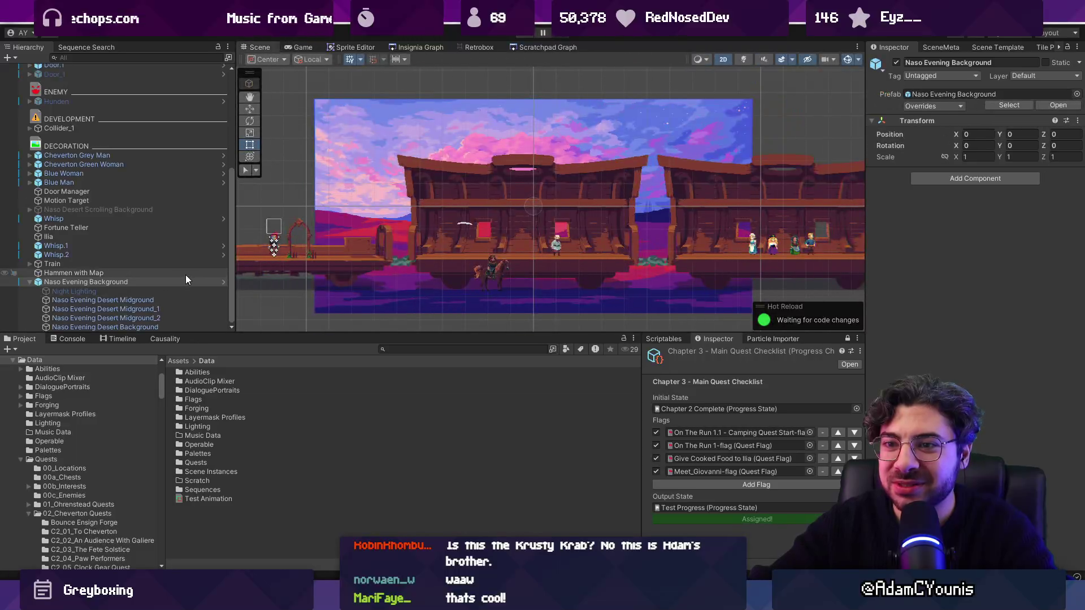
Step: Open the Naso Evening Background prefab and select and frame the Desert Midground sprite
{"action": "left_click", "coordinate": [221, 283]}
{"action": "left_click", "coordinate": [130, 102]}
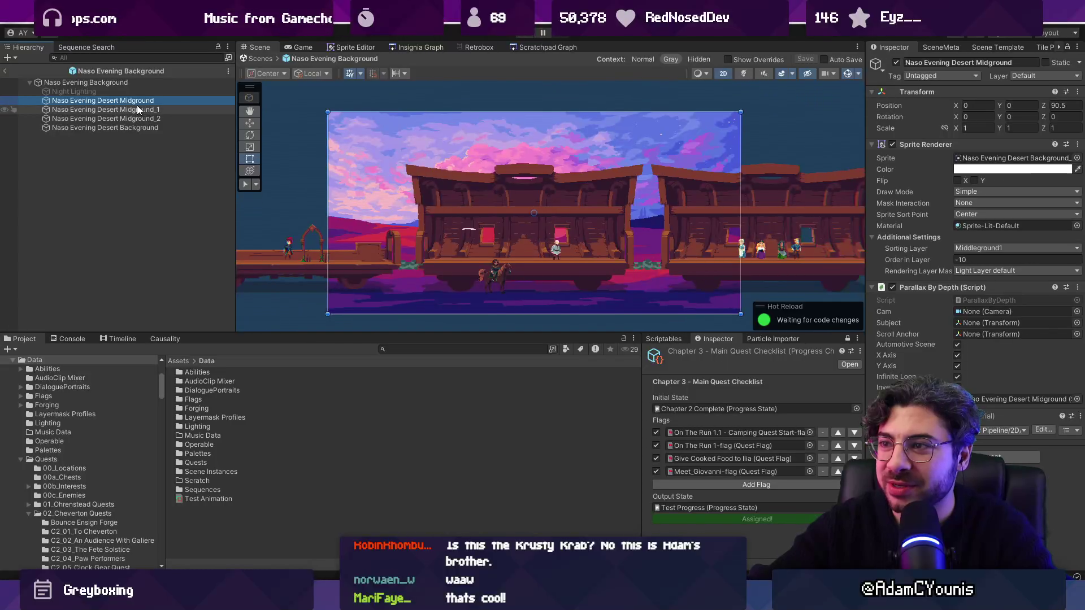
{"action": "left_click", "coordinate": [139, 109]}
{"action": "key", "text": "2"}
{"action": "mouse_move", "coordinate": [361, 223]}
{"action": "left_mouse_down"}
{"action": "mouse_move", "coordinate": [420, 229]}
{"action": "mouse_move", "coordinate": [494, 268]}
{"action": "left_mouse_up"}
{"action": "left_click", "coordinate": [764, 159]}
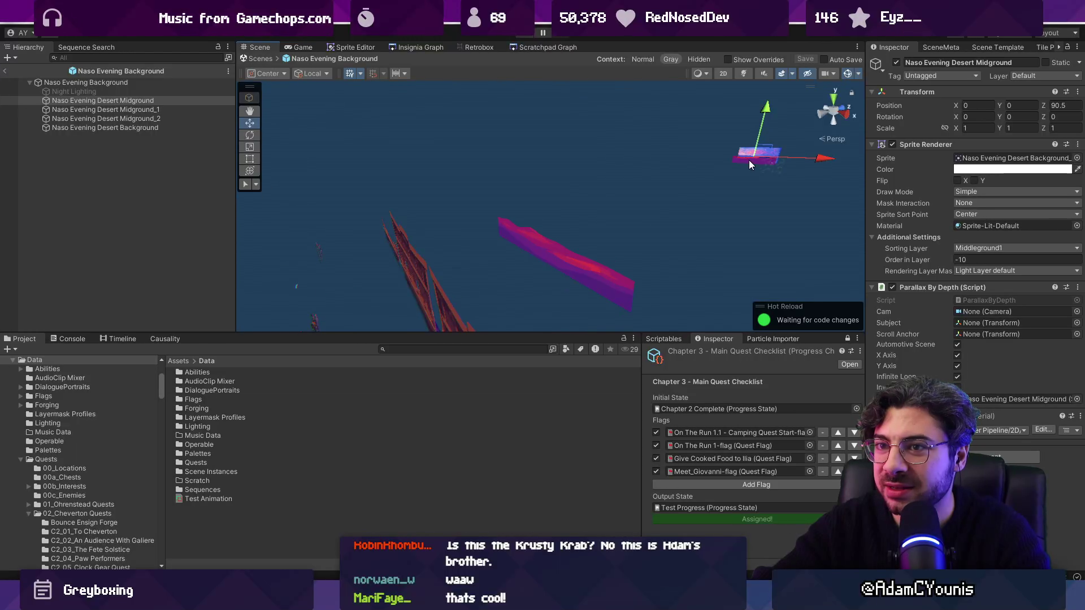
{"action": "key", "text": "f"}
Step: Set the midground's Transform Position Y to -0.1 and leave prefab mode
{"action": "left_click", "coordinate": [1010, 116]}
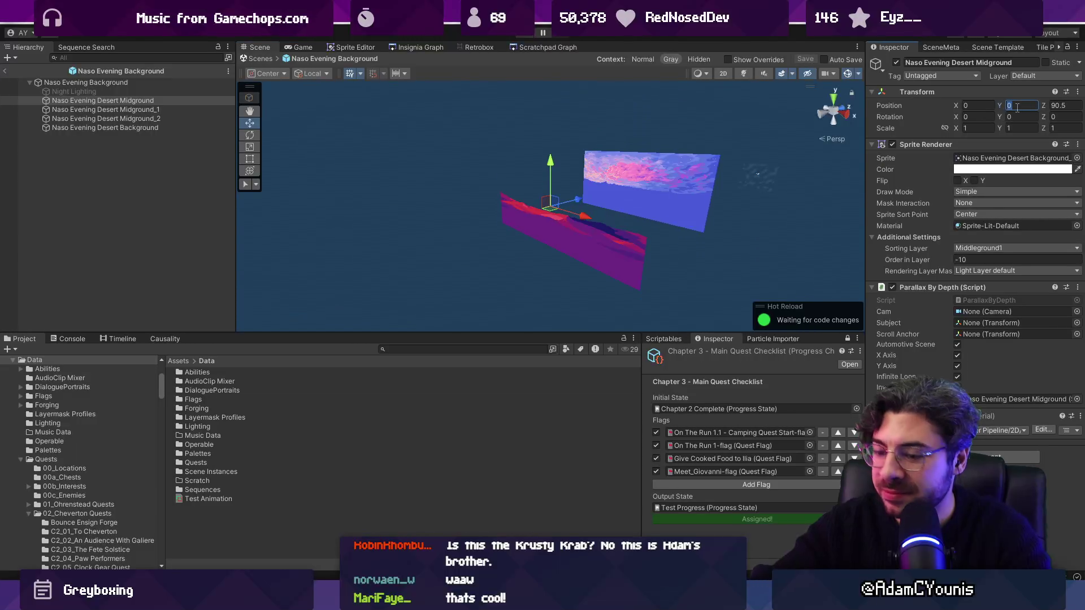
{"action": "type", "text": "-0.1"}
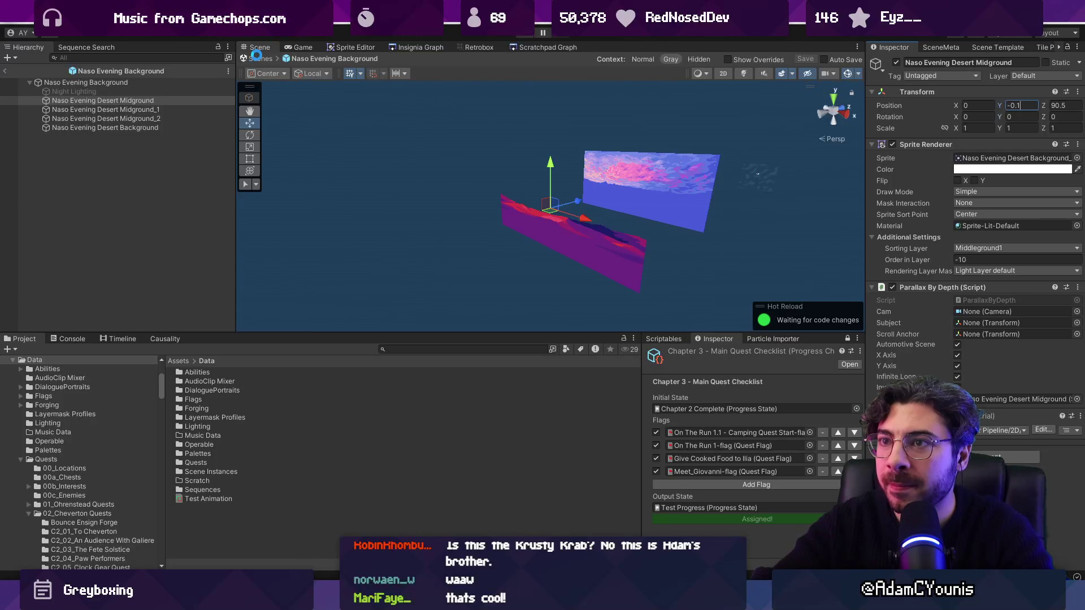
{"action": "left_click", "coordinate": [256, 56]}
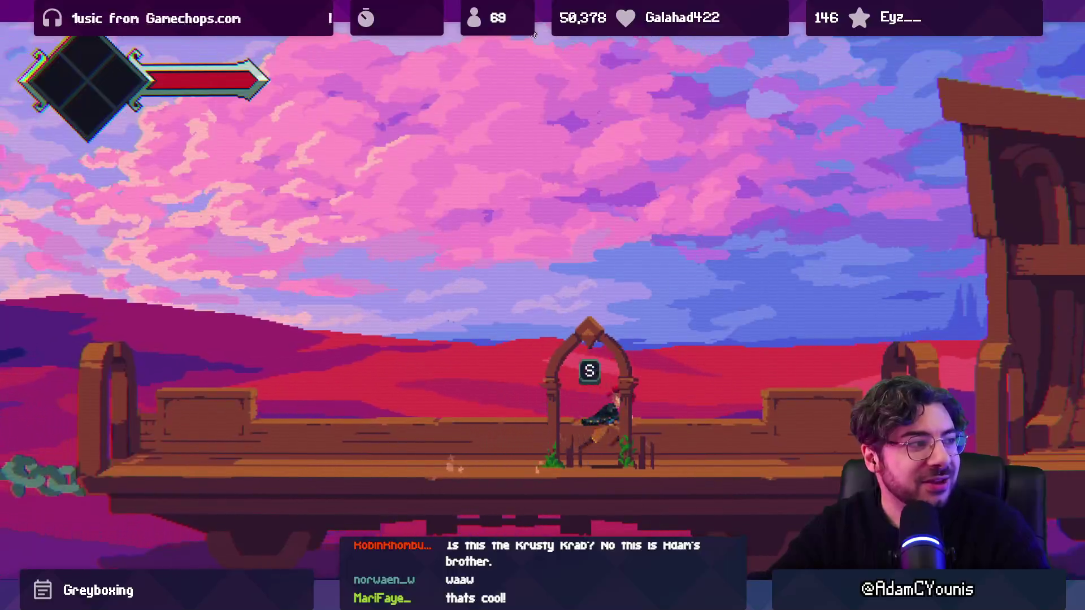
{"action": "key", "text": "Right"}
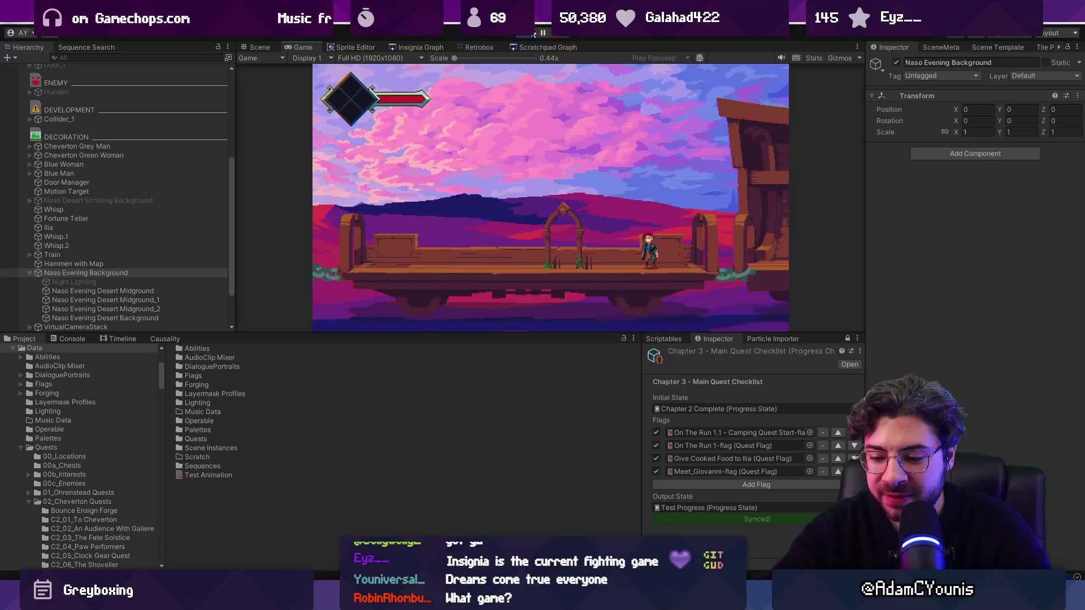
Step: Stop play mode, make the Scene view taller, and frame the evening background in flat 2D
{"action": "left_click", "coordinate": [534, 34]}
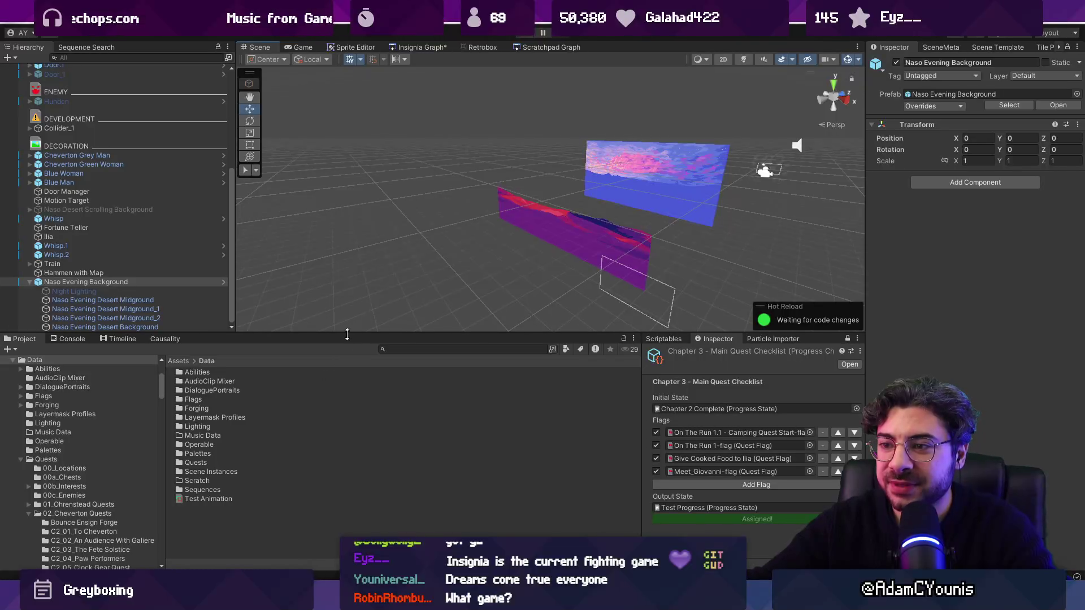
{"action": "left_click_drag", "start_coordinate": [347, 335], "coordinate": [347, 433]}
{"action": "key", "text": "2"}
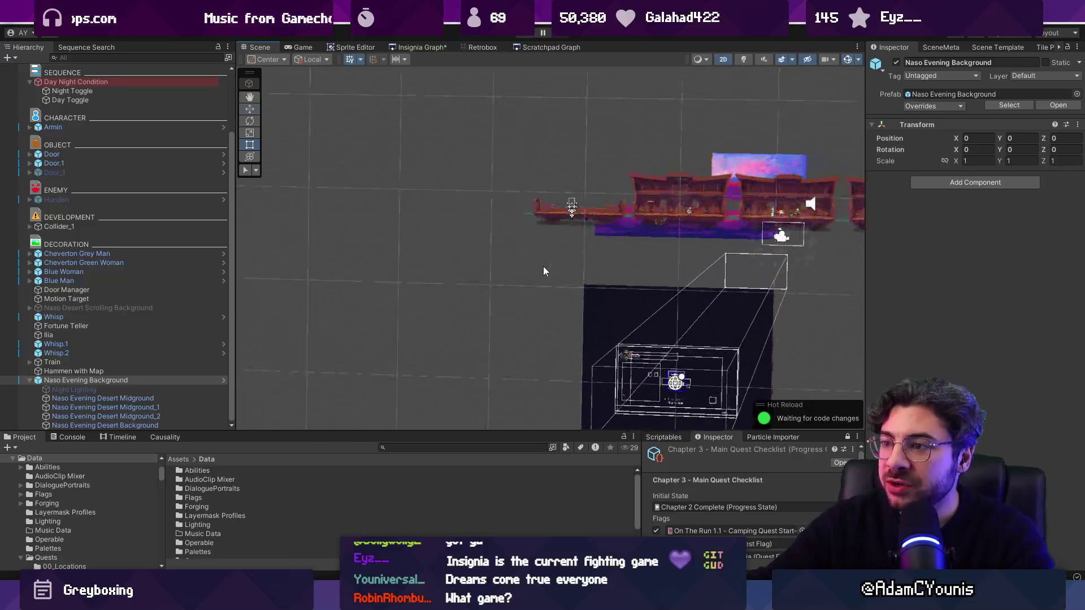
{"action": "key", "text": "f"}
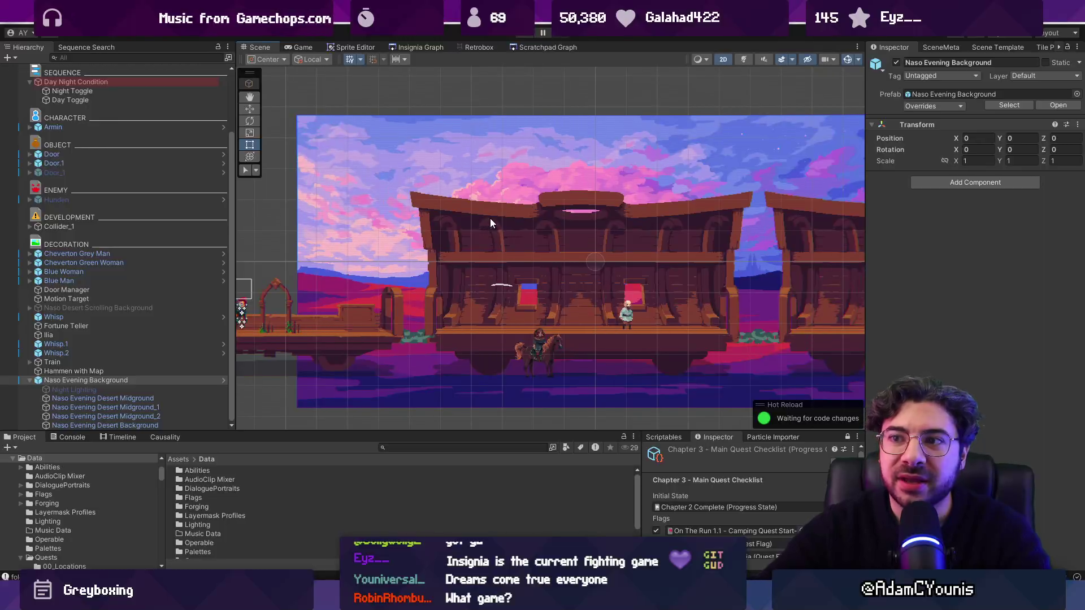
{"action": "key", "text": "f"}
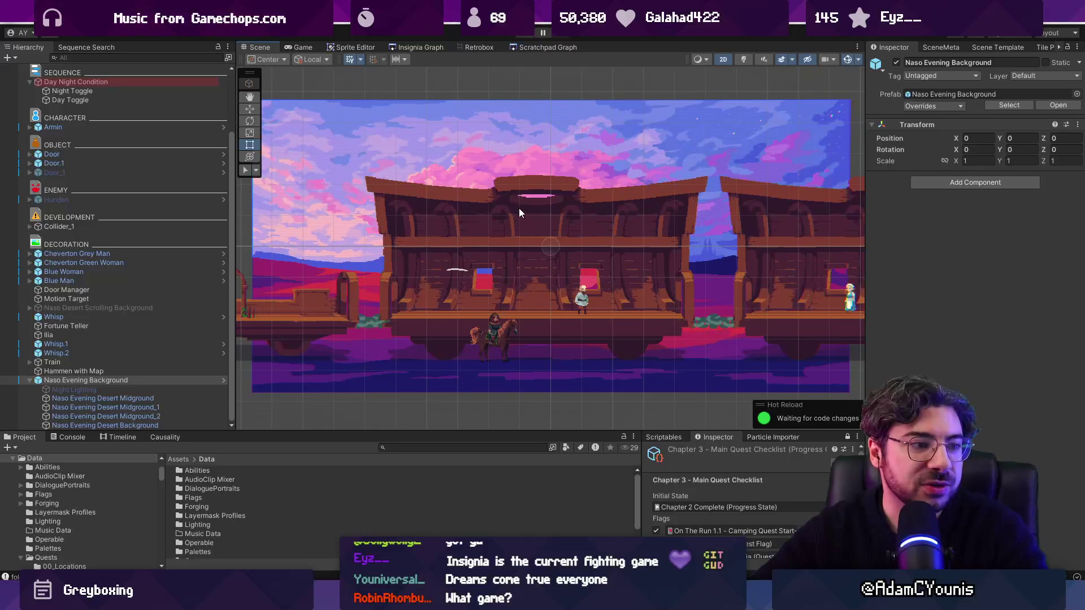
{"action": "scroll", "coordinate": [520, 206], "scroll_direction": "up", "scroll_amount": 3}
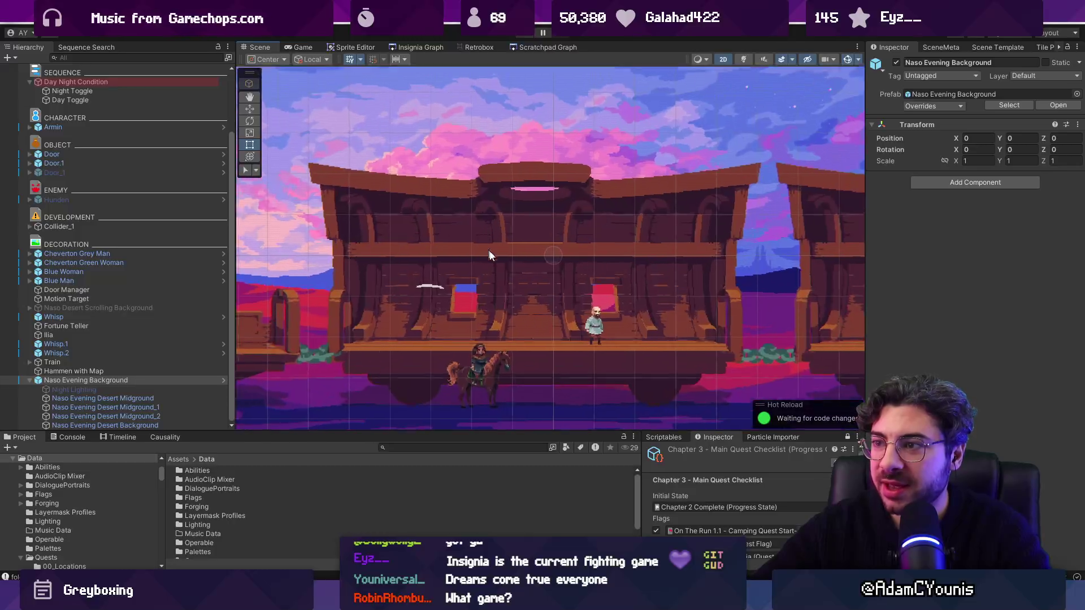
{"action": "scroll", "coordinate": [520, 286], "scroll_direction": "up", "scroll_amount": 1}
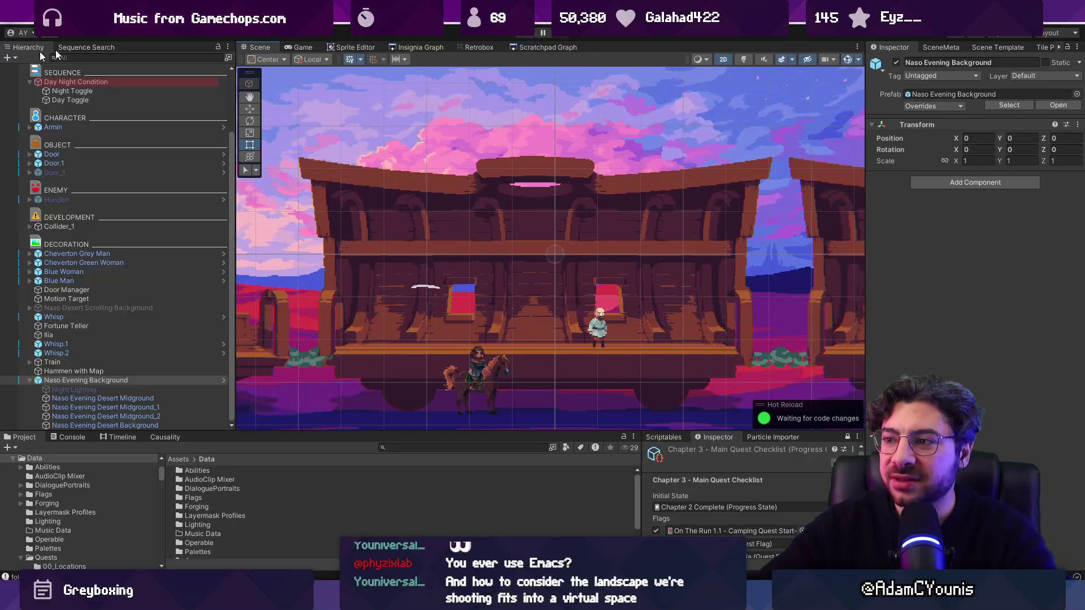
{"action": "scroll", "coordinate": [587, 277], "scroll_direction": "down", "scroll_amount": 2}
{"action": "scroll", "coordinate": [528, 283], "scroll_direction": "up", "scroll_amount": 5}
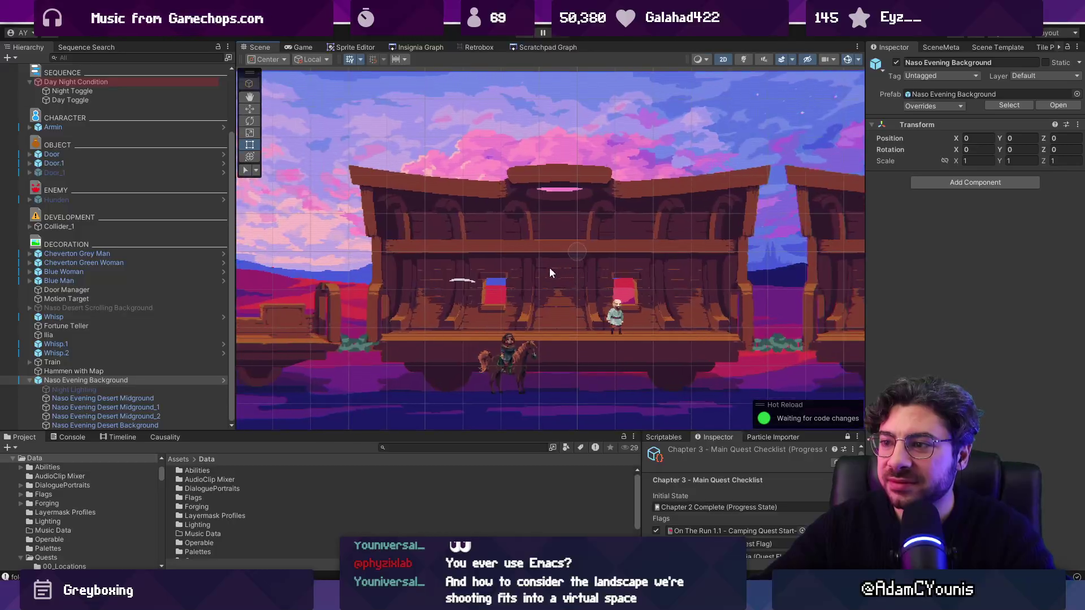
{"action": "left_click_drag", "start_coordinate": [526, 310], "coordinate": [525, 298]}
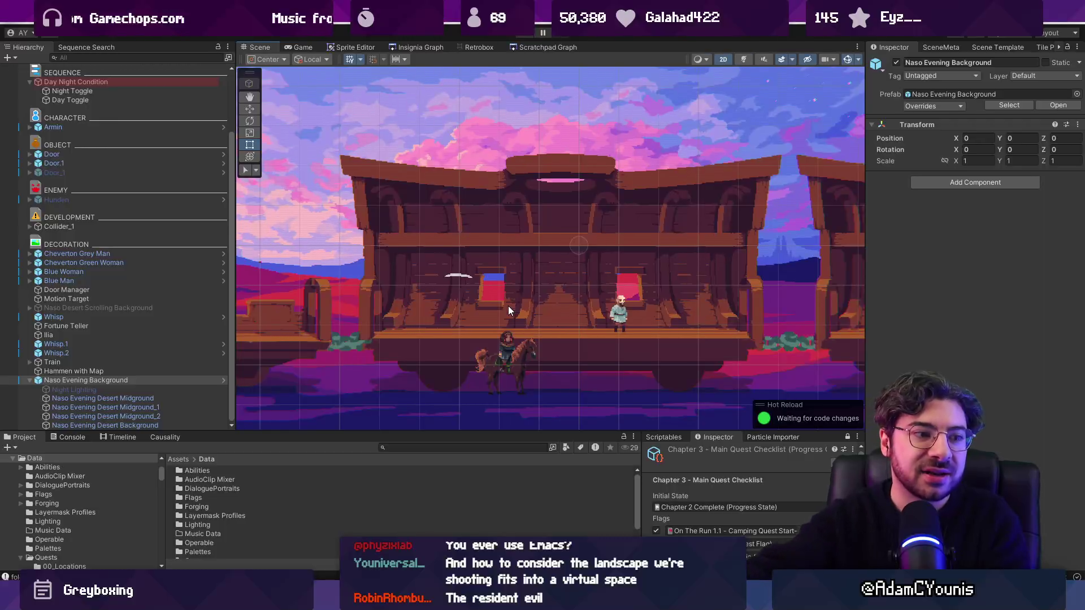
{"action": "scroll", "coordinate": [604, 291], "scroll_direction": "down", "scroll_amount": 2}
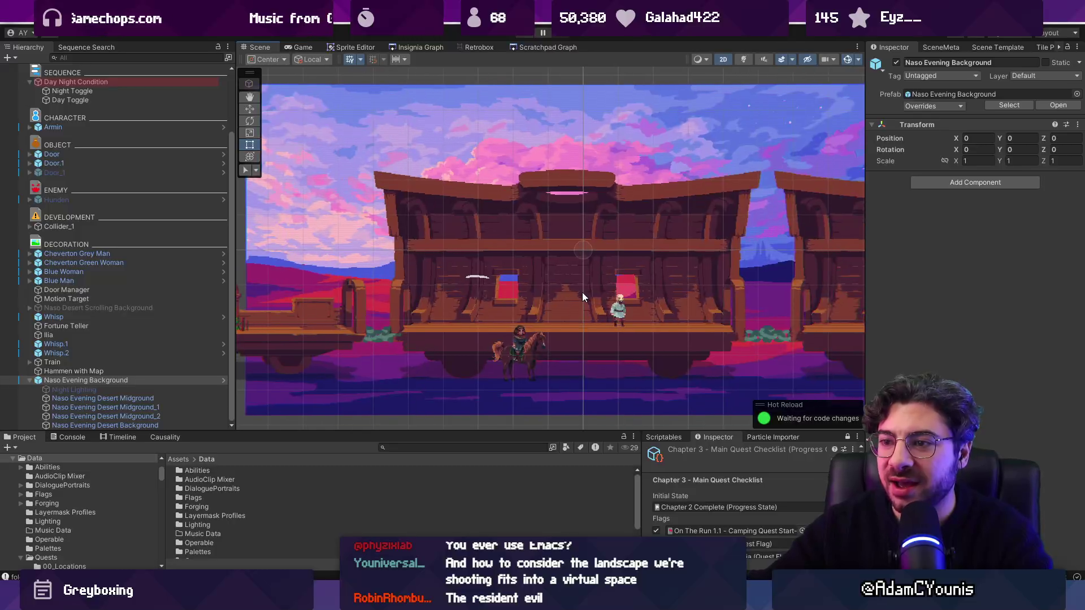
{"action": "scroll", "coordinate": [583, 293], "scroll_direction": "up", "scroll_amount": 2}
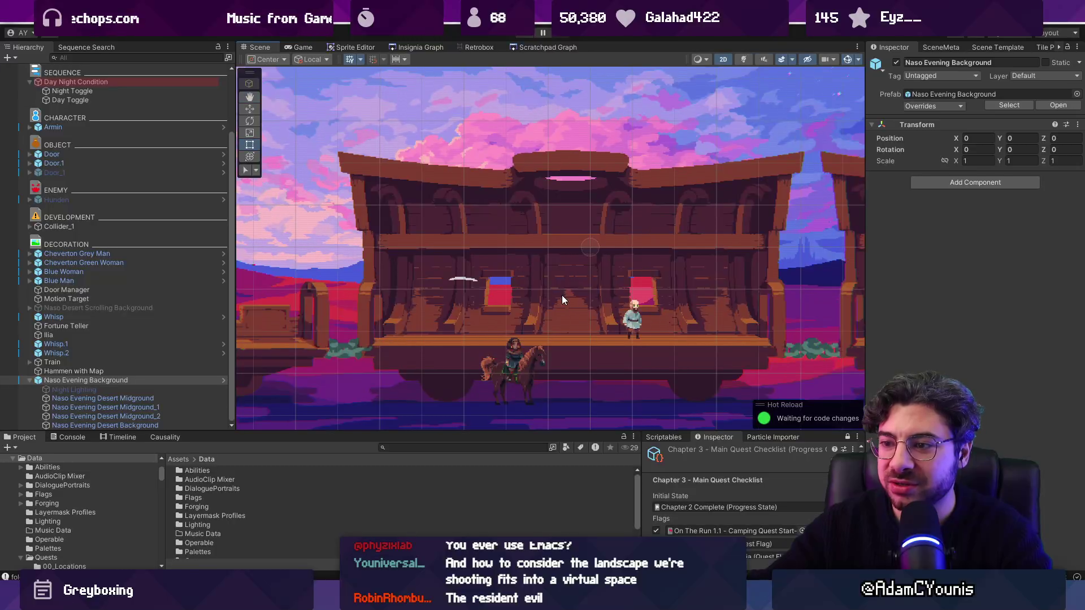
Step: In fullscreen play, run the player past the arch and through the train car's villagers, then exit fullscreen
{"action": "key", "text": "ctrl+p"}
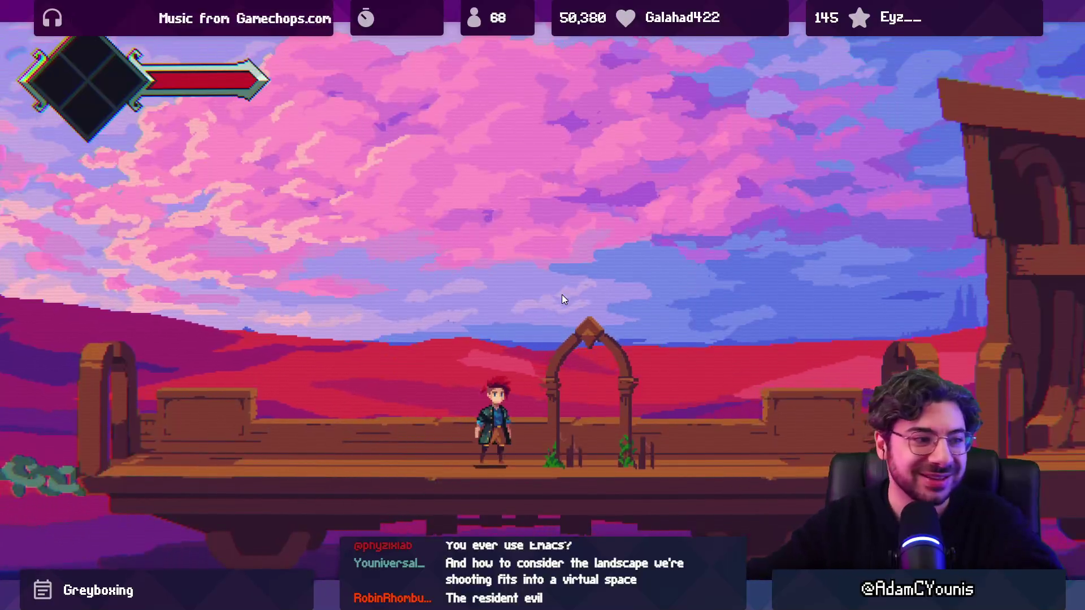
{"action": "key", "text": "d"}
{"action": "key", "text": "d"}
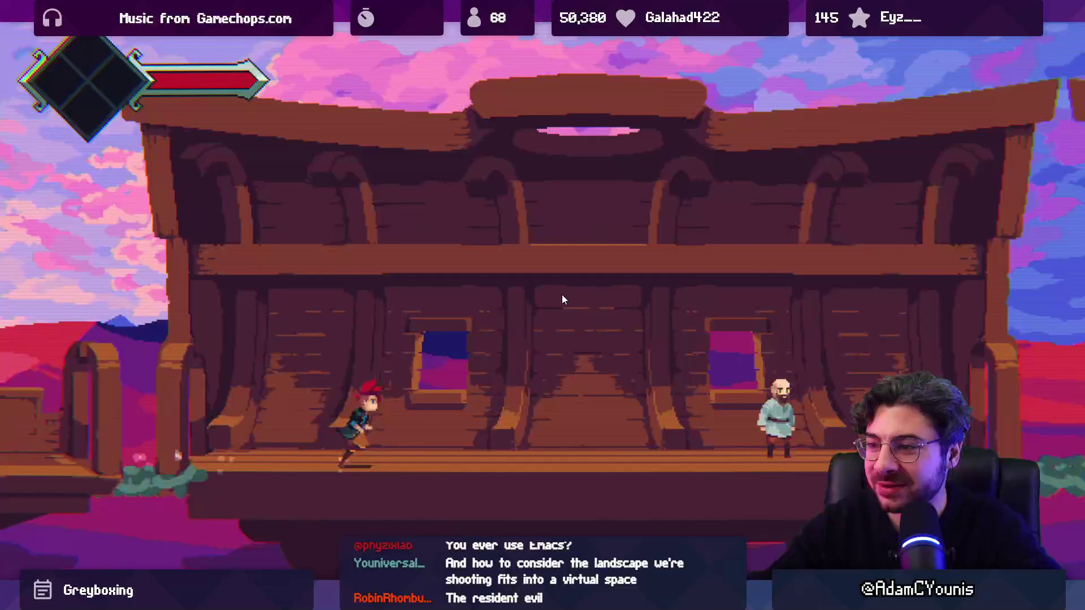
{"action": "key", "text": "d"}
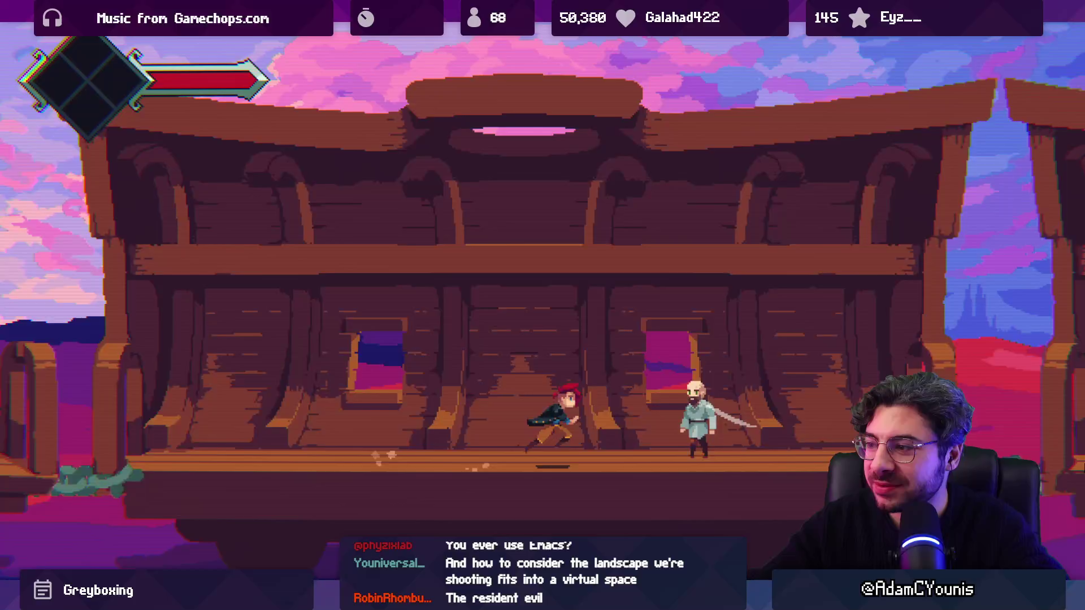
{"action": "key", "text": "d"}
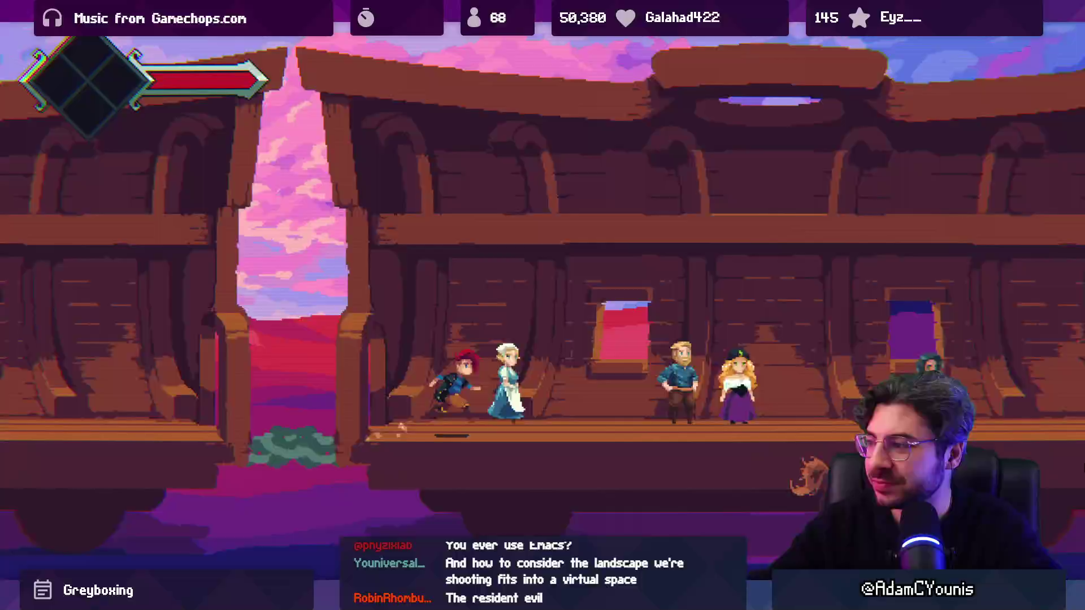
{"action": "key", "text": "d"}
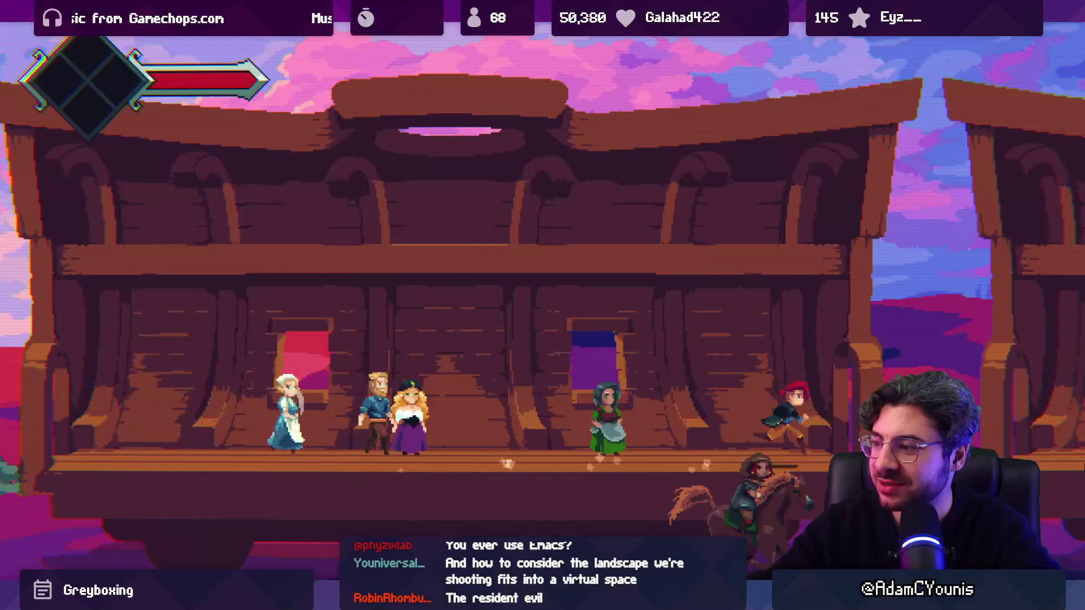
{"action": "key", "text": "d"}
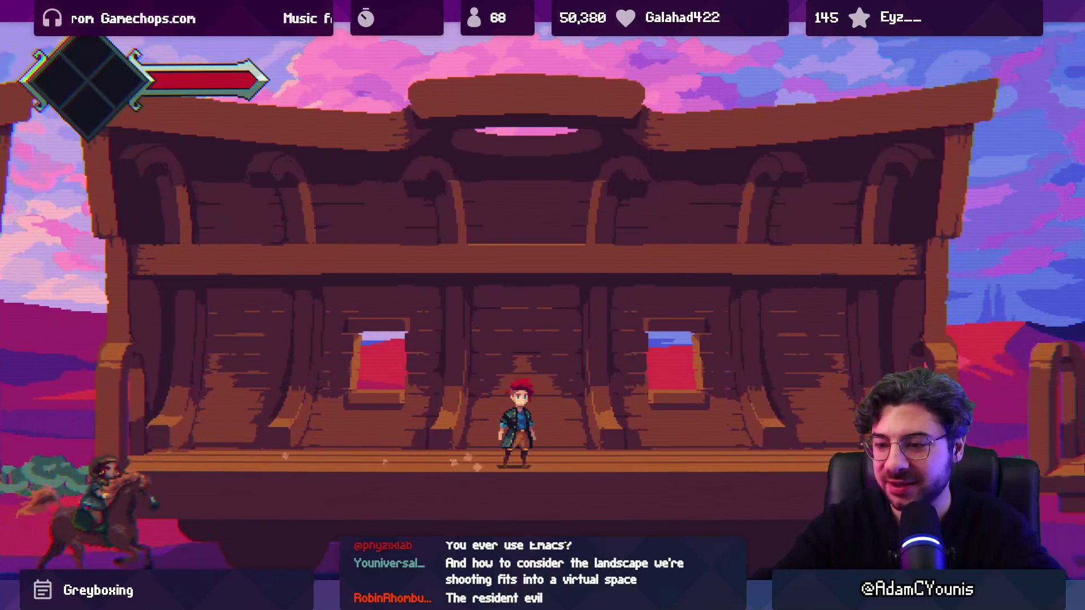
{"action": "key", "text": "shift+space"}
Step: Stop play mode and inspect the Day Night Condition, Night Toggle and Day Toggle objects
{"action": "left_click", "coordinate": [523, 35]}
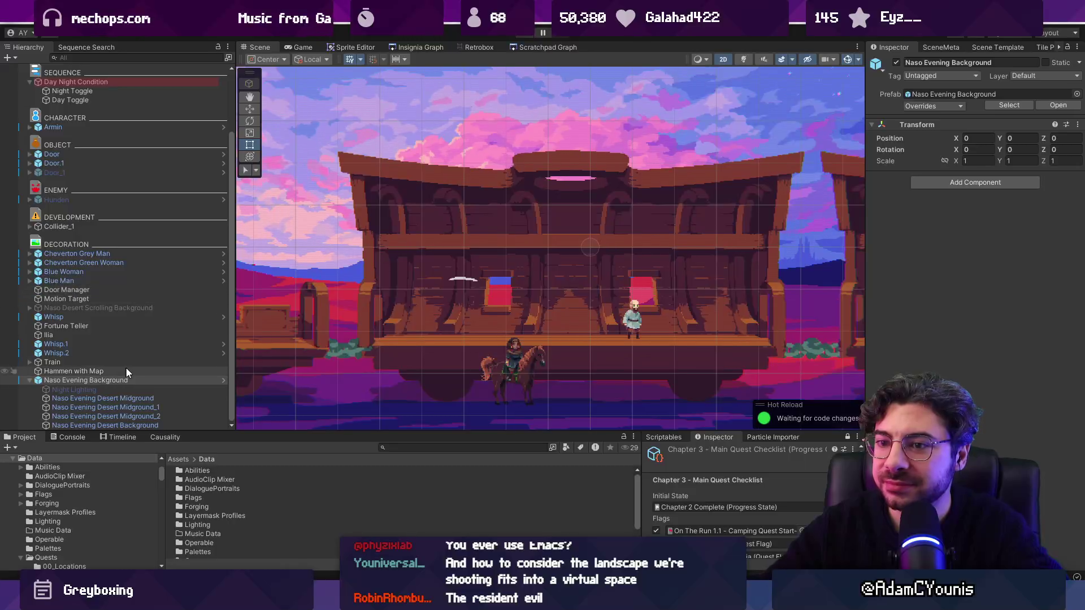
{"action": "scroll", "coordinate": [633, 268], "scroll_direction": "down", "scroll_amount": 4}
{"action": "scroll", "coordinate": [88, 198], "scroll_direction": "up", "scroll_amount": 3}
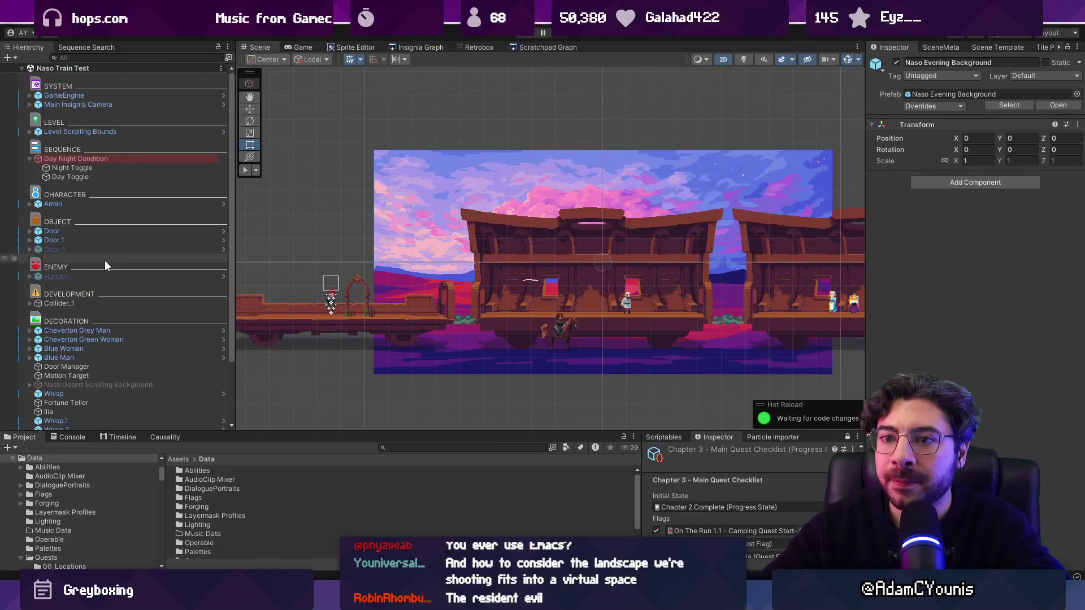
{"action": "left_click", "coordinate": [103, 161]}
{"action": "left_click", "coordinate": [106, 168]}
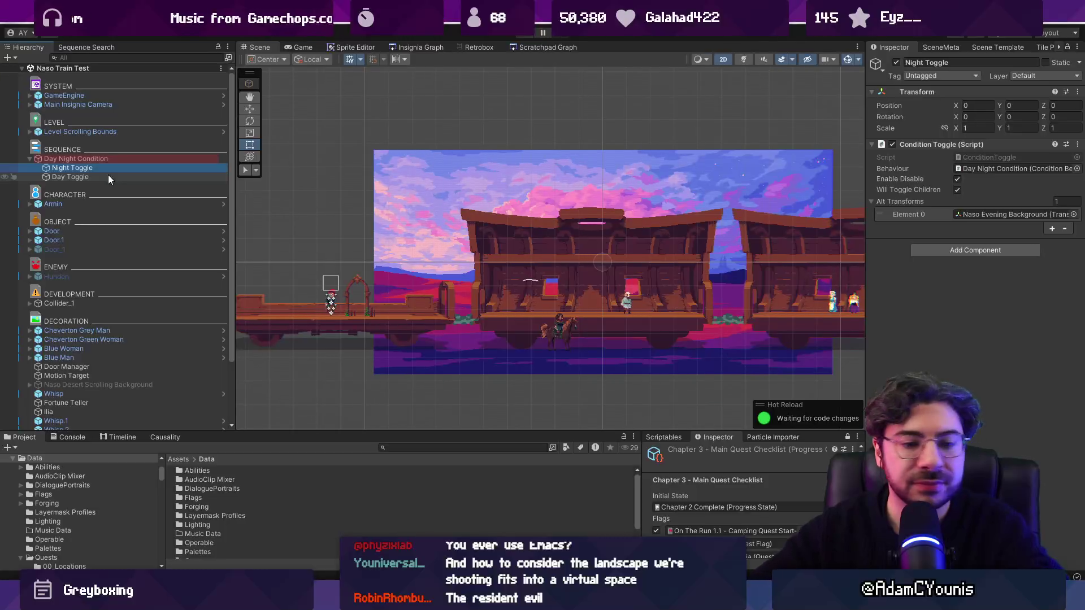
{"action": "left_click", "coordinate": [108, 174]}
{"action": "key", "text": "Up"}
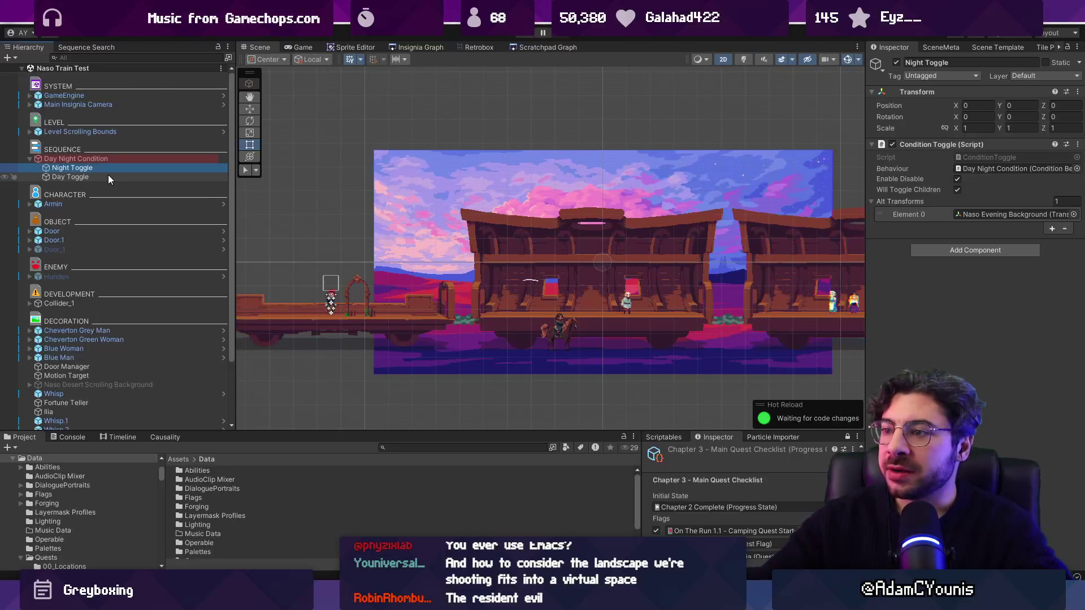
Step: Untick Meet_Giovanni in the checklist and assign it to the Test Progress output and engine
{"action": "left_click_drag", "start_coordinate": [634, 432], "coordinate": [635, 347]}
{"action": "left_click", "coordinate": [707, 530]}
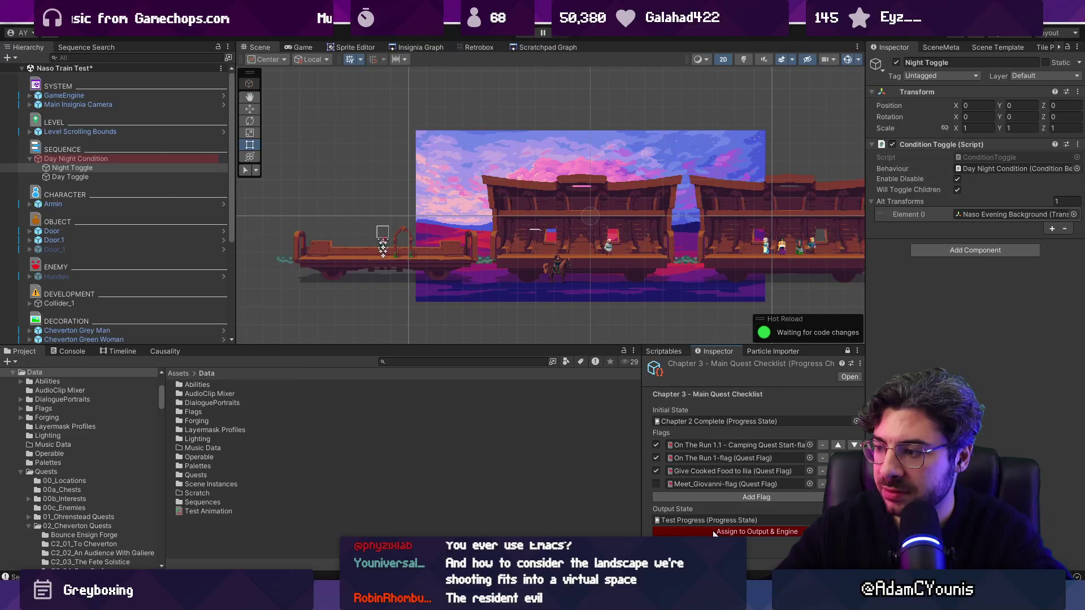
{"action": "left_click", "coordinate": [706, 532]}
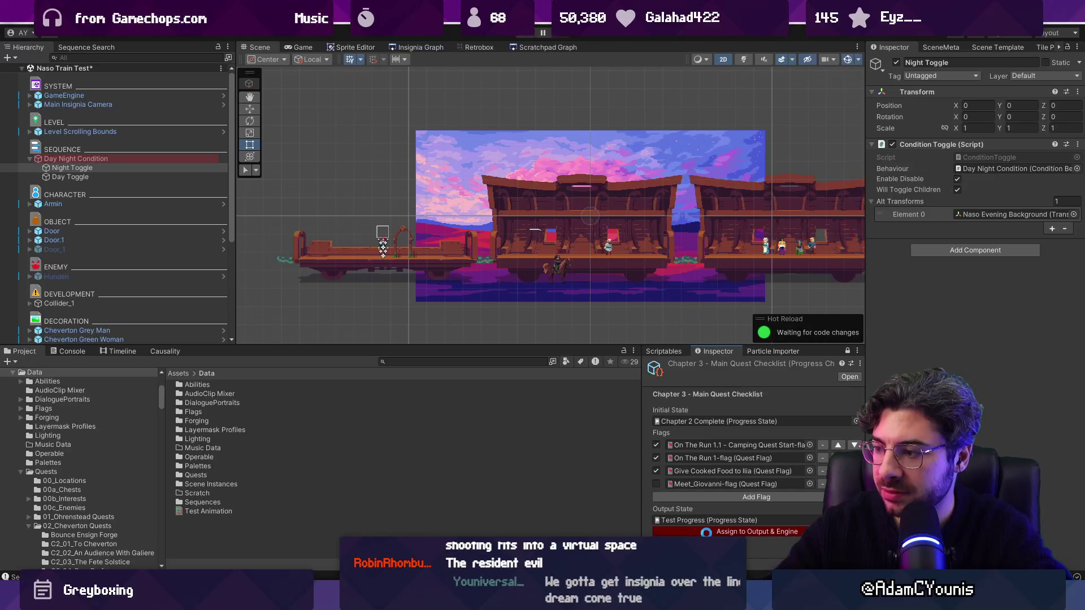
{"action": "left_click", "coordinate": [709, 520]}
Step: Assign the checklist to output and engine, stop play mode, and assign it again
{"action": "left_click", "coordinate": [711, 528]}
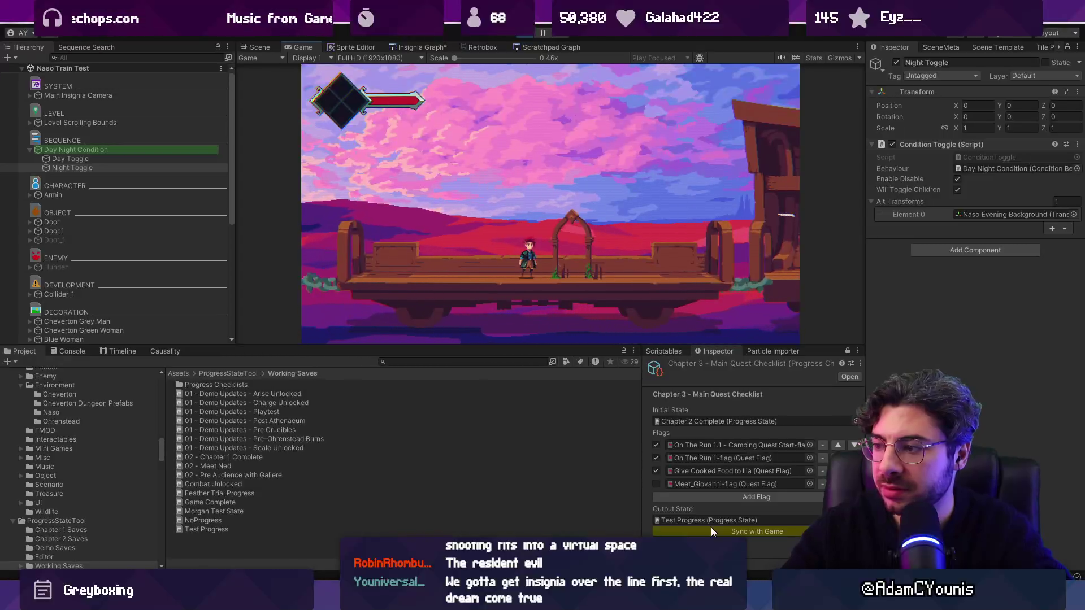
{"action": "left_click", "coordinate": [521, 37]}
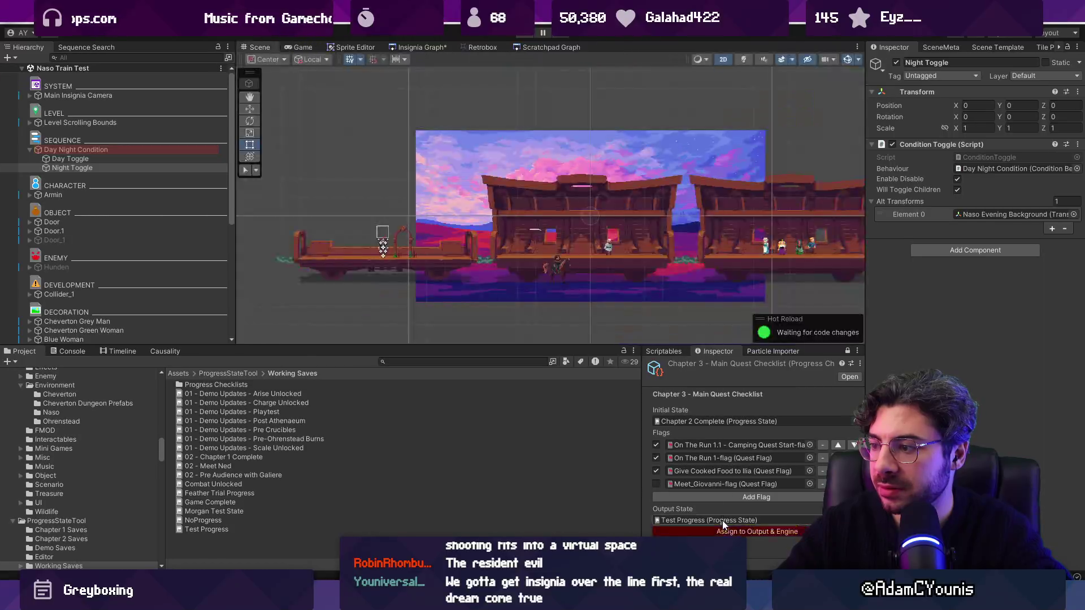
{"action": "left_click", "coordinate": [723, 531]}
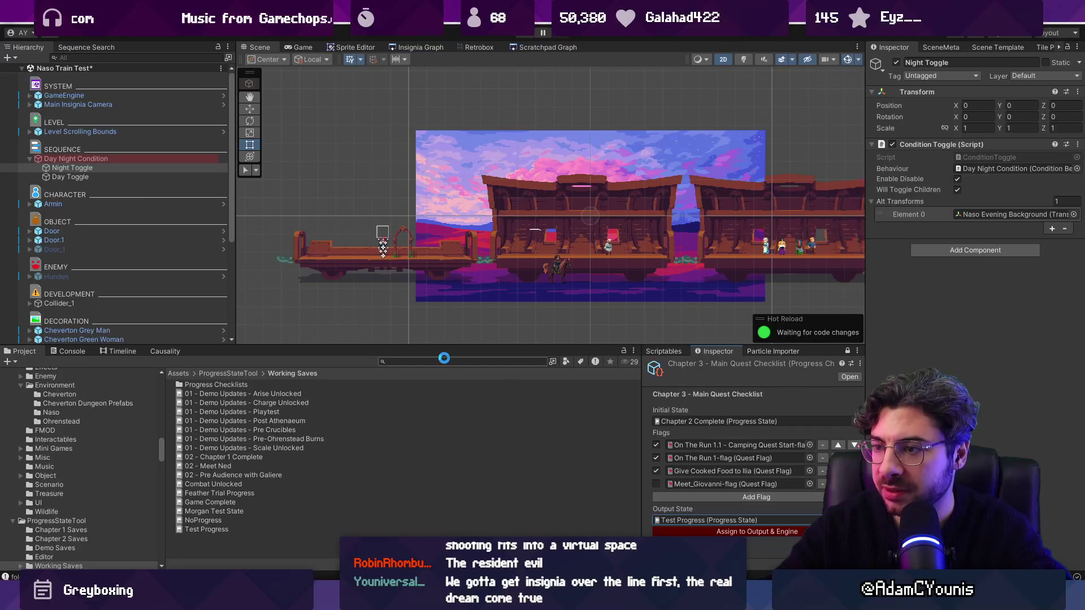
Step: Search the Project for 'library' to inspect DataLibrary, then search for 'main quest' instead
{"action": "key", "text": "ctrl+f"}
{"action": "type", "text": "librar"}
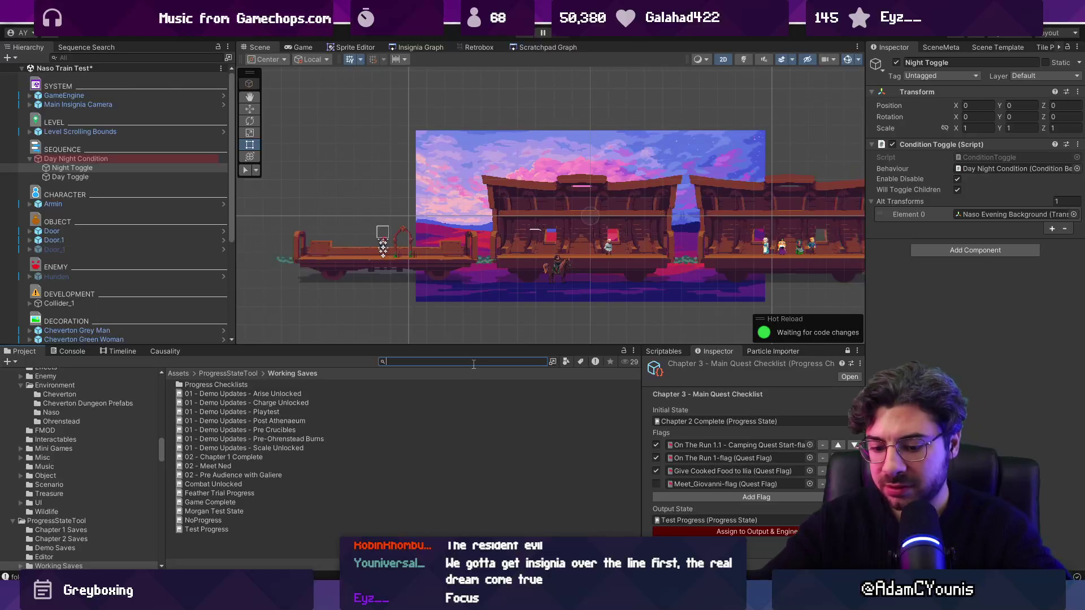
{"action": "type", "text": "y"}
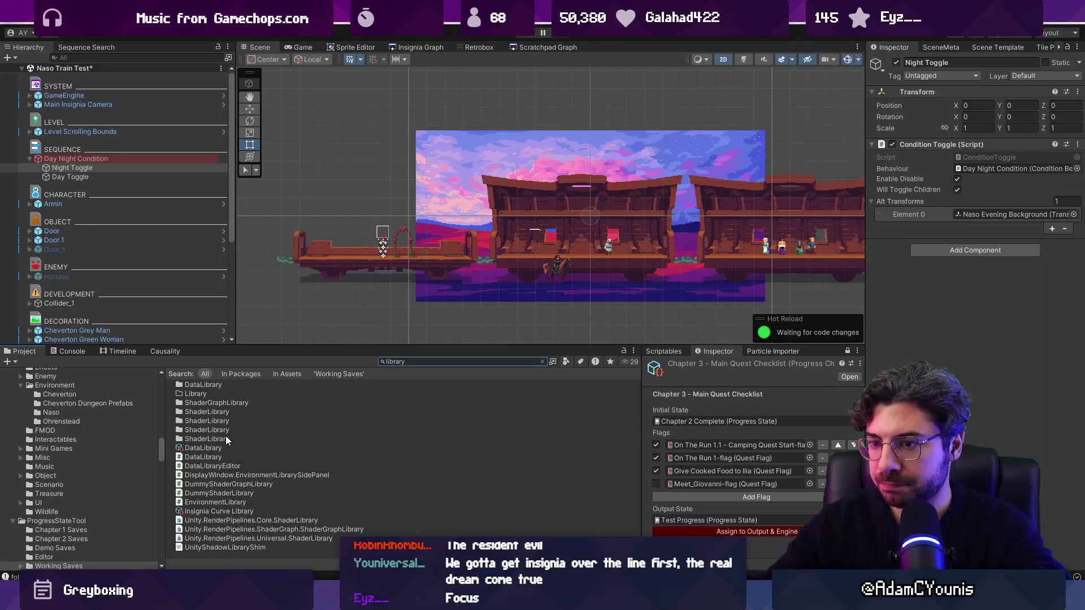
{"action": "left_click", "coordinate": [227, 446]}
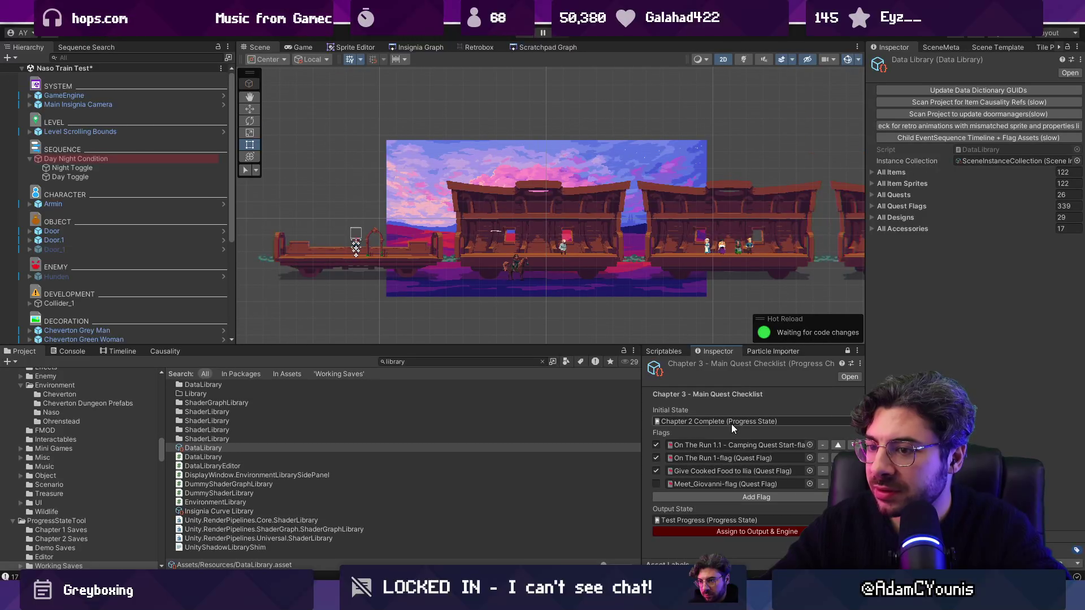
{"action": "left_click", "coordinate": [490, 360]}
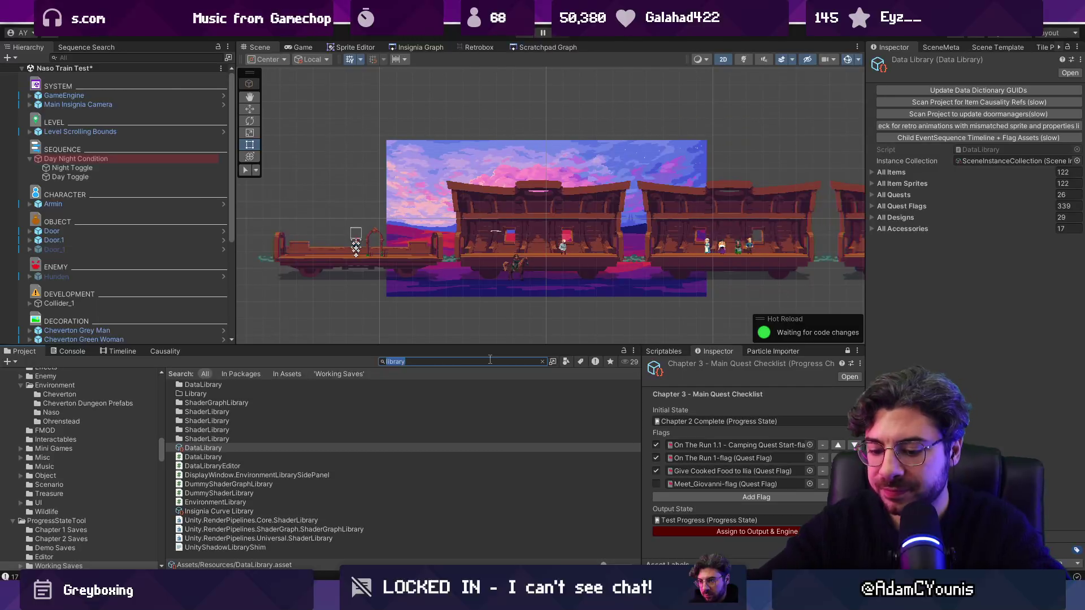
{"action": "type", "text": "main quest checklikst"}
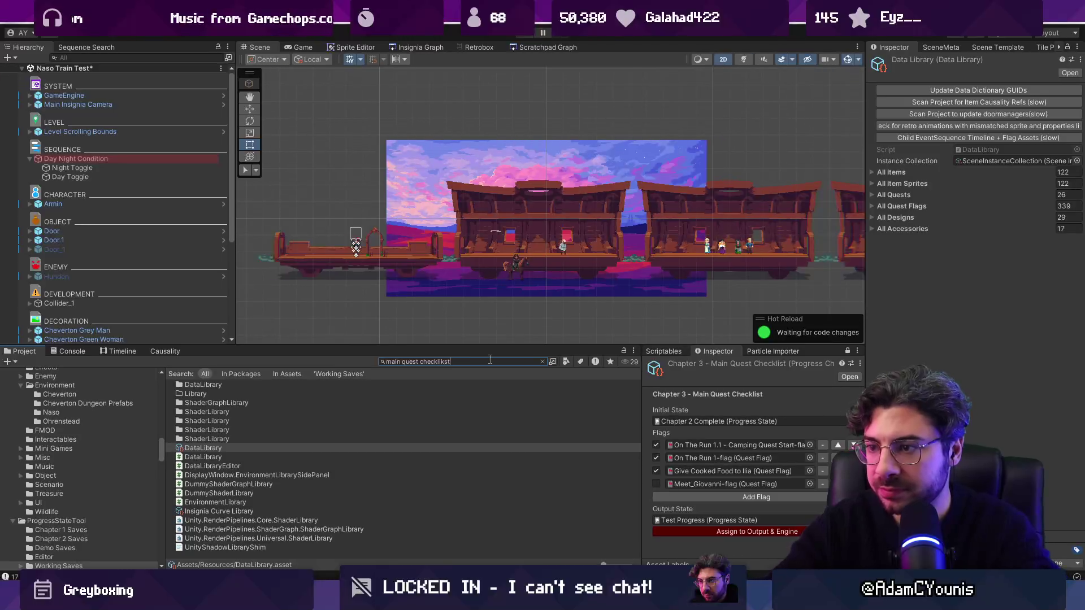
{"action": "key", "text": "BackSpace"}
{"action": "key", "text": "BackSpace"}
{"action": "key", "text": "BackSpace"}
Step: Open Chapter 3 - Main Quest Checklist's Test Progress output state and filter its flags to 'meet gi'
{"action": "type", "text": "st"}
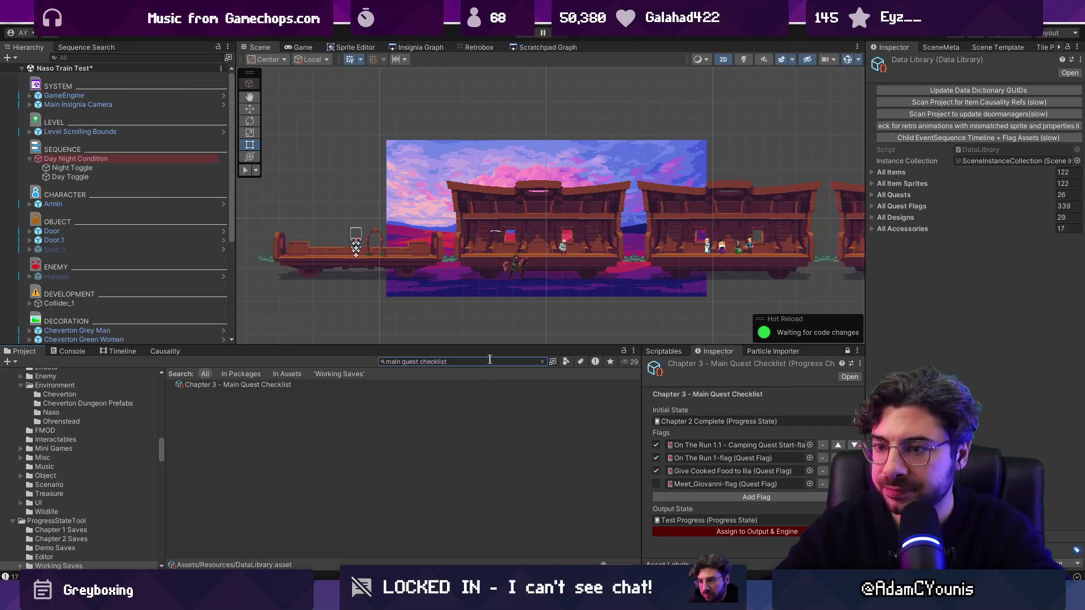
{"action": "left_click", "coordinate": [285, 385]}
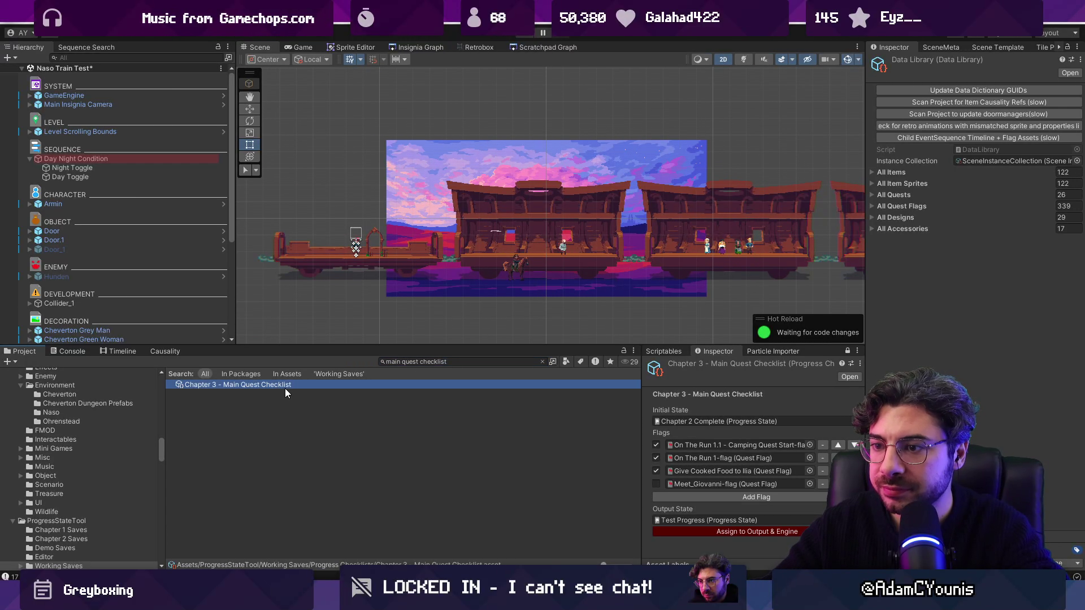
{"action": "left_click", "coordinate": [897, 49]}
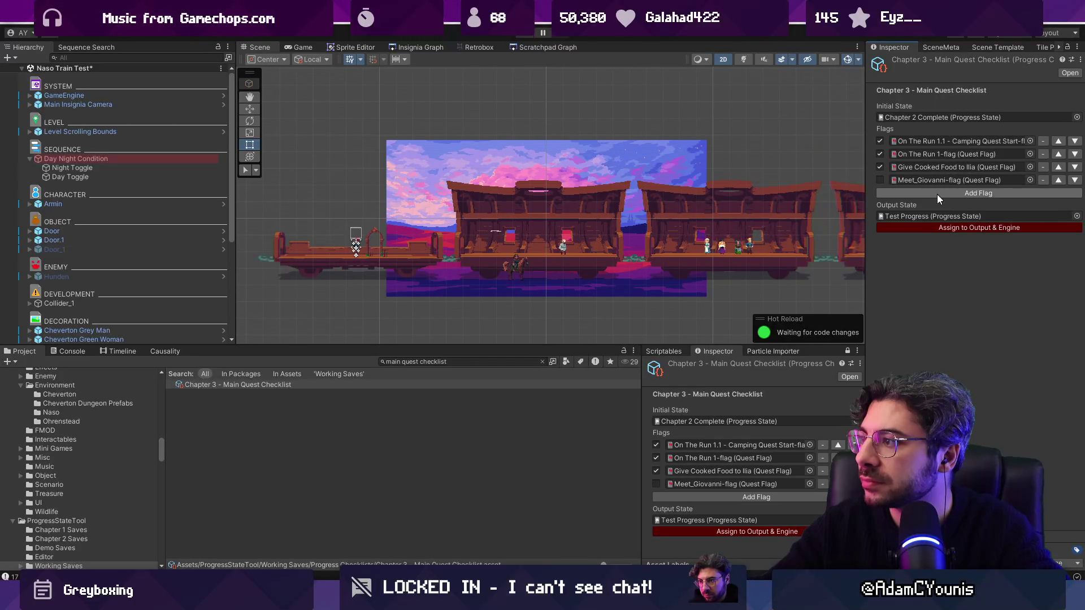
{"action": "double_click", "coordinate": [936, 215]}
{"action": "left_click", "coordinate": [965, 125]}
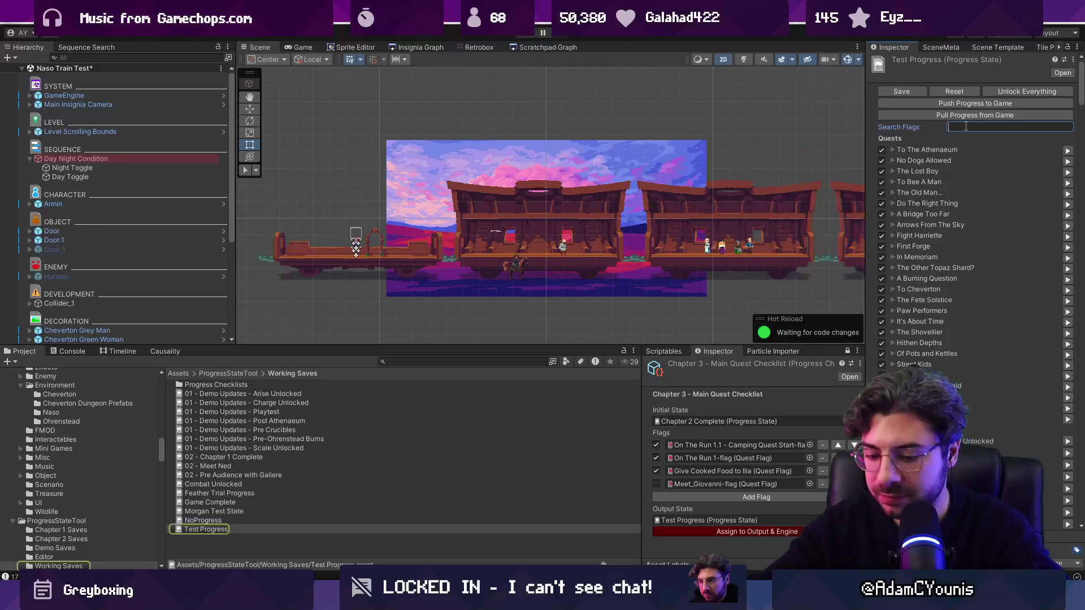
{"action": "type", "text": "meet giova"}
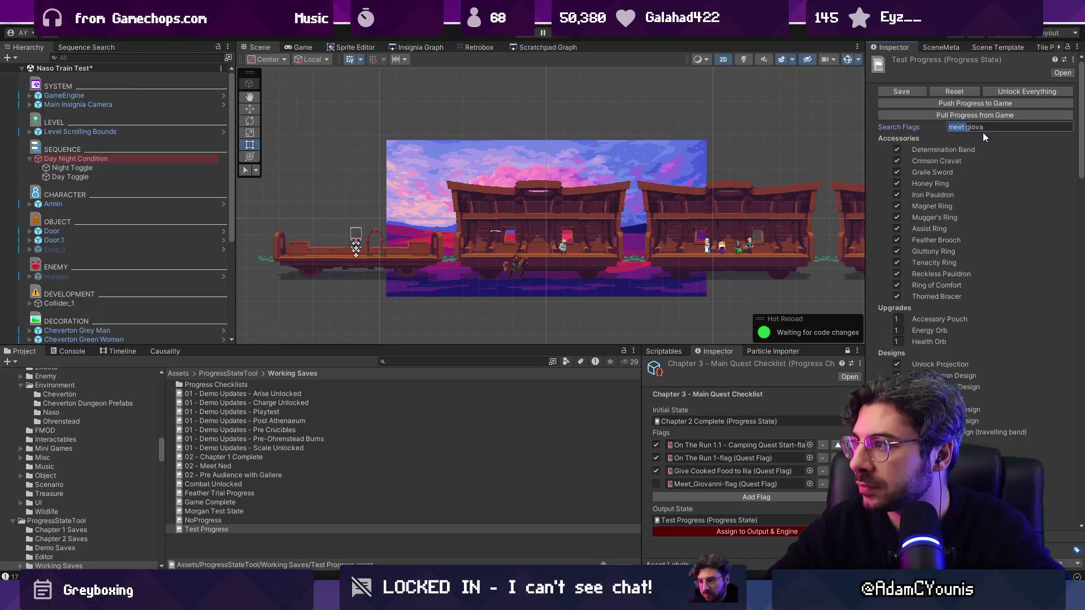
{"action": "key", "text": "BackSpace"}
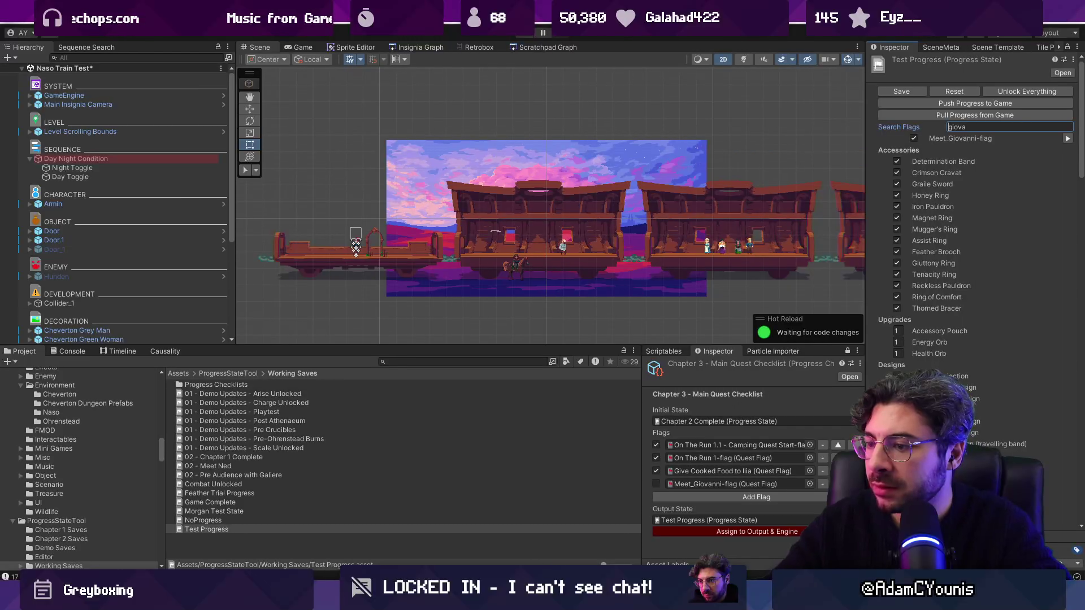
Step: Launch Visual Studio Code from the system launcher
{"action": "key", "text": "super"}
{"action": "type", "text": "vs code"}
{"action": "key", "text": "Return"}
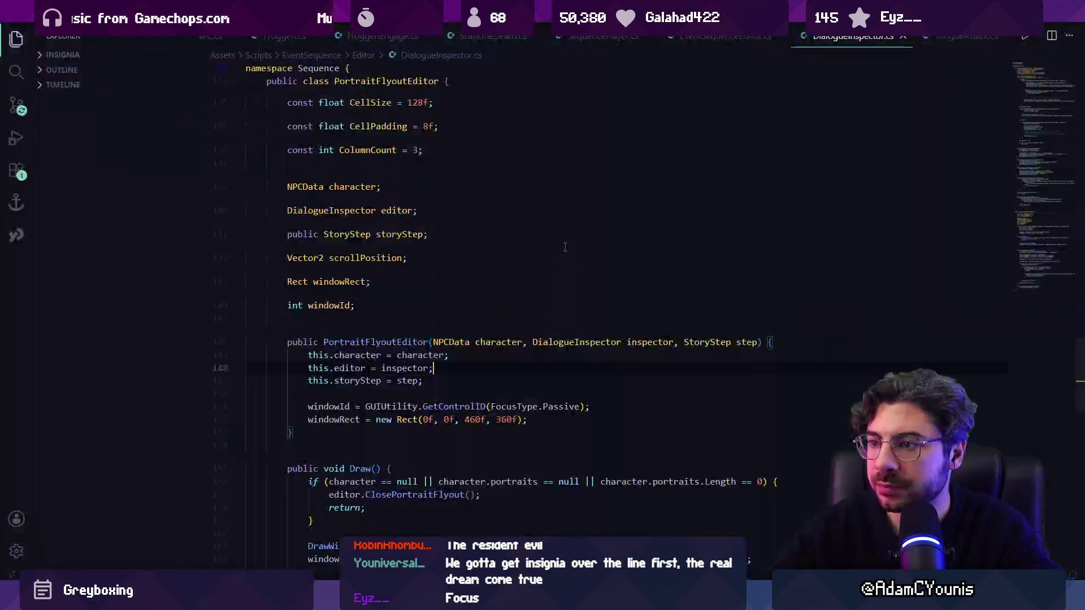
Step: Open ProgressChecklist.cs through the quick file finder, then close it
{"action": "left_click", "coordinate": [489, 257]}
{"action": "key", "text": "ctrl+p"}
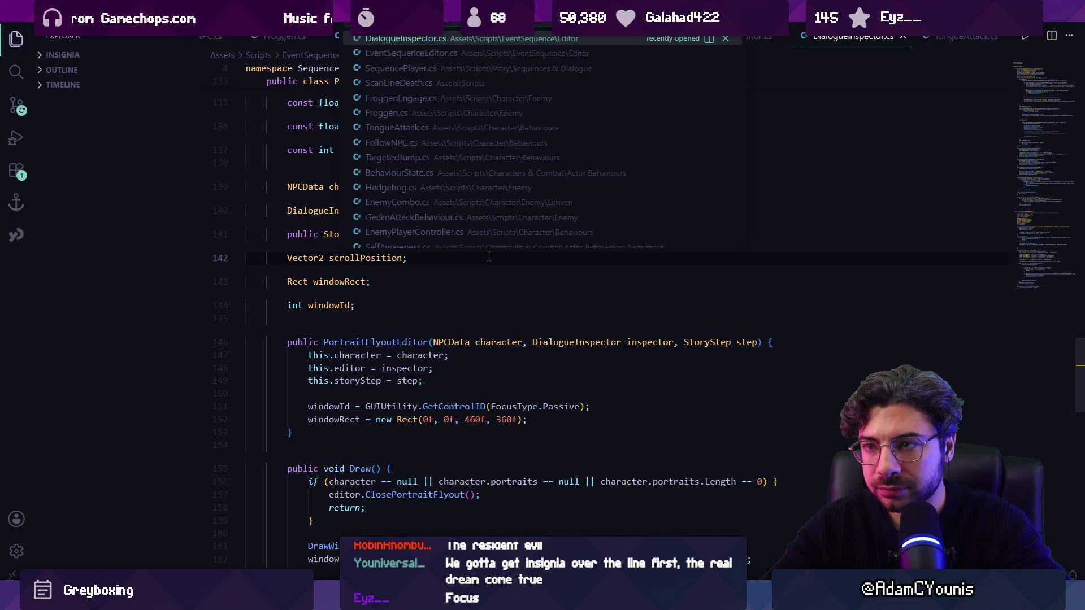
{"action": "type", "text": "checklist"}
{"action": "key", "text": "Return"}
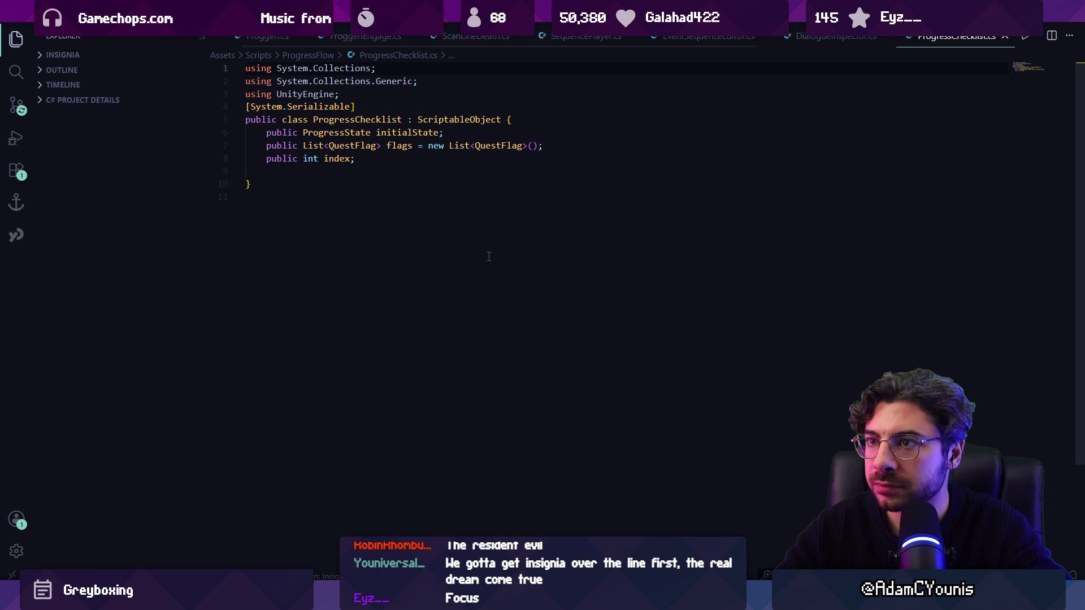
{"action": "key", "text": "ctrl+w"}
Step: Open ProgressFlow.cs and bring up its in-file search
{"action": "key", "text": "ctrl+p"}
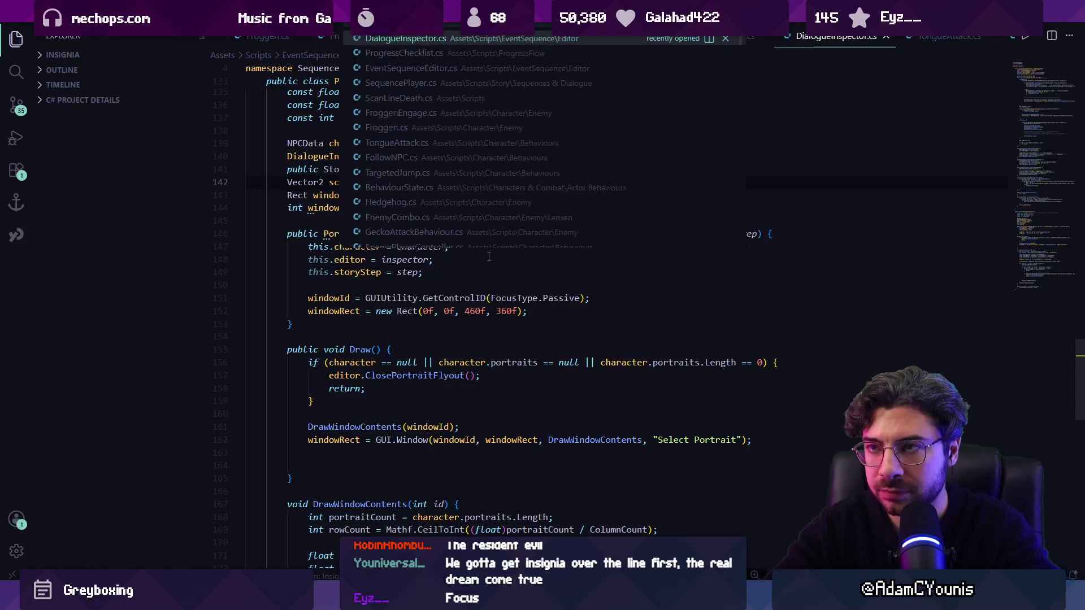
{"action": "type", "text": "portrait"}
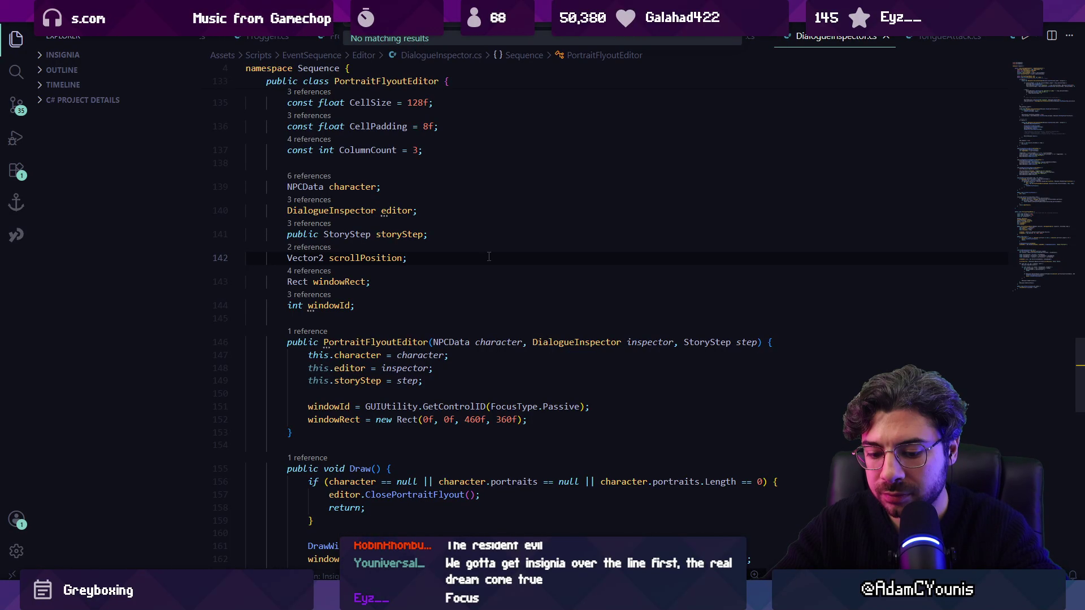
{"action": "key", "text": "ctrl+BackSpace"}
{"action": "type", "text": "progressflow"}
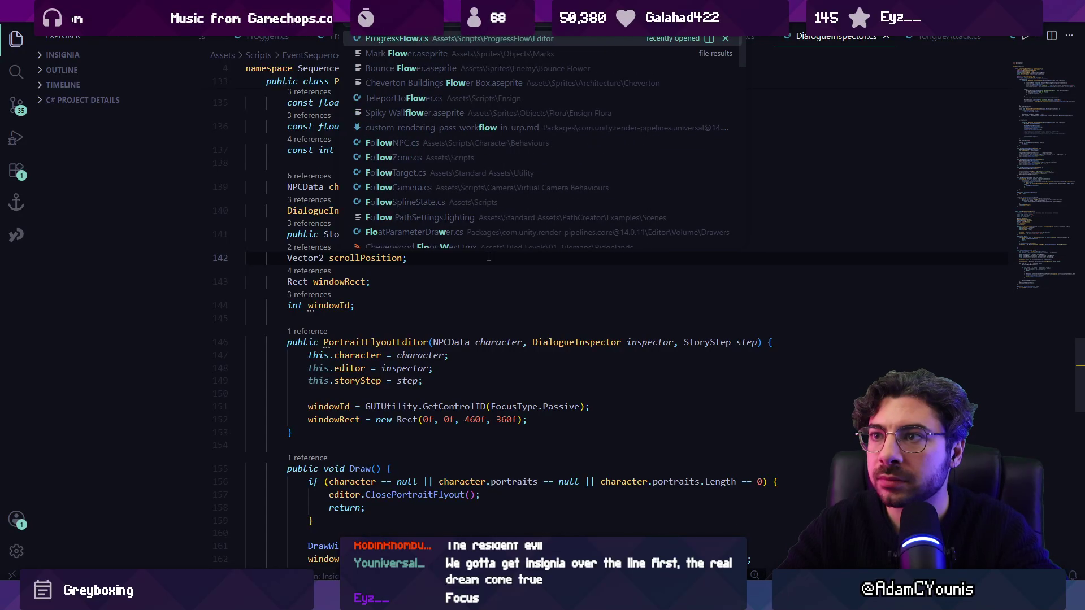
{"action": "key", "text": "Return"}
{"action": "key", "text": "ctrl+f"}
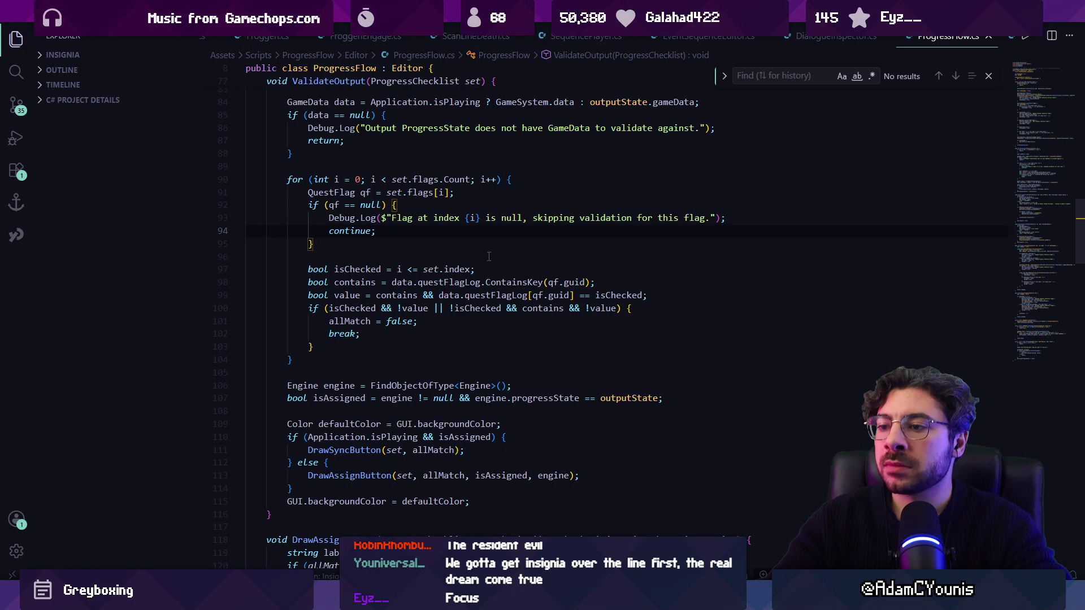
Step: Open the AI chat side panel beside ProgressFlow.cs and focus its prompt box
{"action": "key", "text": "ctrl+alt+i"}
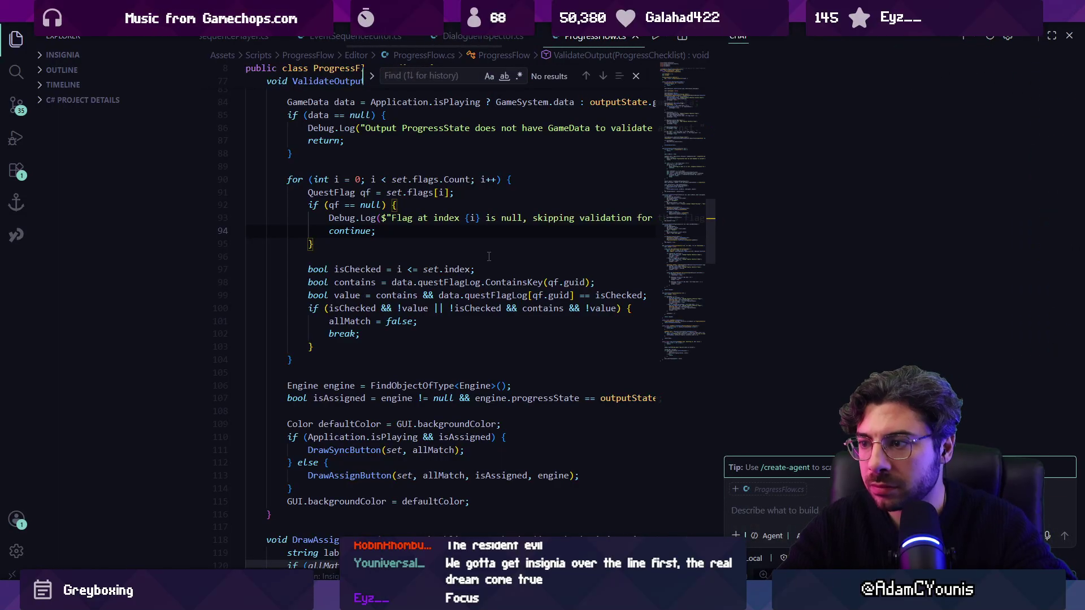
{"action": "scroll", "coordinate": [511, 369], "scroll_direction": "down", "scroll_amount": 4}
{"action": "scroll", "coordinate": [511, 369], "scroll_direction": "down", "scroll_amount": 4}
{"action": "left_click", "coordinate": [755, 508]}
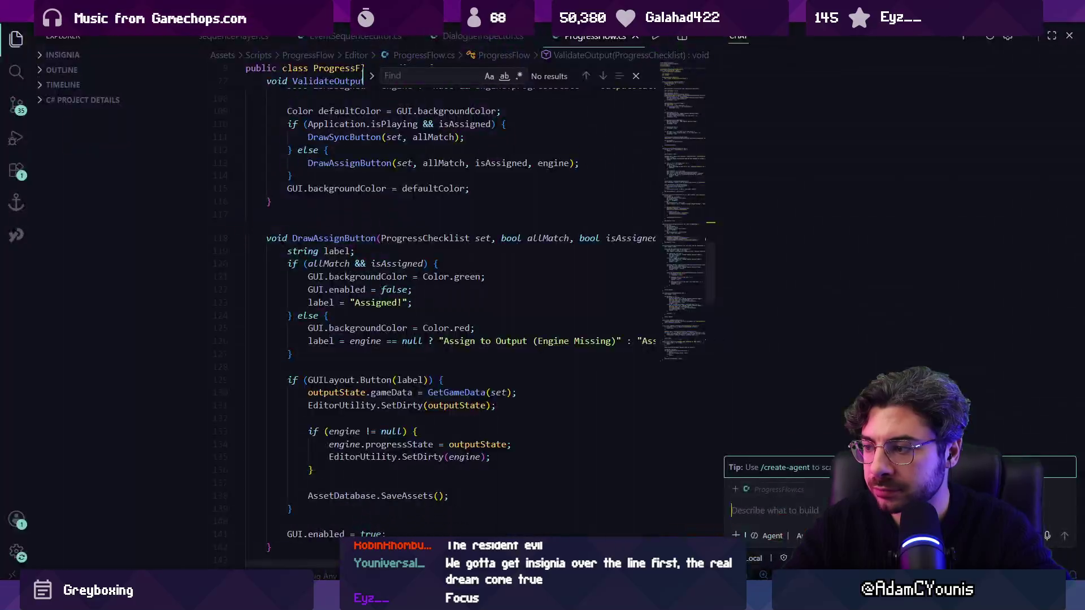
Step: Search ProgressFlow.cs for the output handling and close the AI chat panel
{"action": "double_click", "coordinate": [403, 456]}
{"action": "key", "text": "ctrl+f"}
{"action": "type", "text": "igno"}
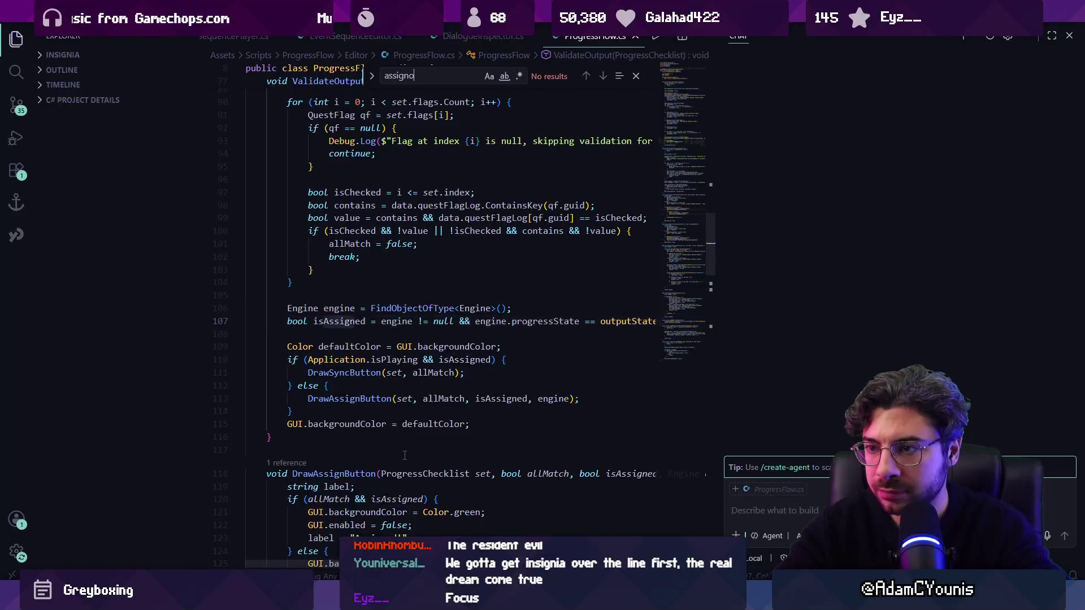
{"action": "key", "text": "BackSpace"}
{"action": "key", "text": "BackSpace"}
{"action": "key", "text": "BackSpace"}
{"action": "type", "text": "output"}
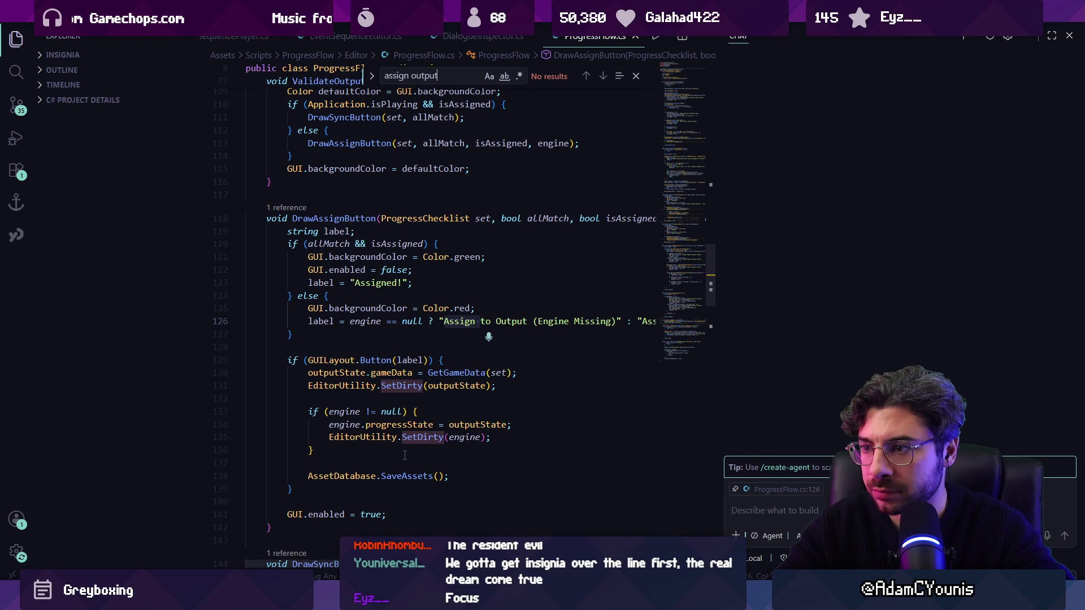
{"action": "key", "text": "ctrl+alt+b"}
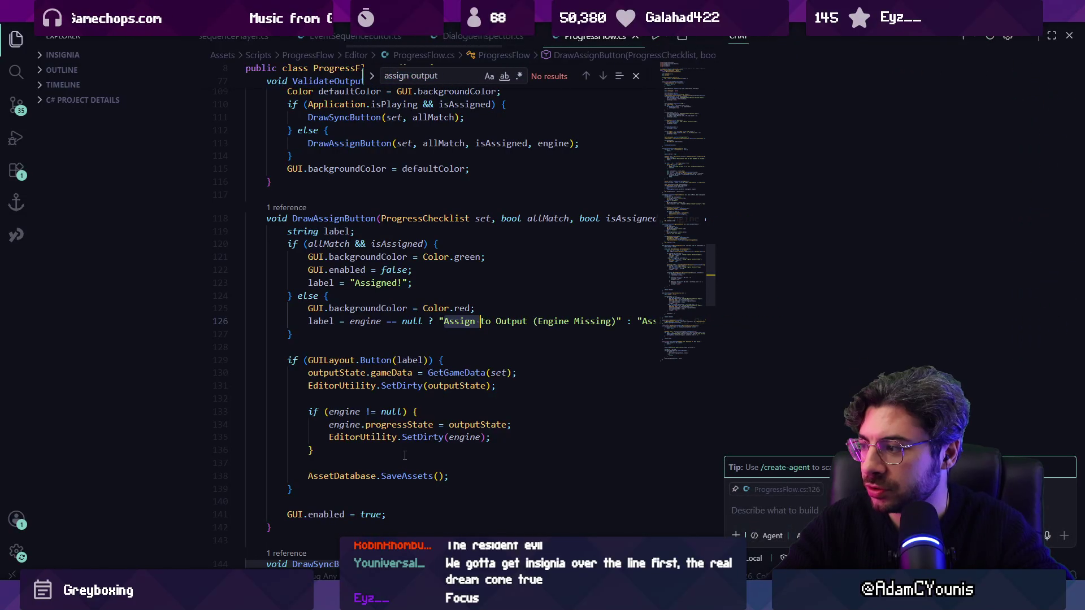
{"action": "key", "text": "Escape"}
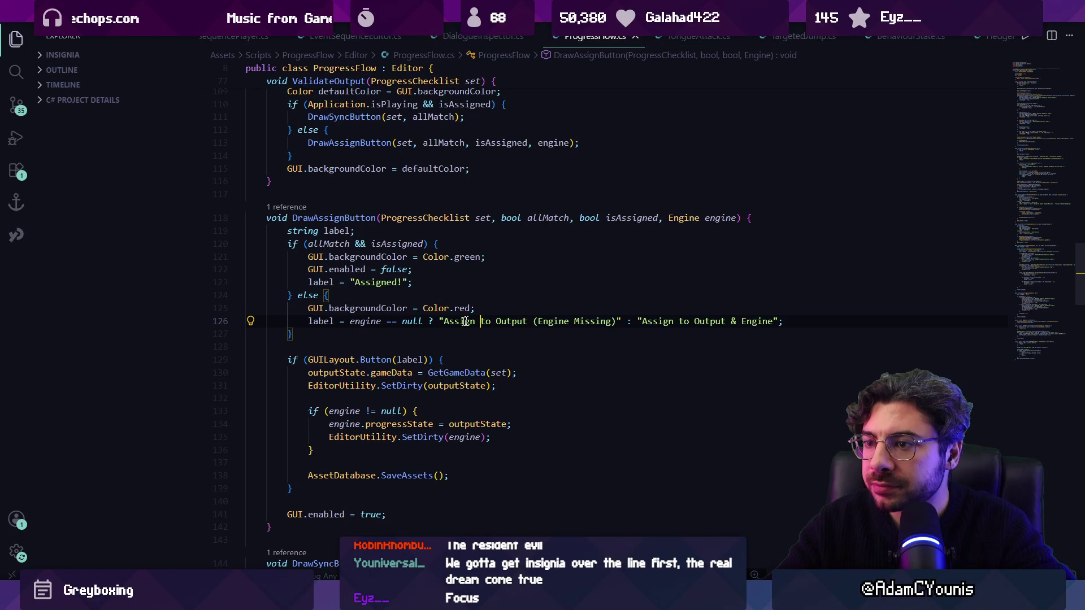
Step: Inspect the engine assignment and outputState uses around the GetGameData call on line 130
{"action": "left_click", "coordinate": [368, 321]}
{"action": "key", "text": "Home"}
{"action": "left_click", "coordinate": [371, 321]}
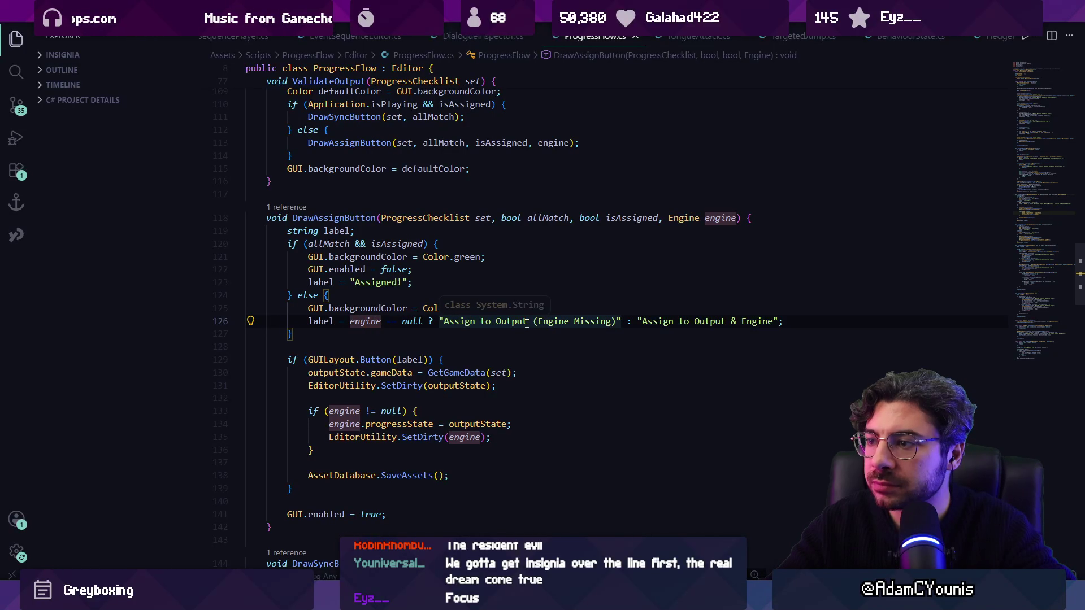
{"action": "scroll", "coordinate": [341, 340], "scroll_direction": "down", "scroll_amount": 1}
{"action": "key", "text": "Down"}
{"action": "key", "text": "Down"}
{"action": "key", "text": "Down"}
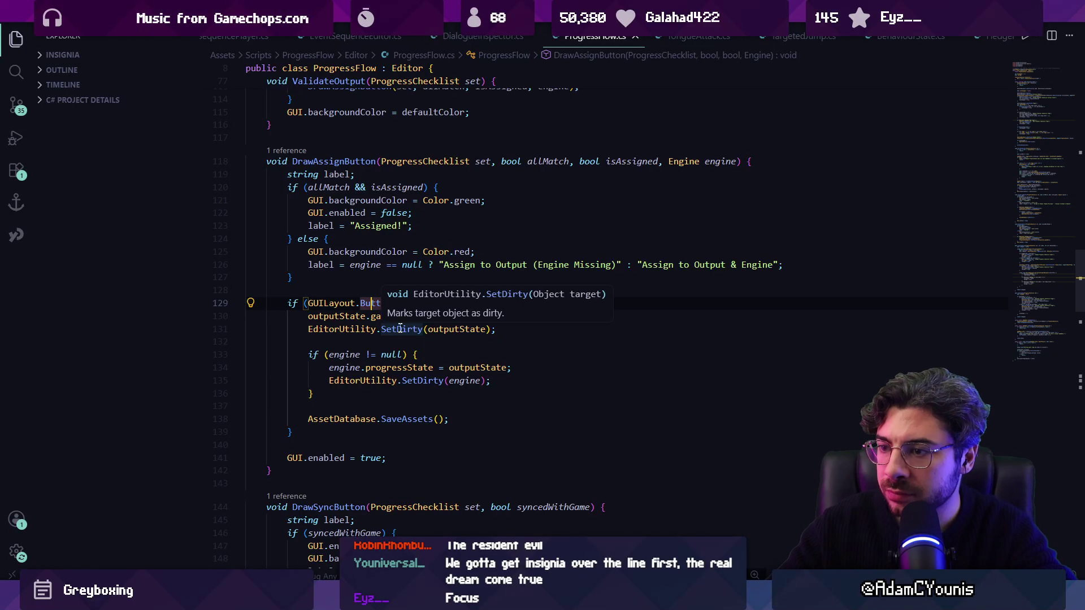
{"action": "left_click", "coordinate": [393, 389]}
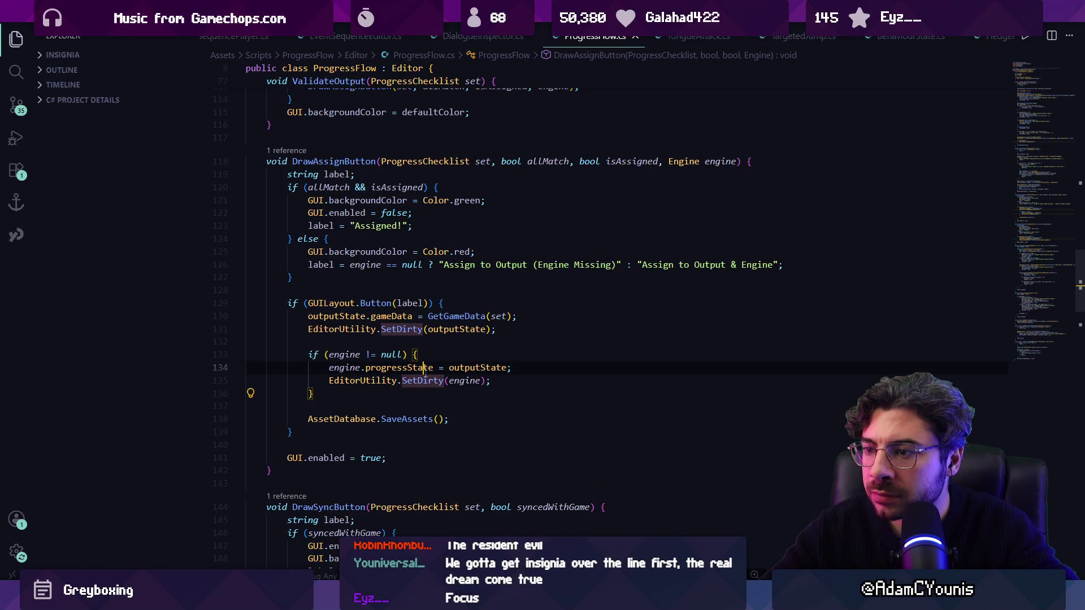
{"action": "left_click", "coordinate": [470, 369]}
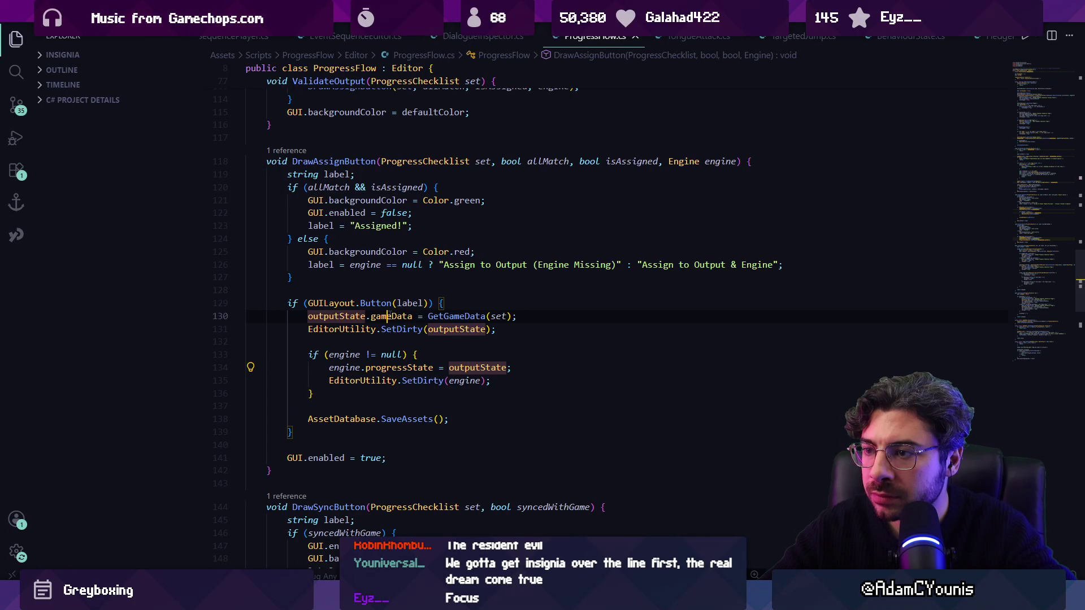
{"action": "left_click", "coordinate": [447, 316]}
{"action": "left_click", "coordinate": [497, 317]}
{"action": "left_click", "coordinate": [452, 318]}
Step: Navigate from the line-130 call to the GetGameData definition at line 234
{"action": "mouse_move", "coordinate": [452, 318]}
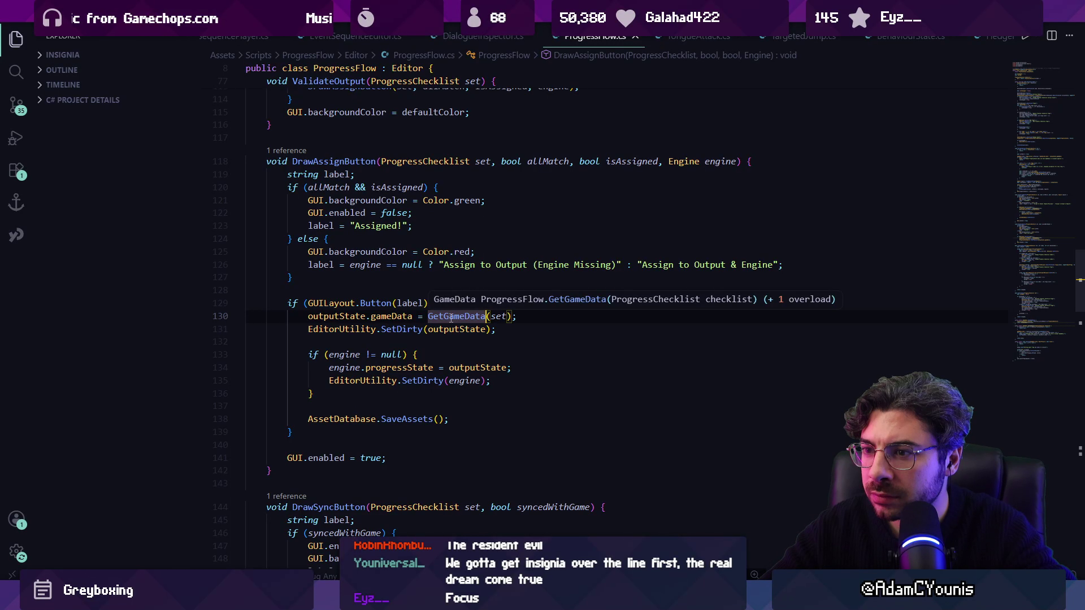
{"action": "left_click", "coordinate": [347, 330]}
{"action": "left_click", "coordinate": [455, 330]}
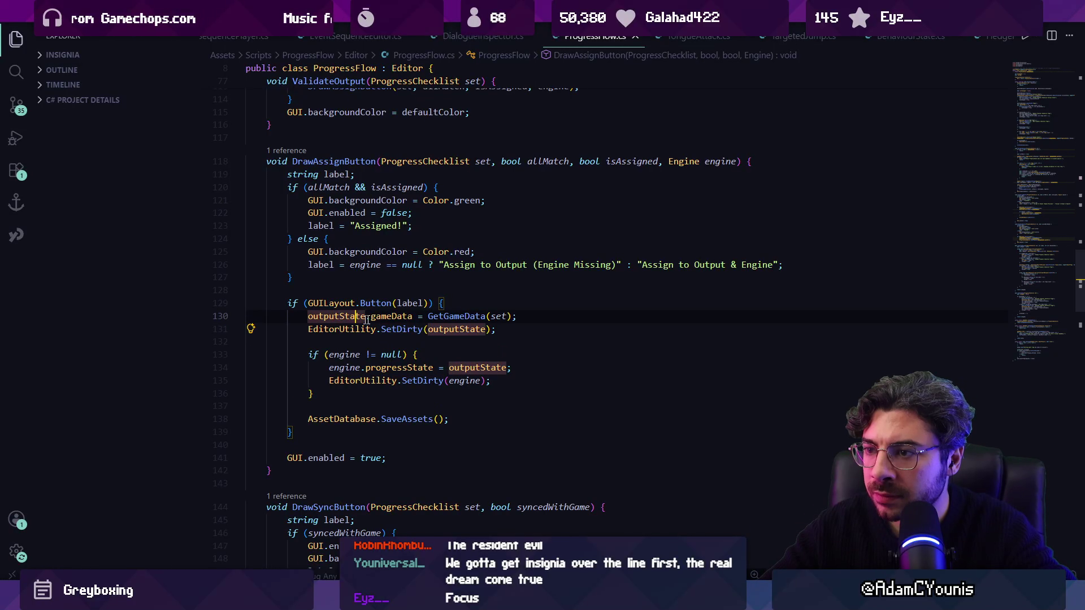
{"action": "left_click", "coordinate": [455, 316]}
{"action": "left_click_drag", "start_coordinate": [308, 317], "coordinate": [515, 317]}
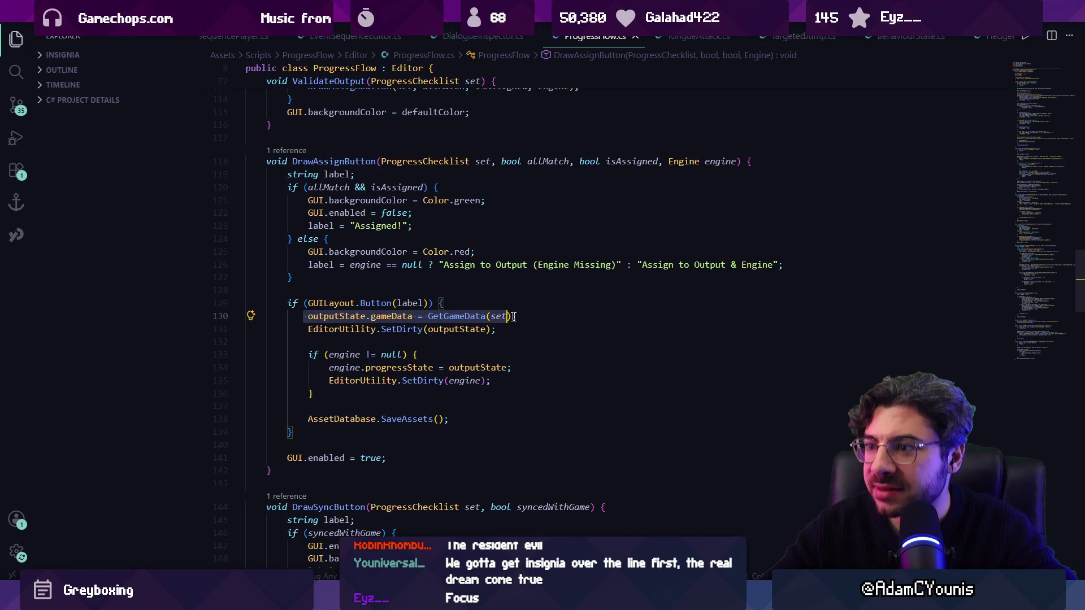
{"action": "left_click", "coordinate": [448, 317]}
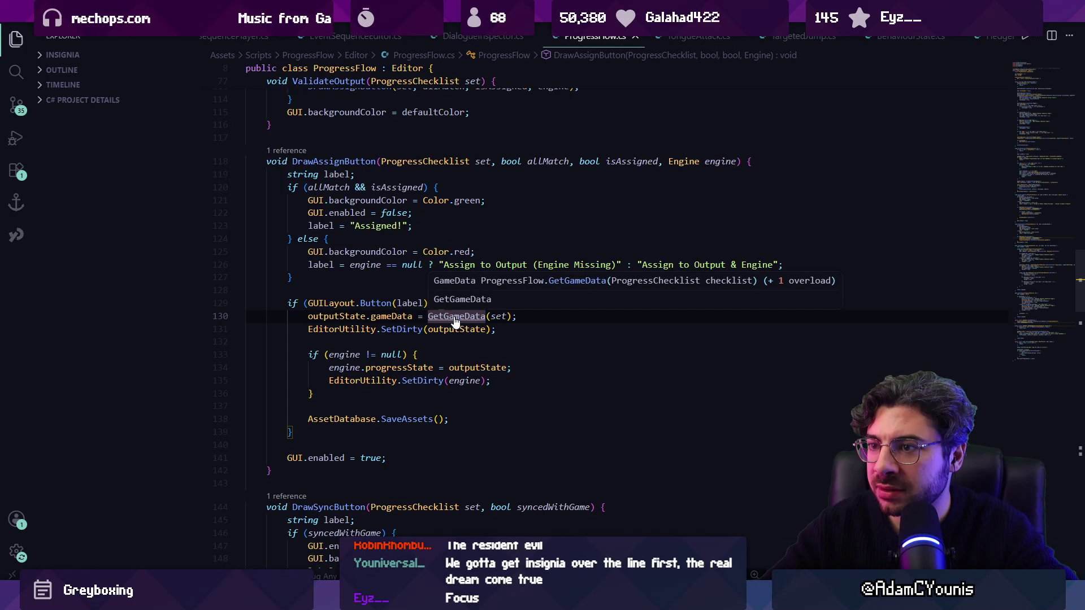
{"action": "left_click", "coordinate": [499, 318], "text": "ctrl"}
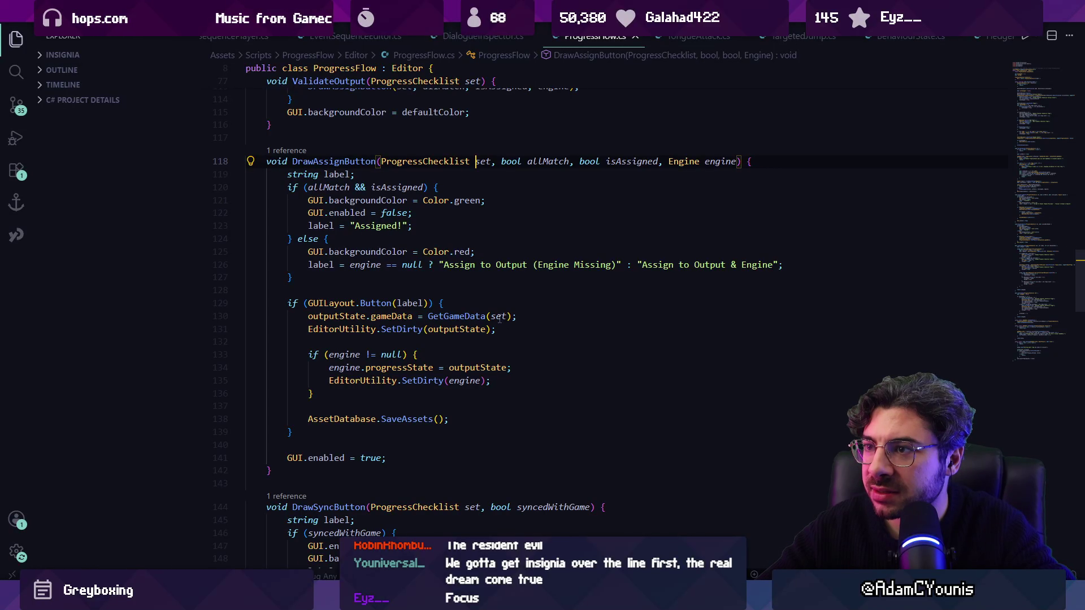
{"action": "left_click", "coordinate": [452, 316], "text": "ctrl"}
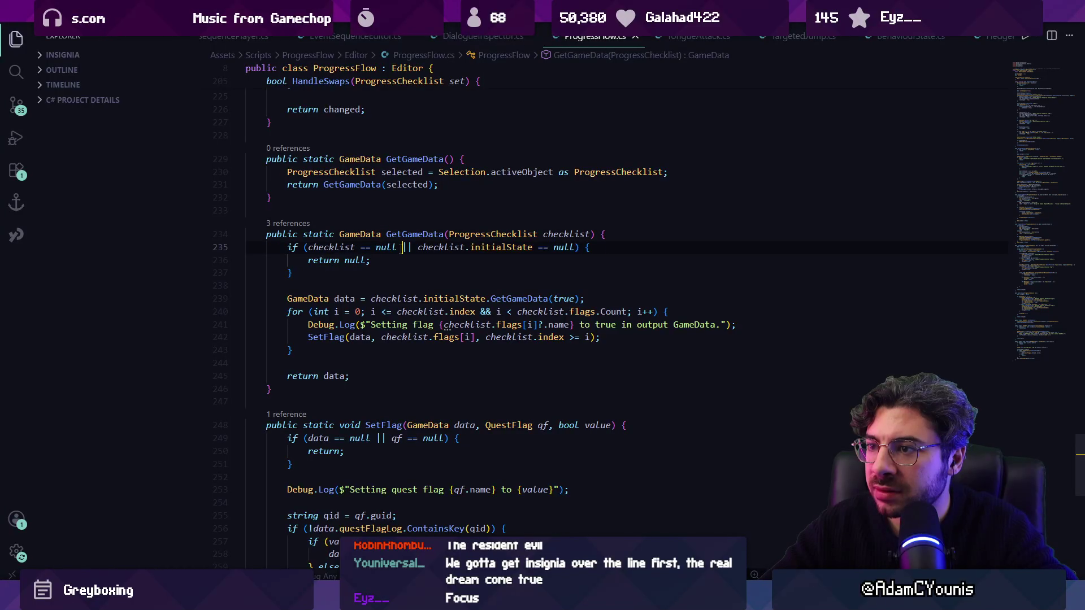
{"action": "left_click", "coordinate": [455, 247]}
{"action": "left_click", "coordinate": [444, 266]}
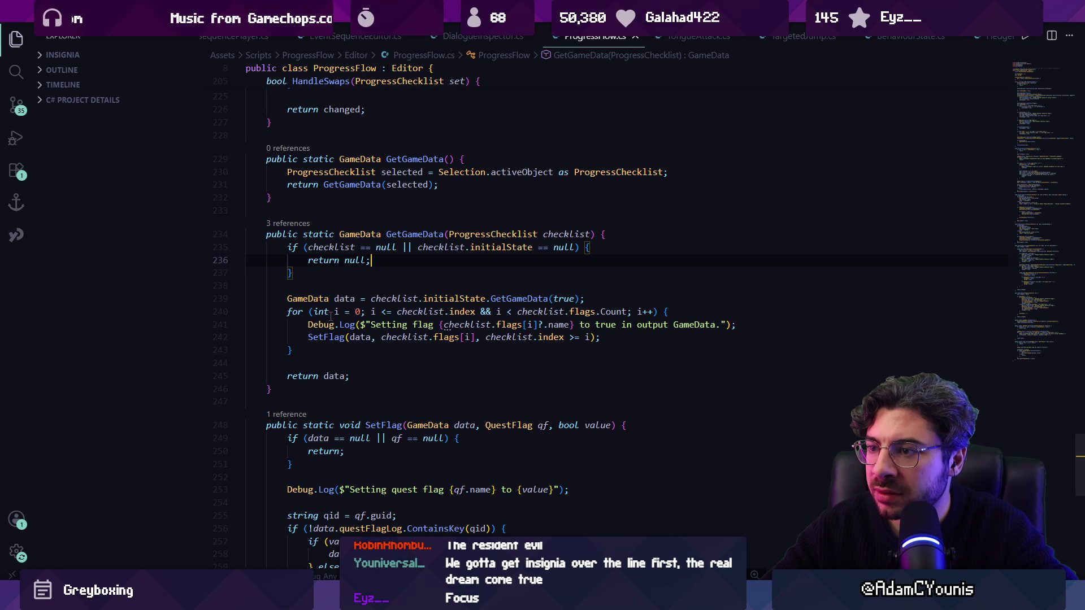
Step: After the SetFlag call in GetGameData's loop, add a Debug.Log of the flag's value and save
{"action": "left_click_drag", "start_coordinate": [350, 312], "coordinate": [570, 313]}
{"action": "left_click", "coordinate": [523, 312]}
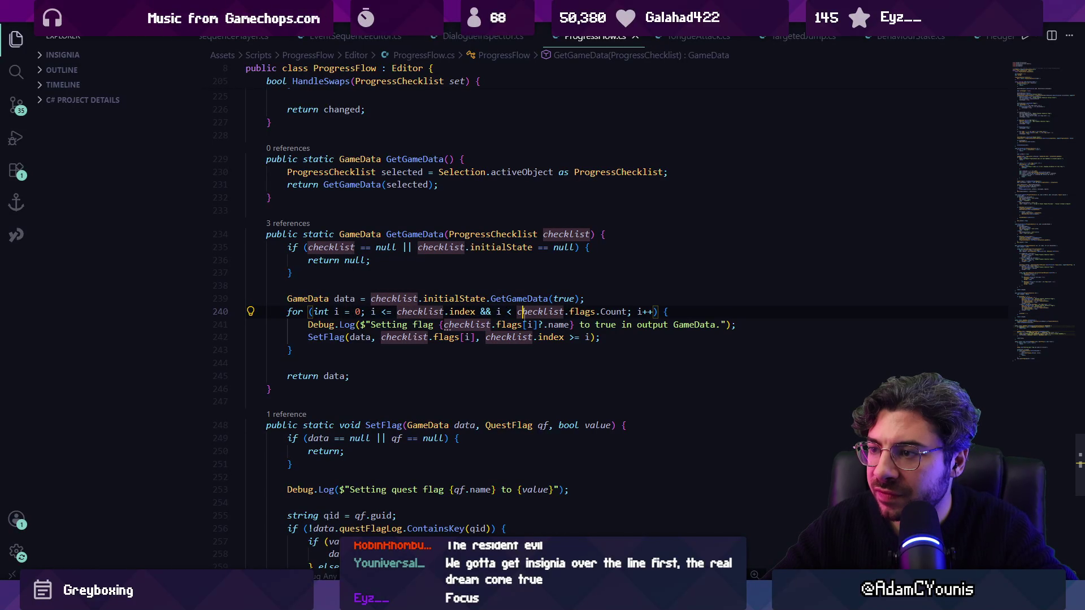
{"action": "left_click", "coordinate": [359, 337]}
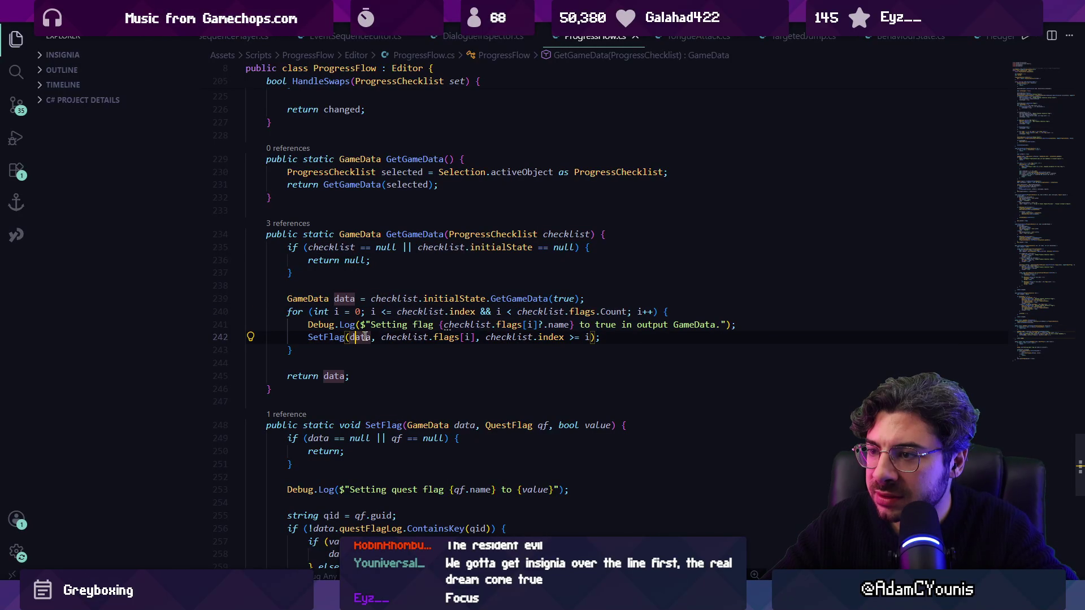
{"action": "left_click", "coordinate": [465, 337]}
{"action": "left_click", "coordinate": [486, 337]}
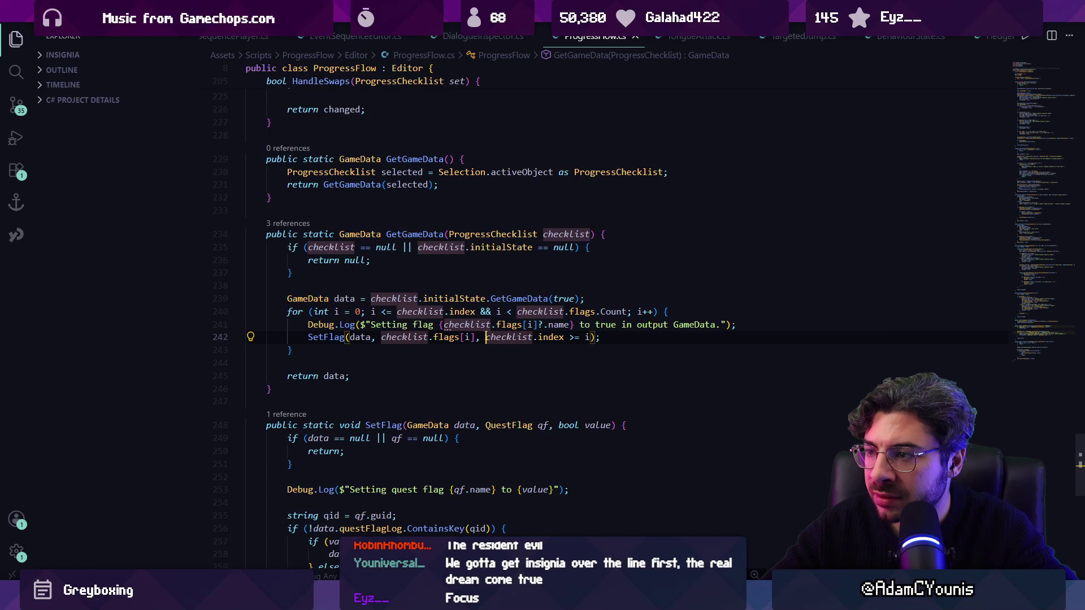
{"action": "left_click", "coordinate": [616, 337]}
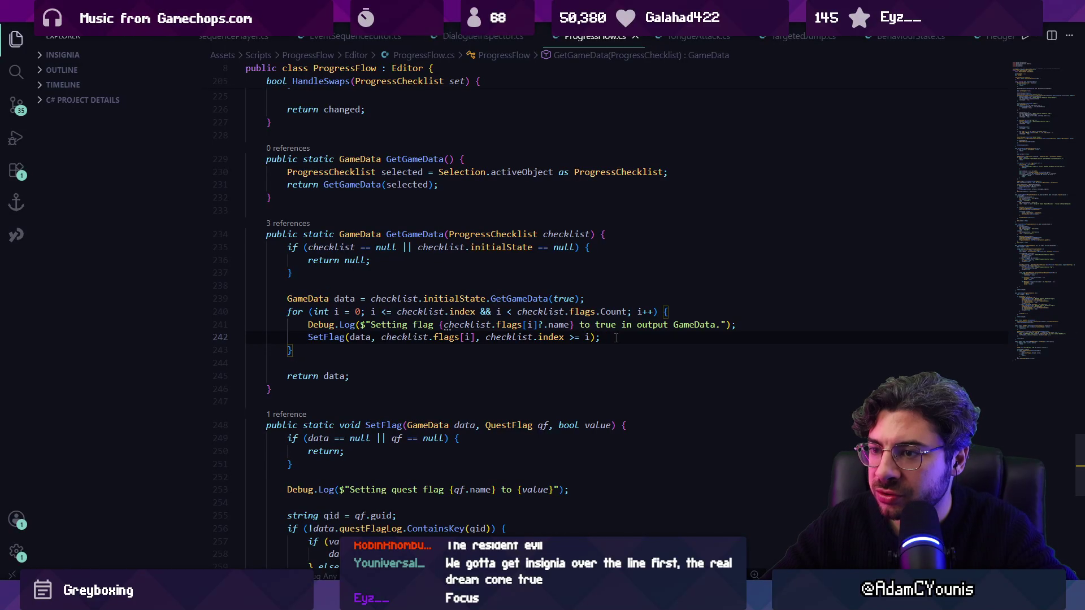
{"action": "key", "text": "Return"}
{"action": "type", "text": "Debug."}
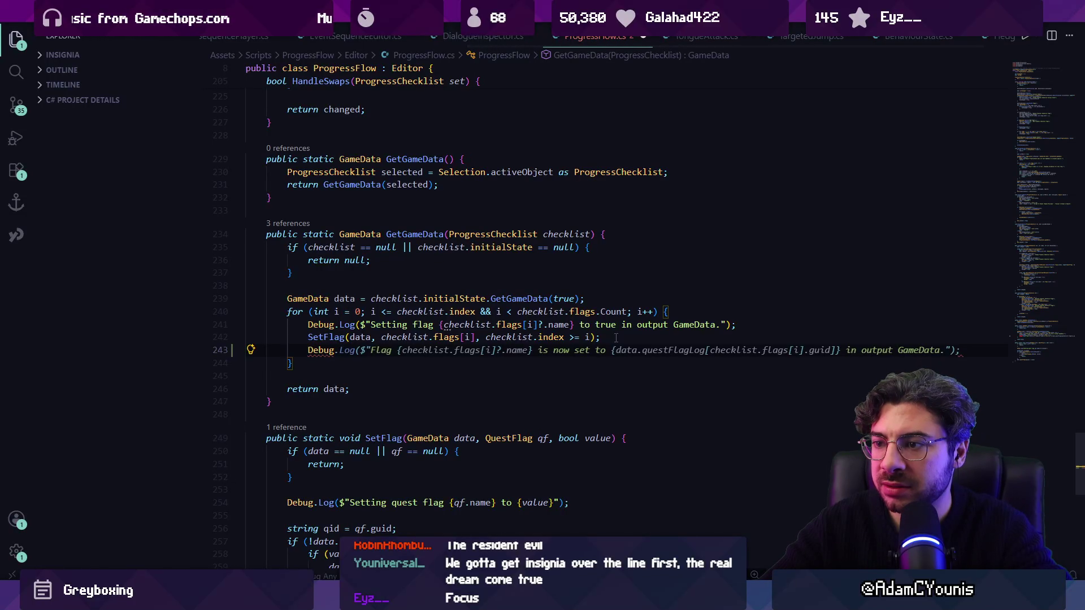
{"action": "key", "text": "Tab"}
{"action": "key", "text": "ctrl+s"}
Step: Back in Unity, clear the Console, reassign the checklist, and review the new flag-set-to-True logs
{"action": "key", "text": "alt+Tab"}
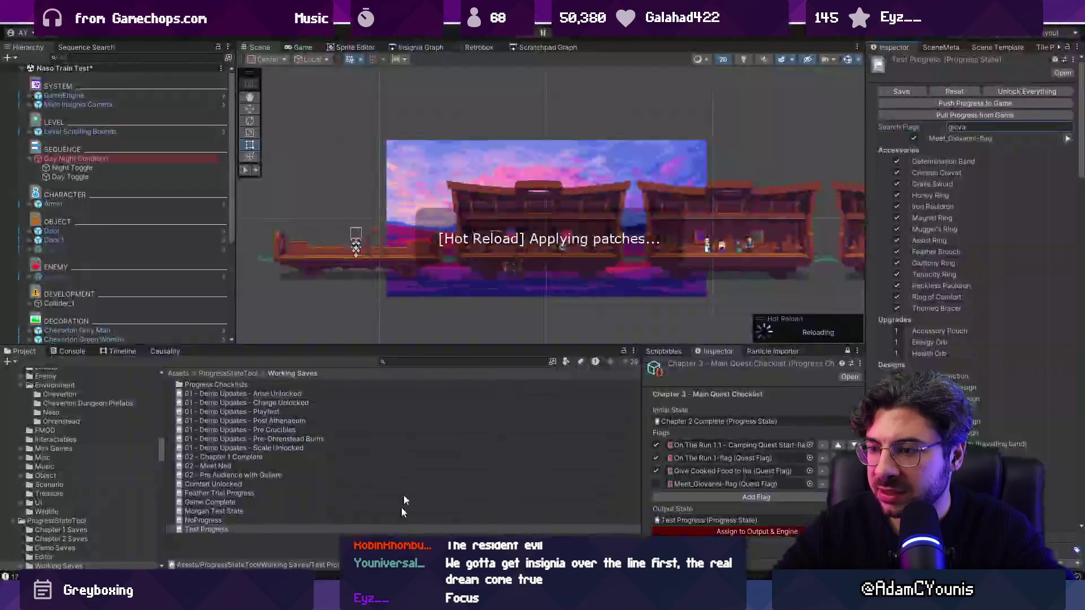
{"action": "left_click", "coordinate": [62, 351]}
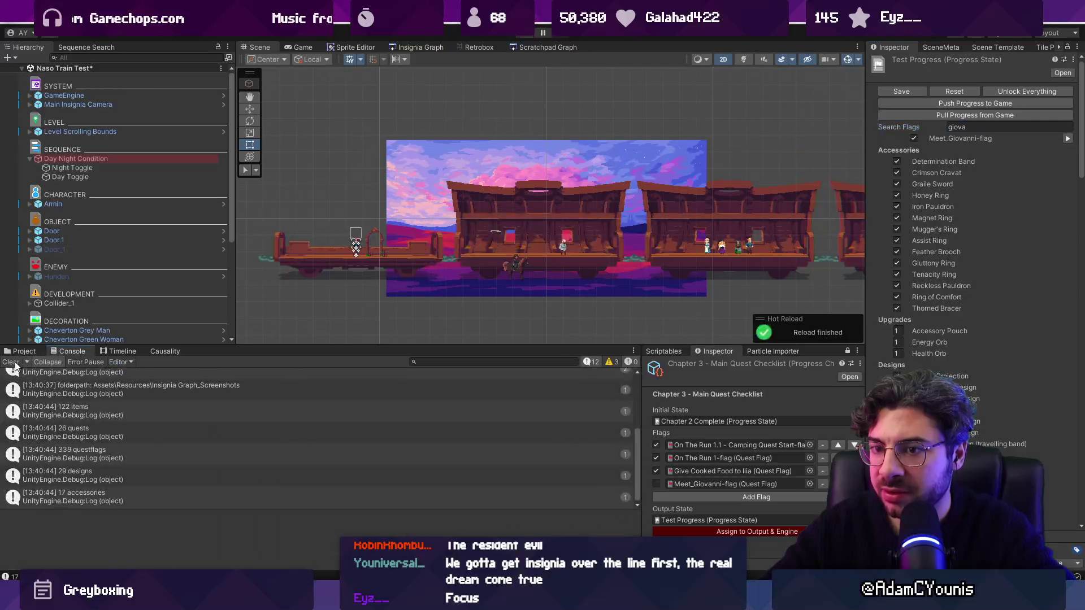
{"action": "left_click", "coordinate": [11, 362]}
{"action": "left_click", "coordinate": [746, 531]}
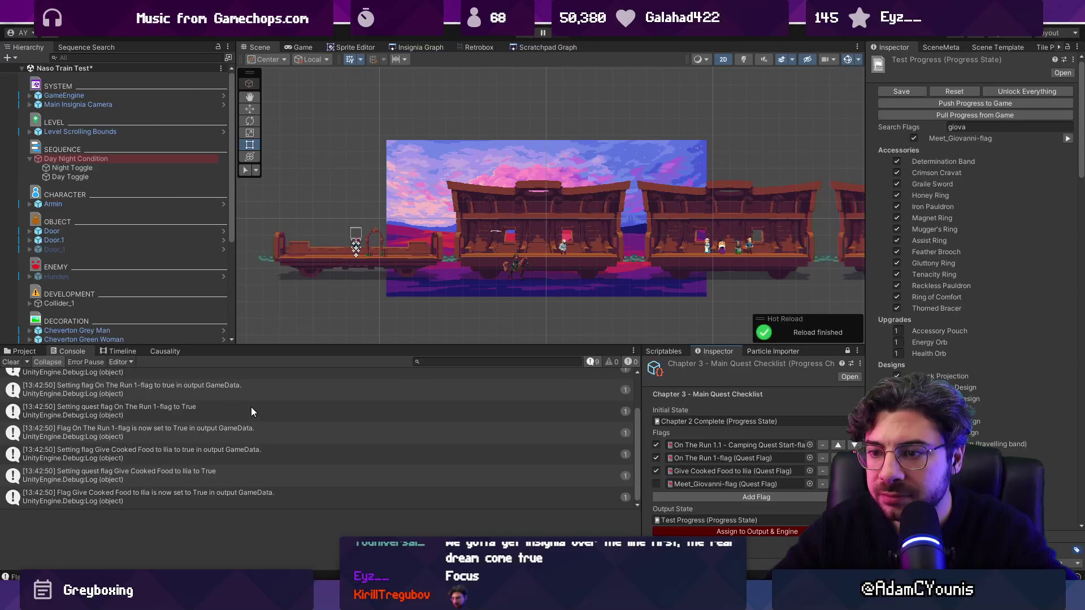
{"action": "scroll", "coordinate": [250, 407], "scroll_direction": "up", "scroll_amount": 2}
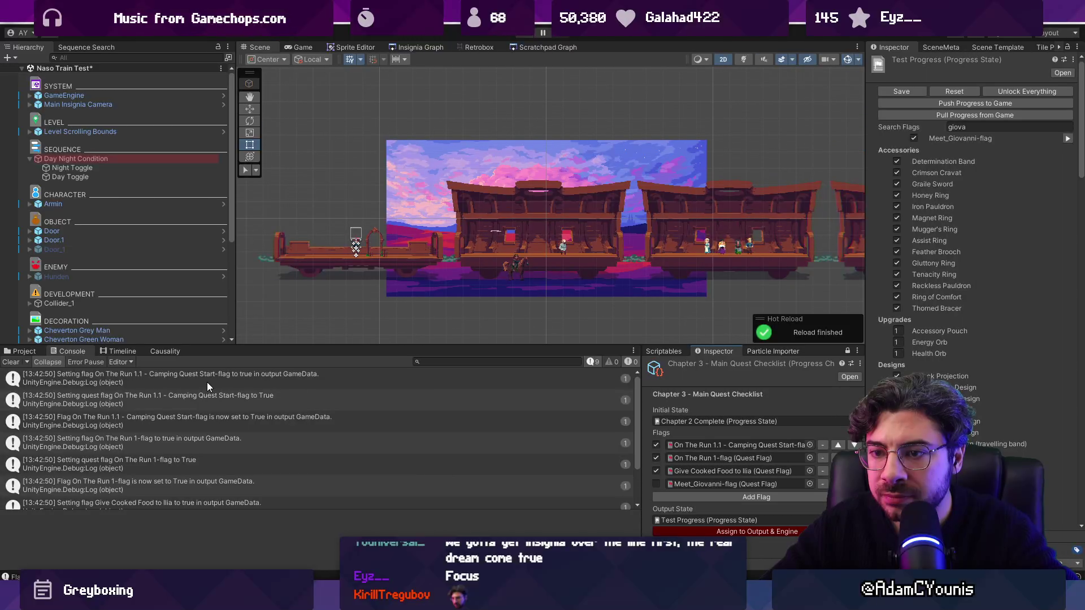
{"action": "scroll", "coordinate": [208, 387], "scroll_direction": "down", "scroll_amount": 2}
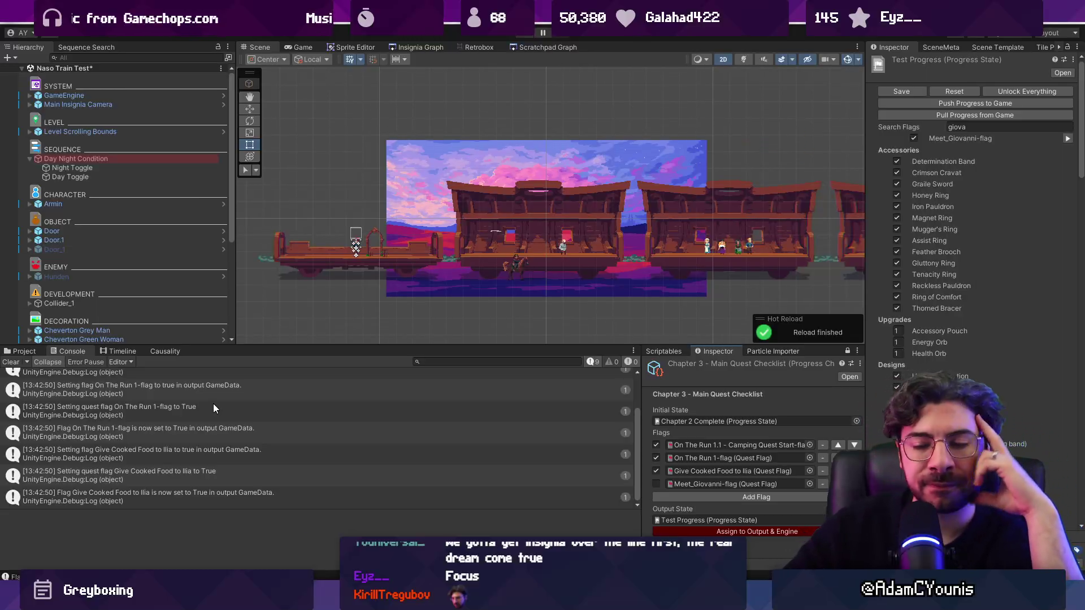
{"action": "scroll", "coordinate": [218, 418], "scroll_direction": "up", "scroll_amount": 2}
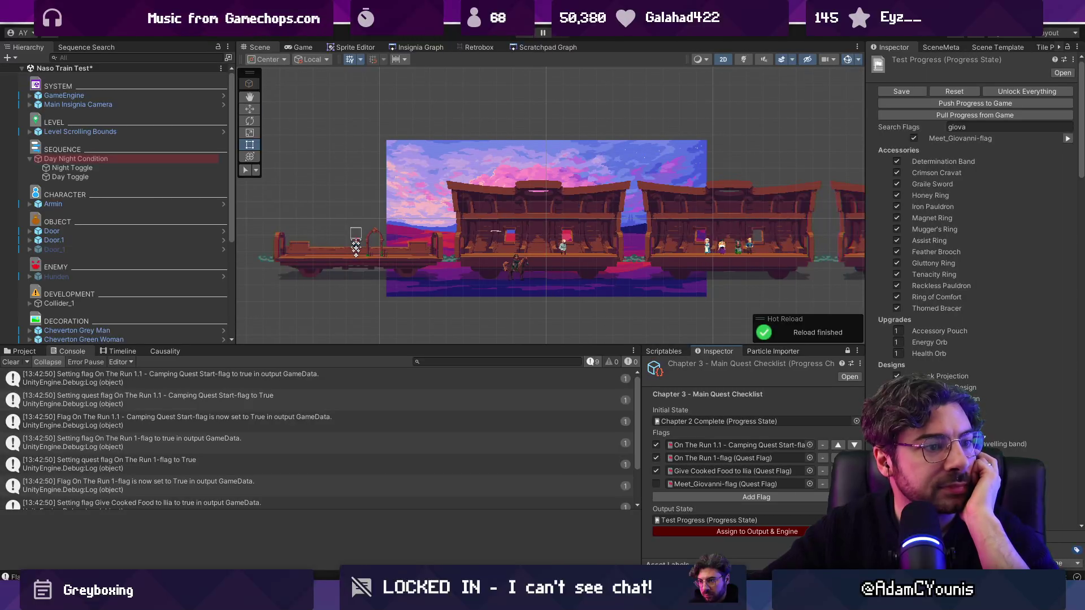
{"action": "scroll", "coordinate": [322, 427], "scroll_direction": "down", "scroll_amount": 1}
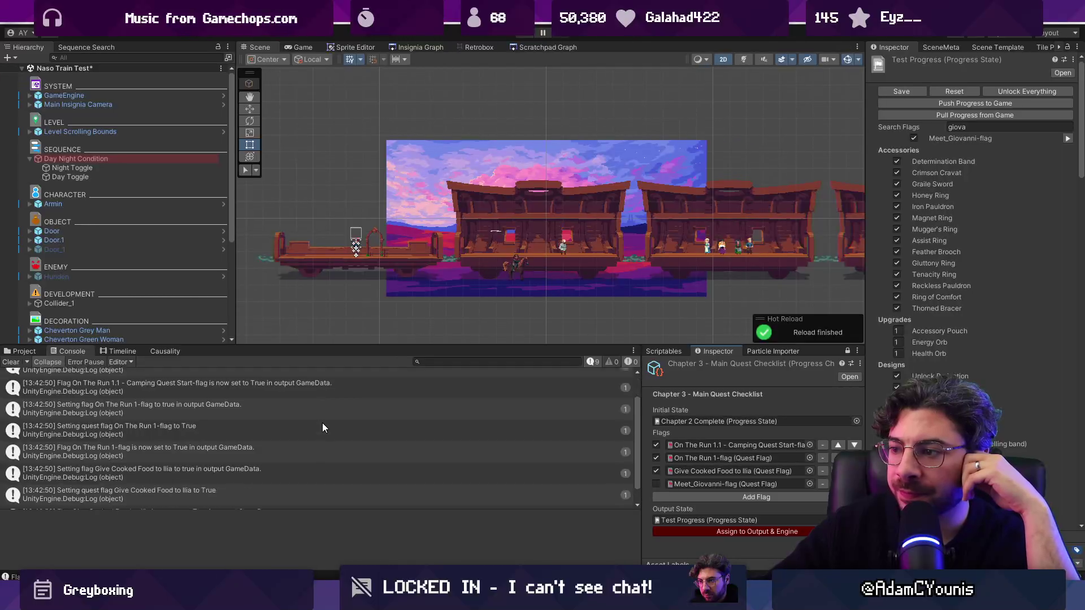
{"action": "scroll", "coordinate": [322, 427], "scroll_direction": "up", "scroll_amount": 1}
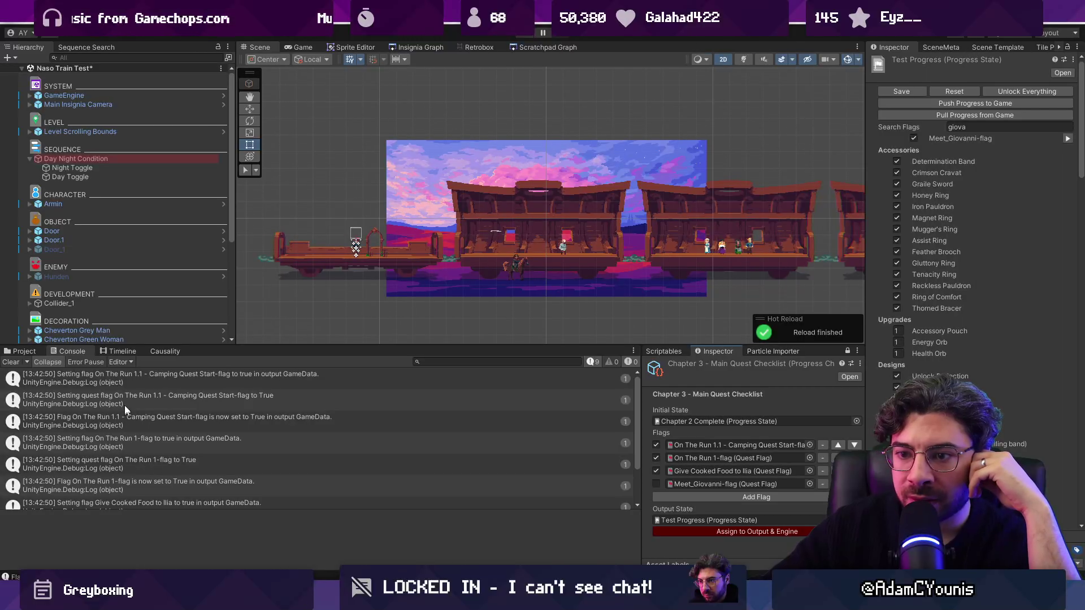
Step: Delete 'i <= checklist.index && ' from the GetGameData for-loop condition on line 240
{"action": "key", "text": "alt+Tab"}
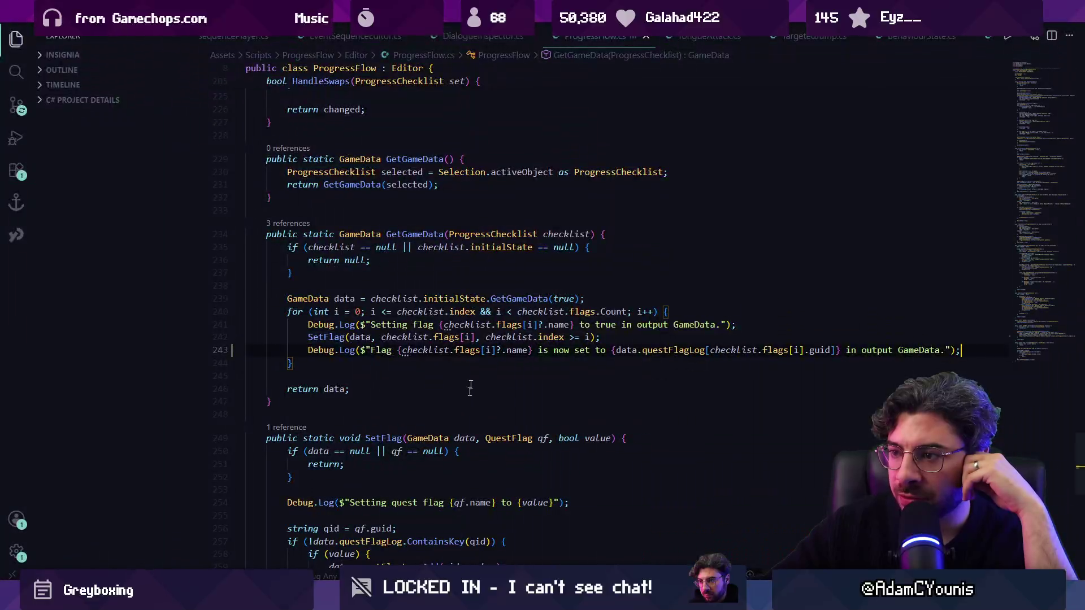
{"action": "left_click", "coordinate": [407, 311]}
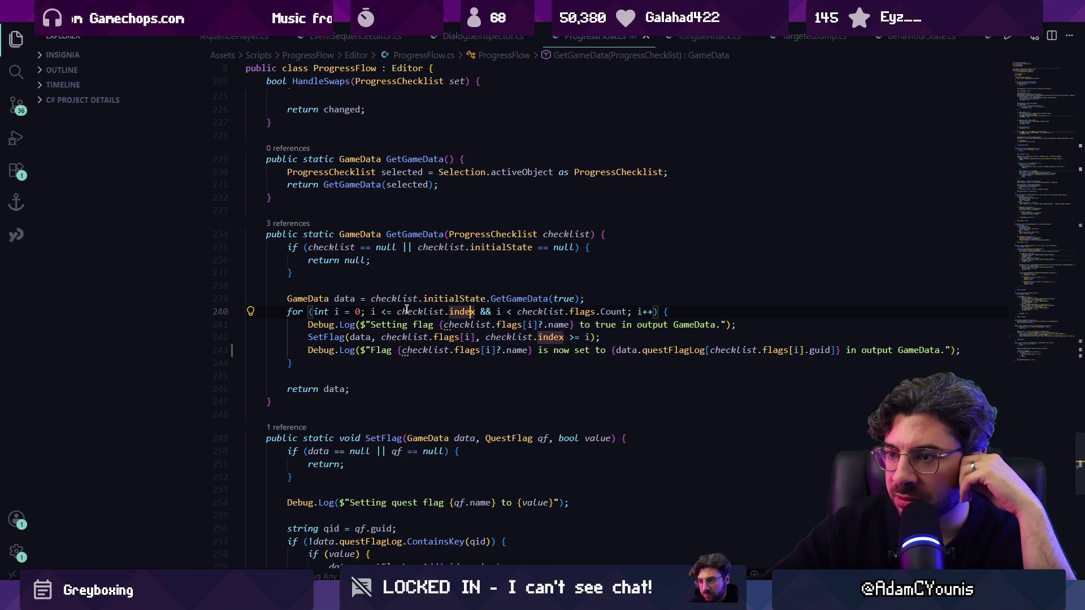
{"action": "left_click", "coordinate": [459, 312]}
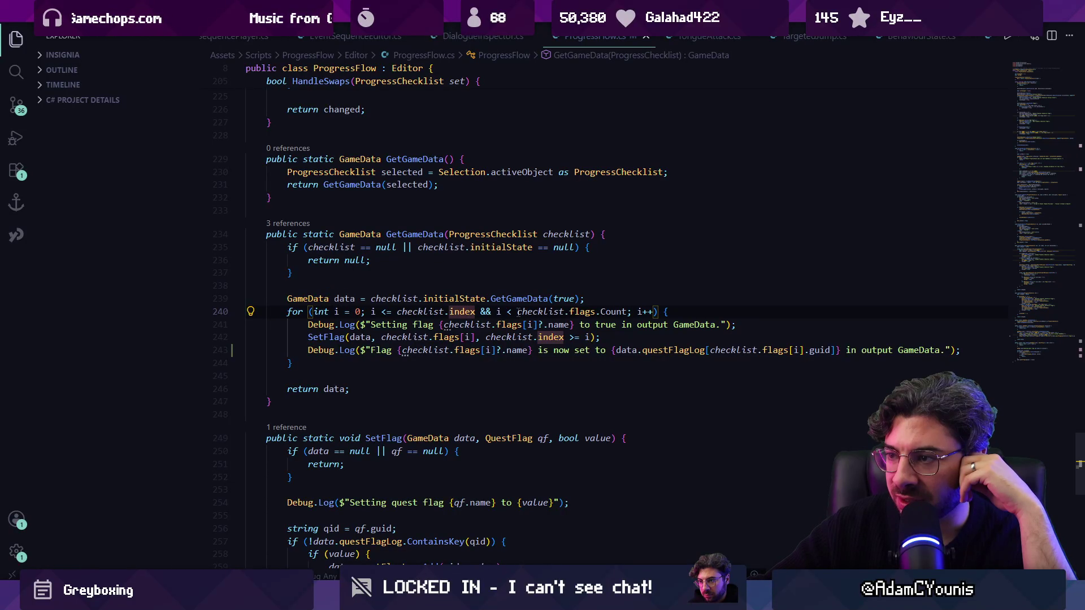
{"action": "left_click", "coordinate": [387, 312]}
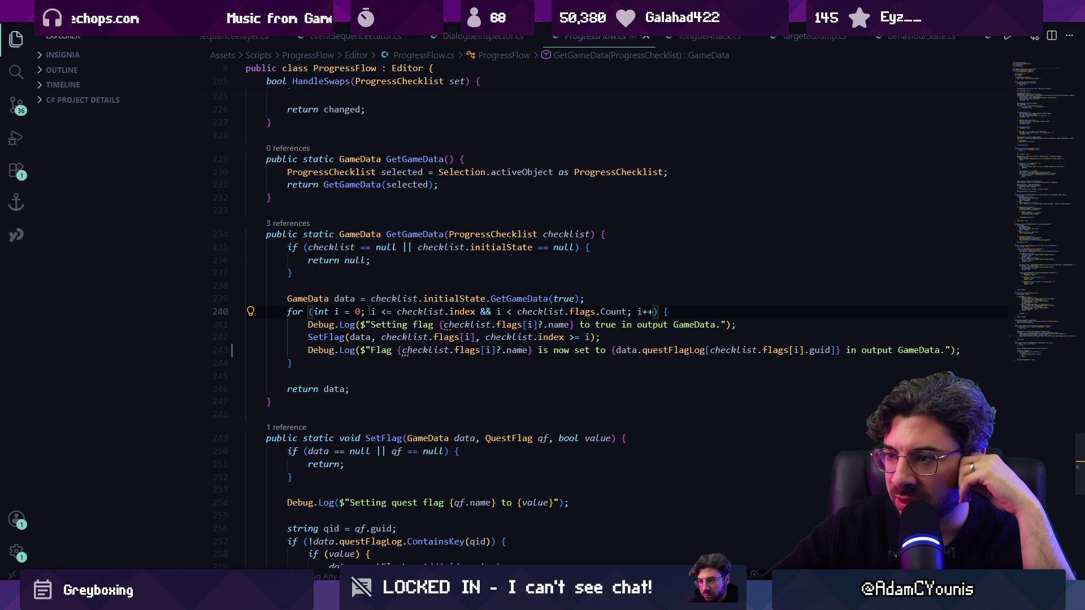
{"action": "key", "text": "Left"}
{"action": "key", "text": "Left"}
{"action": "key", "text": "Left"}
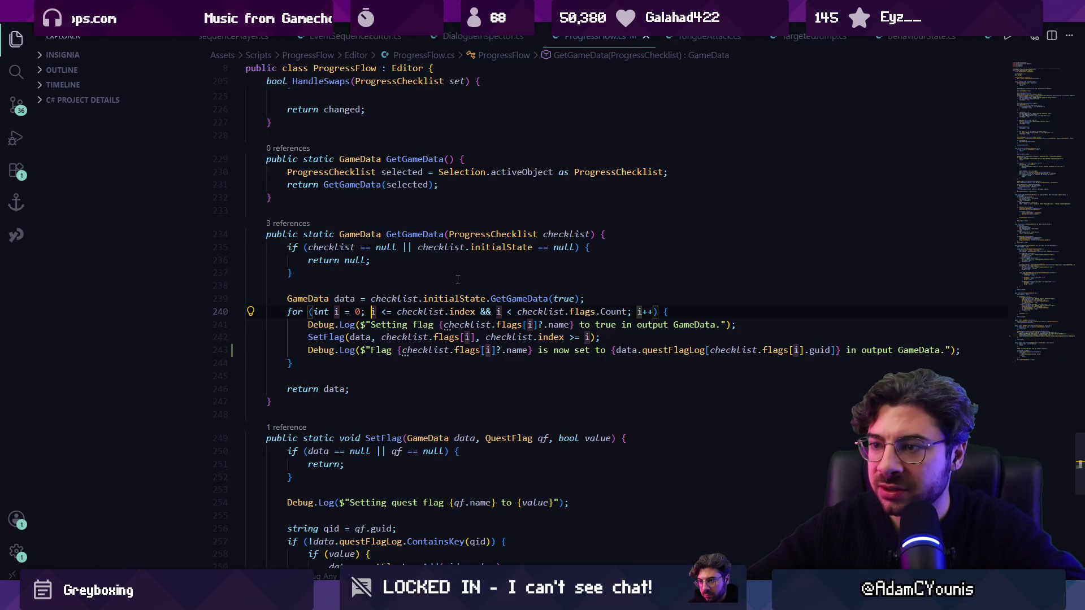
{"action": "key", "text": "ctrl+shift+Right"}
{"action": "key", "text": "ctrl+shift+Right"}
{"action": "key", "text": "ctrl+shift+Right"}
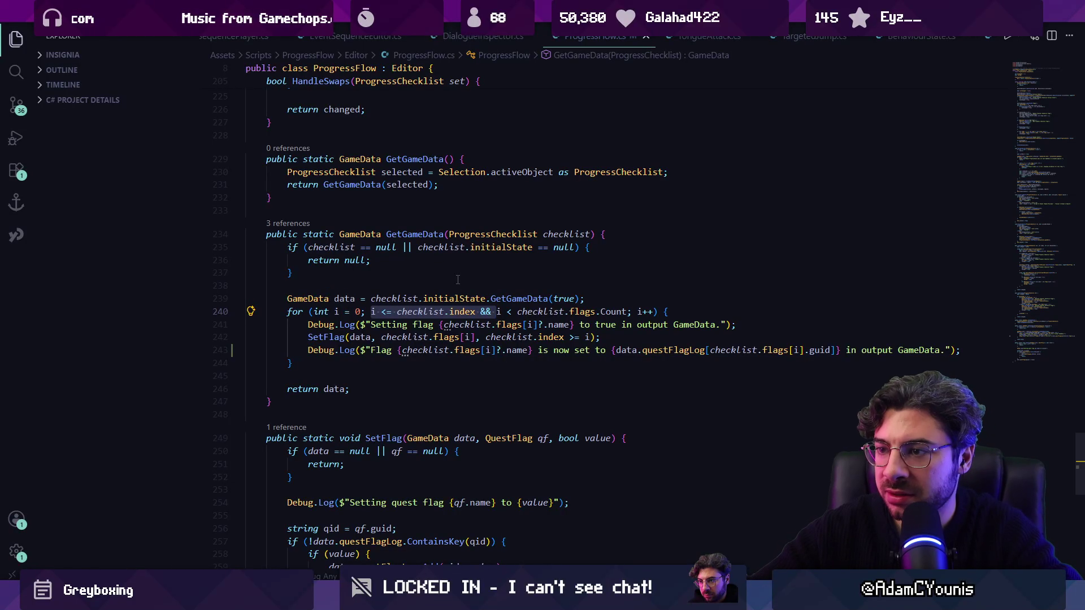
{"action": "key", "text": "BackSpace"}
Step: Push the checklist progress state into the game and start a test run of the train level
{"action": "key", "text": "alt+Tab"}
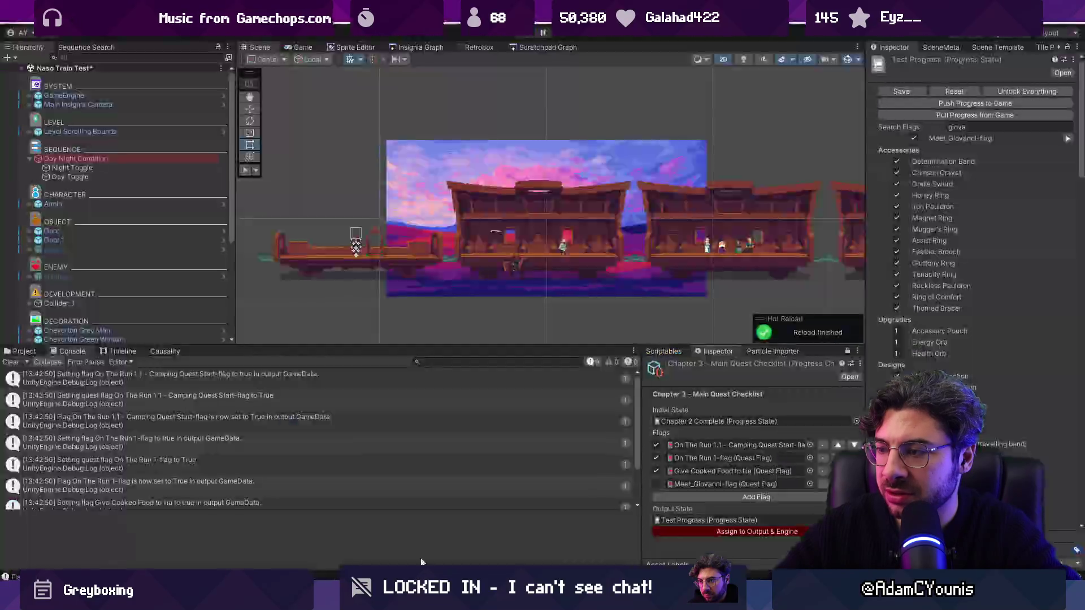
{"action": "left_click", "coordinate": [714, 533]}
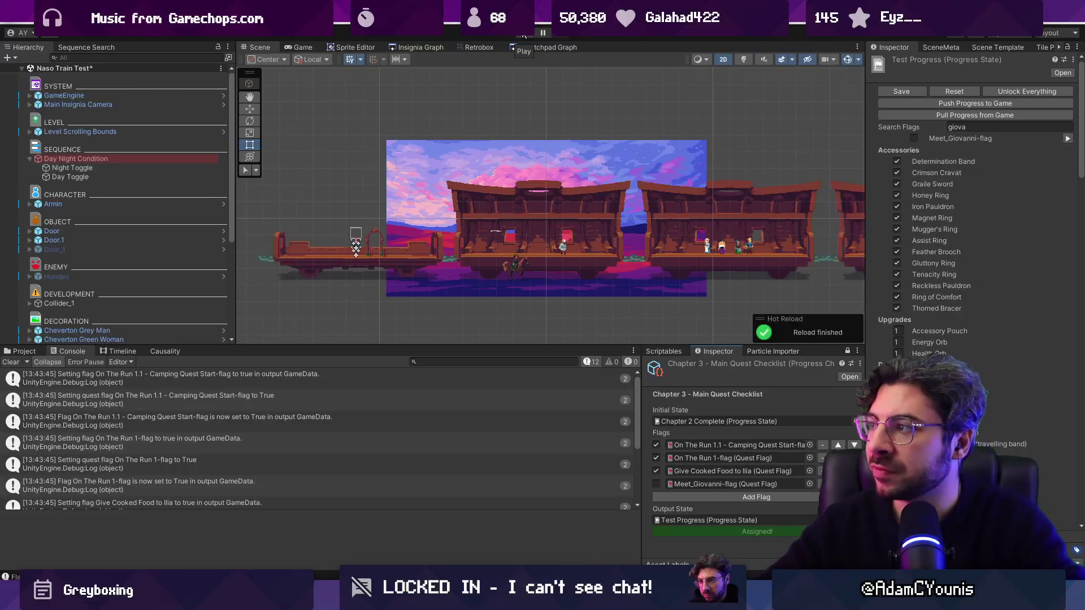
{"action": "left_click", "coordinate": [524, 34]}
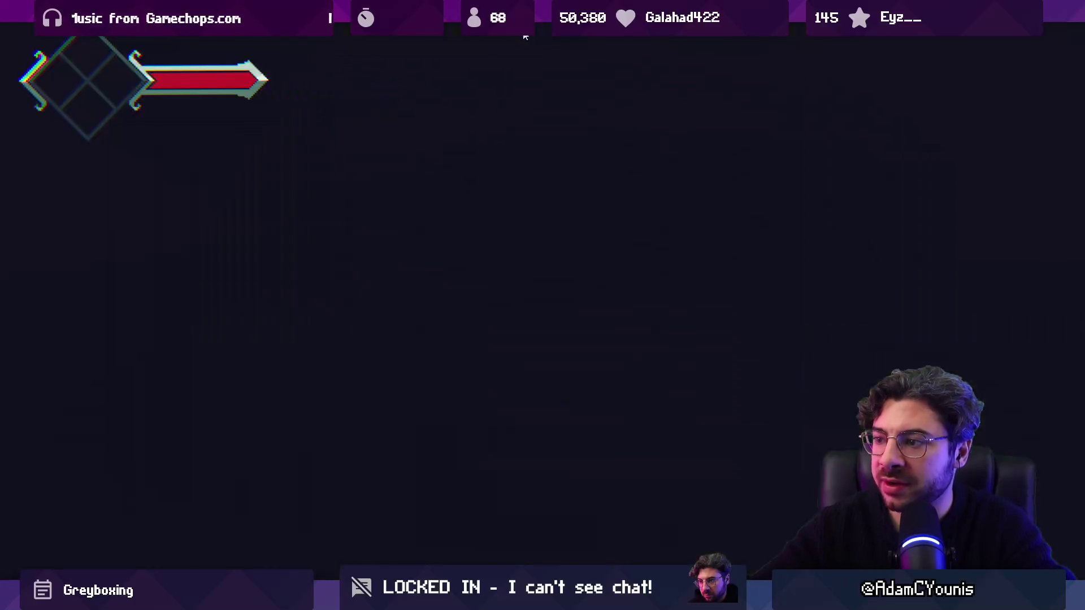
Step: Exit fullscreen, stop the test run, enlarge the scene view, and bring up the system app search
{"action": "key", "text": "F11"}
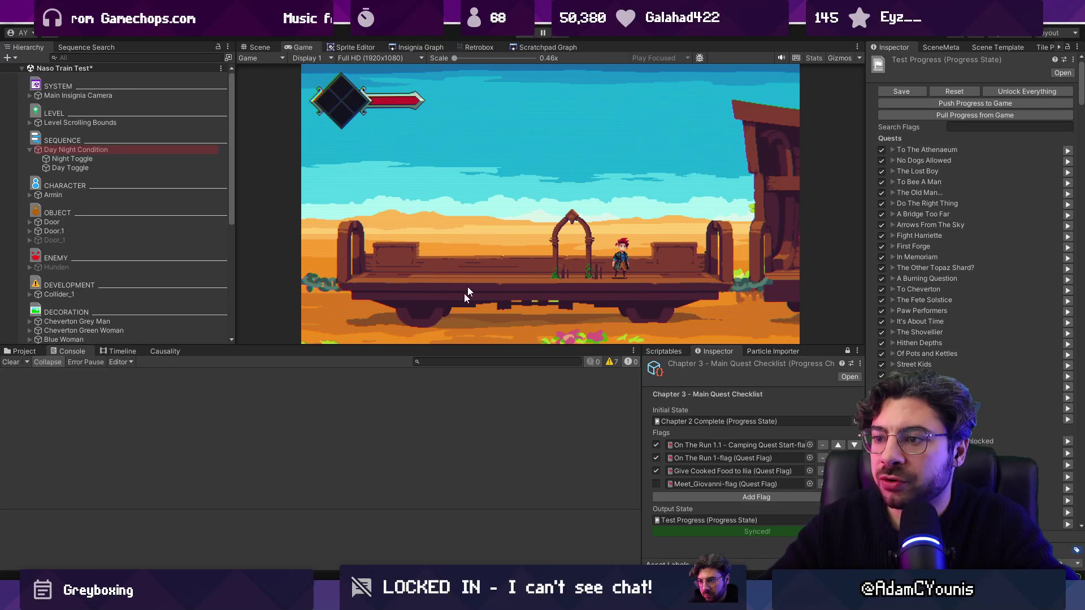
{"action": "key", "text": "ctrl+p"}
{"action": "left_click_drag", "start_coordinate": [372, 345], "coordinate": [372, 421]}
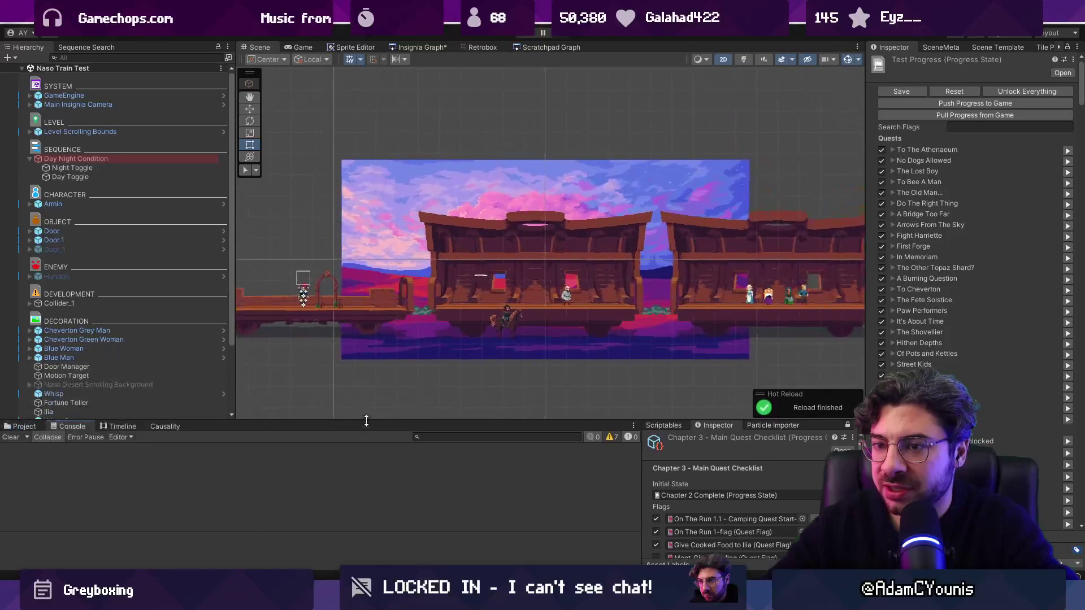
{"action": "key", "text": "ctrl+k"}
Step: Launch Fork, open Local Changes, and stage all changed files
{"action": "type", "text": "fork"}
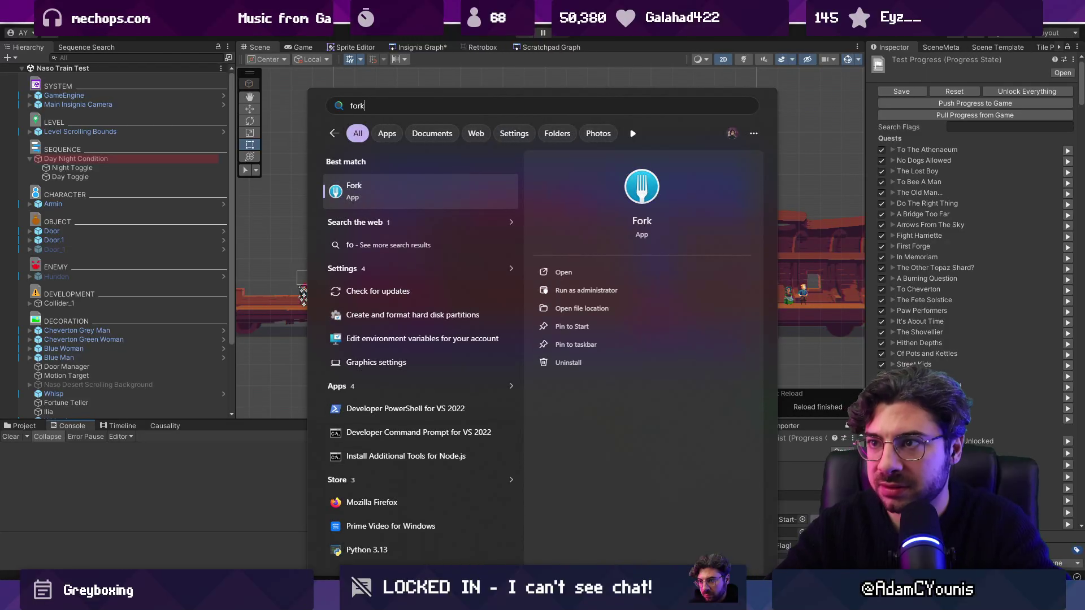
{"action": "key", "text": "Return"}
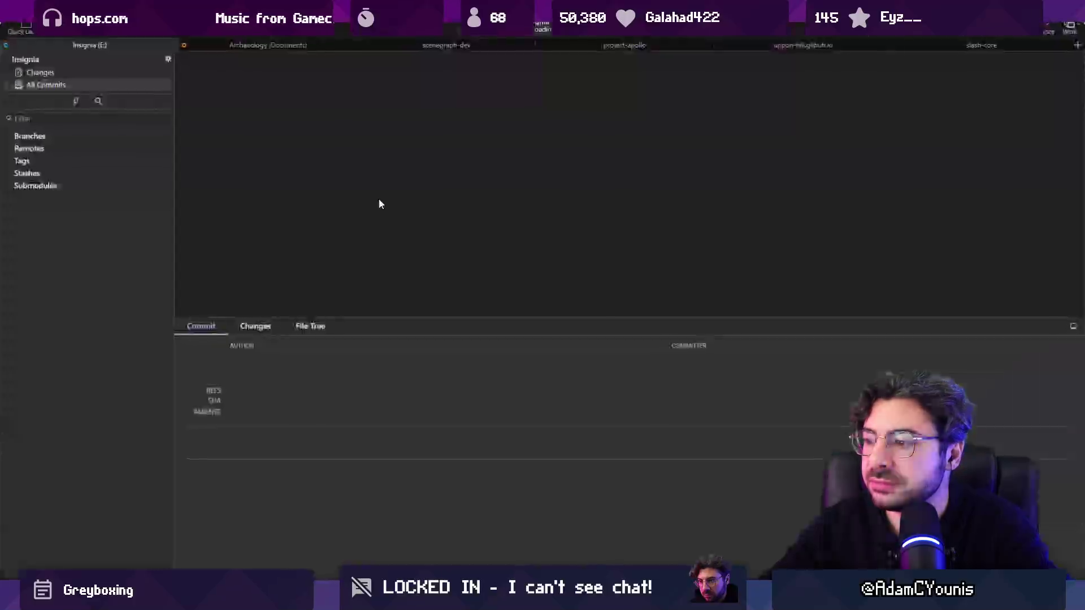
{"action": "left_click", "coordinate": [110, 73]}
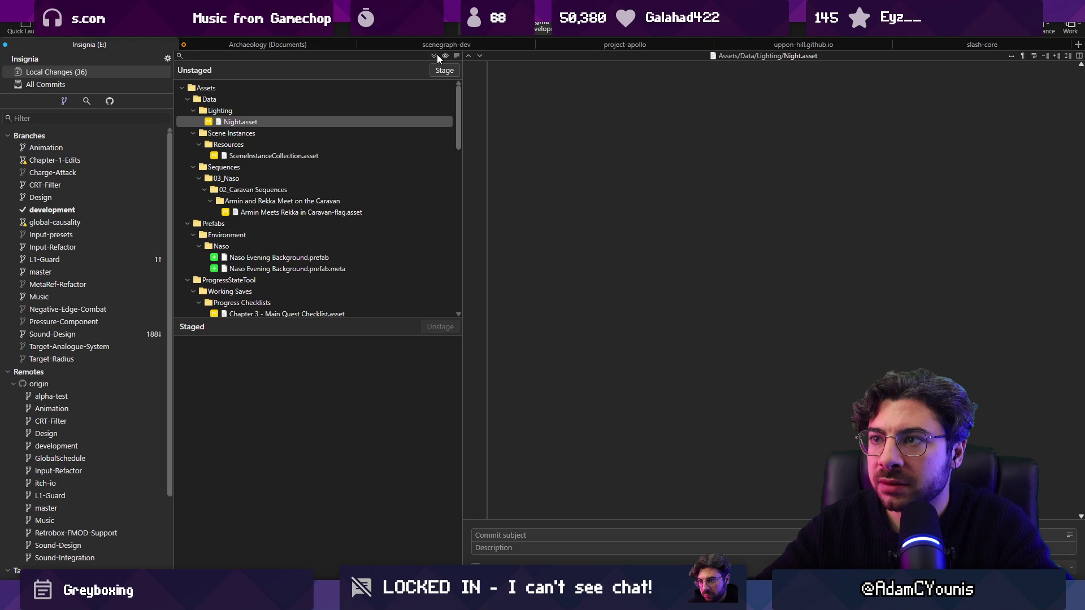
{"action": "key", "text": "ctrl+shift+s"}
Step: Write and reword a commit subject describing the ProgressFlow flag-assignment update
{"action": "left_click", "coordinate": [529, 535]}
{"action": "type", "text": "Update"}
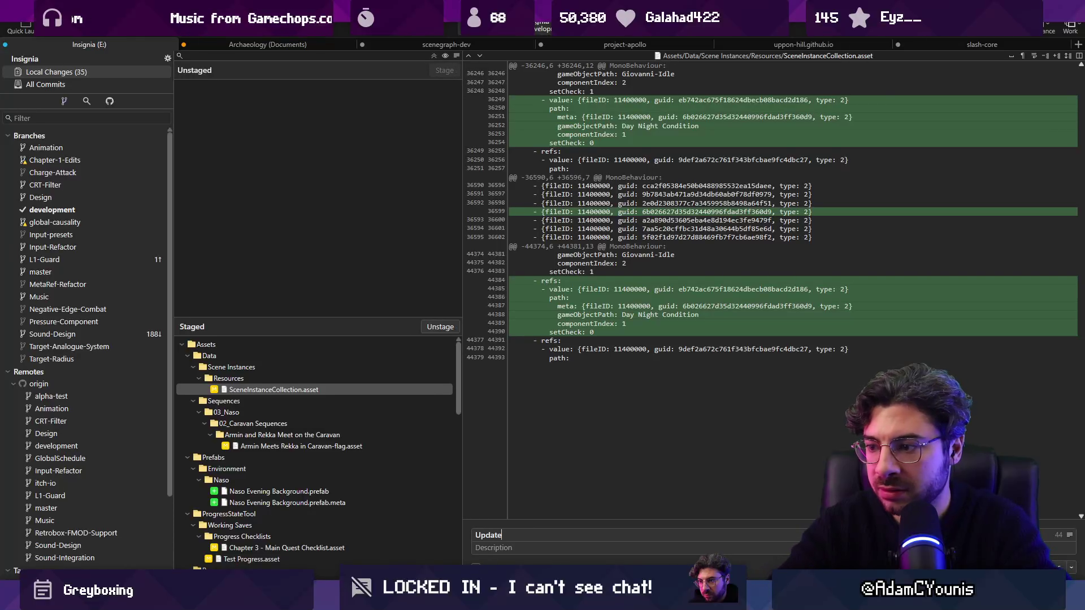
{"action": "type", "text": "s ProgressFl"}
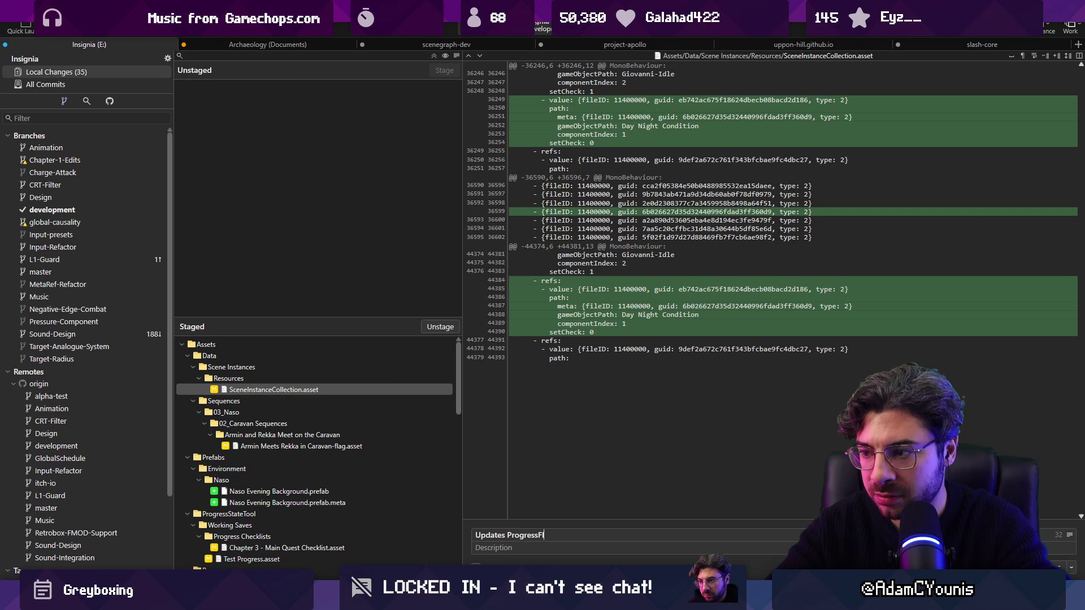
{"action": "type", "text": "ow to no longer"}
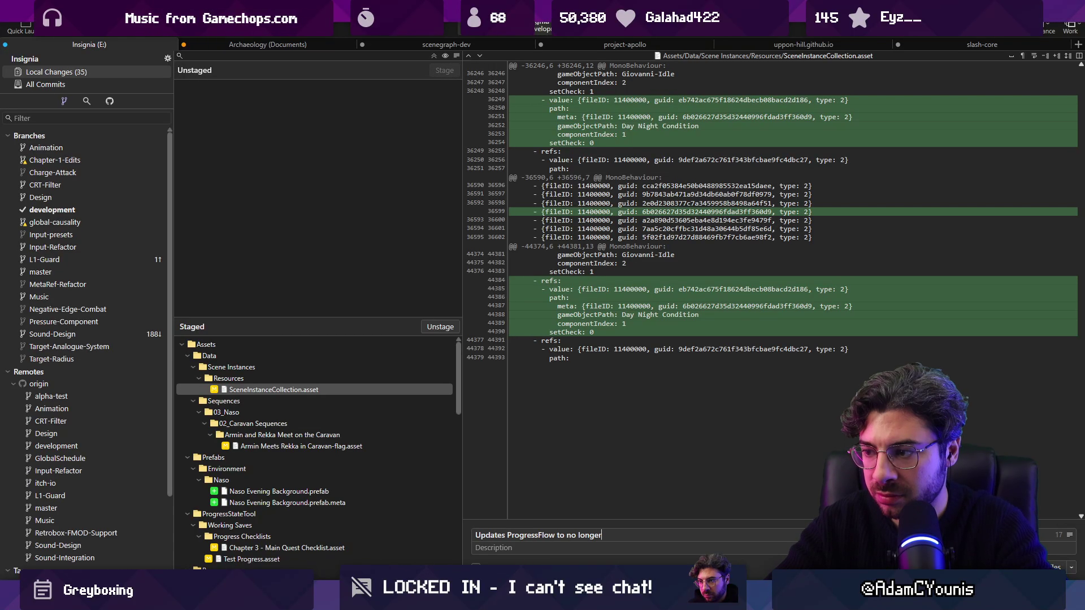
{"action": "type", "text": " be limited by which flags are set to "}
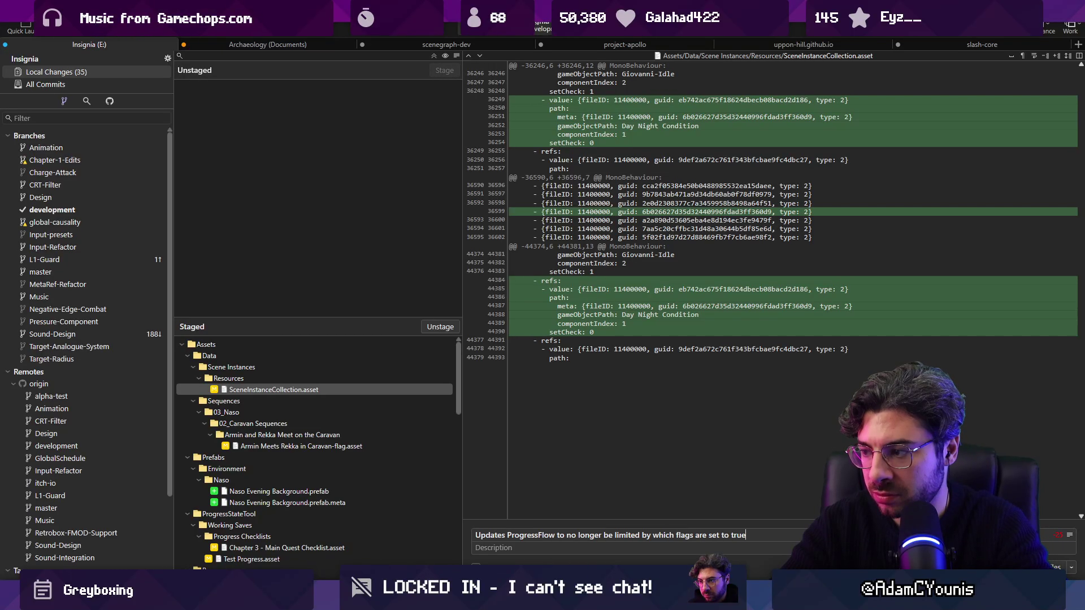
{"action": "type", "text": "true"}
{"action": "left_click", "coordinate": [615, 535]}
{"action": "key", "text": "BackSpace"}
{"action": "key", "text": "BackSpace"}
{"action": "key", "text": "BackSpace"}
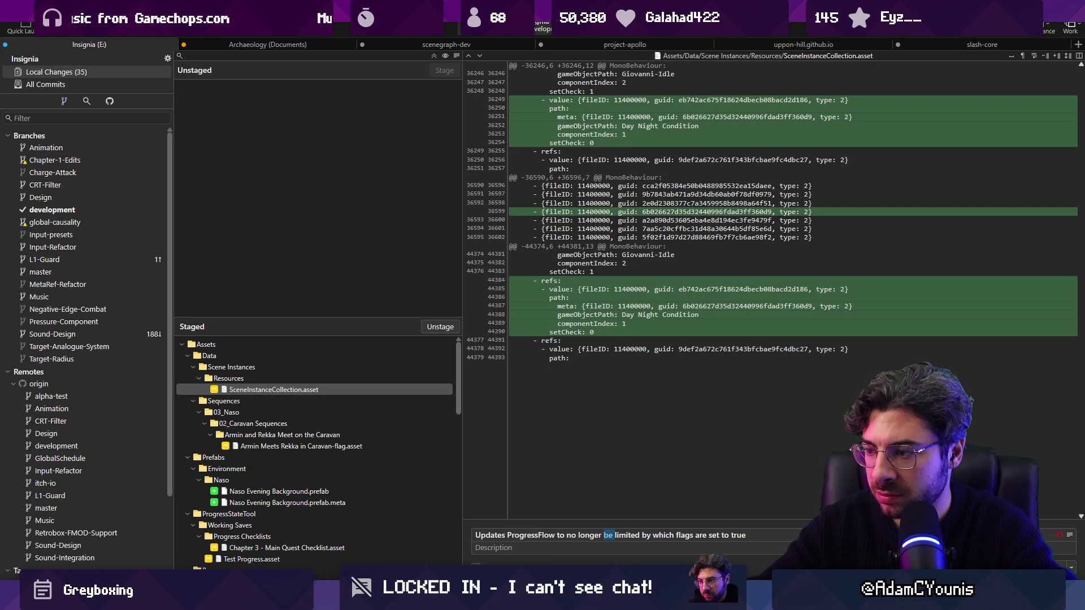
{"action": "key", "text": "ctrl+shift+Right"}
{"action": "type", "text": "assign only"}
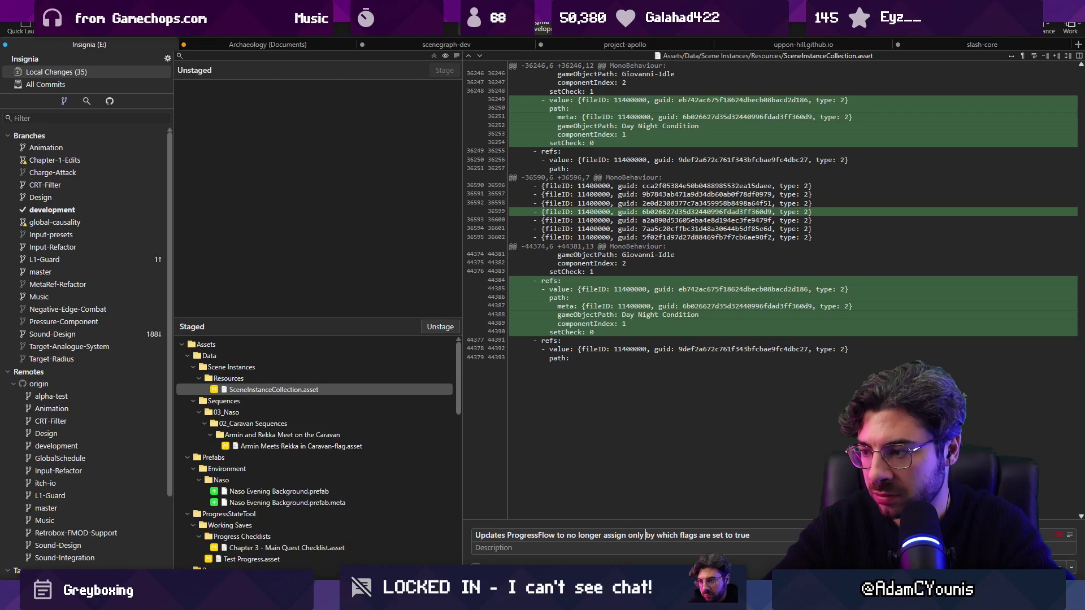
{"action": "key", "text": "ctrl+shift+Right"}
{"action": "key", "text": "ctrl+shift+Right"}
{"action": "key", "text": "BackSpace"}
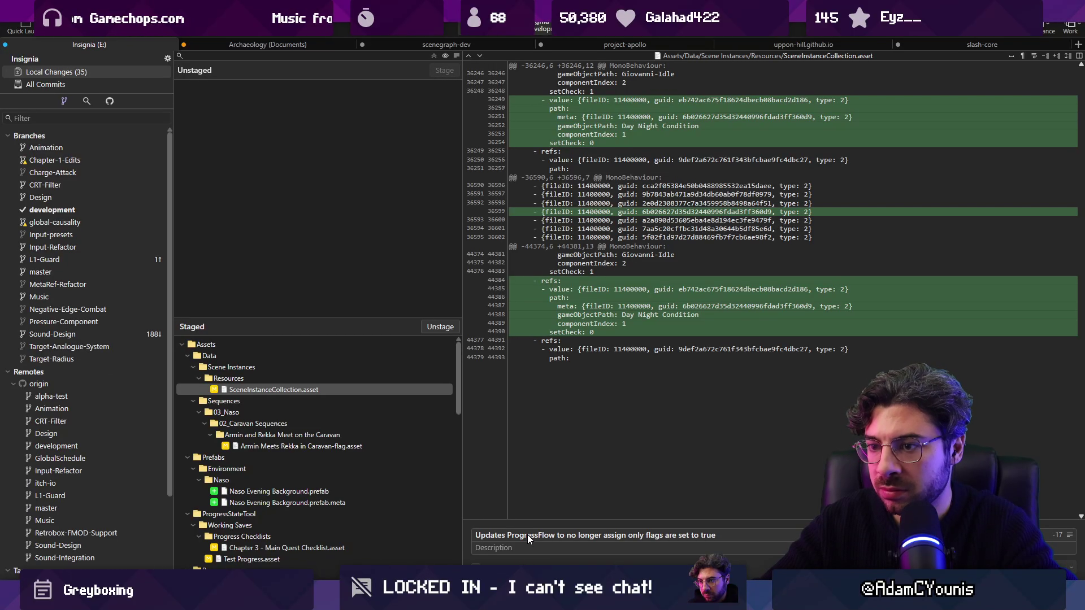
Step: Commit the staged changes and push the commit to the remote
{"action": "key", "text": "ctrl+Return"}
{"action": "key", "text": "ctrl+shift+p"}
{"action": "key", "text": "Return"}
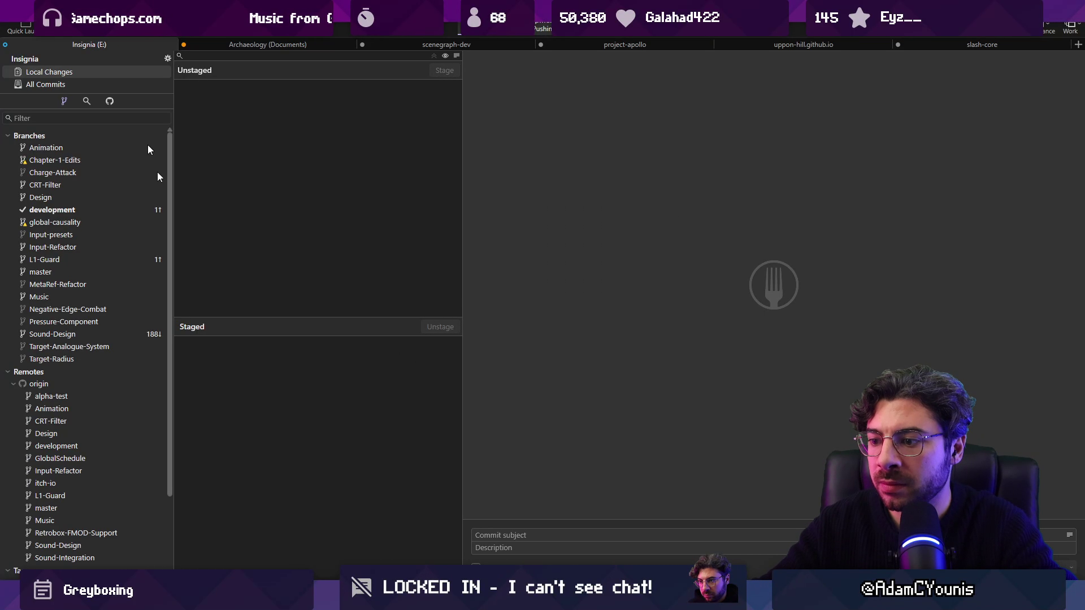
{"action": "key", "text": "alt+Tab"}
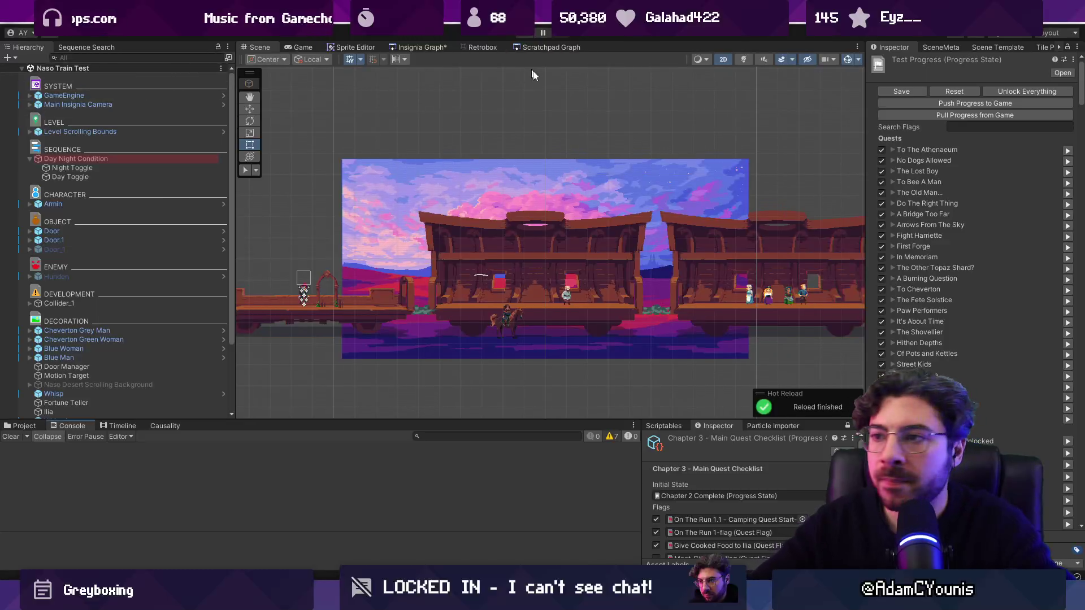
Step: Heighten the checklist panel, test-run the game, and open Outskirts Station via the Insignia Graph
{"action": "left_click_drag", "start_coordinate": [586, 420], "coordinate": [587, 308]}
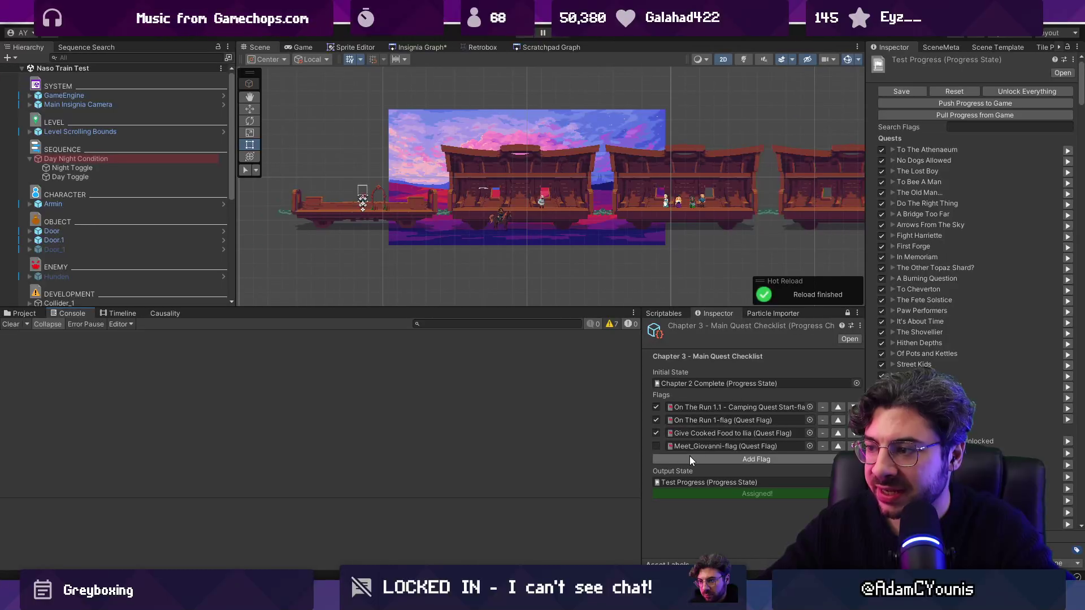
{"action": "left_click", "coordinate": [525, 34]}
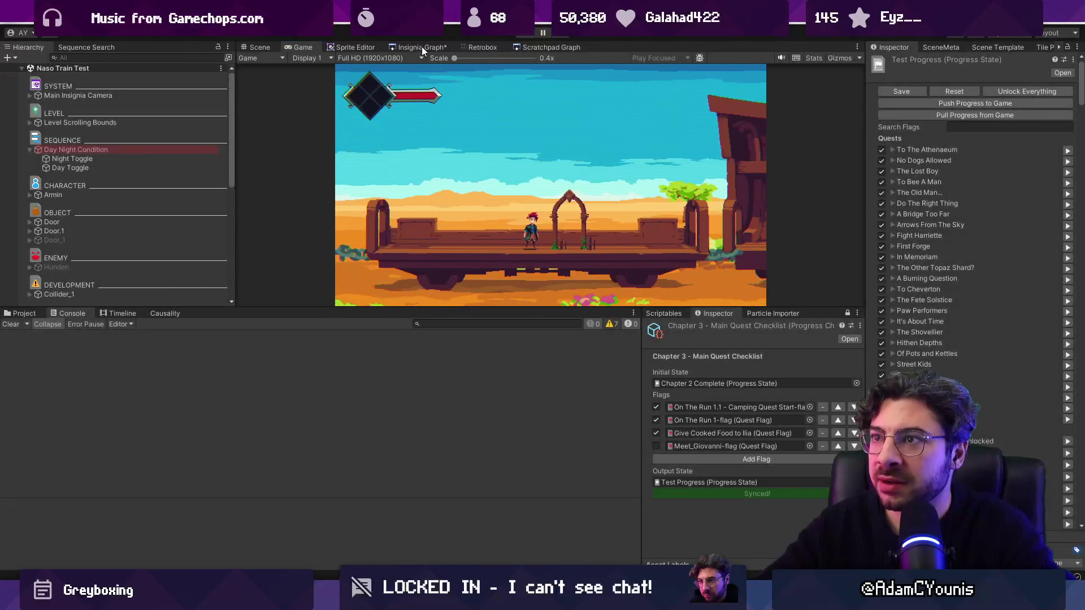
{"action": "left_click", "coordinate": [422, 46]}
{"action": "scroll", "coordinate": [473, 176], "scroll_direction": "up", "scroll_amount": 5}
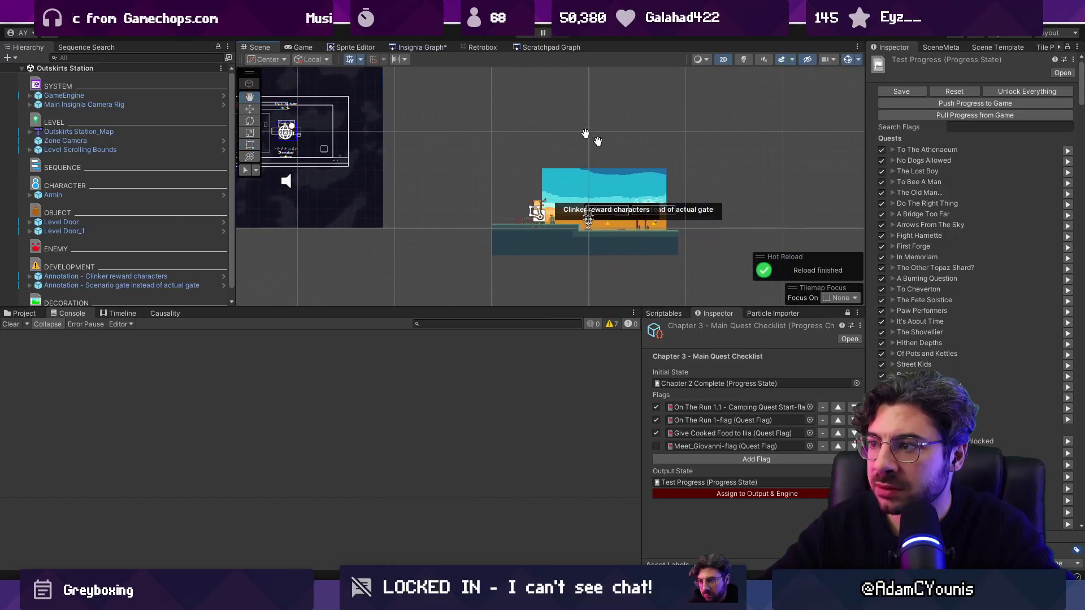
Step: Test-run Outskirts Station, walking the character toward the arch, then stop
{"action": "left_click", "coordinate": [530, 32]}
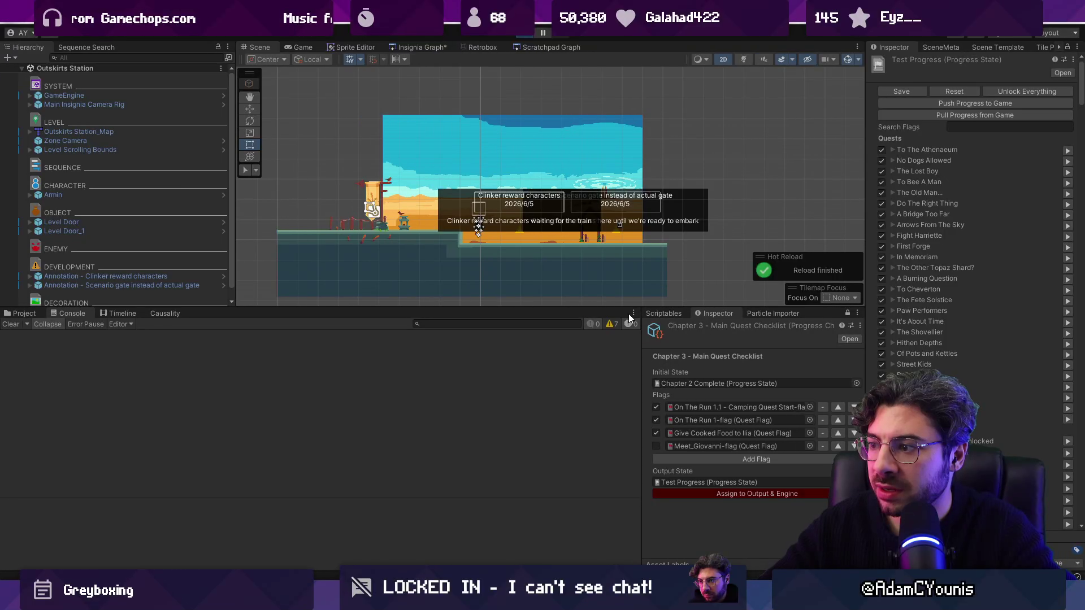
{"action": "key", "text": "Right"}
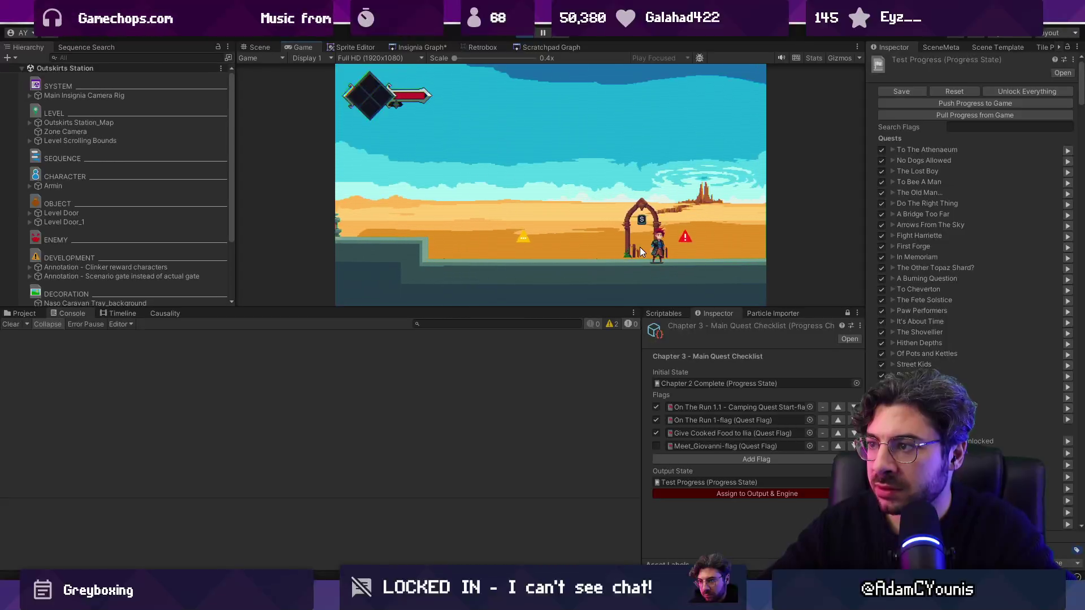
{"action": "left_click", "coordinate": [529, 33]}
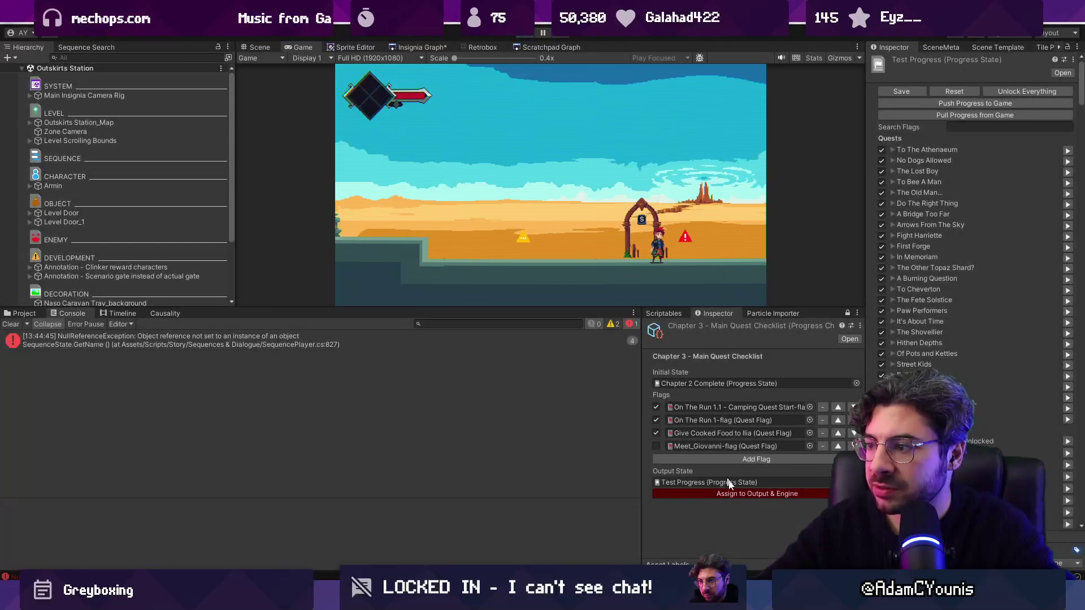
Step: Add a new checklist flag slot and assign Unlock Water Step to it
{"action": "left_click", "coordinate": [820, 460]}
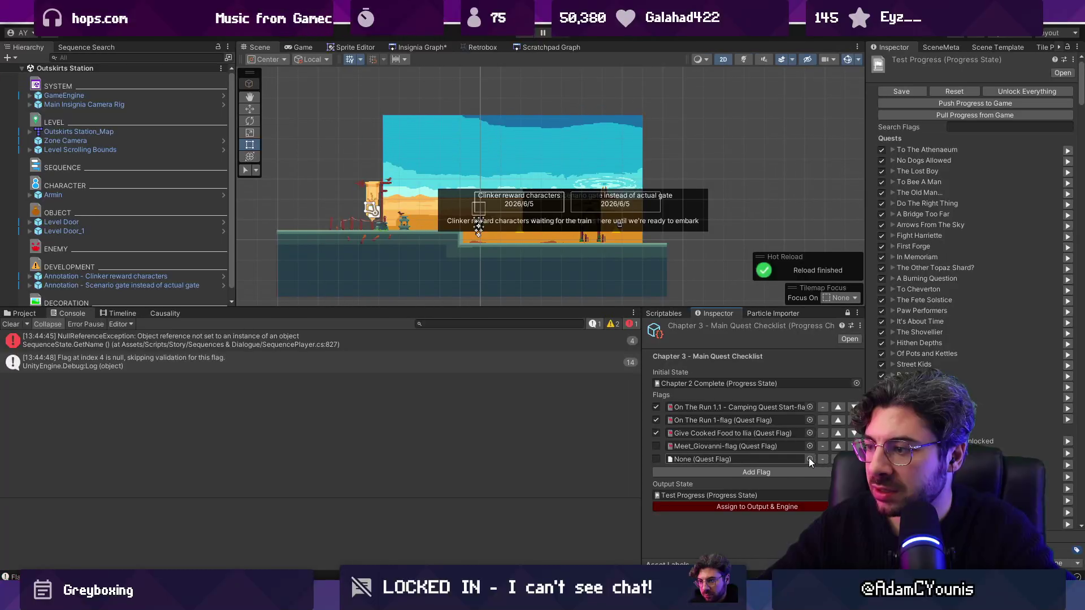
{"action": "left_click", "coordinate": [809, 458]}
{"action": "type", "text": "unlock"}
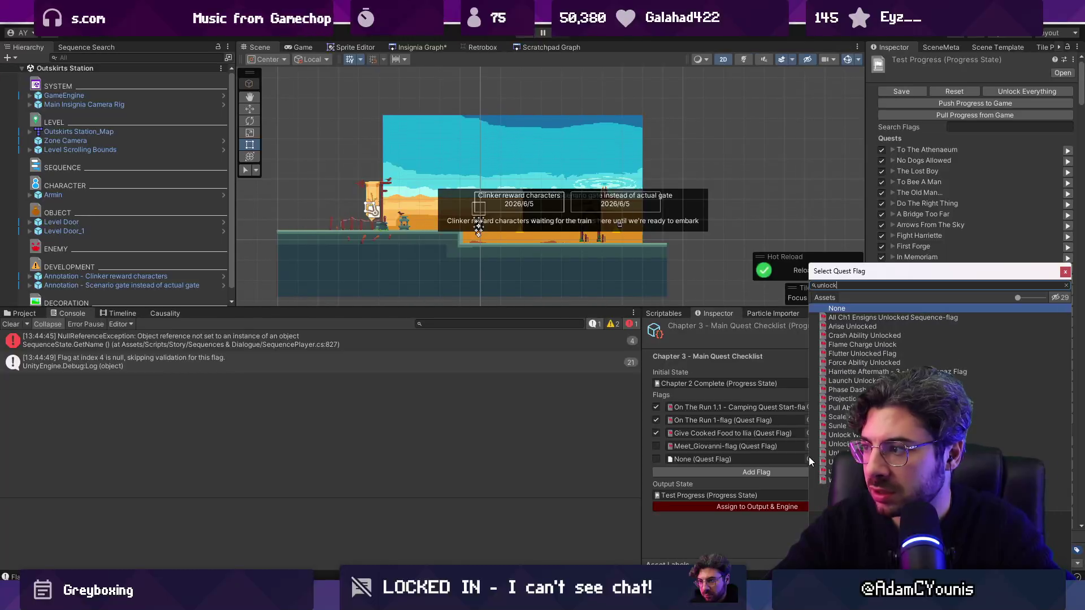
{"action": "type", "text": " water step"}
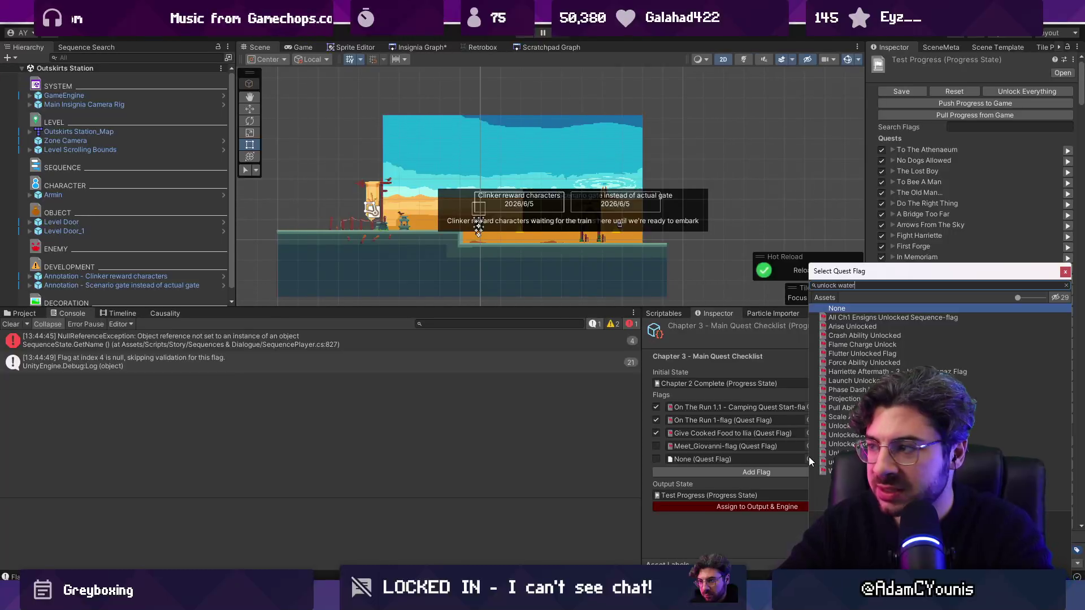
{"action": "key", "text": "Down"}
{"action": "key", "text": "Return"}
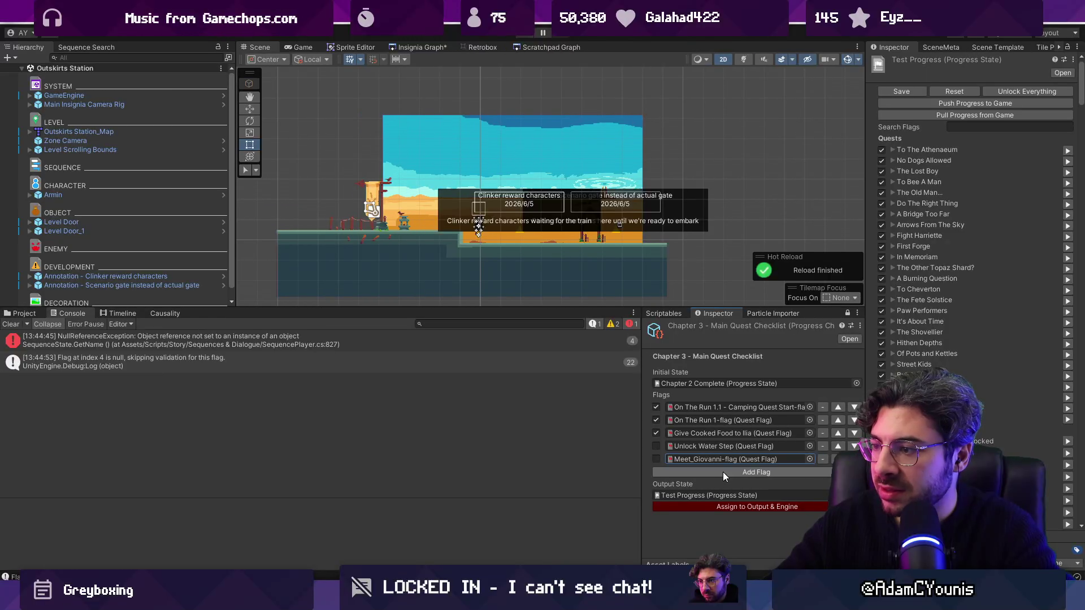
Step: Browse the project assets to the 03_Naso Quests folder
{"action": "left_click", "coordinate": [28, 314]}
{"action": "left_click", "coordinate": [466, 320]}
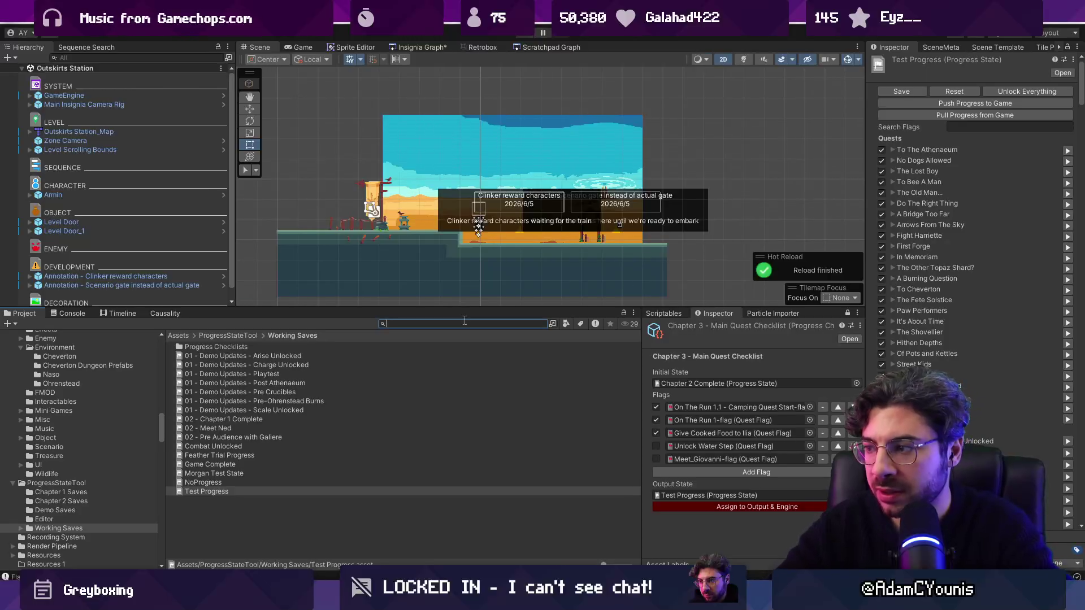
{"action": "left_click", "coordinate": [696, 432]}
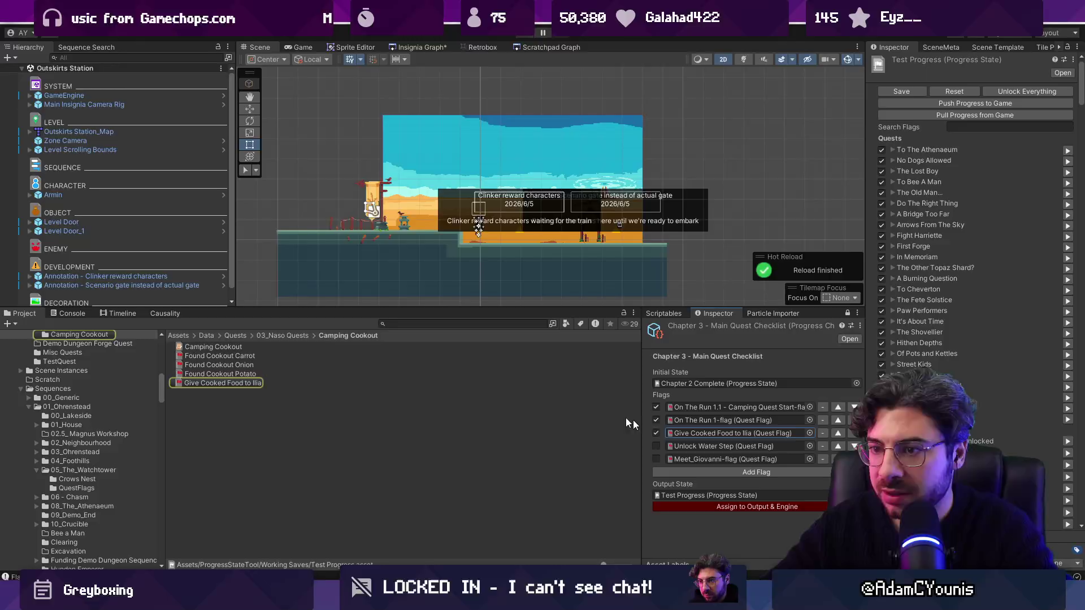
{"action": "left_click", "coordinate": [283, 335]}
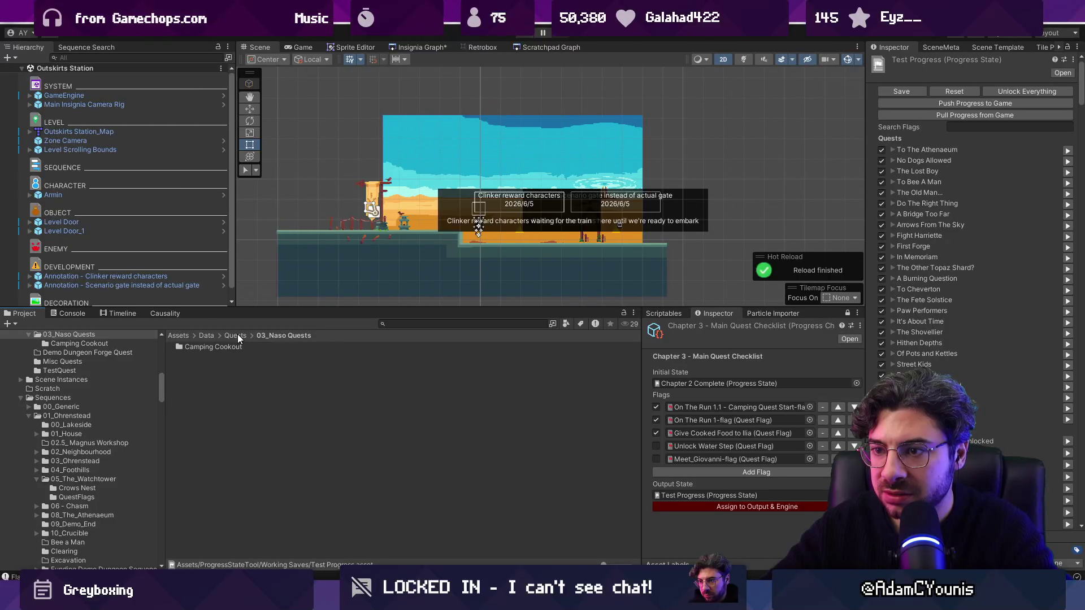
{"action": "right_click", "coordinate": [253, 384]}
{"action": "left_click", "coordinate": [222, 418]}
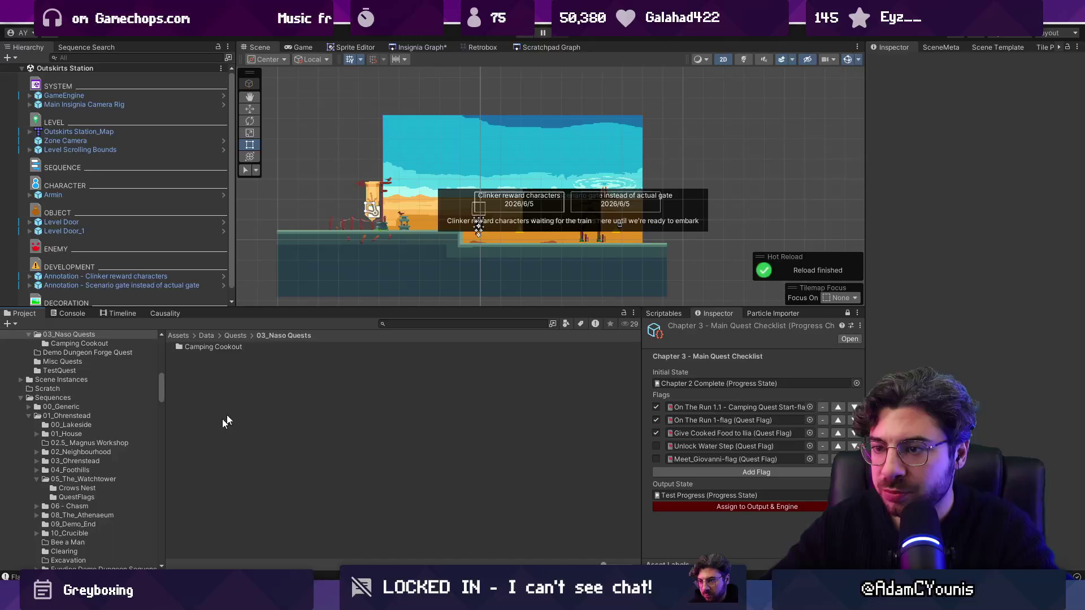
Step: Create a Quest Flag asset in that folder and name it Board Caravan
{"action": "left_click", "coordinate": [664, 314]}
{"action": "scroll", "coordinate": [746, 509], "scroll_direction": "down", "scroll_amount": 5}
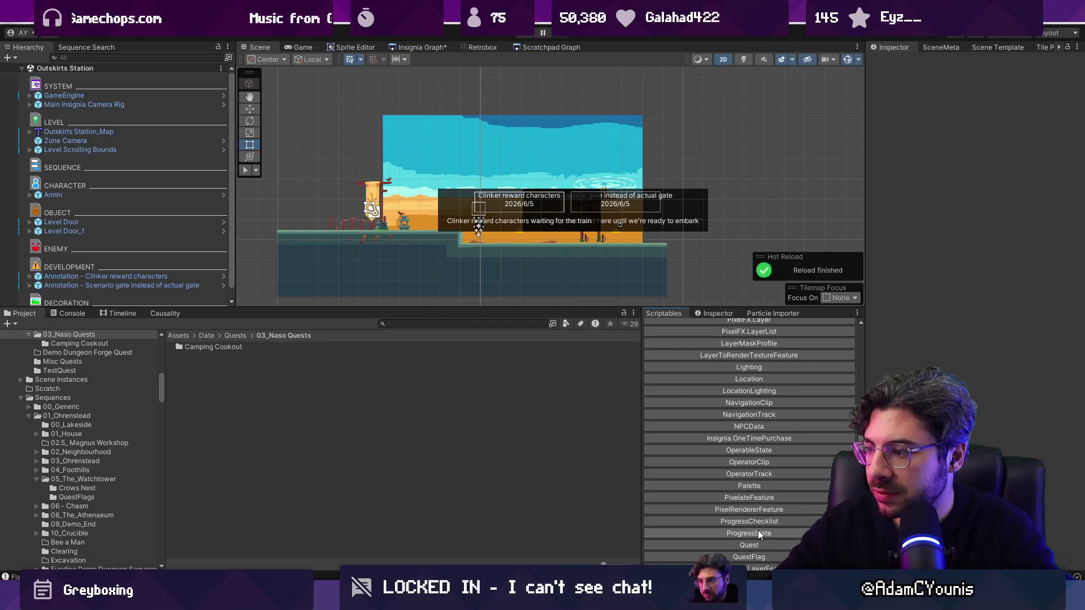
{"action": "scroll", "coordinate": [759, 534], "scroll_direction": "down", "scroll_amount": 4}
{"action": "left_click", "coordinate": [753, 420]}
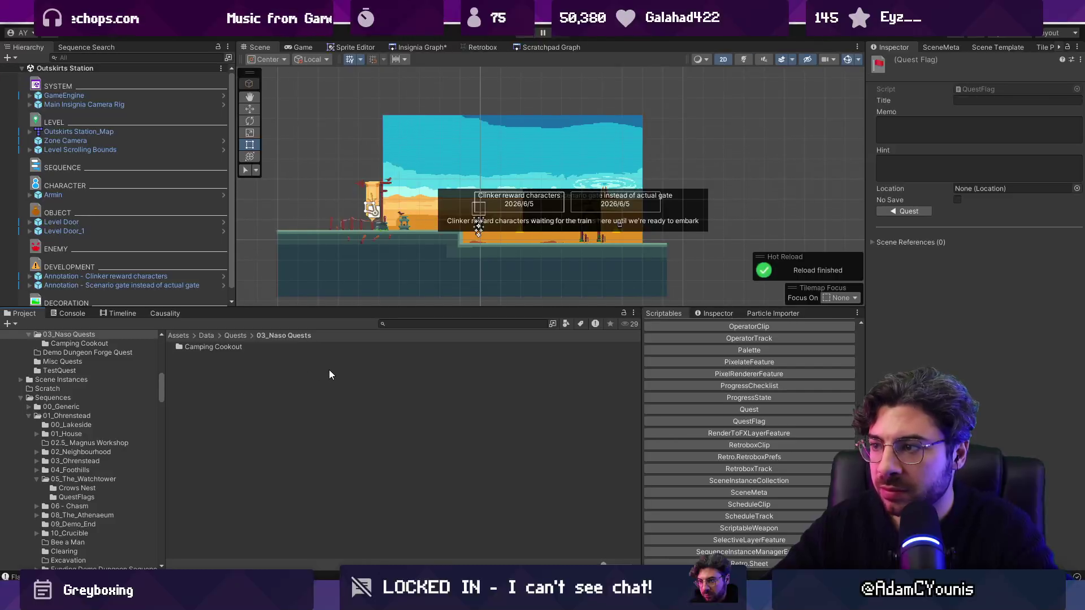
{"action": "left_click", "coordinate": [310, 382]}
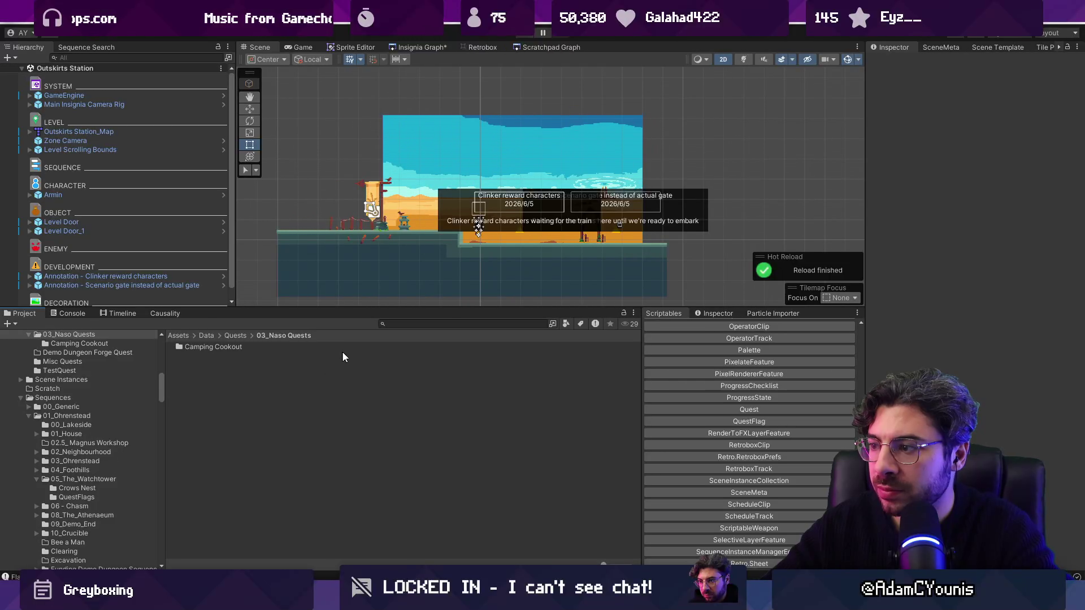
{"action": "left_click", "coordinate": [692, 421]}
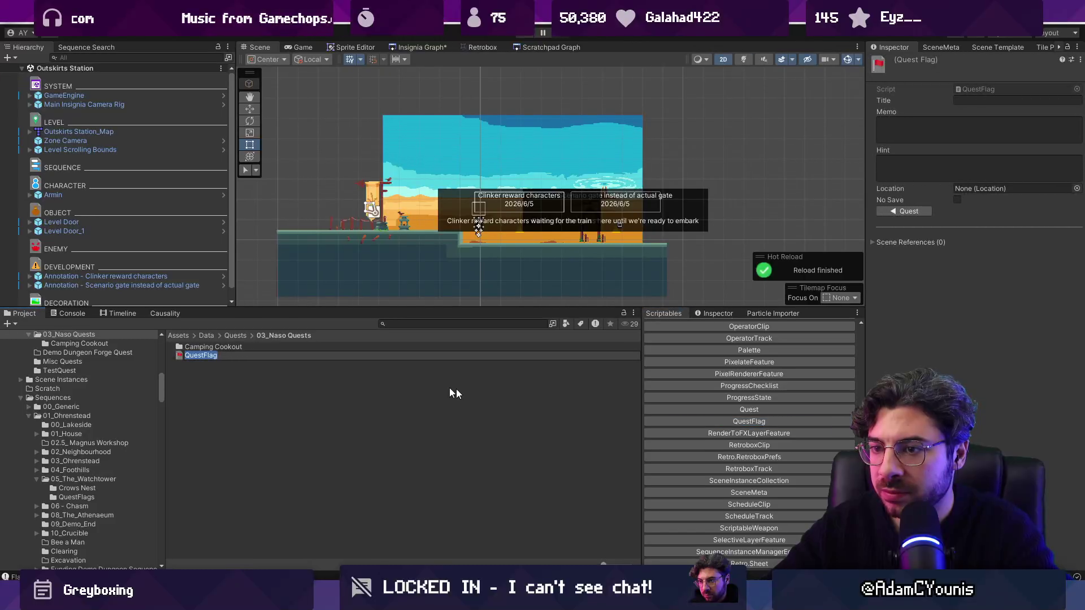
{"action": "type", "text": "Board Cara"}
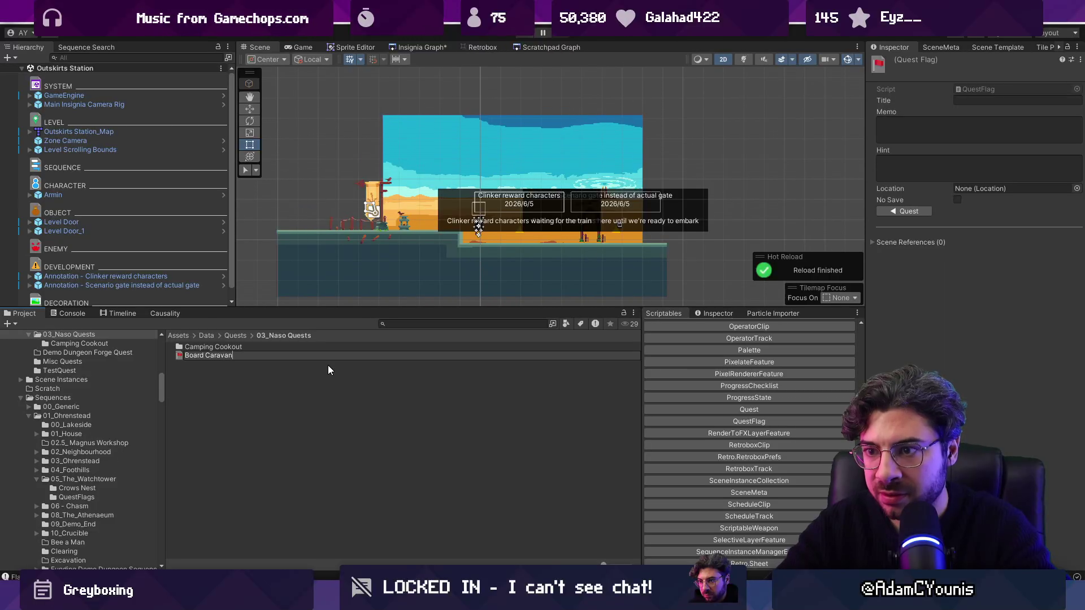
{"action": "type", "text": "van"}
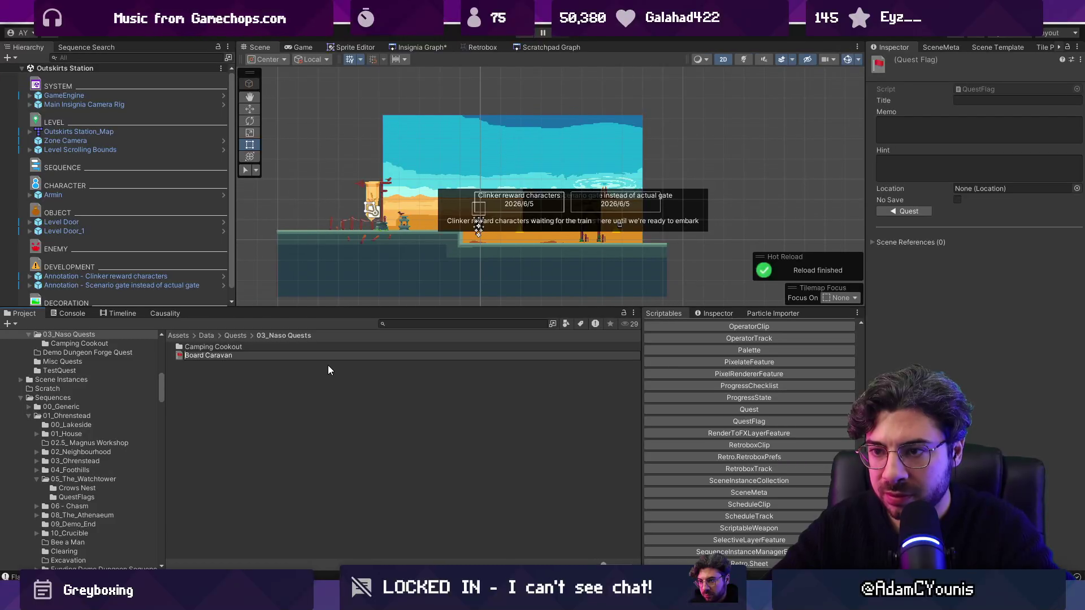
{"action": "key", "text": "Return"}
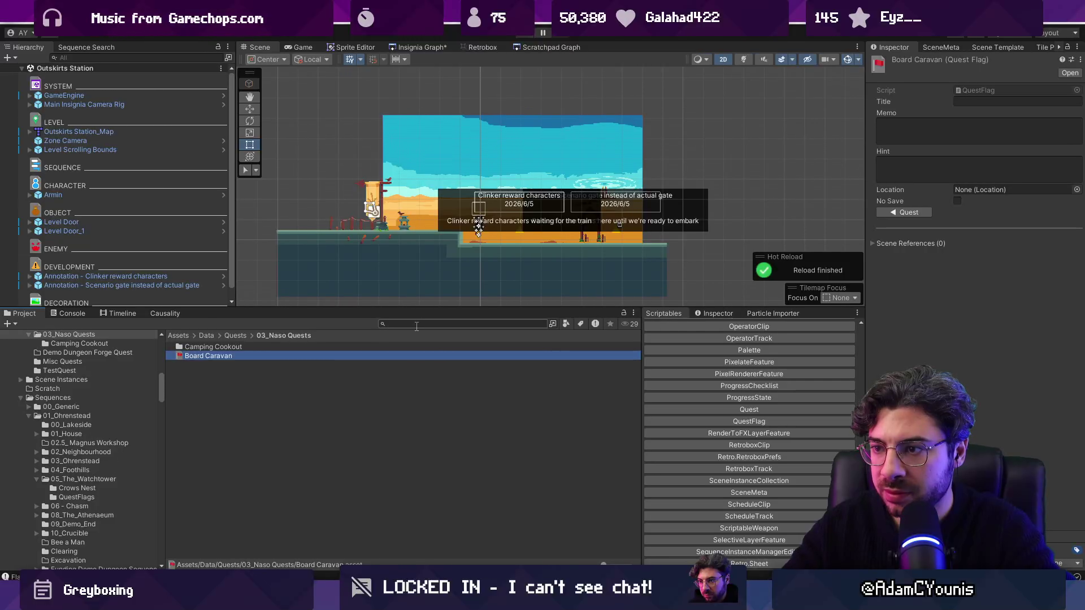
Step: Search the project assets and select the Board Caravan flag asset
{"action": "left_click", "coordinate": [416, 324]}
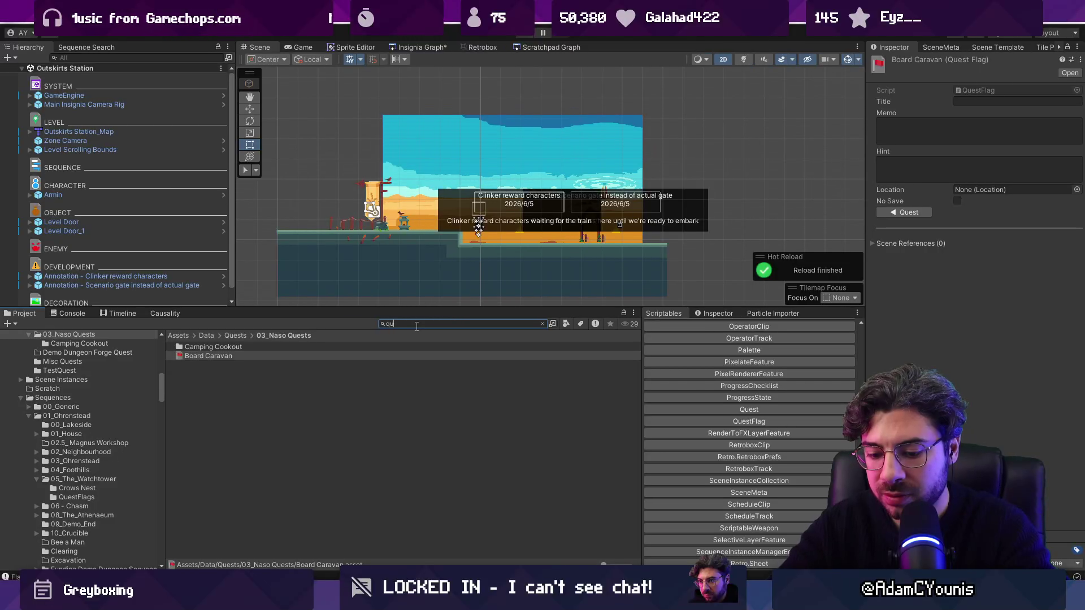
{"action": "type", "text": "questflag"}
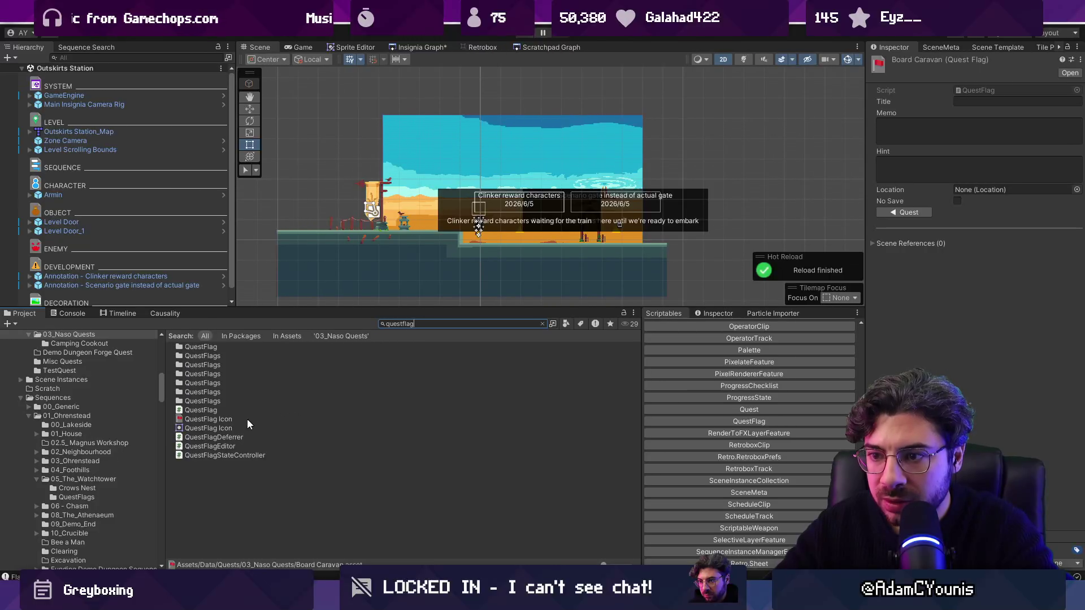
{"action": "left_click", "coordinate": [542, 324]}
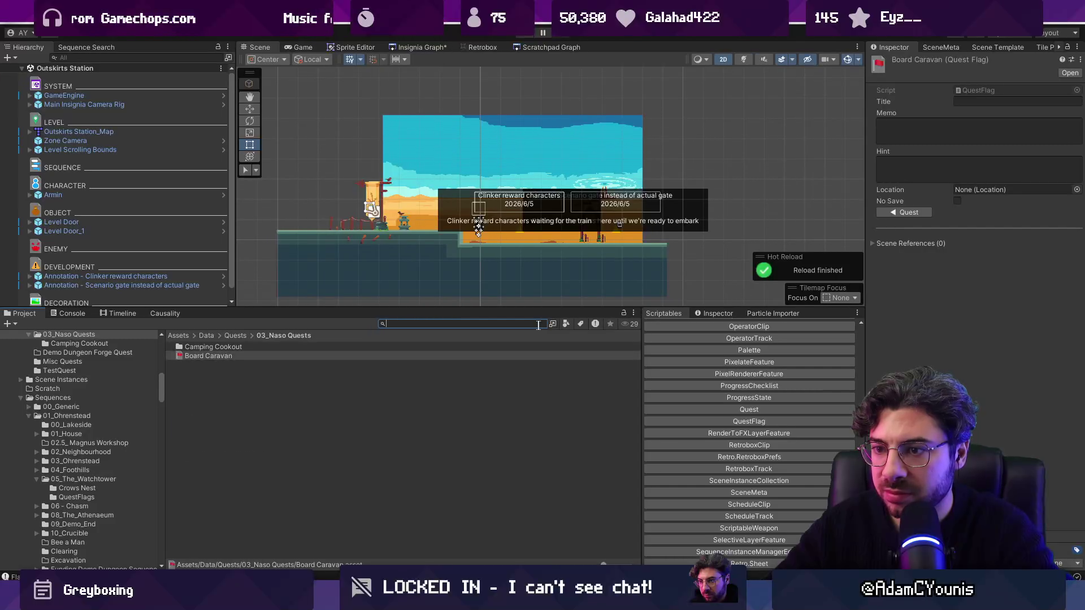
{"action": "left_click", "coordinate": [284, 356]}
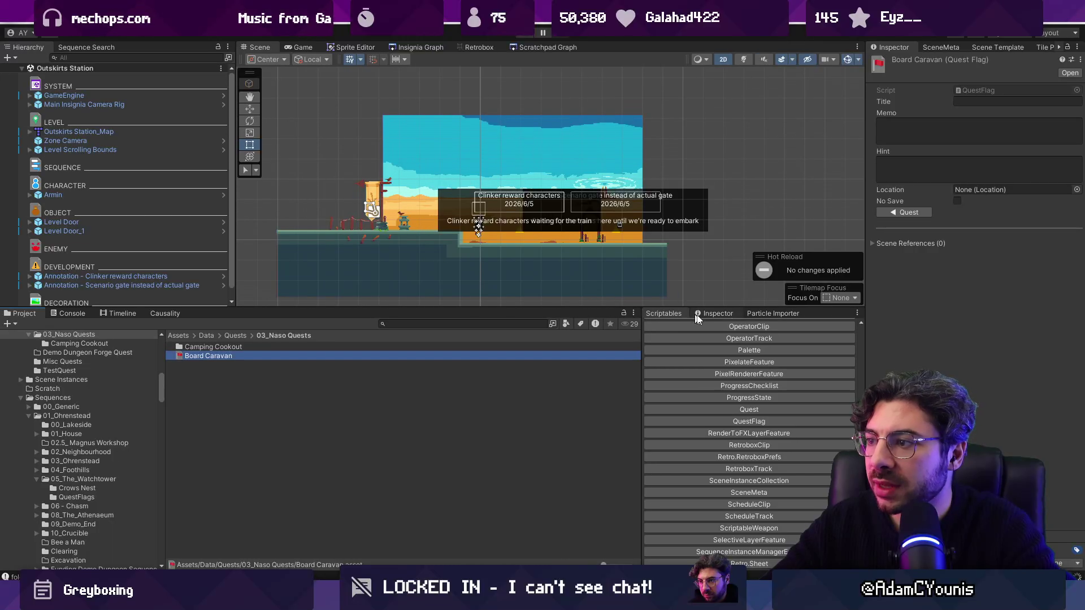
Step: Open the Chapter 3 Main Quest Checklist and assign Board Caravan to a new flag slot
{"action": "left_click", "coordinate": [715, 313]}
{"action": "left_click", "coordinate": [809, 474]}
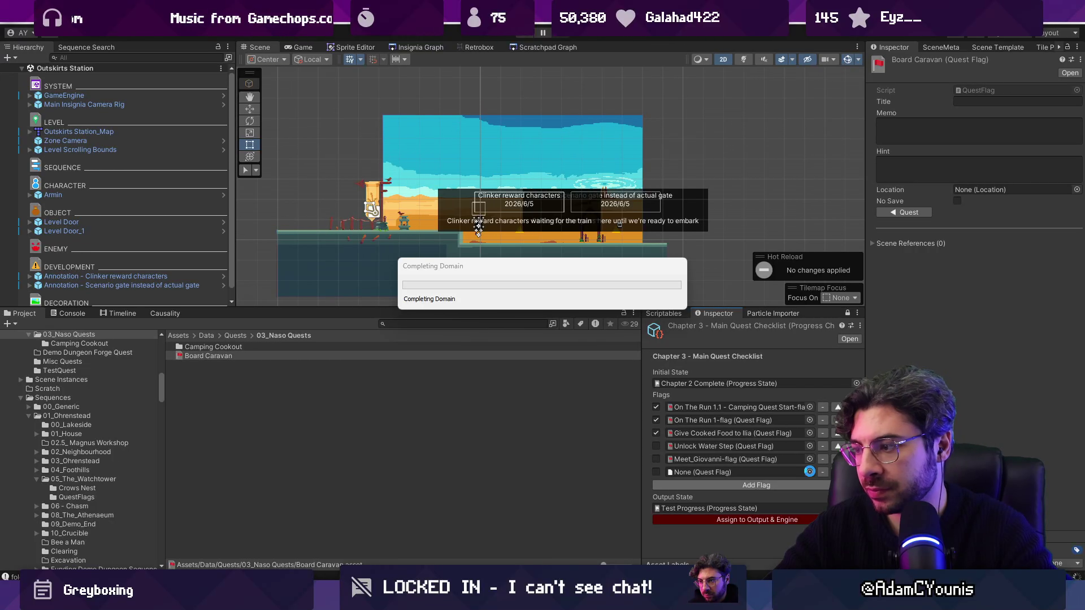
{"action": "left_click", "coordinate": [809, 472]}
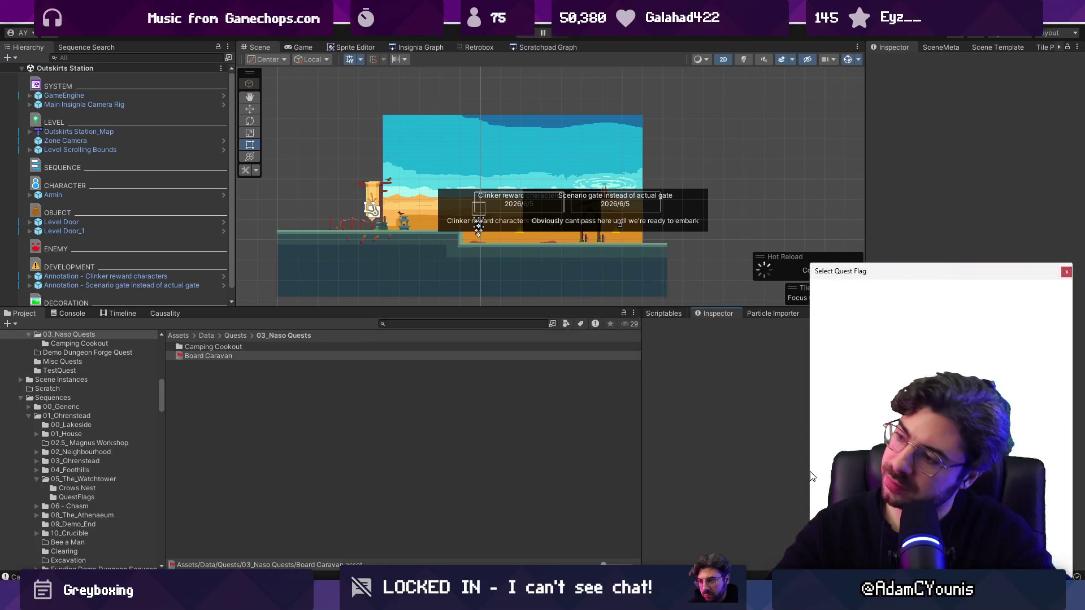
{"action": "type", "text": "board cara"}
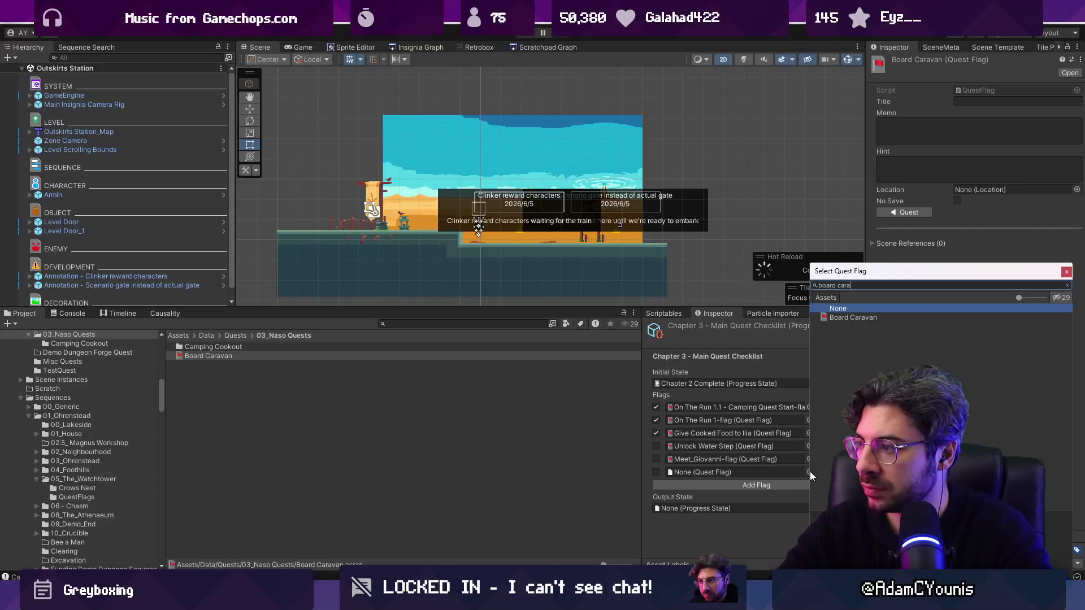
{"action": "key", "text": "Down"}
{"action": "key", "text": "Return"}
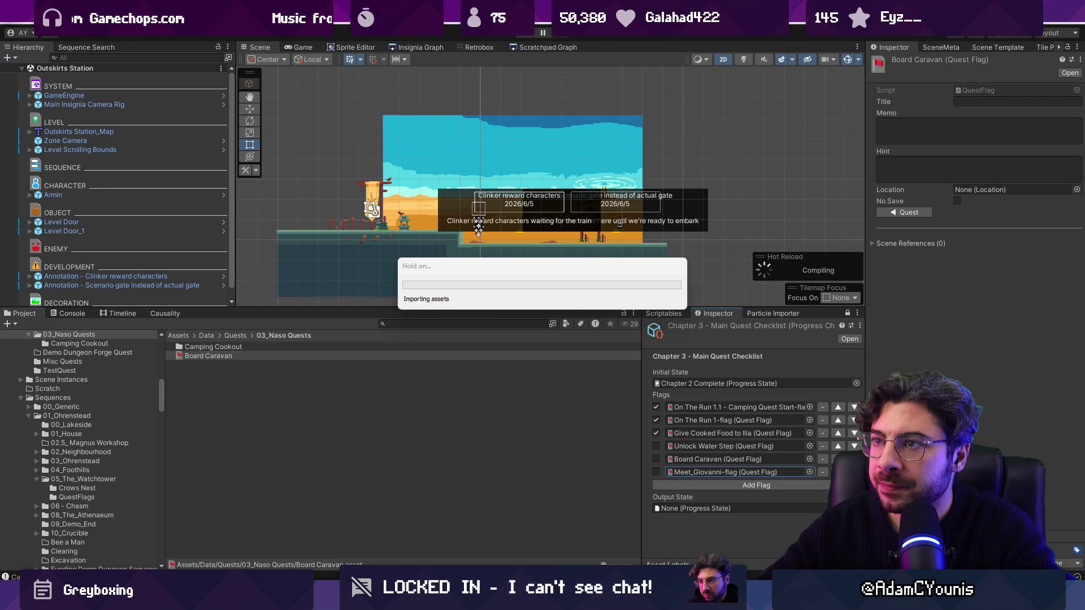
Step: Pan around the Insignia scene graph and open the Outskirts Station scene
{"action": "left_click", "coordinate": [417, 47]}
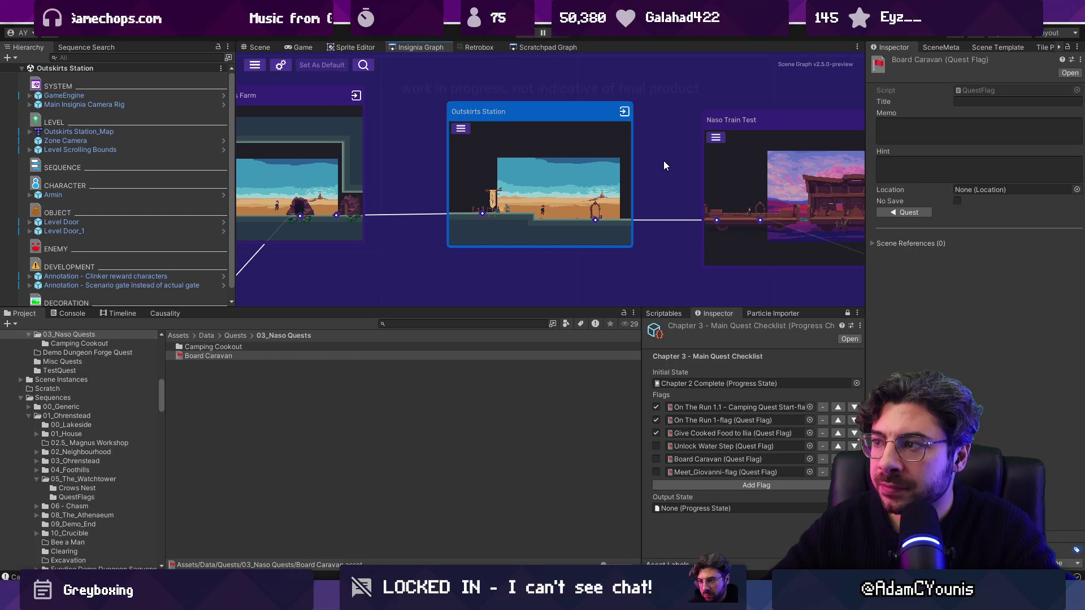
{"action": "scroll", "coordinate": [525, 167], "scroll_direction": "down", "scroll_amount": 3}
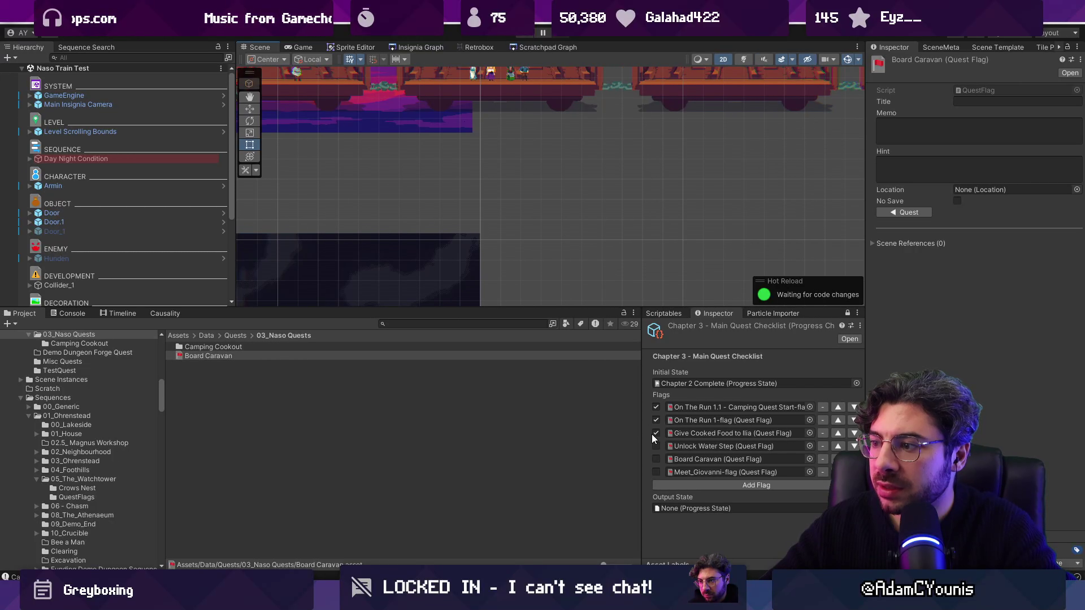
{"action": "scroll", "coordinate": [548, 215], "scroll_direction": "down", "scroll_amount": 5}
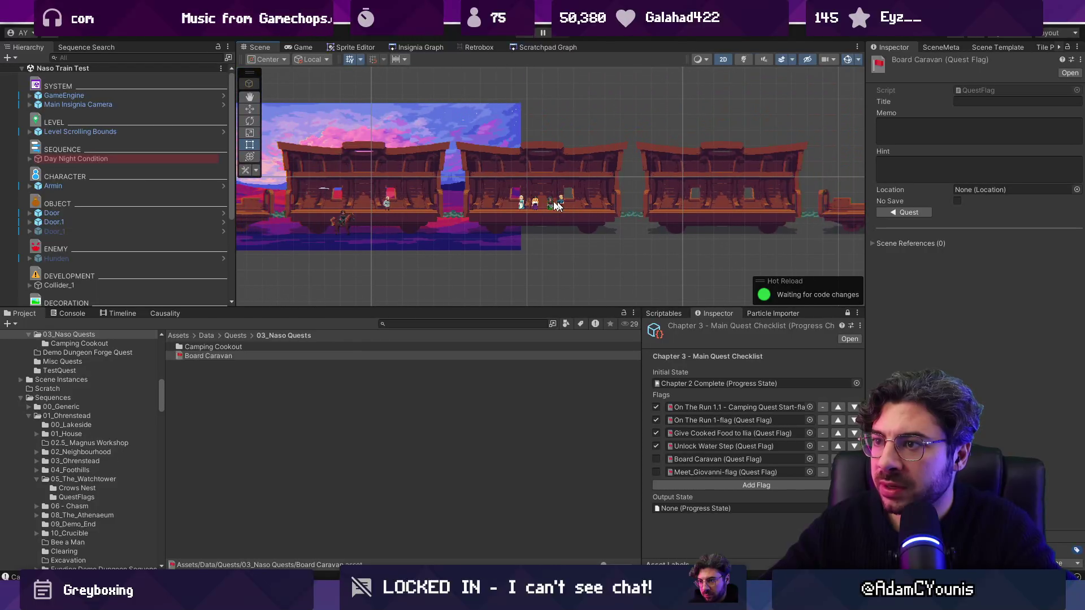
{"action": "scroll", "coordinate": [618, 189], "scroll_direction": "down", "scroll_amount": 1}
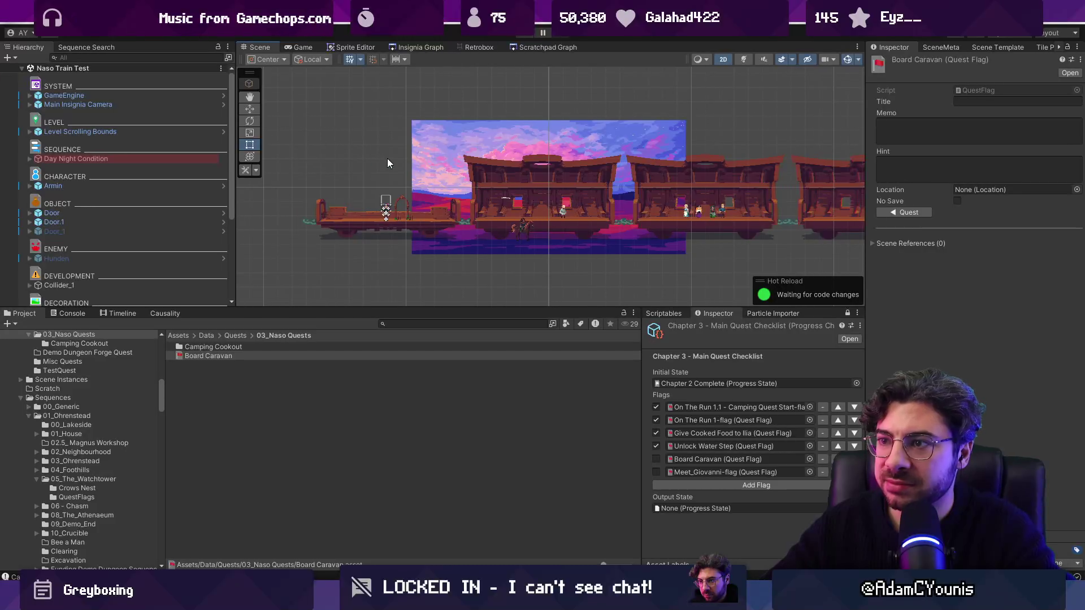
{"action": "left_click", "coordinate": [409, 48]}
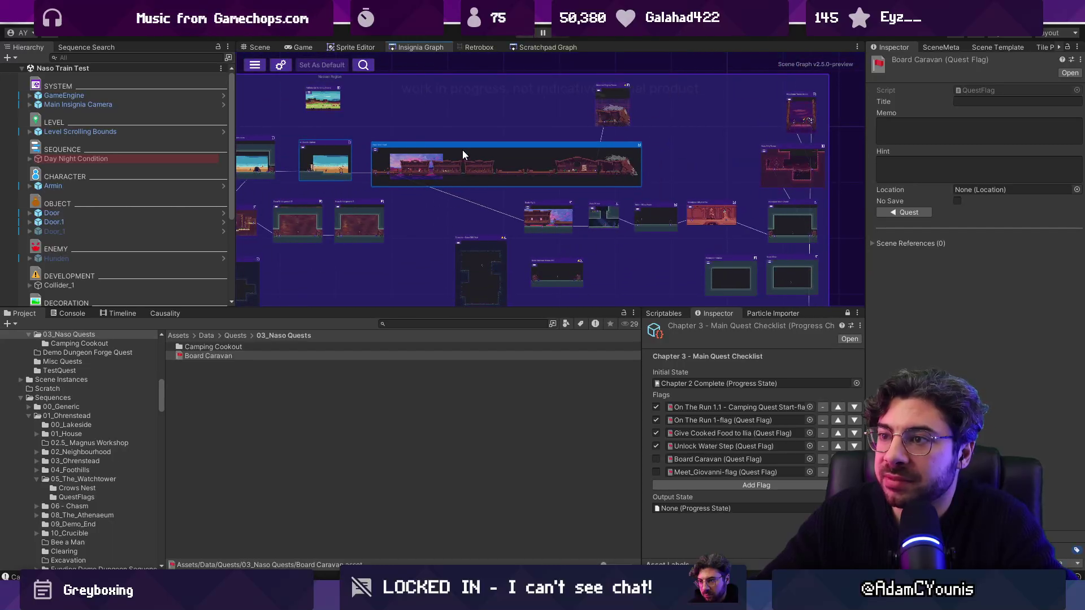
{"action": "scroll", "coordinate": [463, 150], "scroll_direction": "up", "scroll_amount": 4}
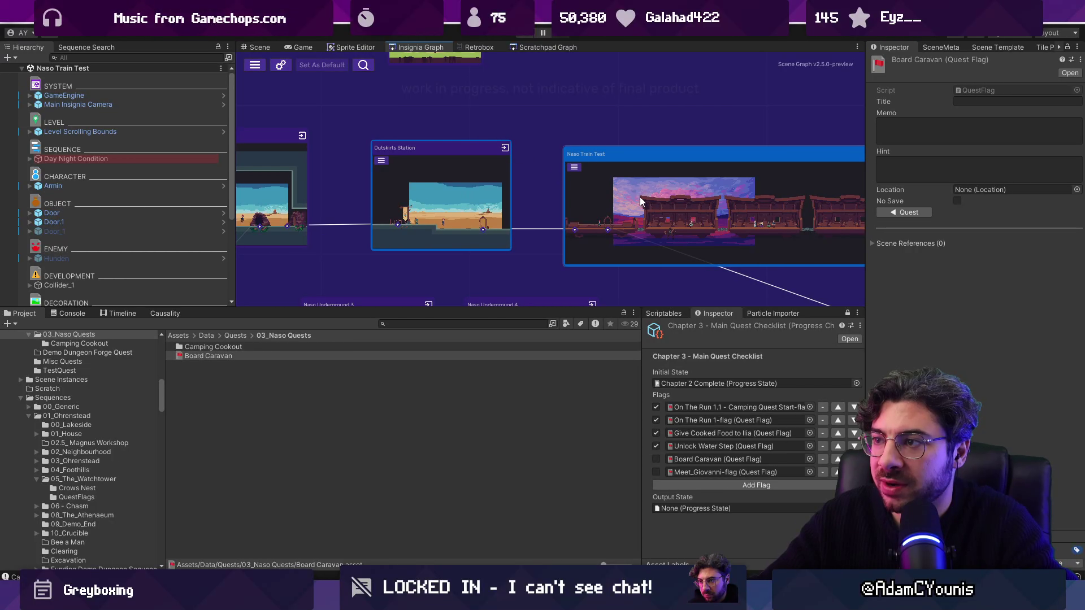
{"action": "left_click_drag", "start_coordinate": [640, 196], "coordinate": [503, 191]}
{"action": "scroll", "coordinate": [396, 233], "scroll_direction": "down", "scroll_amount": 5}
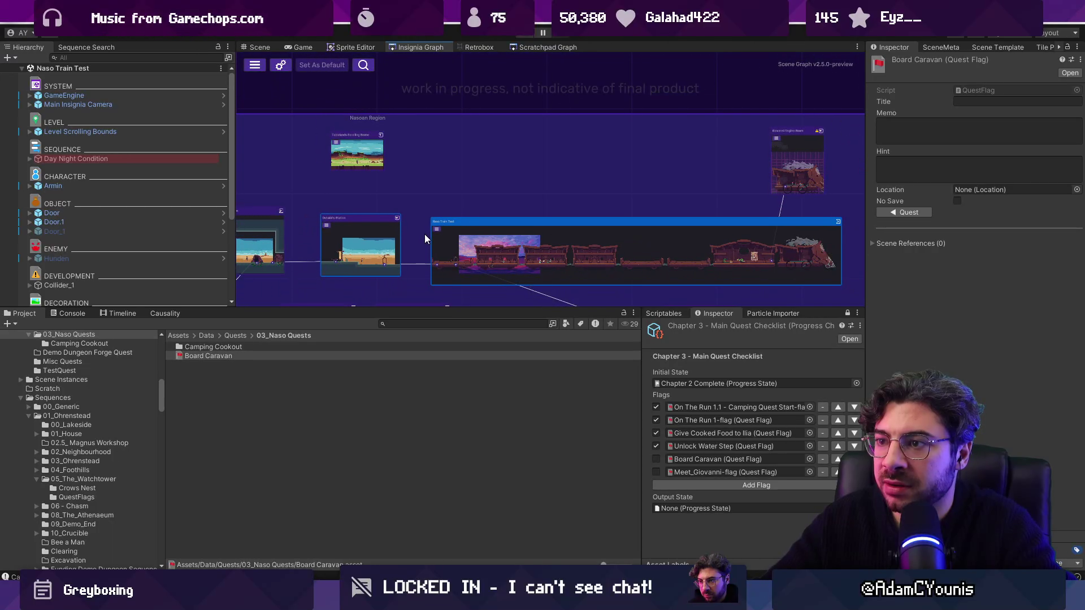
{"action": "mouse_move", "coordinate": [524, 232]}
{"action": "left_mouse_down"}
{"action": "mouse_move", "coordinate": [483, 129]}
{"action": "mouse_move", "coordinate": [622, 228]}
{"action": "mouse_move", "coordinate": [734, 258]}
{"action": "mouse_move", "coordinate": [723, 247]}
{"action": "left_mouse_up"}
{"action": "scroll", "coordinate": [424, 147], "scroll_direction": "up", "scroll_amount": 5}
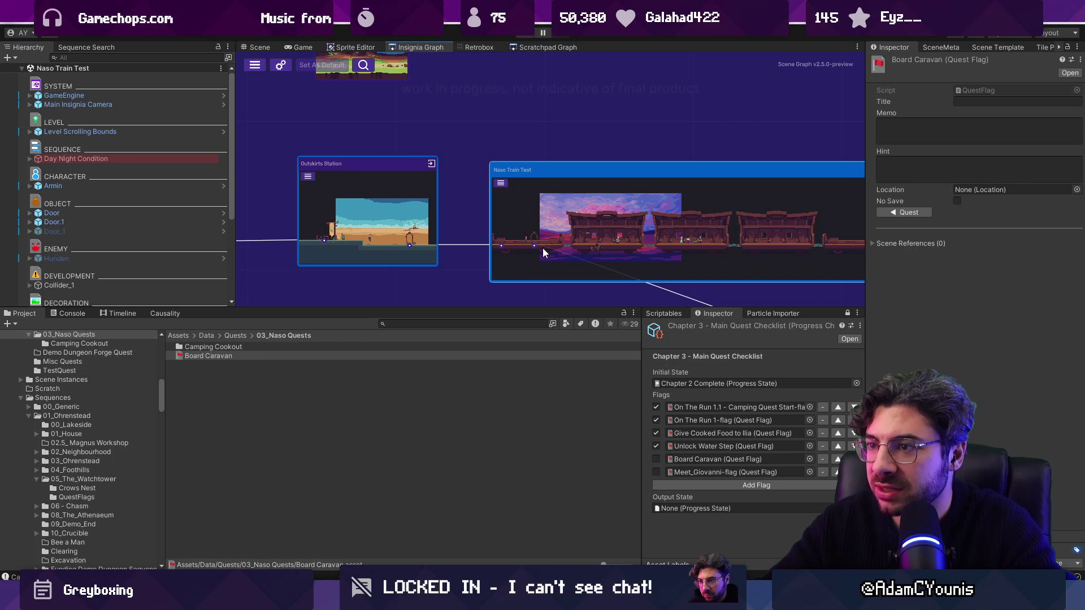
{"action": "double_click", "coordinate": [421, 213]}
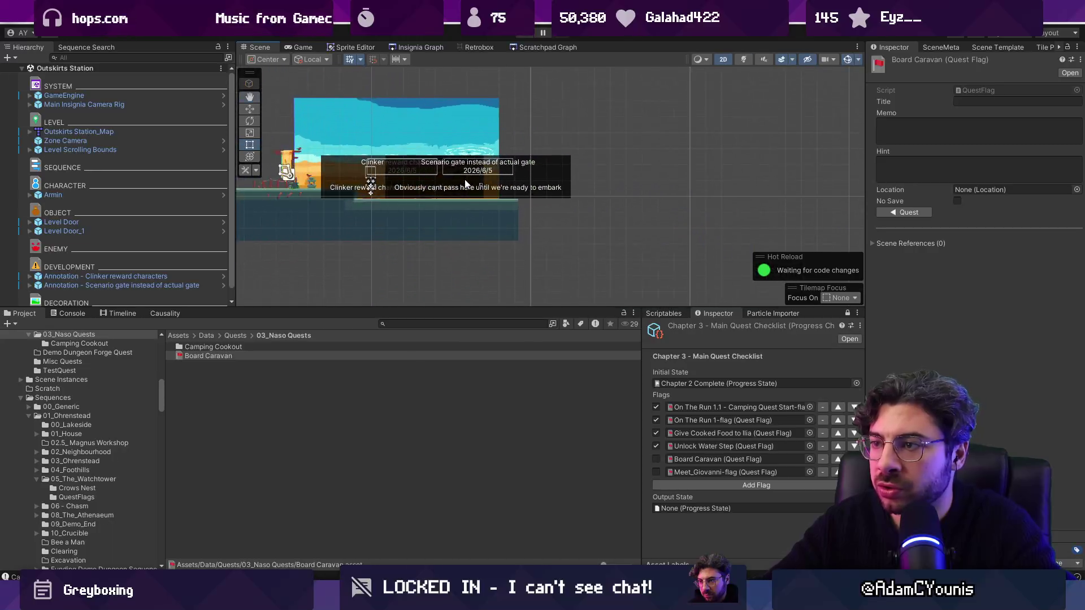
Step: Select the archway door, then open Naso Train Test from the scene graph
{"action": "scroll", "coordinate": [465, 178], "scroll_direction": "up", "scroll_amount": 5}
{"action": "left_click", "coordinate": [466, 188]}
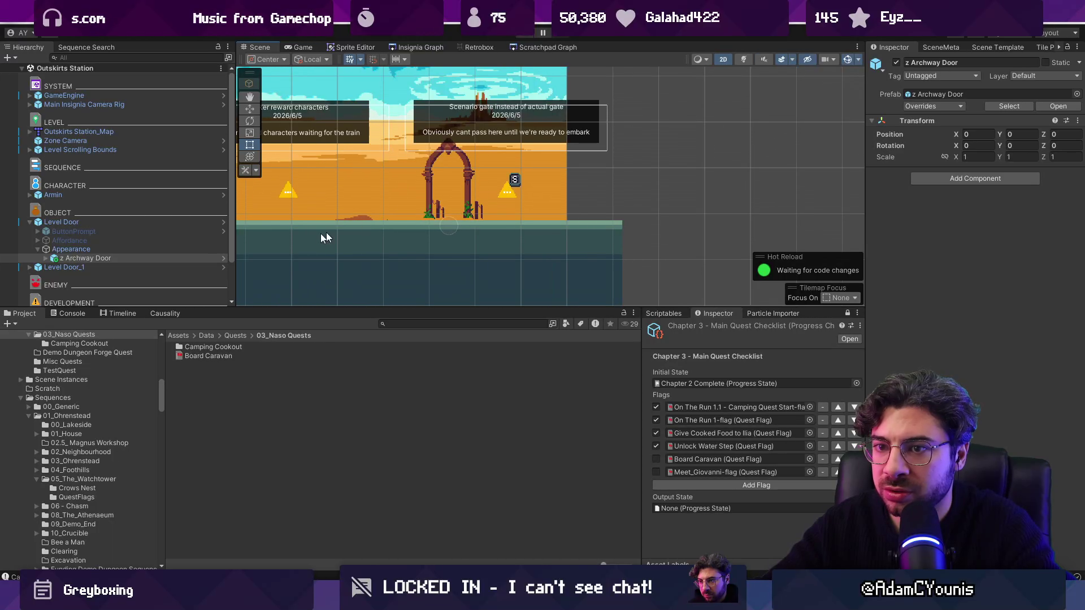
{"action": "left_click", "coordinate": [413, 47]}
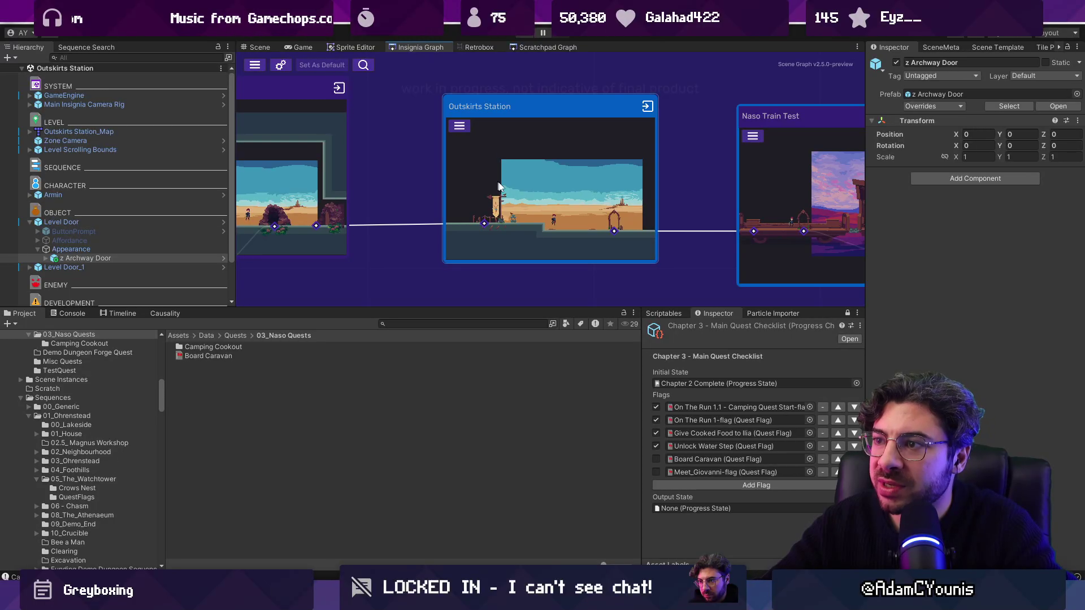
{"action": "double_click", "coordinate": [470, 184]}
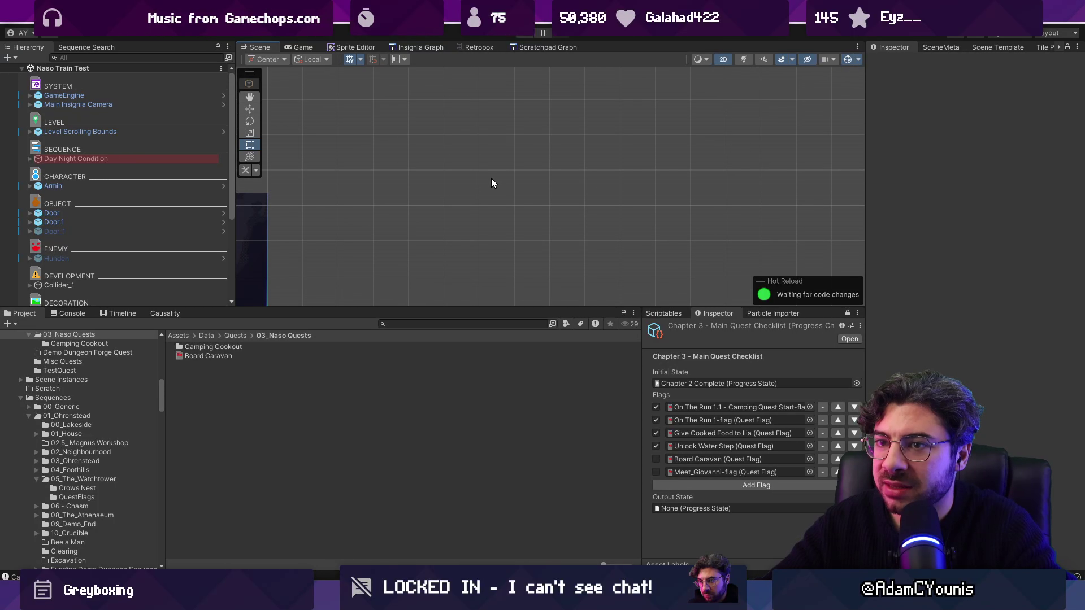
{"action": "scroll", "coordinate": [500, 261], "scroll_direction": "up", "scroll_amount": 5}
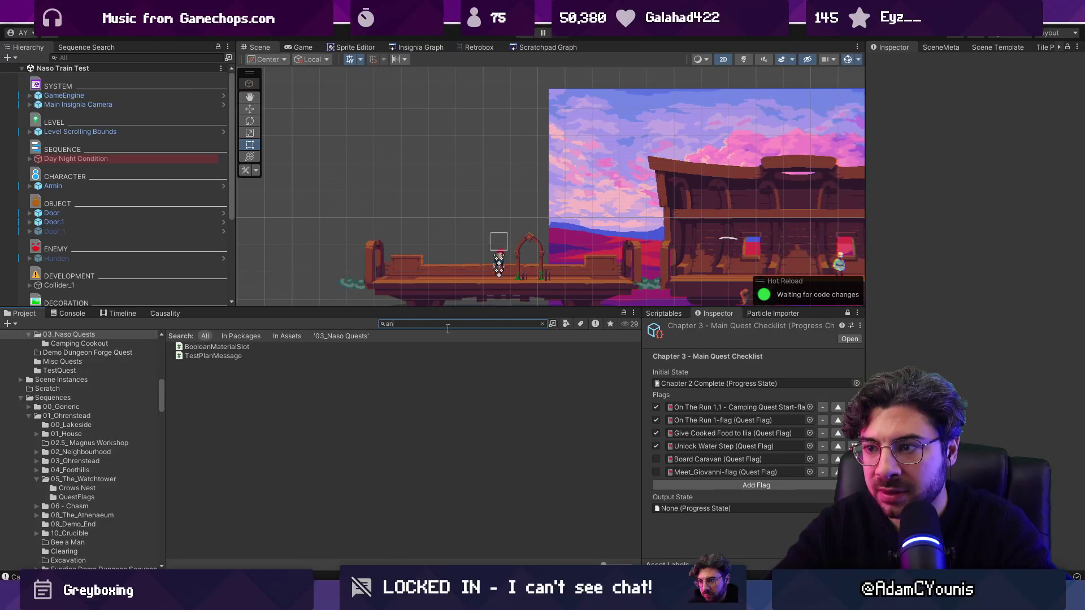
Step: Find the Annotation prefab and place one on the train platform
{"action": "type", "text": "notation"}
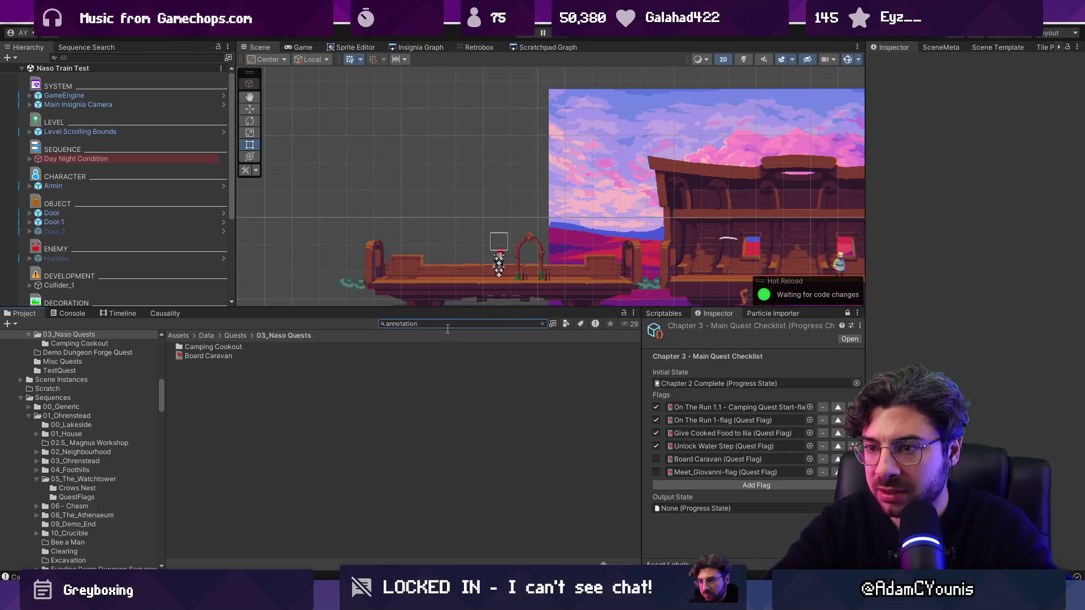
{"action": "left_click_drag", "start_coordinate": [206, 377], "coordinate": [312, 289]}
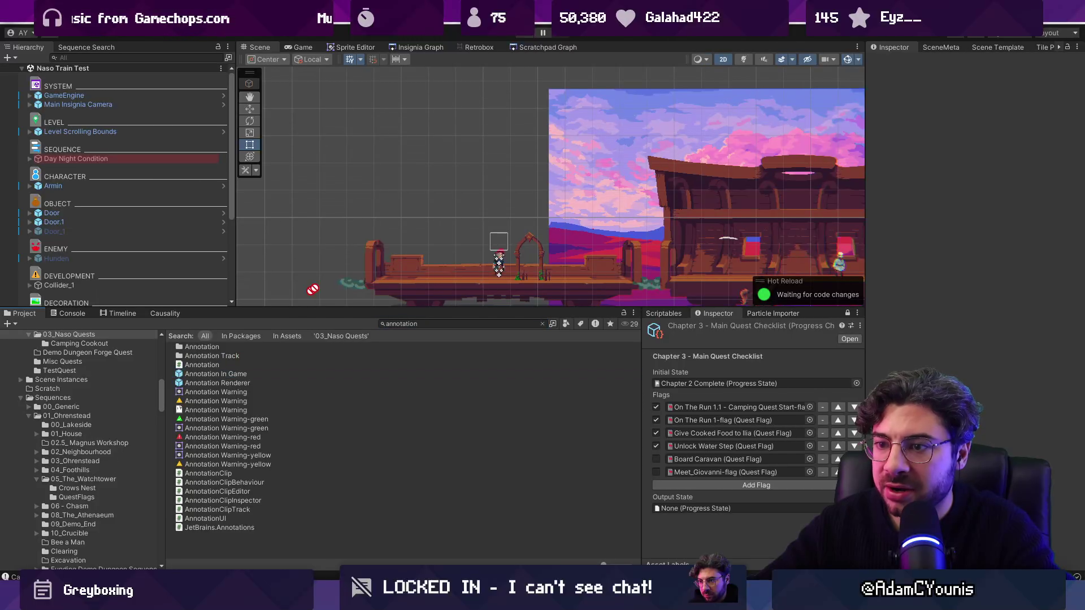
{"action": "left_click_drag", "start_coordinate": [437, 210], "coordinate": [434, 237]}
{"action": "key", "text": "w"}
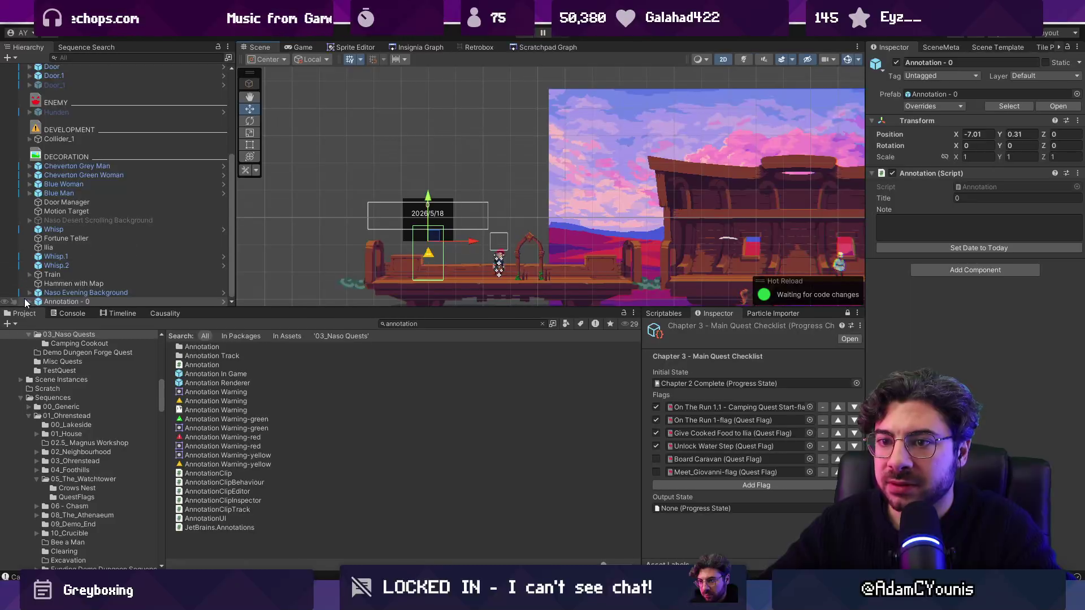
Step: Note the first-time cutscene sets the flag true afterwards, and title it Board Caravan Scene
{"action": "left_click", "coordinate": [30, 302]}
{"action": "left_click", "coordinate": [897, 223]}
{"action": "type", "text": "Cutscene Plays where we board the caravan o"}
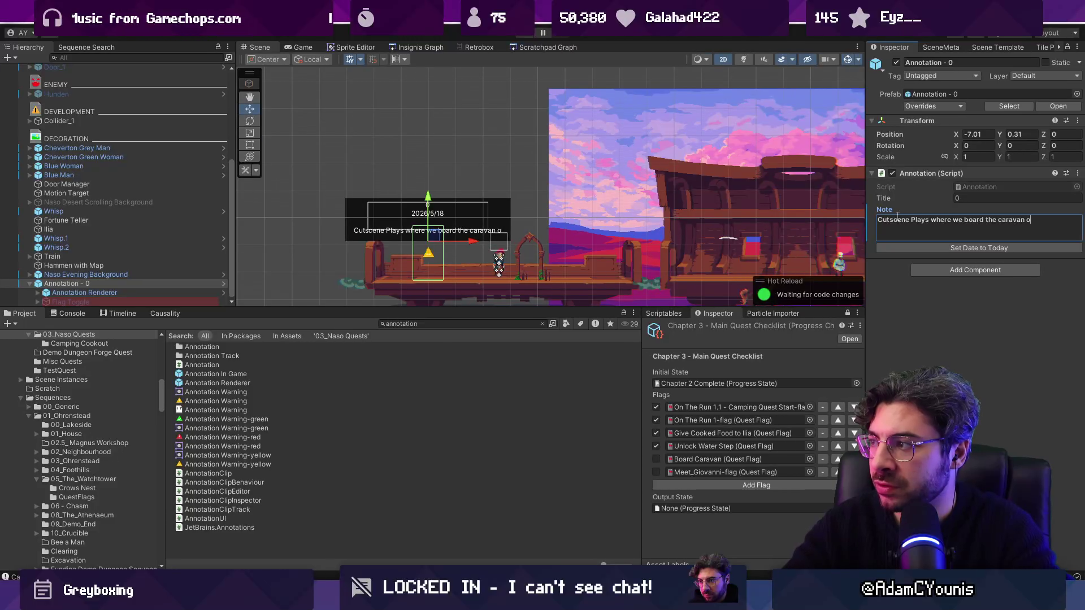
{"action": "type", "text": "st time. Sets flag to true after"}
{"action": "left_click", "coordinate": [971, 200]}
{"action": "type", "text": "Board Caravan Scene"}
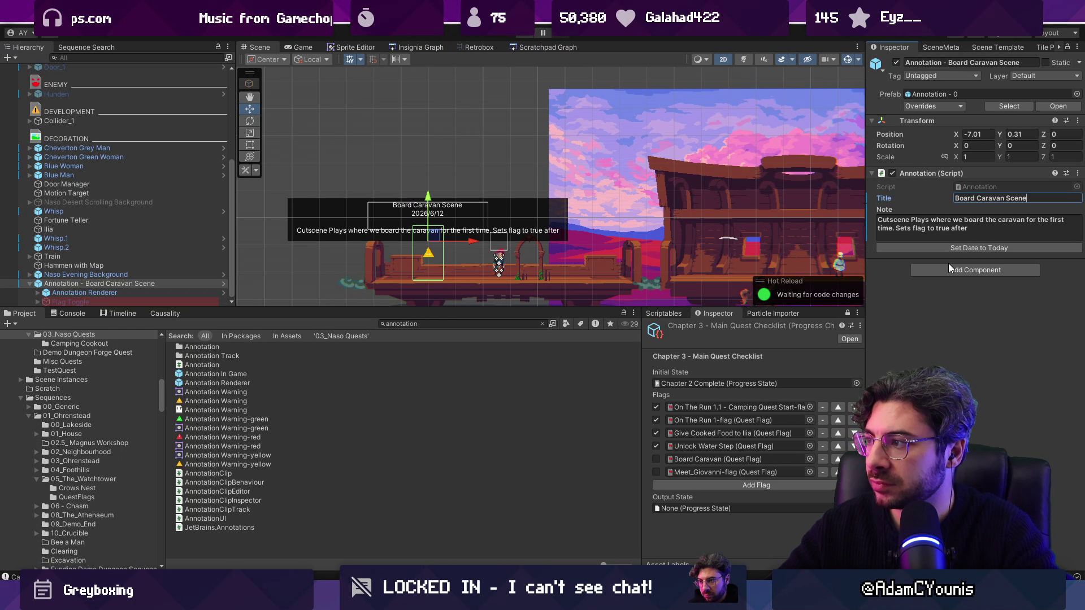
{"action": "key", "text": "Return"}
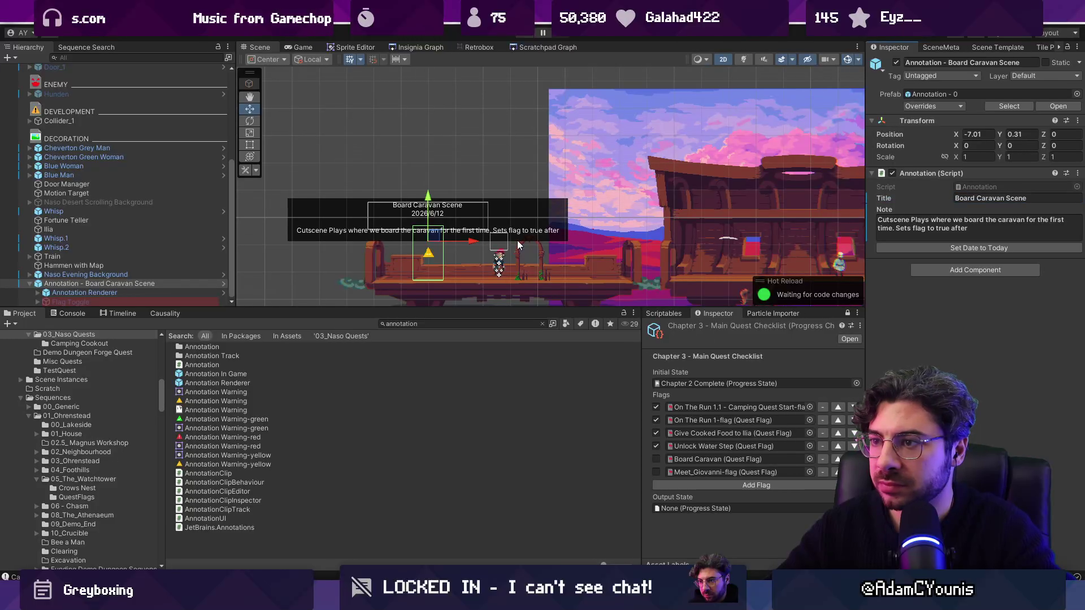
Step: Assign the Board Caravan quest flag to the annotation's Flag Toggle
{"action": "left_click", "coordinate": [90, 139]}
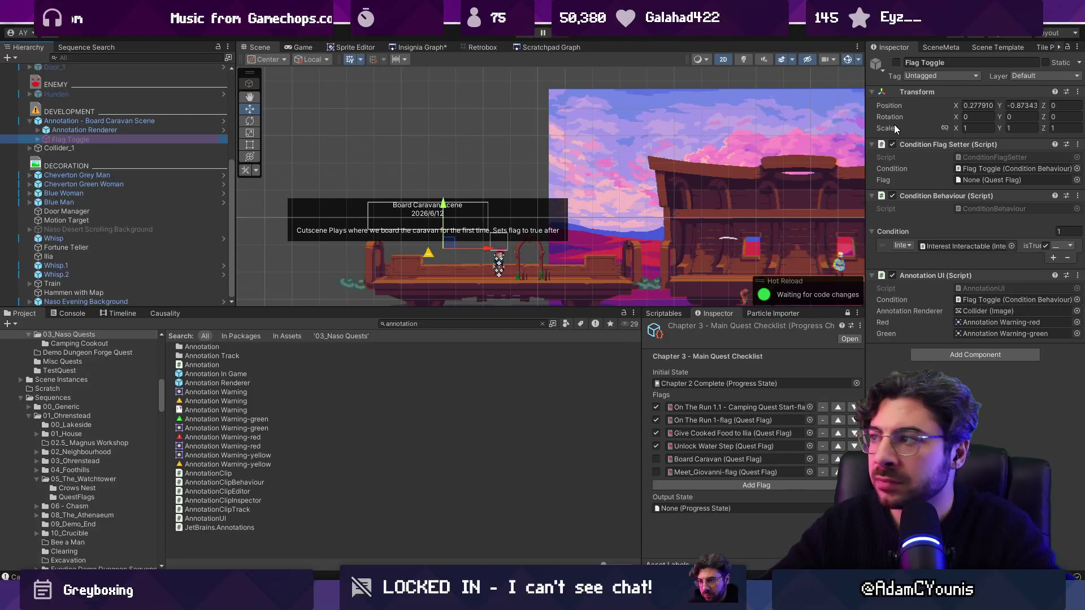
{"action": "left_click", "coordinate": [37, 139]}
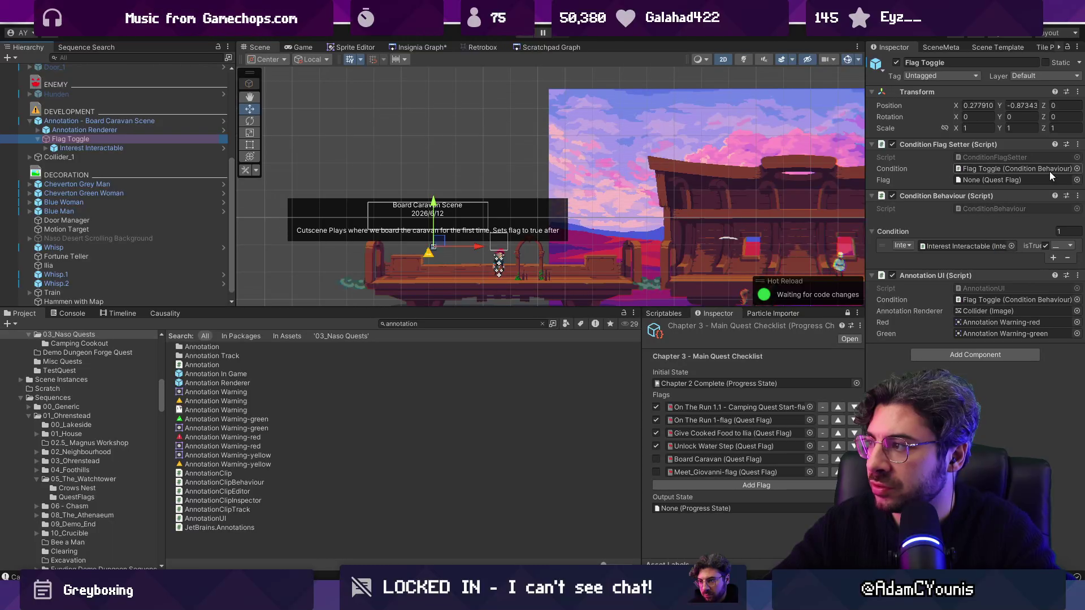
{"action": "left_click", "coordinate": [1076, 180]}
{"action": "type", "text": "board"}
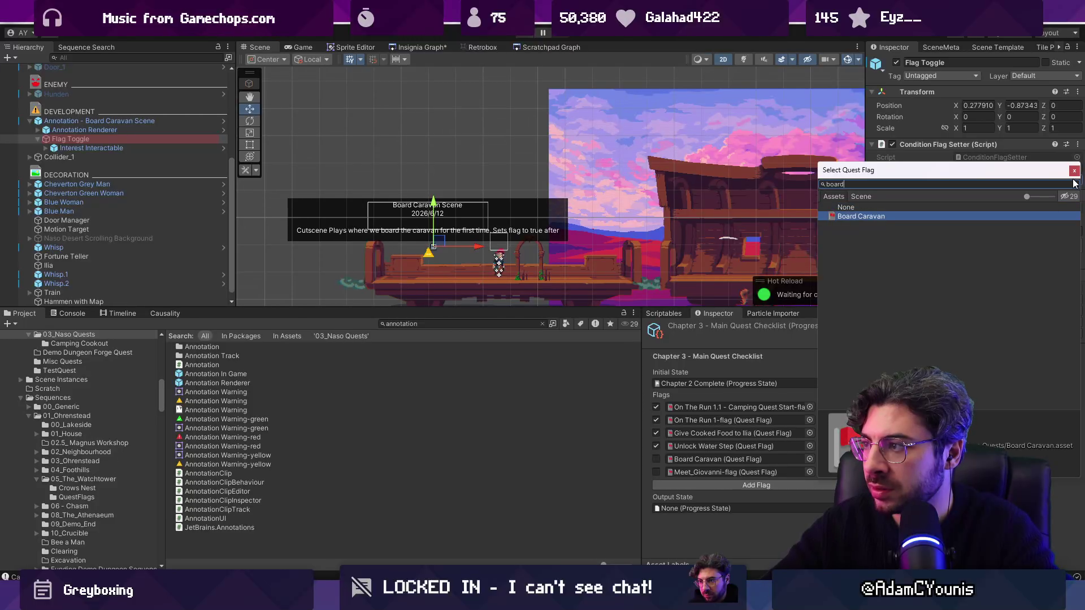
{"action": "double_click", "coordinate": [871, 216]}
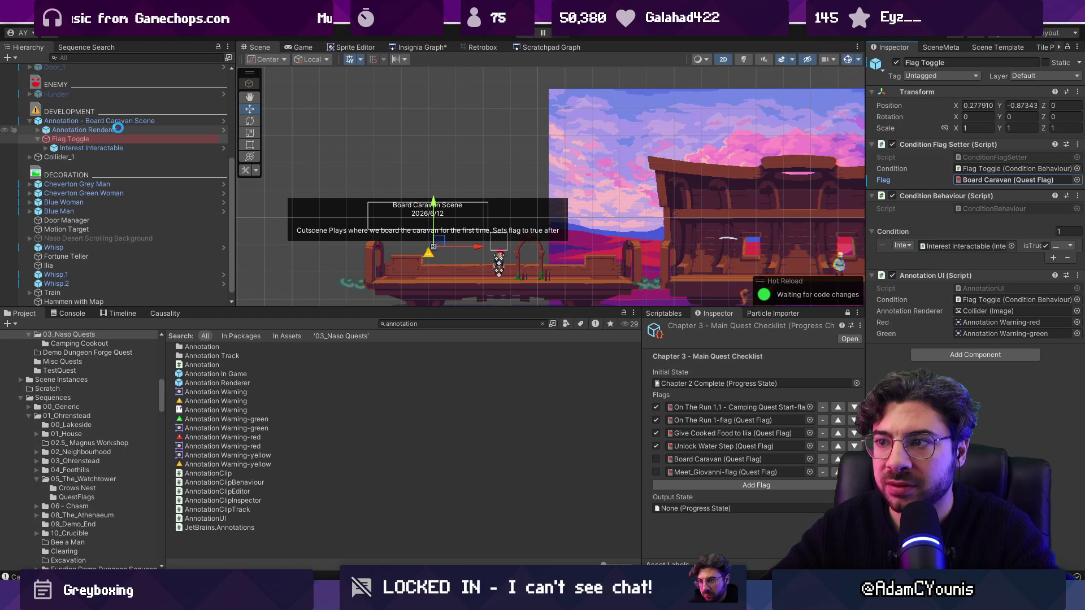
Step: Widen the trigger collider to 203.1, nudge the annotation right, and test-play
{"action": "left_click", "coordinate": [117, 129]}
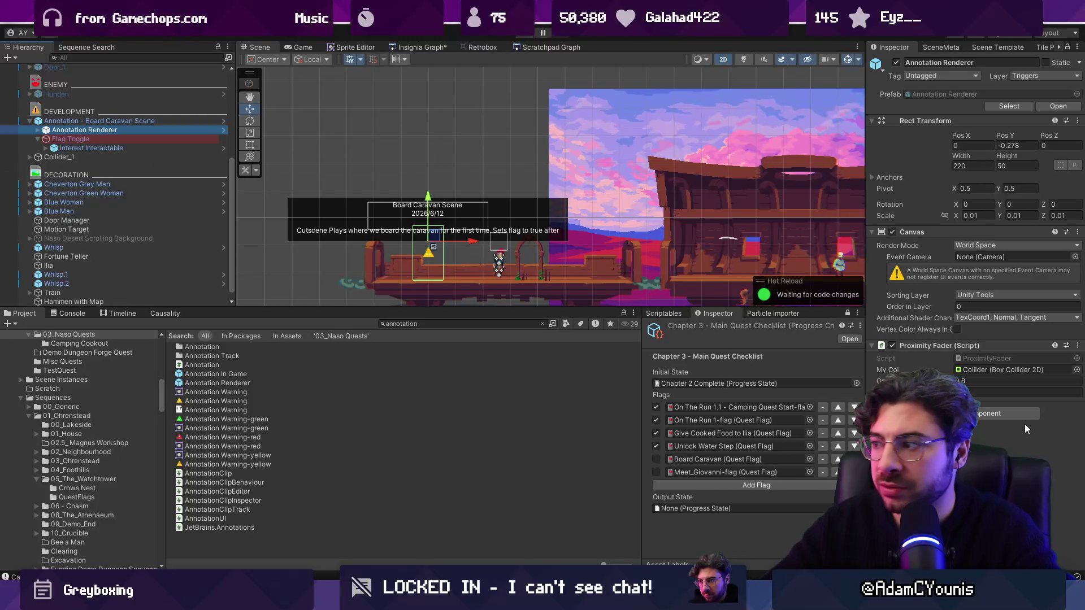
{"action": "double_click", "coordinate": [994, 370]}
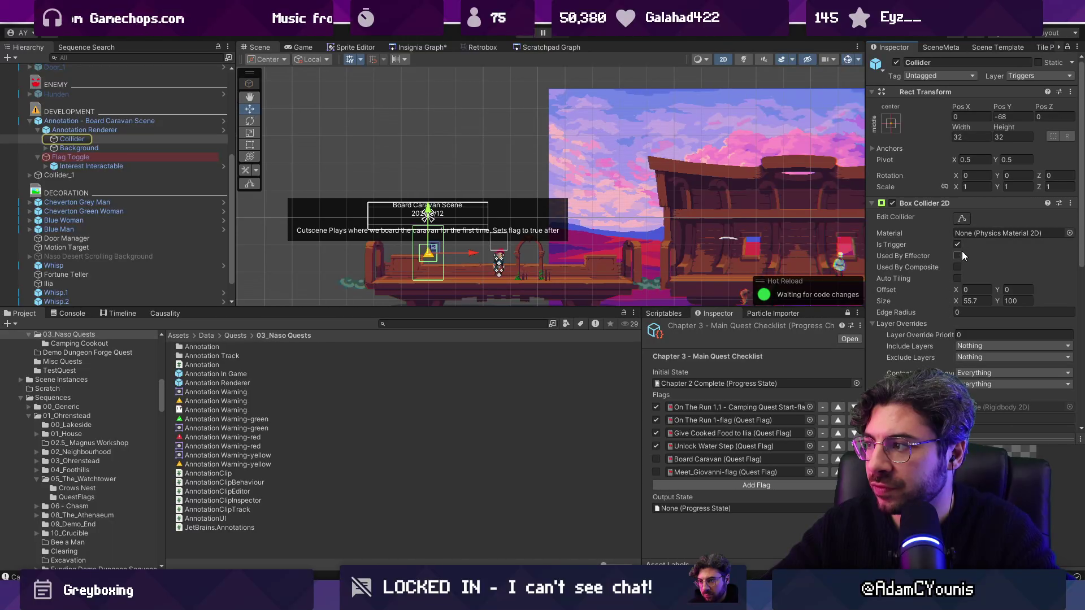
{"action": "mouse_move", "coordinate": [966, 300]}
{"action": "left_mouse_down"}
{"action": "mouse_move", "coordinate": [41, 305]}
{"action": "mouse_move", "coordinate": [1059, 286]}
{"action": "mouse_move", "coordinate": [577, 279]}
{"action": "left_mouse_up"}
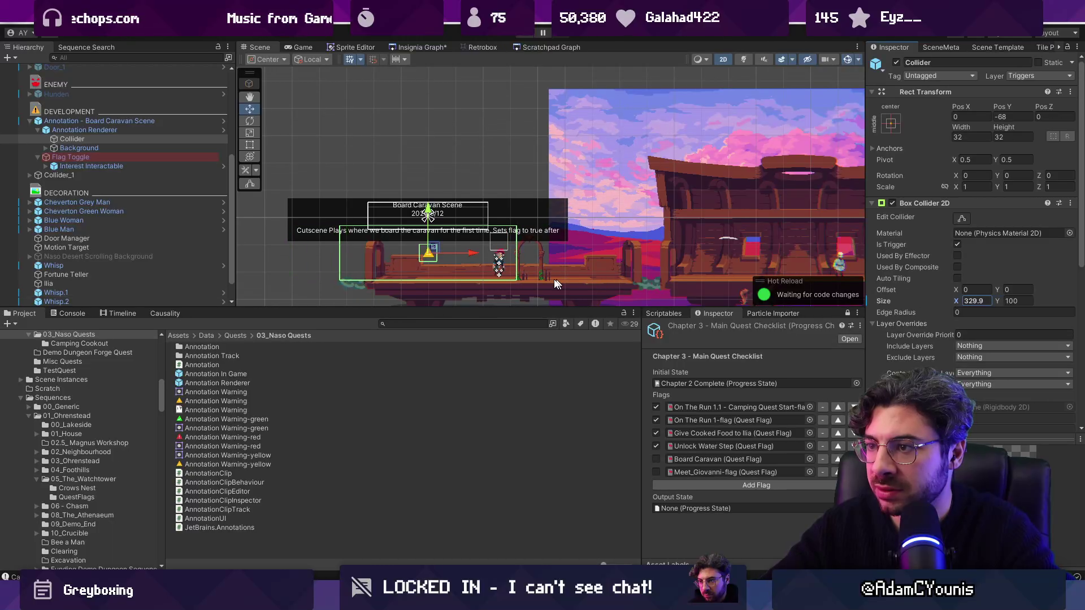
{"action": "left_click", "coordinate": [99, 121]}
{"action": "left_click_drag", "start_coordinate": [482, 236], "coordinate": [507, 237]}
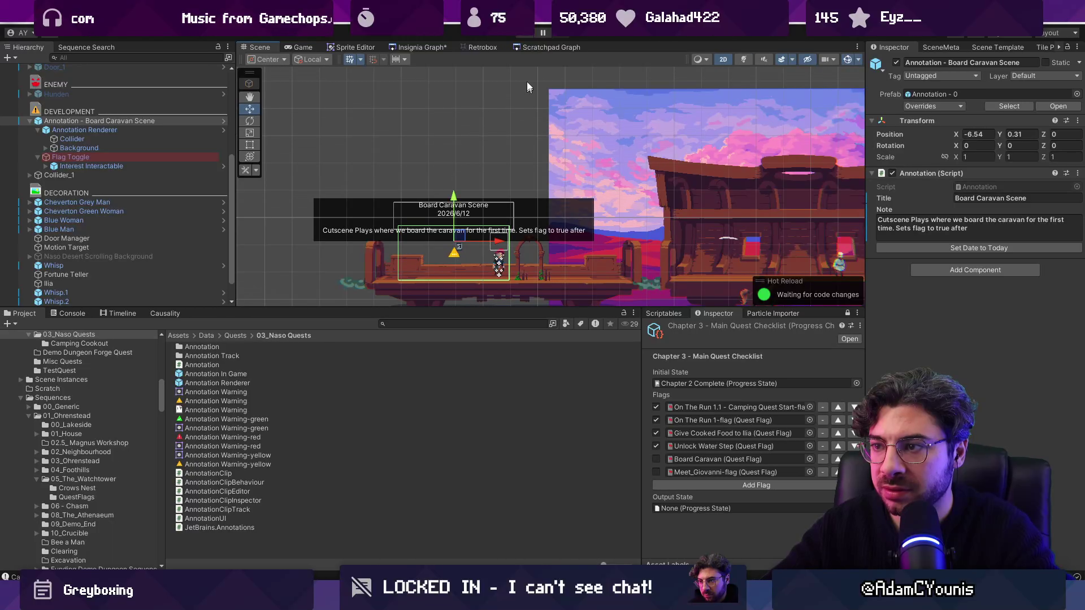
{"action": "left_click", "coordinate": [525, 34]}
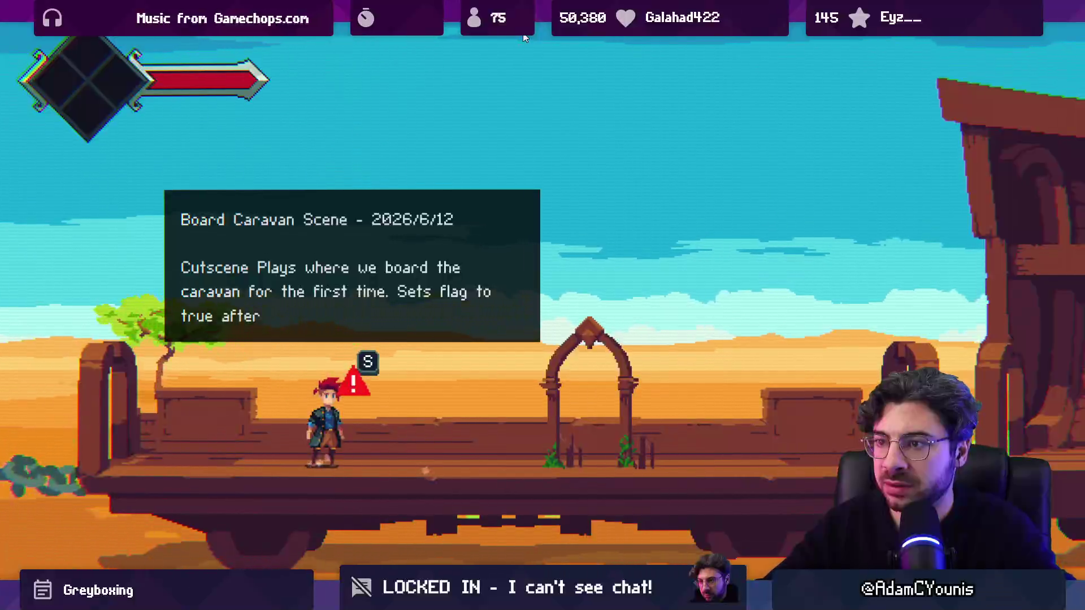
Step: Walk the character under the Board Caravan annotation, right along the train and into the next area
{"action": "key", "text": "s"}
{"action": "key", "text": "d"}
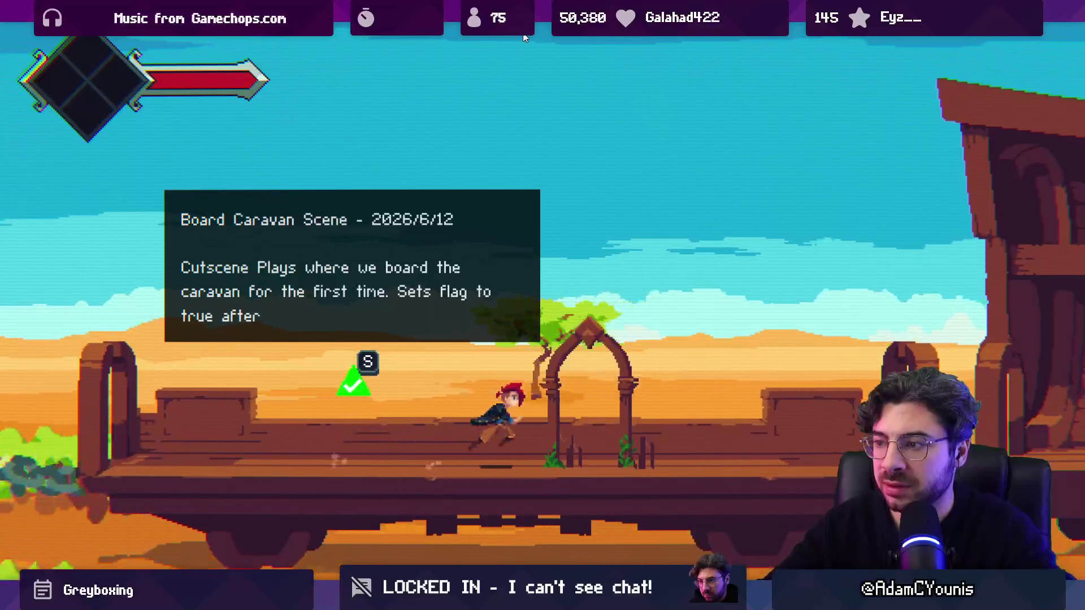
{"action": "key", "text": "d"}
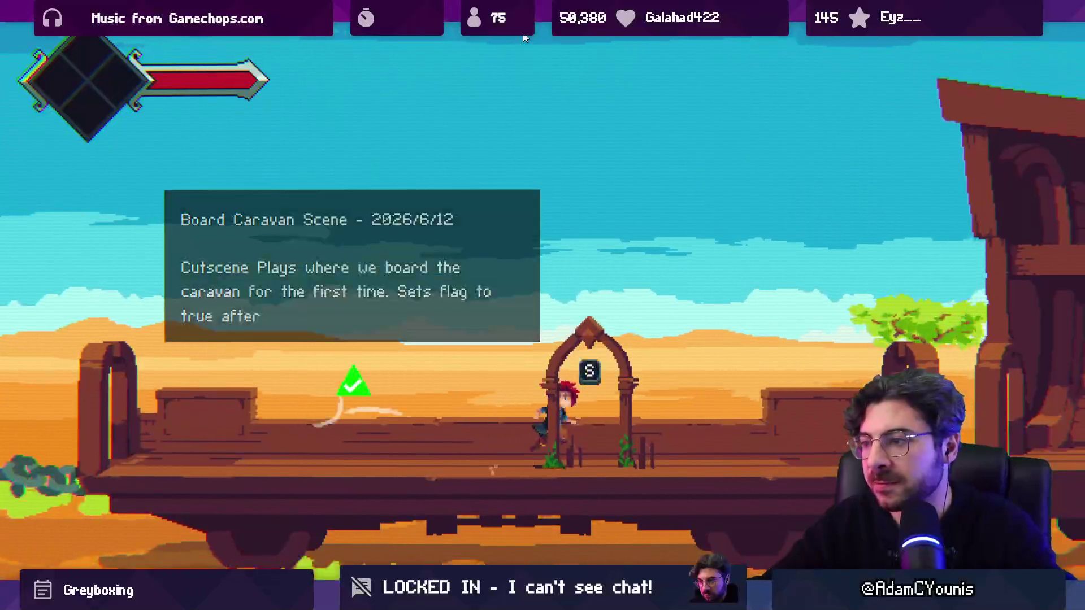
{"action": "key", "text": "d"}
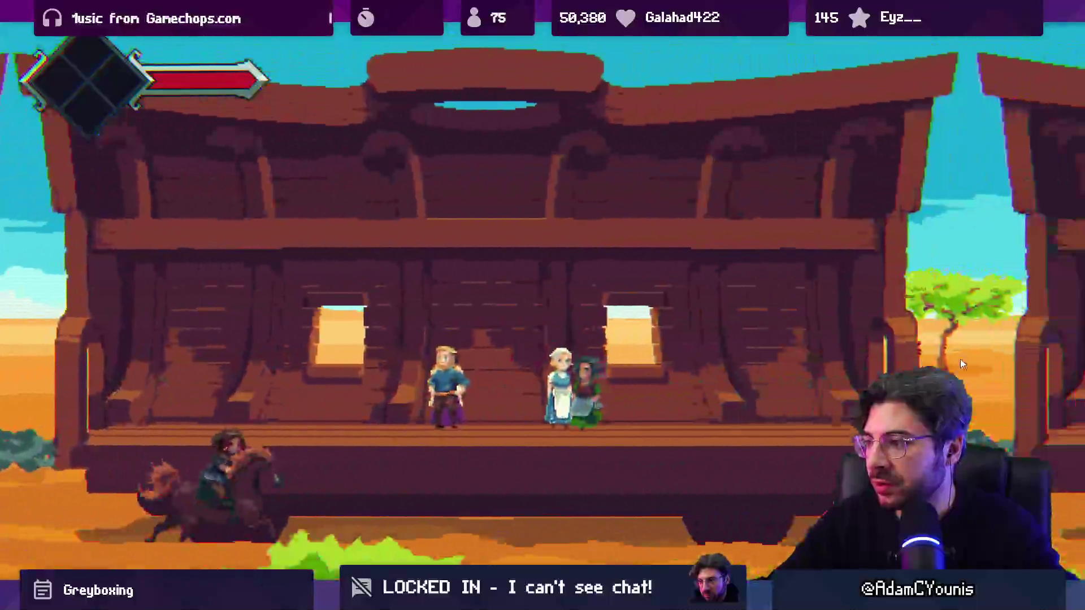
{"action": "key", "text": "d"}
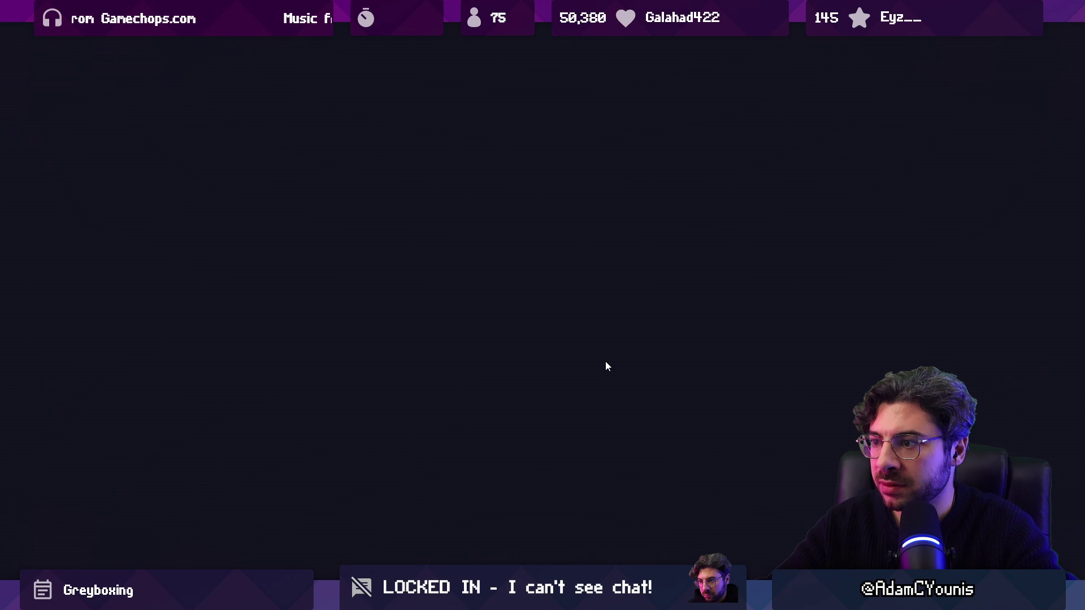
Step: Stop the play test and bring up the Insignia scene graph
{"action": "key", "text": "shift+space"}
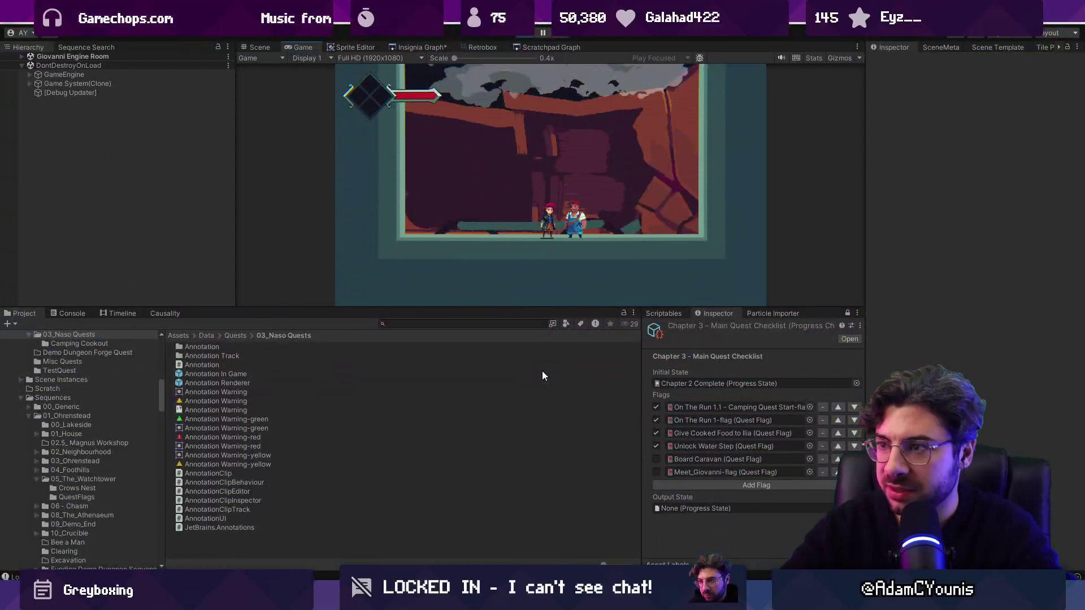
{"action": "key", "text": "ctrl+p"}
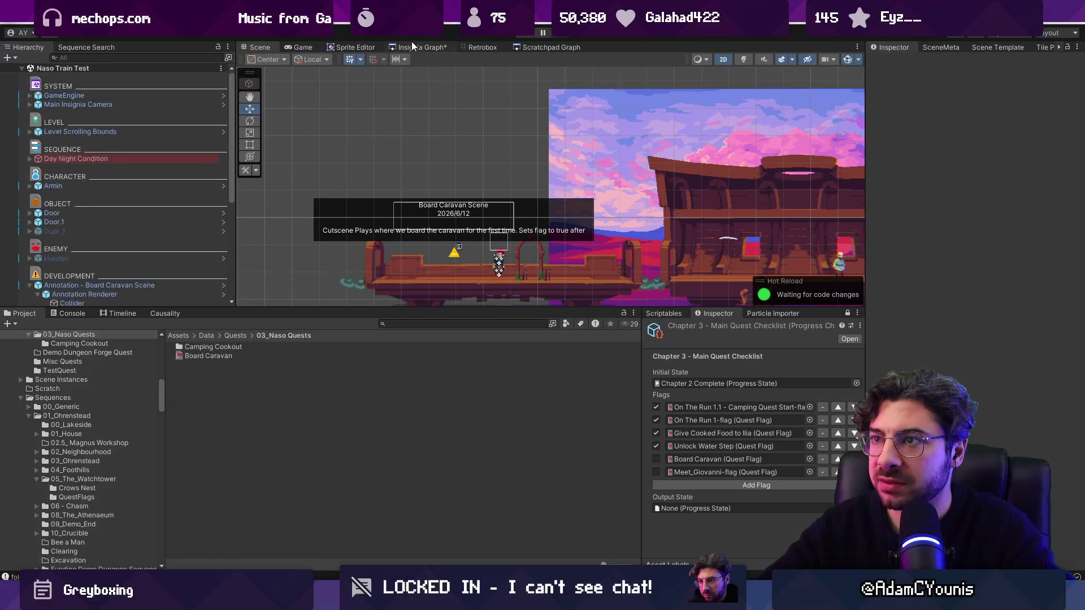
{"action": "left_click", "coordinate": [416, 47]}
{"action": "scroll", "coordinate": [478, 215], "scroll_direction": "up", "scroll_amount": 10}
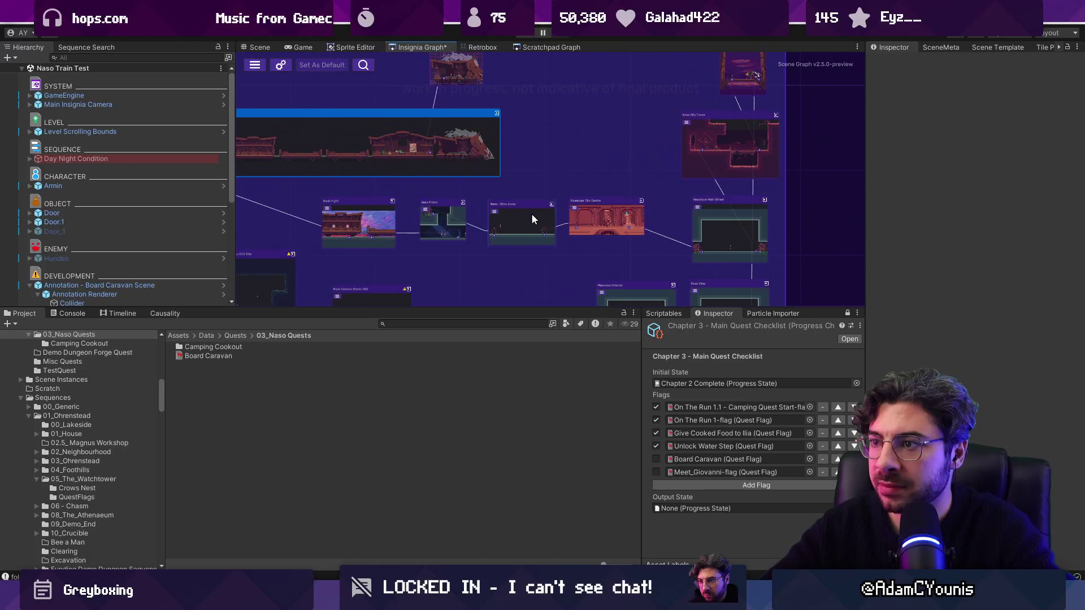
Step: Open the Giovanni Engine Room scene and place an Annotation In Game prefab in it
{"action": "scroll", "coordinate": [582, 206], "scroll_direction": "down", "scroll_amount": 3}
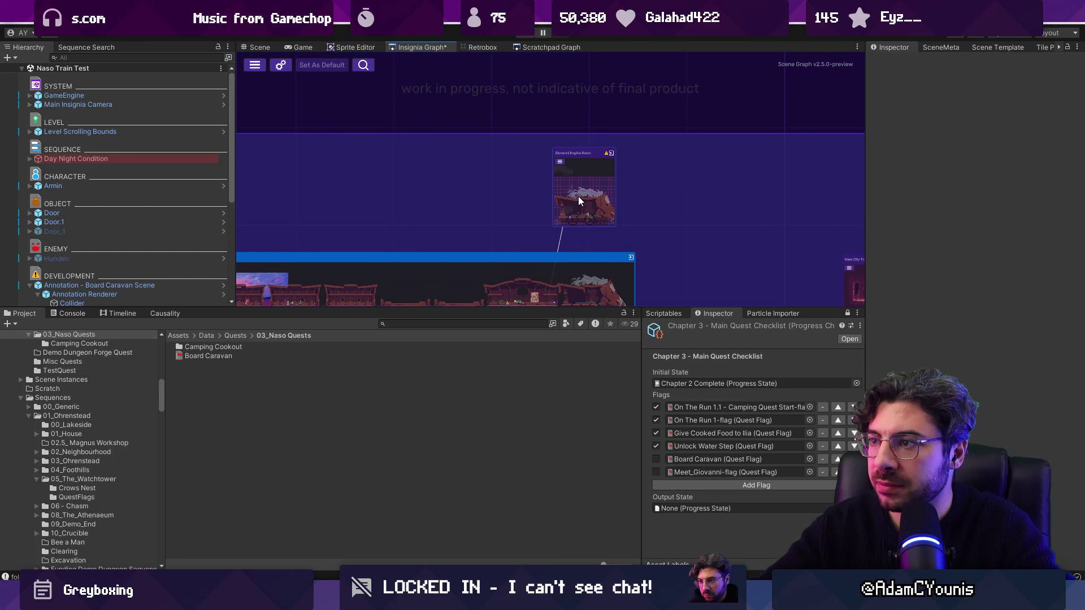
{"action": "double_click", "coordinate": [583, 205]}
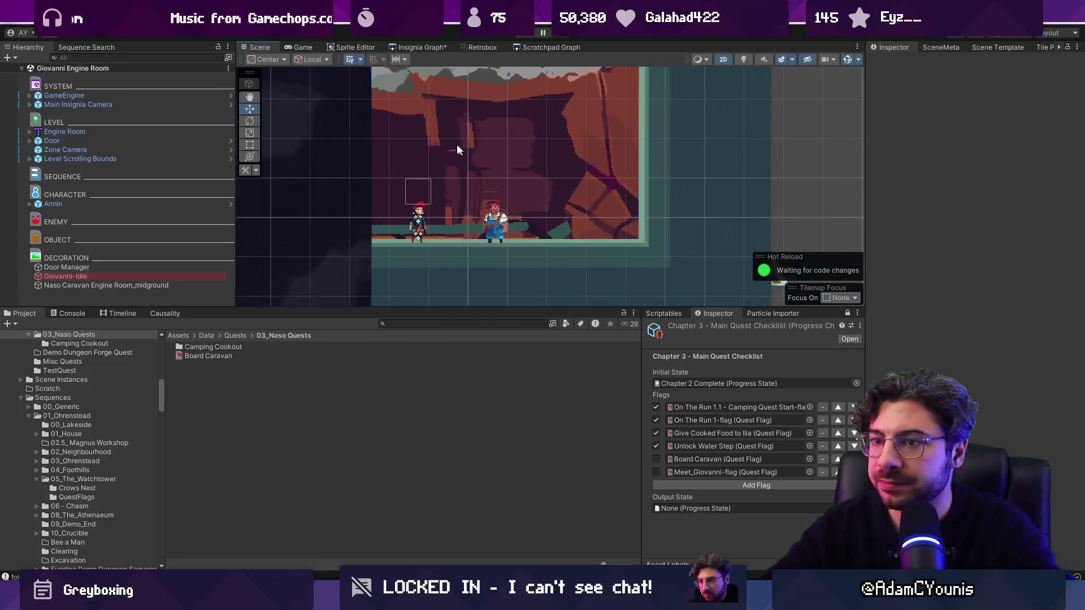
{"action": "type", "text": "annotation"}
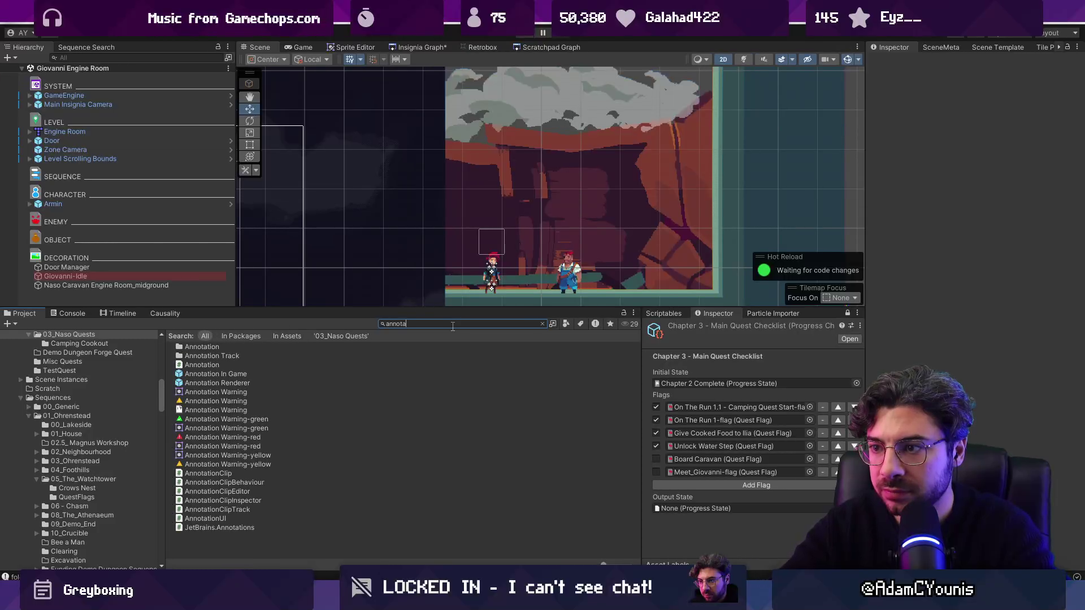
{"action": "mouse_move", "coordinate": [271, 374]}
{"action": "left_mouse_down"}
{"action": "mouse_move", "coordinate": [281, 358]}
{"action": "mouse_move", "coordinate": [520, 239]}
{"action": "mouse_move", "coordinate": [531, 168]}
{"action": "mouse_move", "coordinate": [501, 177]}
{"action": "left_mouse_up"}
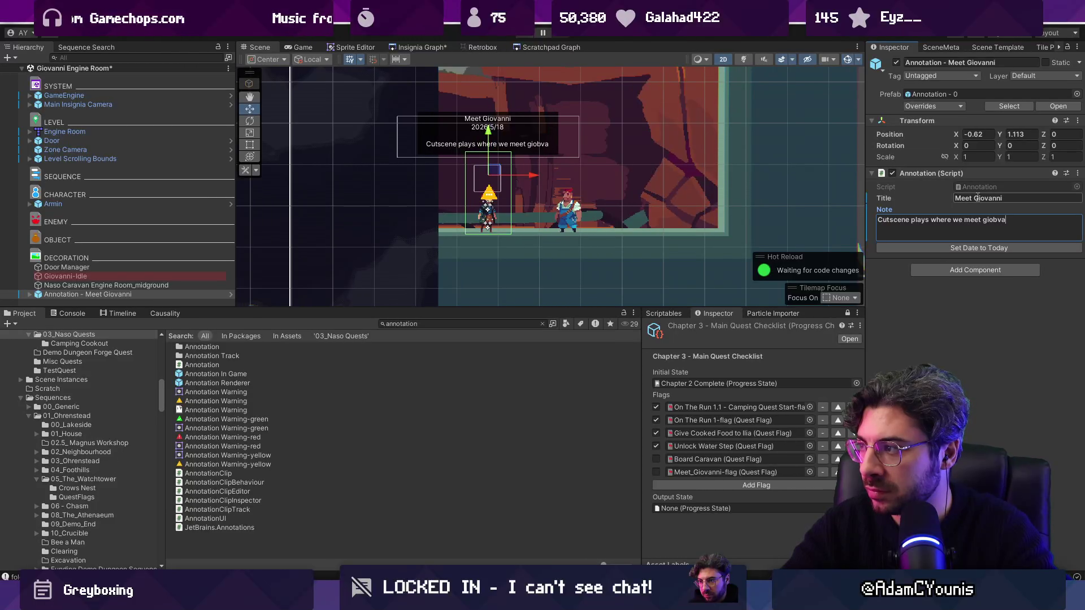
Step: Finish the Meet Giovanni note about meeting Giovanni for the first time and select its flag toggle object
{"action": "type", "text": "abn"}
{"action": "type", "text": "ni for the first time"}
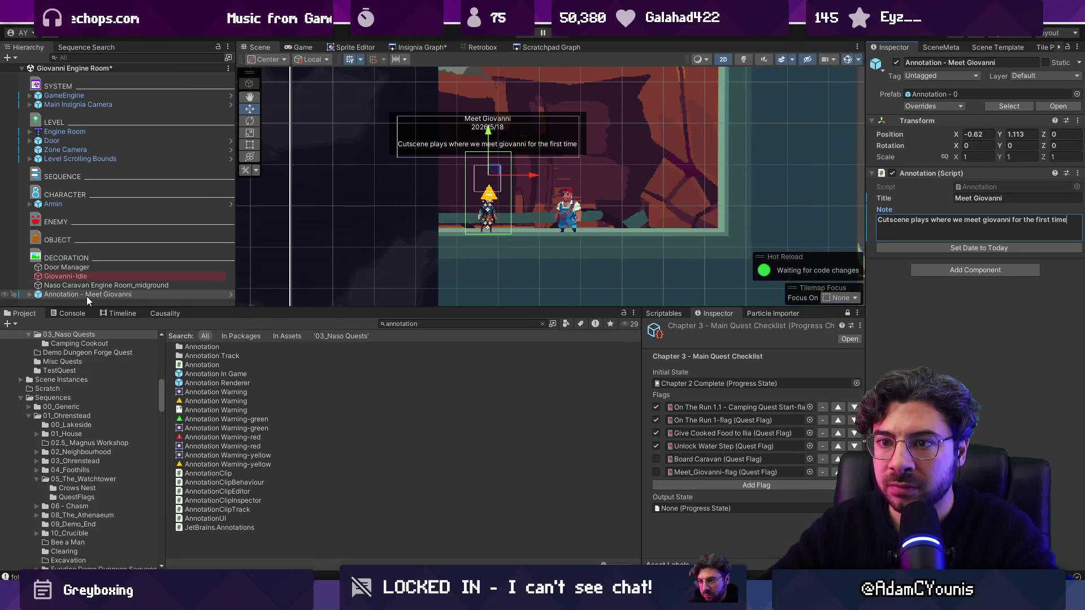
{"action": "left_click", "coordinate": [28, 294]}
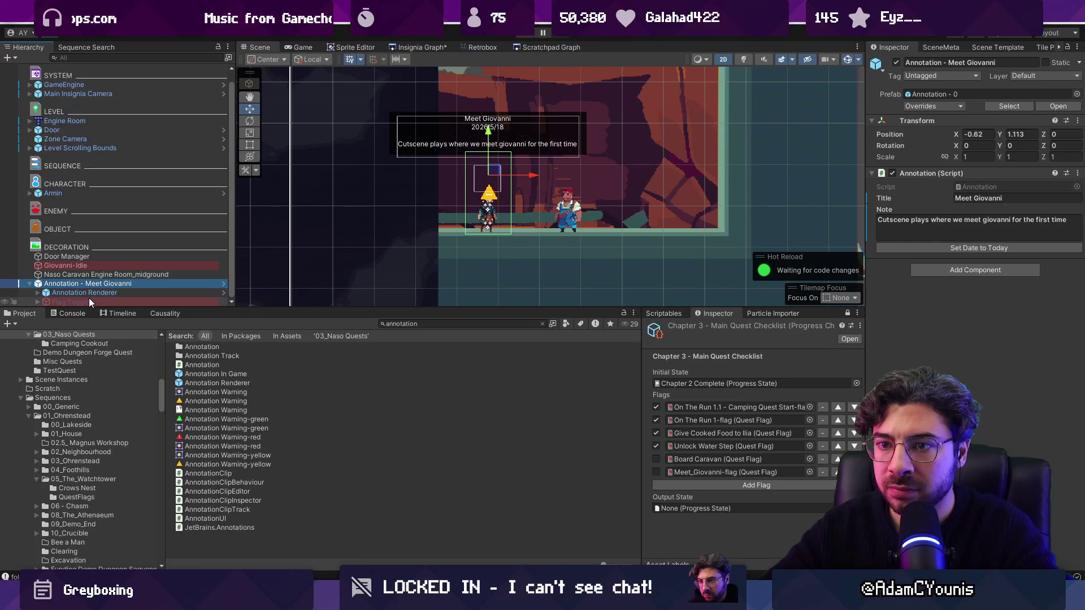
{"action": "left_click", "coordinate": [63, 298]}
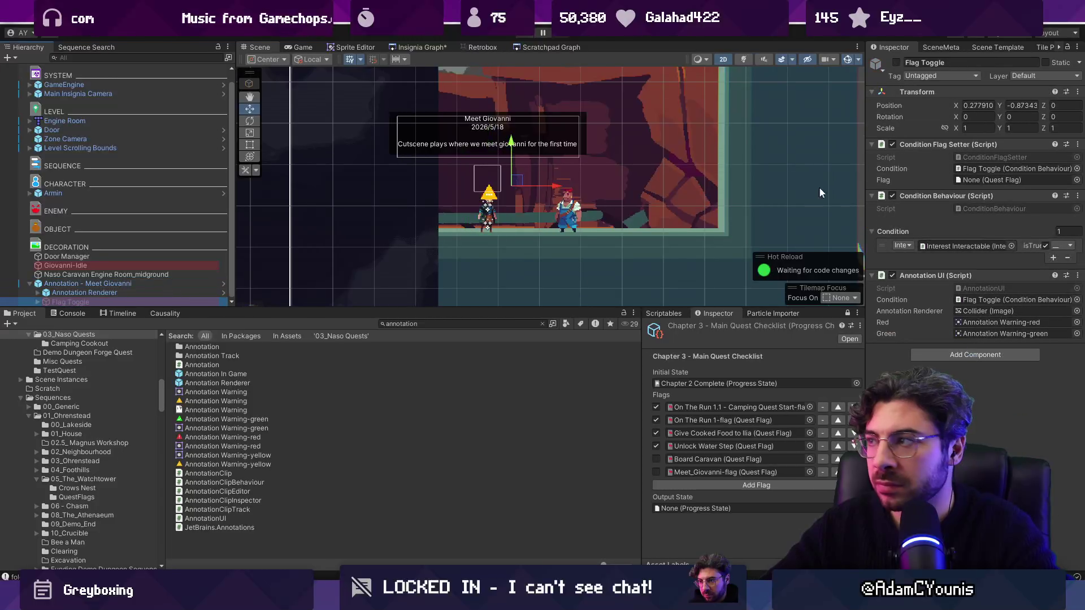
Step: Enable the flag toggle, set its Flag to Meet_Giovanni-flag, save, and start Play
{"action": "left_click", "coordinate": [898, 62]}
{"action": "left_click", "coordinate": [1077, 180]}
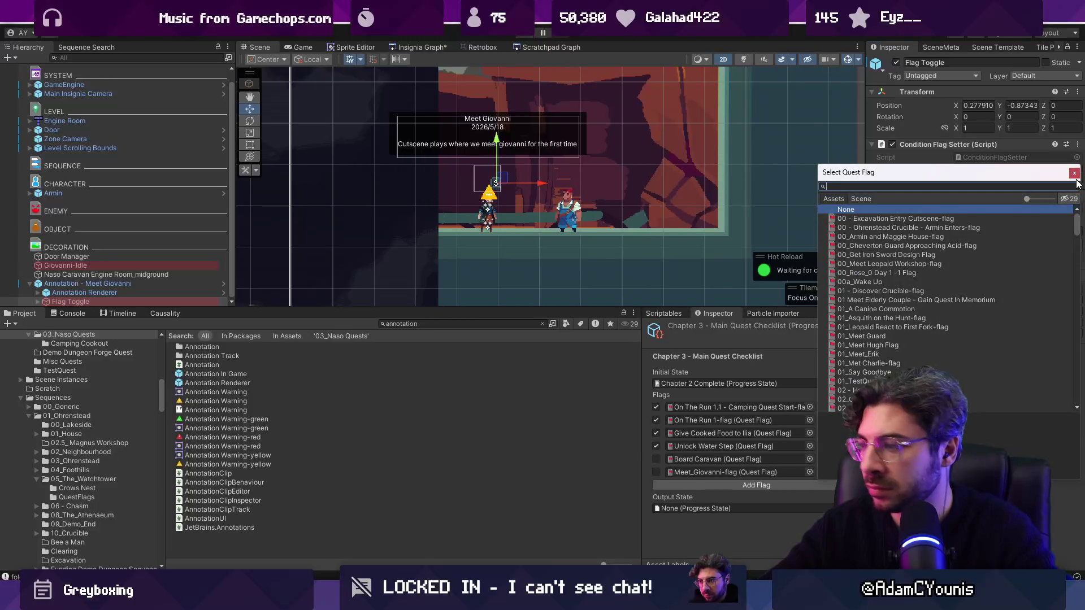
{"action": "type", "text": "giovan"}
{"action": "key", "text": "Down"}
{"action": "key", "text": "Return"}
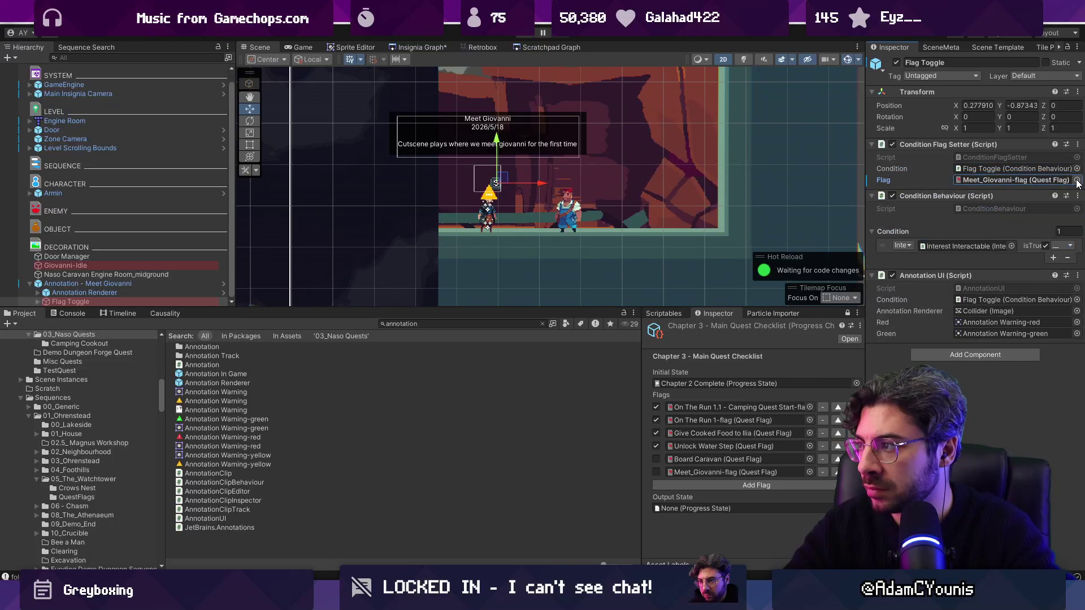
{"action": "key", "text": "ctrl+s"}
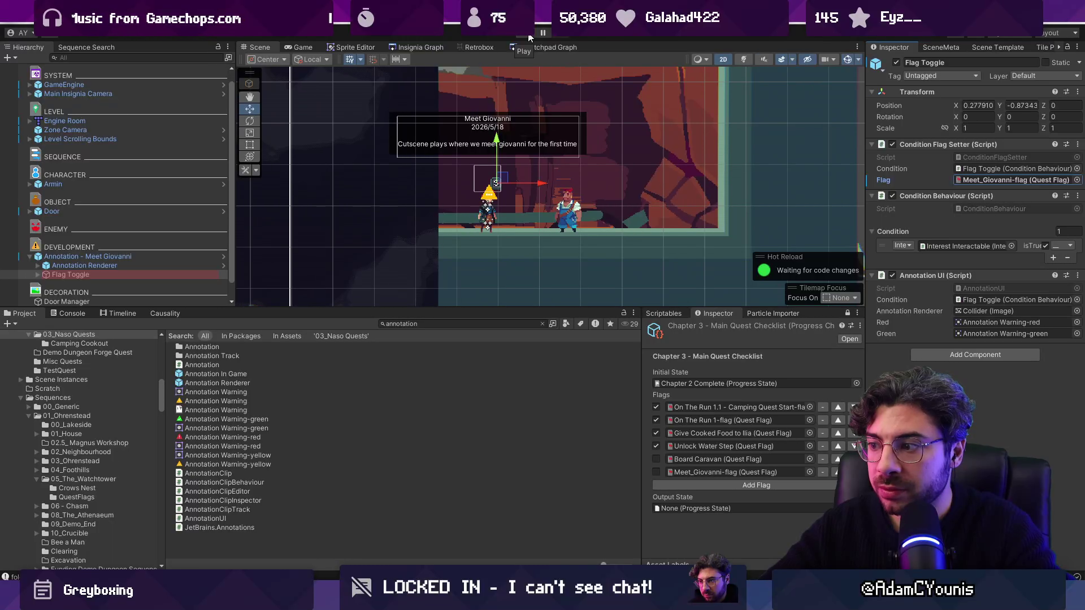
{"action": "left_click", "coordinate": [529, 35]}
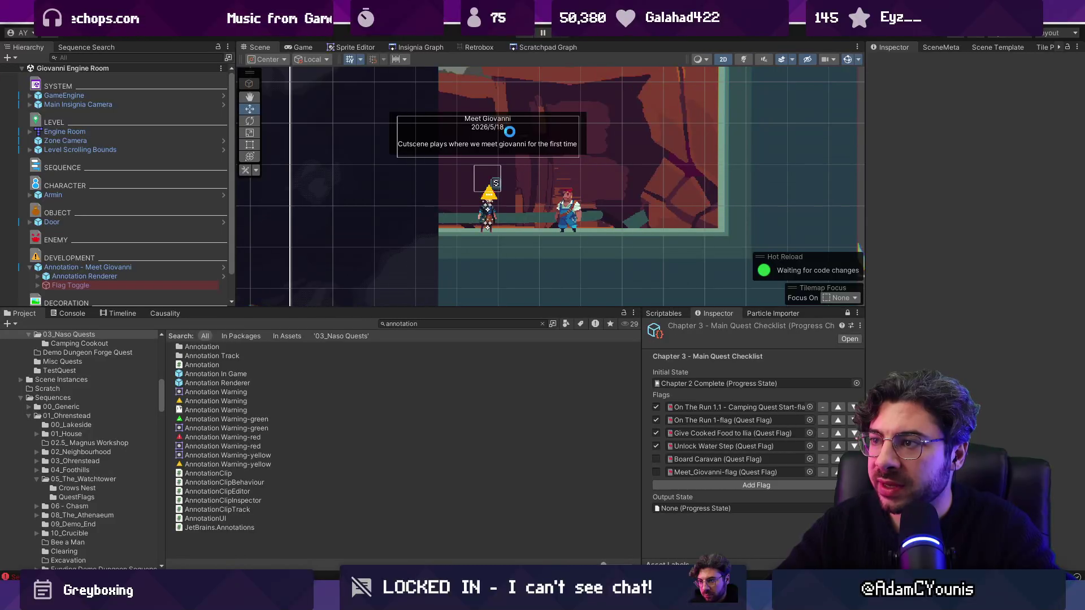
Step: Append 'Long fade after this to indicate passage of time for TOD change in next scene' to Meet Giovanni's note
{"action": "scroll", "coordinate": [508, 136], "scroll_direction": "up", "scroll_amount": 2}
{"action": "left_click", "coordinate": [82, 276]}
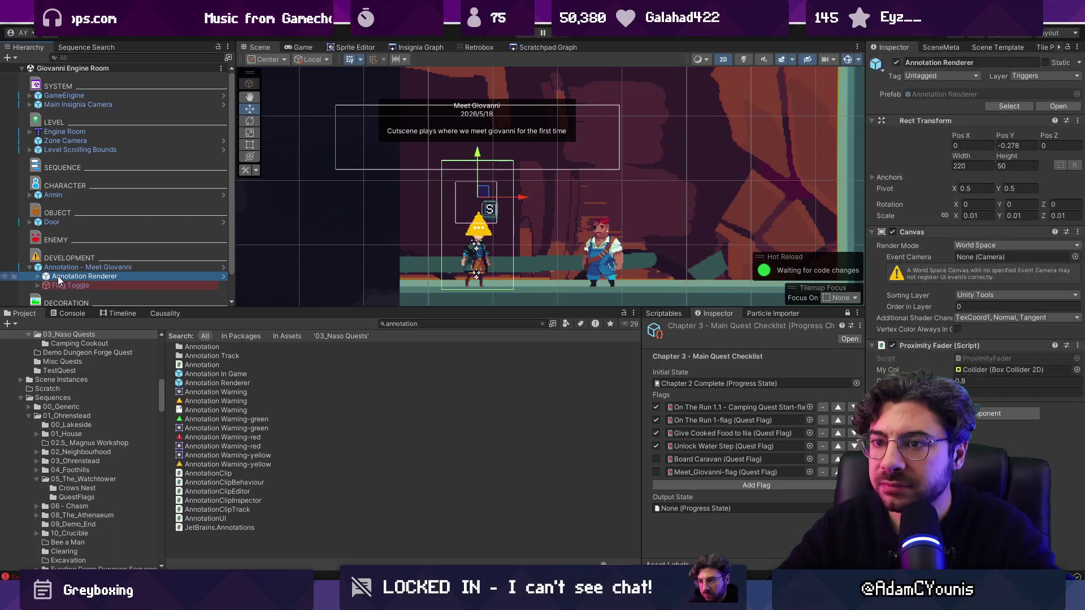
{"action": "left_click", "coordinate": [72, 269]}
{"action": "left_click", "coordinate": [1068, 220]}
{"action": "left_click", "coordinate": [1075, 220]}
{"action": "type", "text": ". Long "}
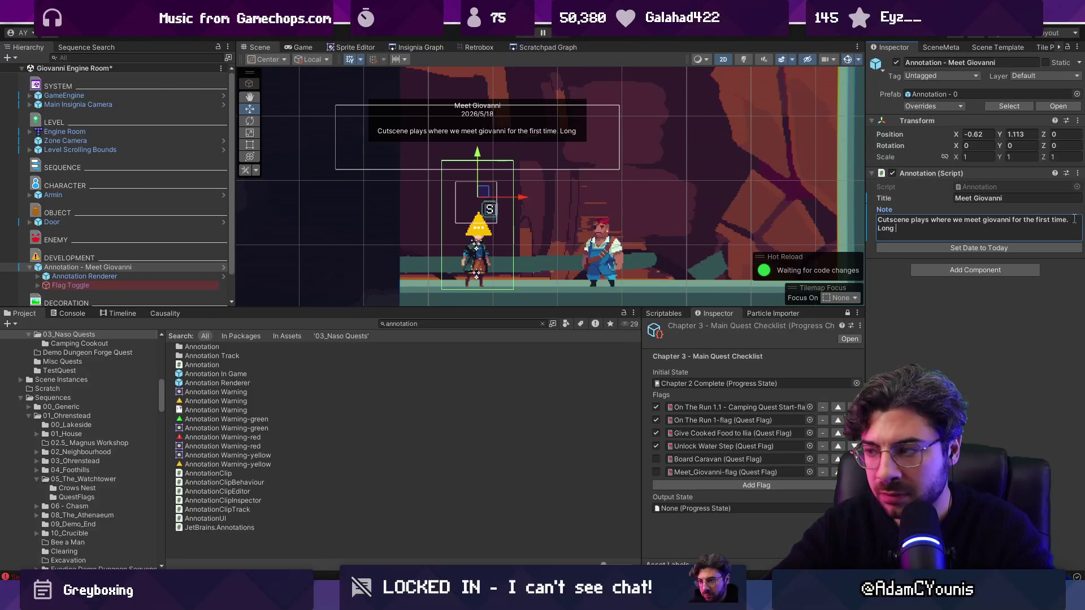
{"action": "type", "text": "fade after "}
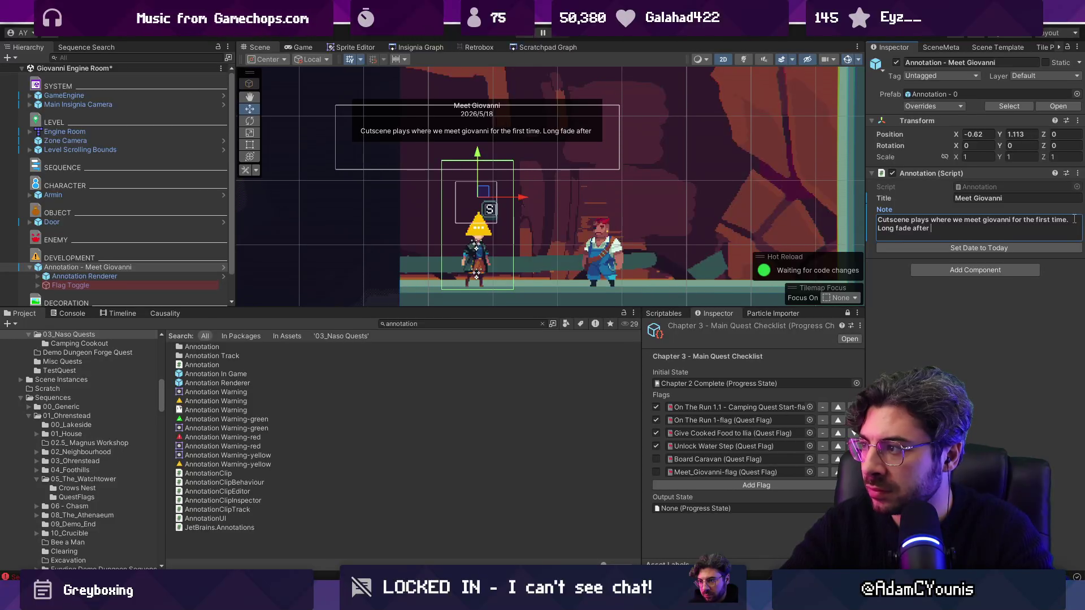
{"action": "type", "text": "this to indica"}
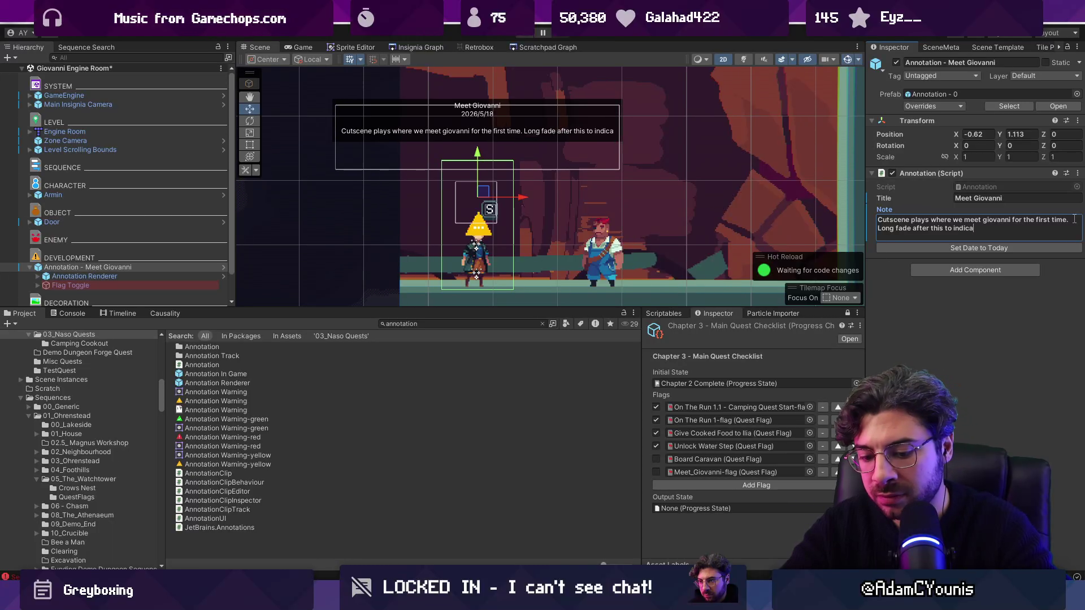
{"action": "type", "text": "te passage of time"}
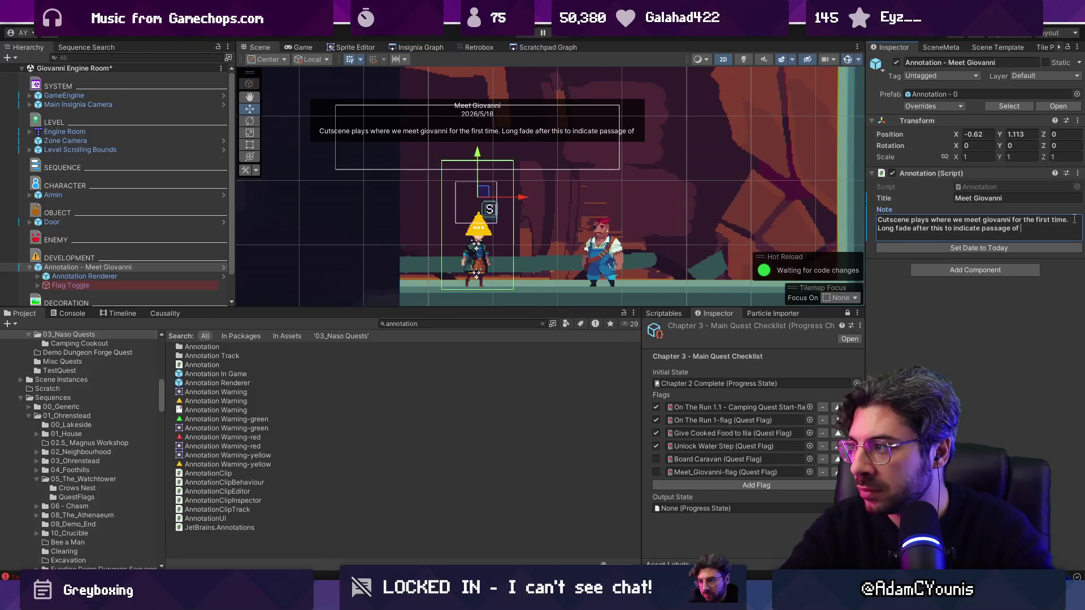
{"action": "key", "text": "ctrl+shift+Left"}
{"action": "key", "text": "ctrl+shift+Left"}
{"action": "key", "text": "ctrl+shift+Left"}
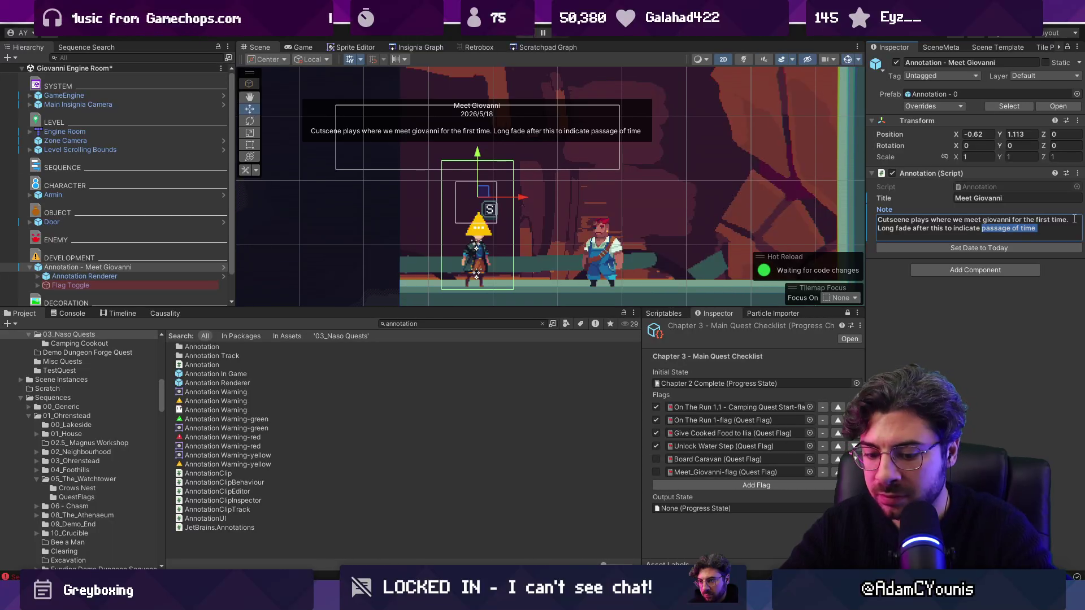
{"action": "key", "text": "End"}
{"action": "type", "text": "for TOD change in next scene"}
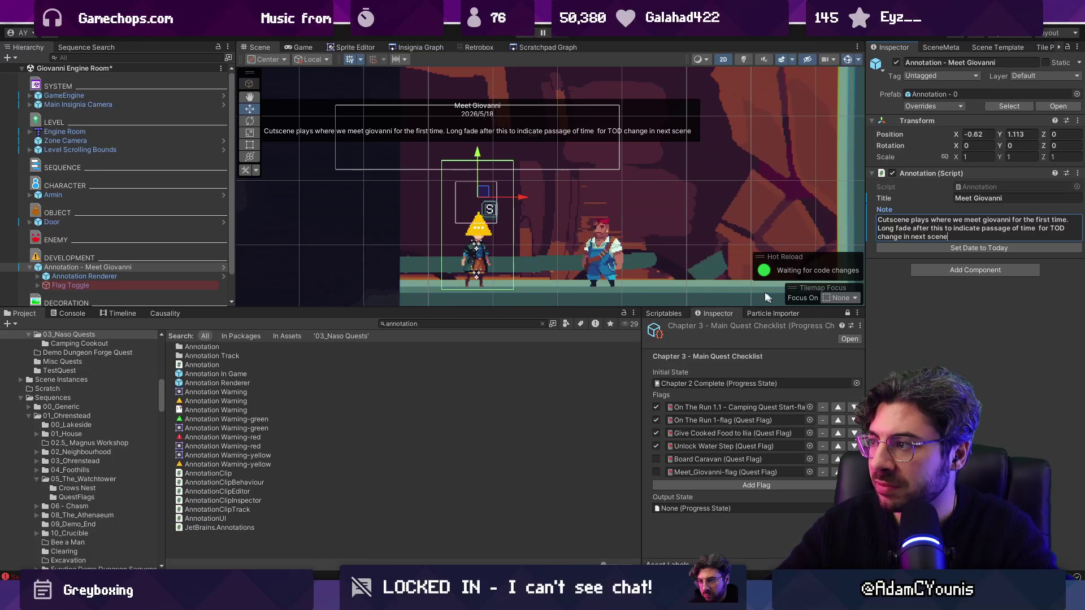
{"action": "scroll", "coordinate": [545, 200], "scroll_direction": "down", "scroll_amount": 3}
Step: Switch to the Insignia Graph, save with Ctrl+S, and start playing the game
{"action": "left_click", "coordinate": [165, 269]}
{"action": "left_click", "coordinate": [439, 49]}
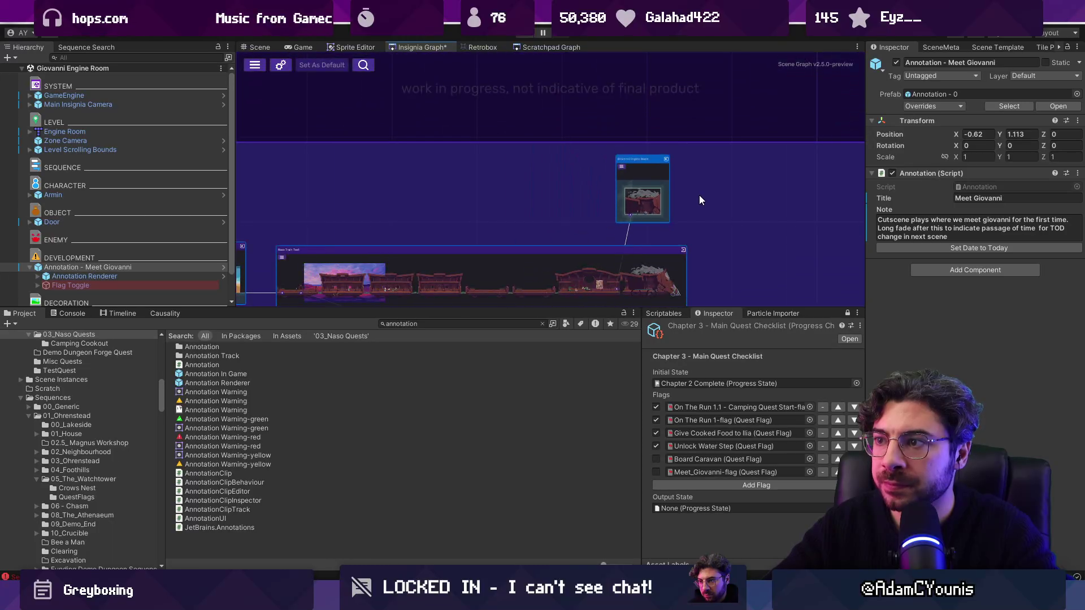
{"action": "scroll", "coordinate": [678, 153], "scroll_direction": "down", "scroll_amount": 3}
{"action": "key", "text": "ctrl+s"}
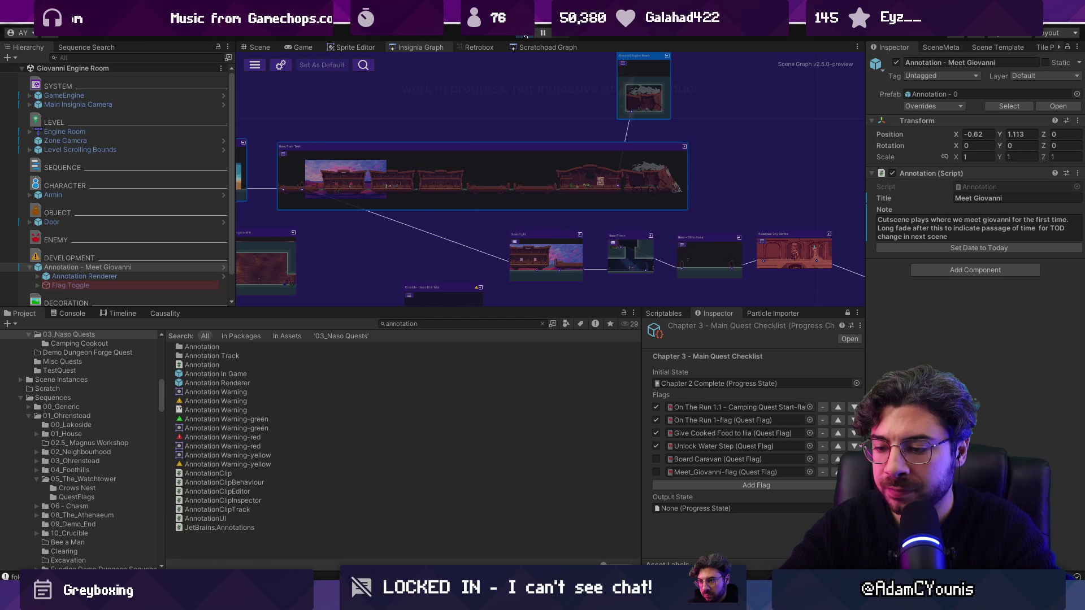
{"action": "left_click", "coordinate": [525, 35]}
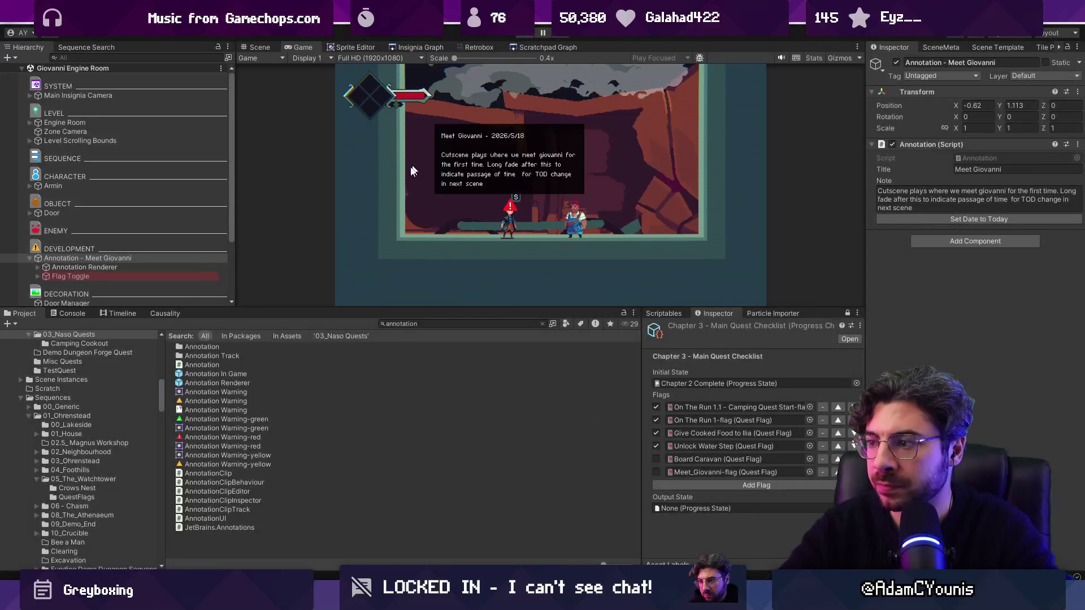
Step: Find the DataLibrary asset via a 'library' Project search and update its data dictionary GUIDs
{"action": "left_click", "coordinate": [452, 321]}
{"action": "type", "text": "library"}
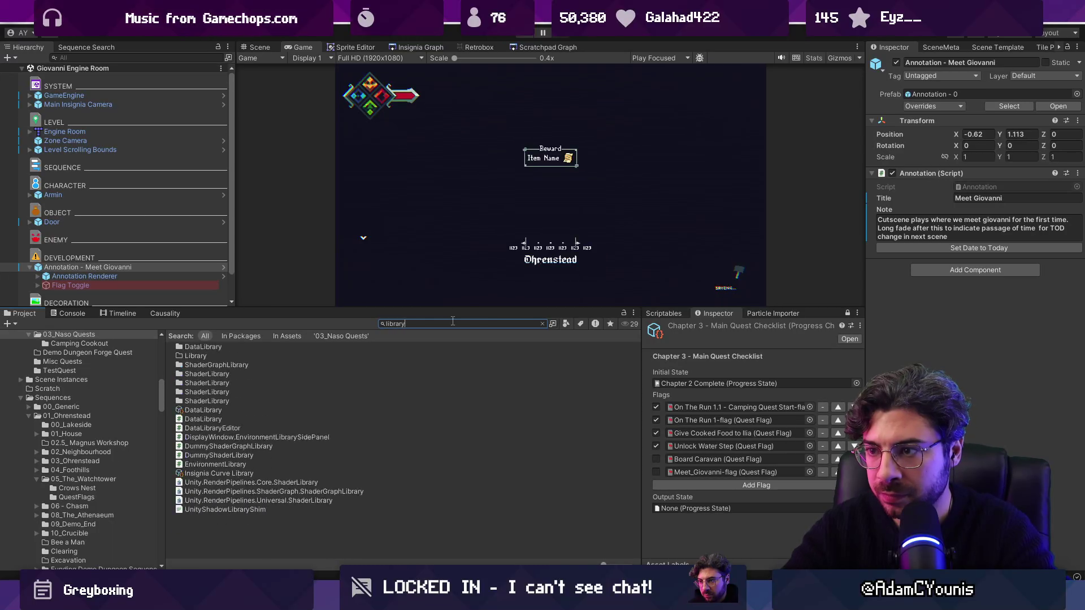
{"action": "left_click", "coordinate": [224, 410]}
{"action": "left_click", "coordinate": [967, 86]}
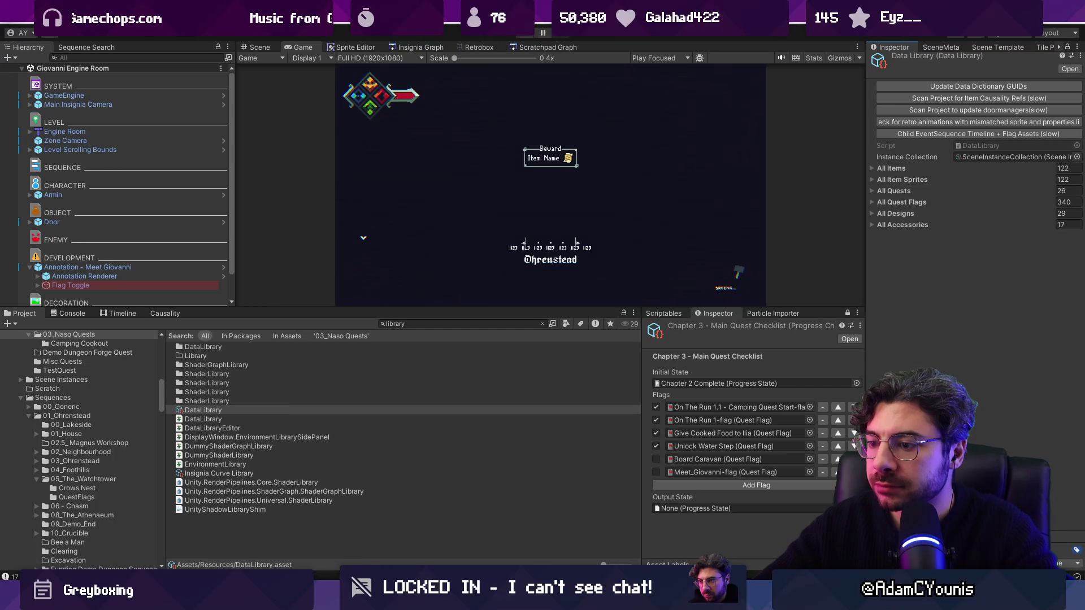
Step: Switch to VS Code, quick-search files for 'updatedata', then clear the search
{"action": "key", "text": "alt+Tab"}
{"action": "key", "text": "ctrl+p"}
{"action": "type", "text": "updatedata"}
{"action": "key", "text": "Escape"}
Step: Open DataLibrary.cs in VS Code through a 'datalibrary' quick file search
{"action": "key", "text": "ctrl+p"}
{"action": "type", "text": "datalibrary"}
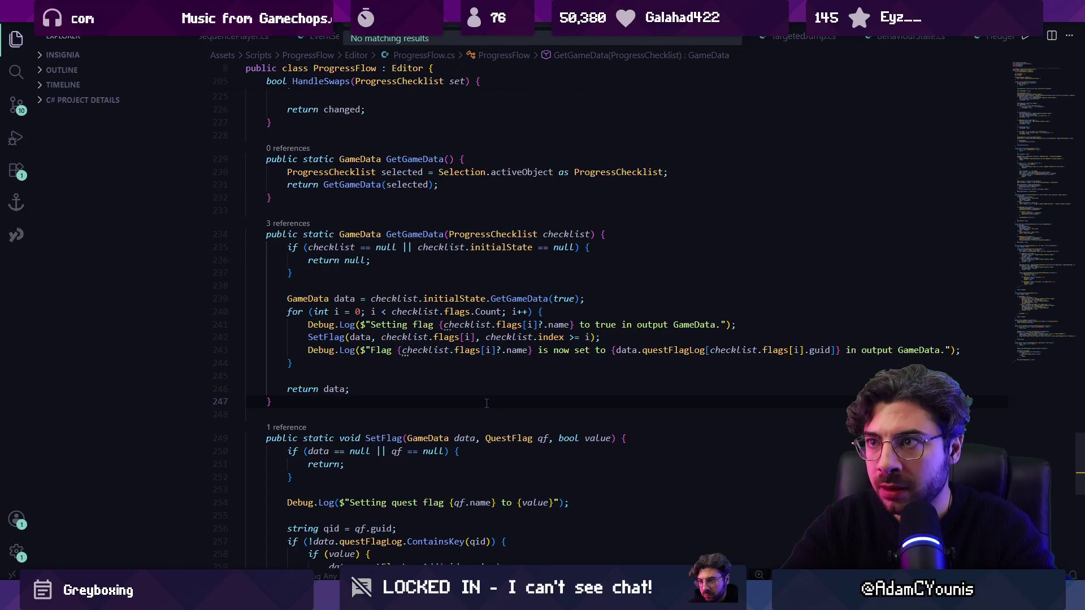
{"action": "key", "text": "Return"}
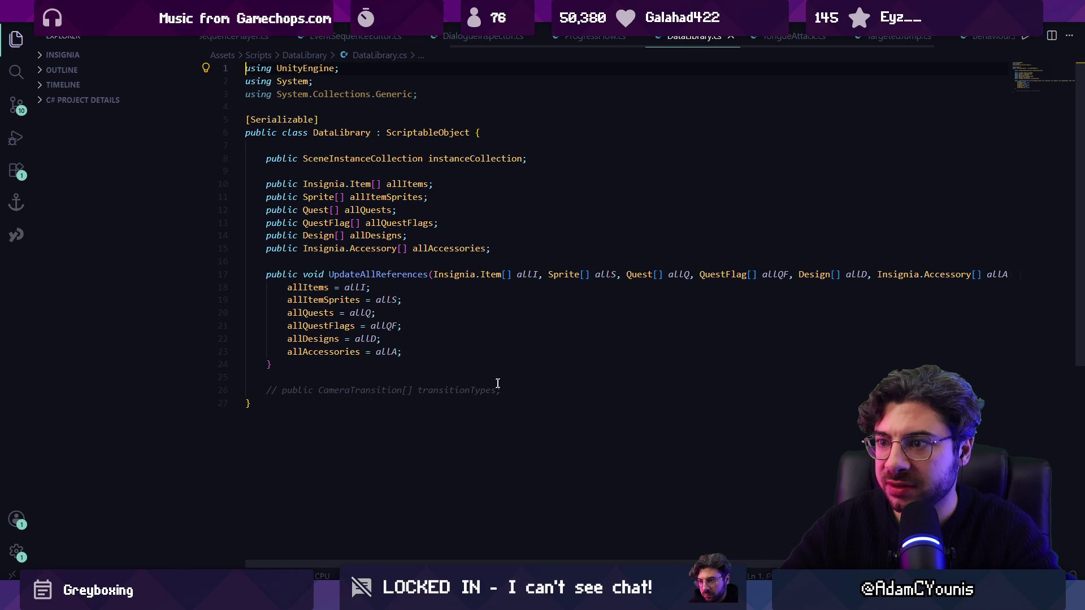
{"action": "key", "text": "ctrl+p"}
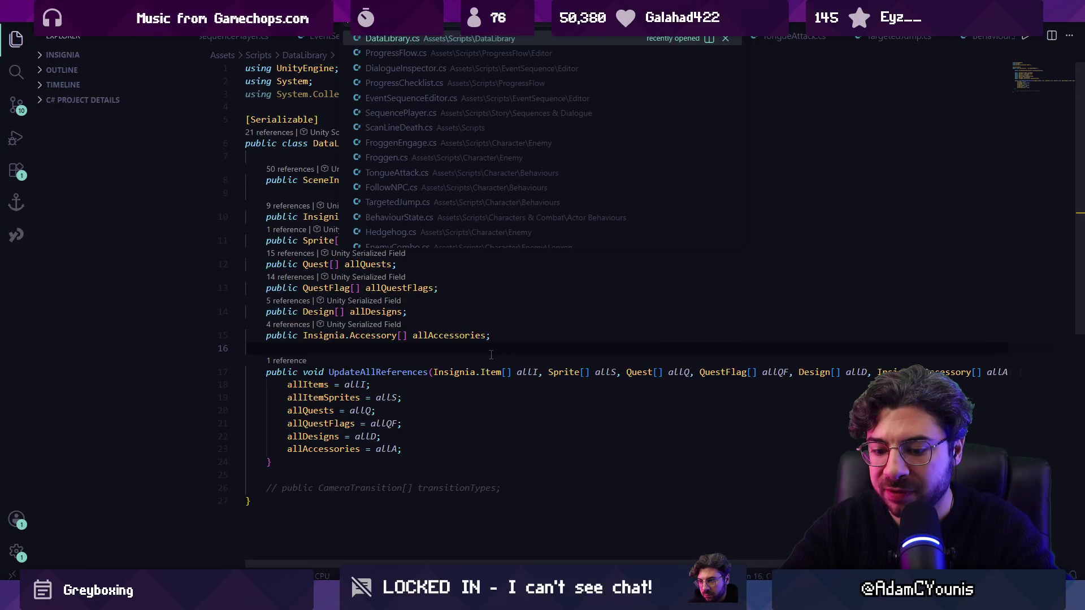
{"action": "type", "text": "ins"}
{"action": "key", "text": "Escape"}
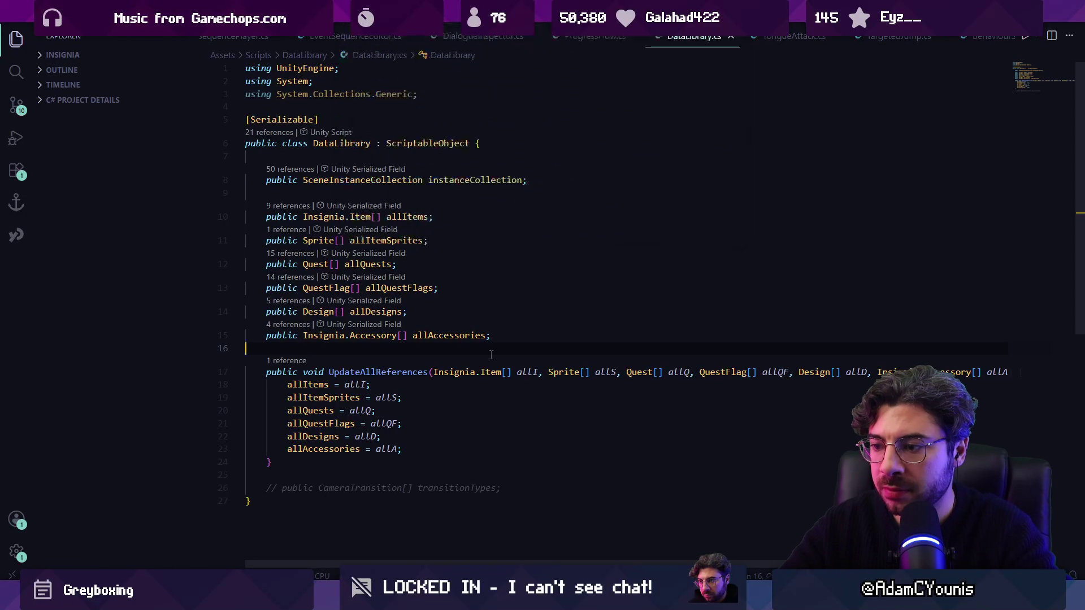
{"action": "key", "text": "alt+Tab"}
{"action": "mouse_move", "coordinate": [394, 593]}
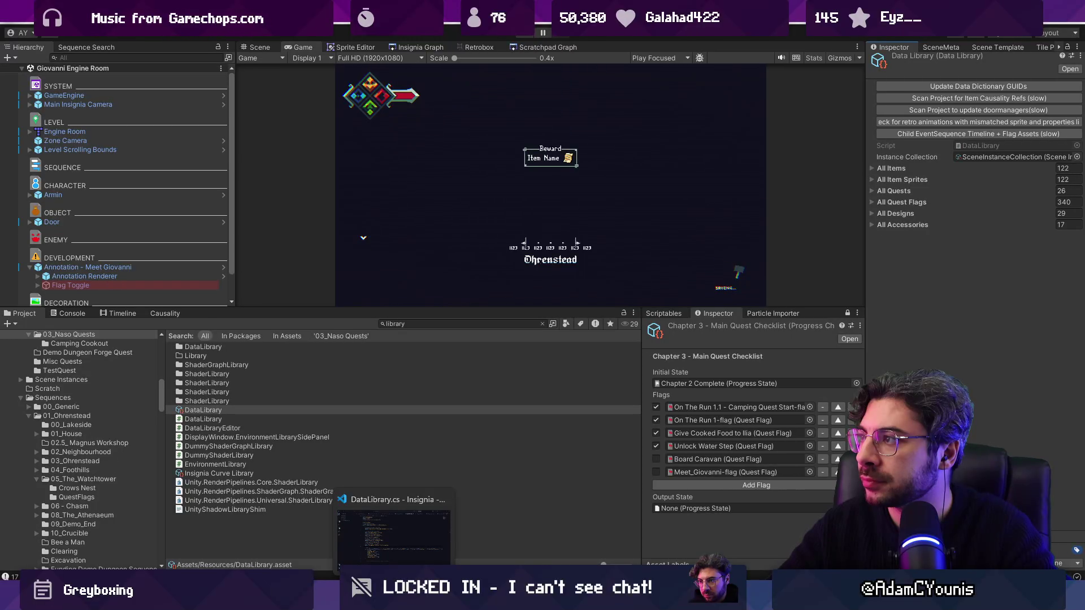
{"action": "left_click", "coordinate": [394, 534]}
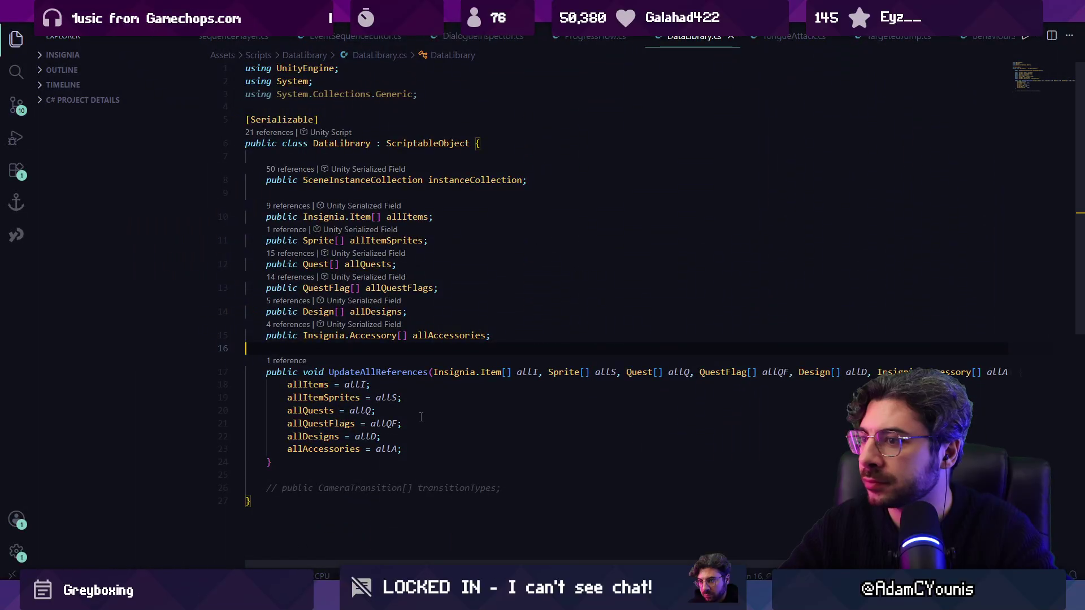
{"action": "scroll", "coordinate": [455, 316], "scroll_direction": "down", "scroll_amount": 3}
Step: Open DataLibraryEditor.cs from the 'datalibrary' file search results
{"action": "key", "text": "ctrl+p"}
{"action": "type", "text": "datalibrary"}
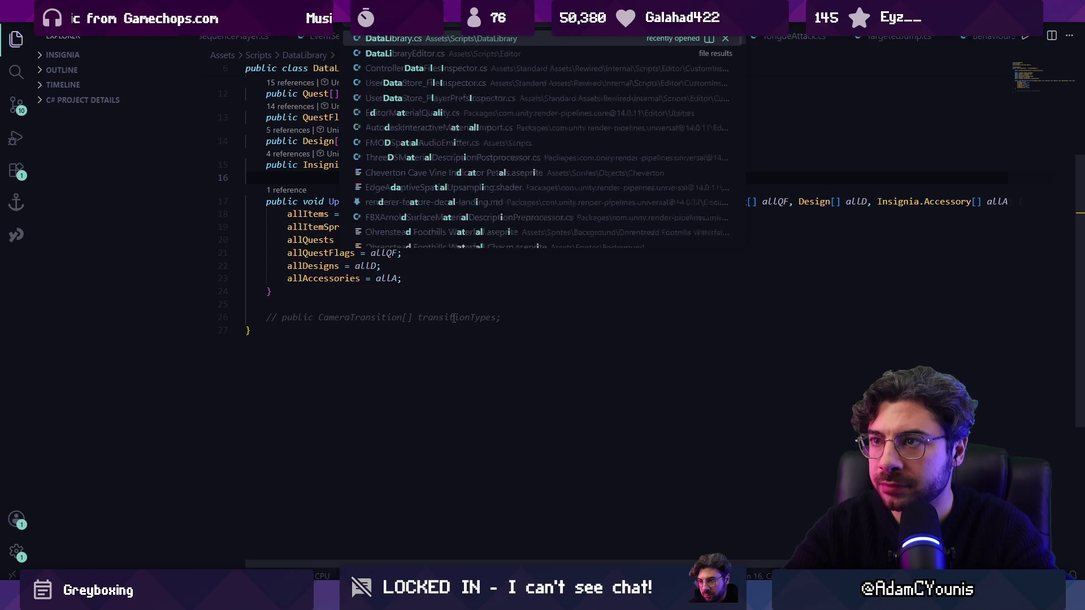
{"action": "key", "text": "Down"}
{"action": "key", "text": "Return"}
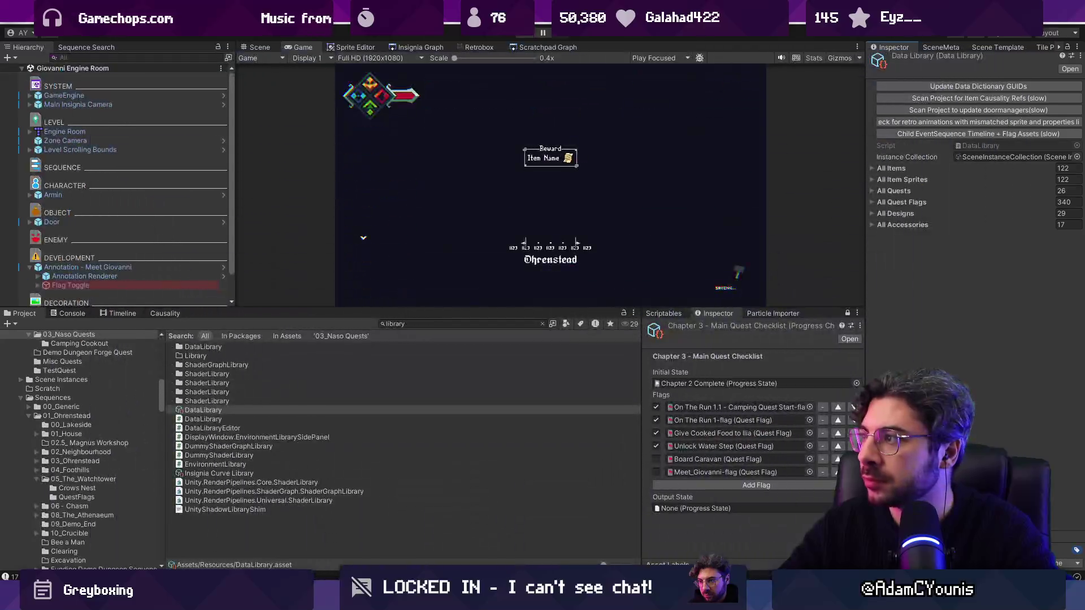
Step: Find 'update data dictionary guids' and jump to the UpdateAllReferences() method definition
{"action": "key", "text": "ctrl+f"}
{"action": "type", "text": "update"}
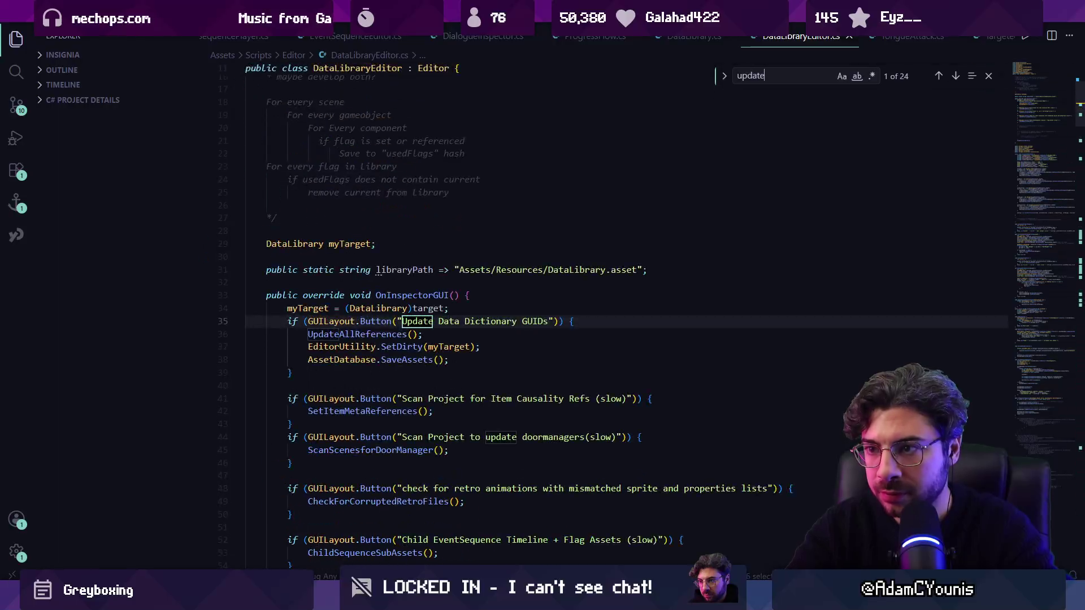
{"action": "type", "text": " data dictionary"}
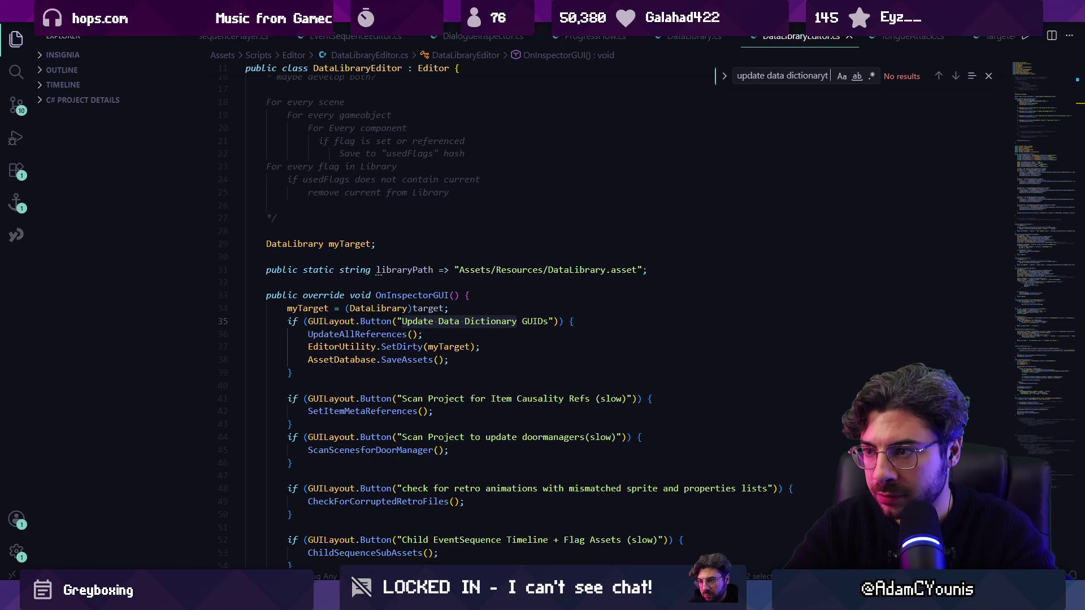
{"action": "type", "text": " guids"}
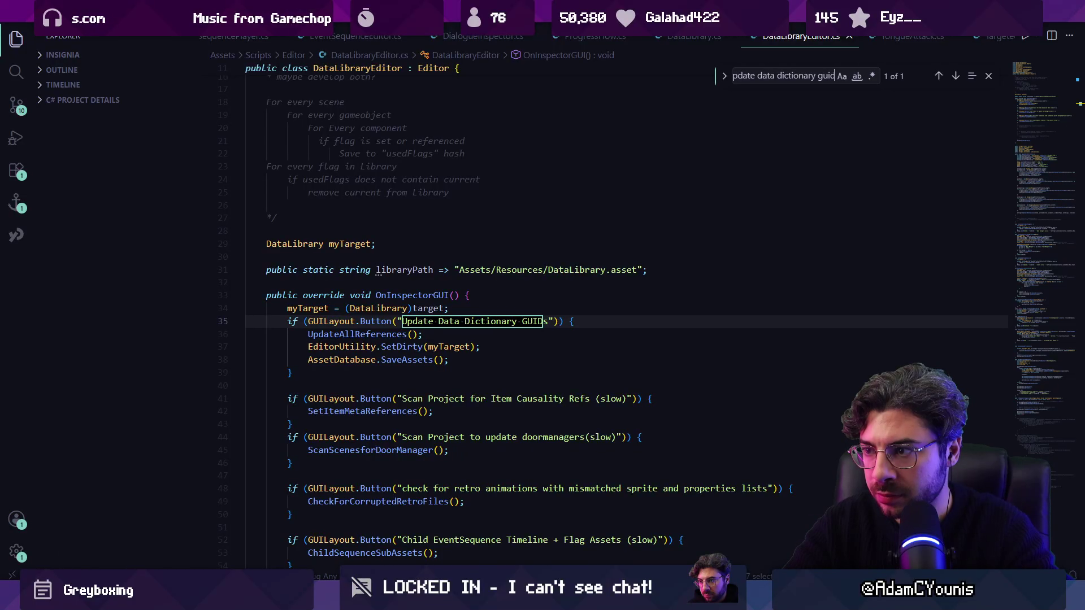
{"action": "key", "text": "Escape"}
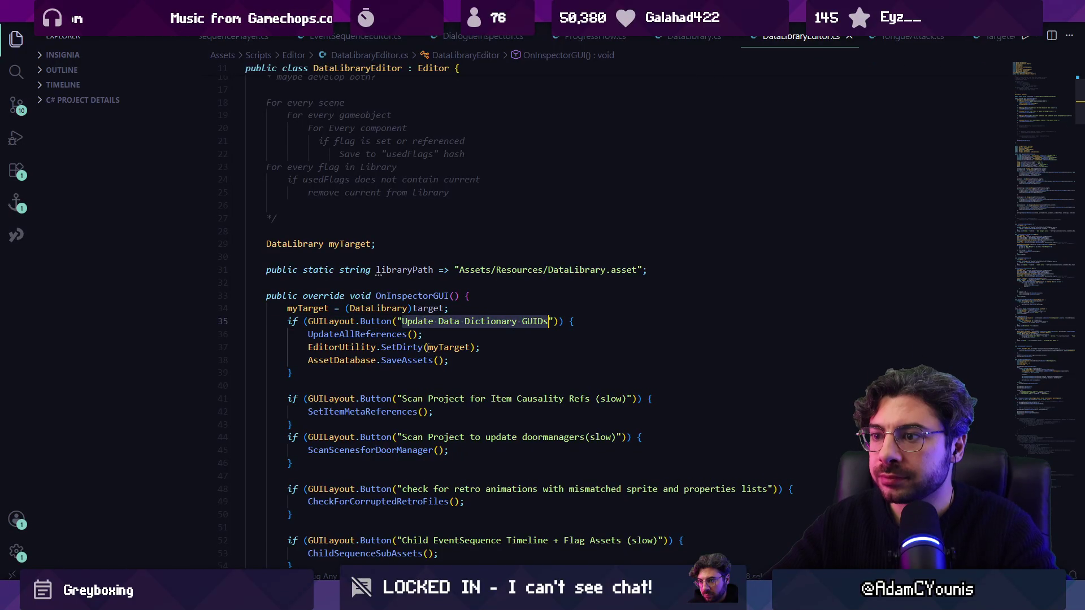
{"action": "left_click", "coordinate": [357, 373], "text": "ctrl"}
{"action": "scroll", "coordinate": [428, 211], "scroll_direction": "down", "scroll_amount": 6}
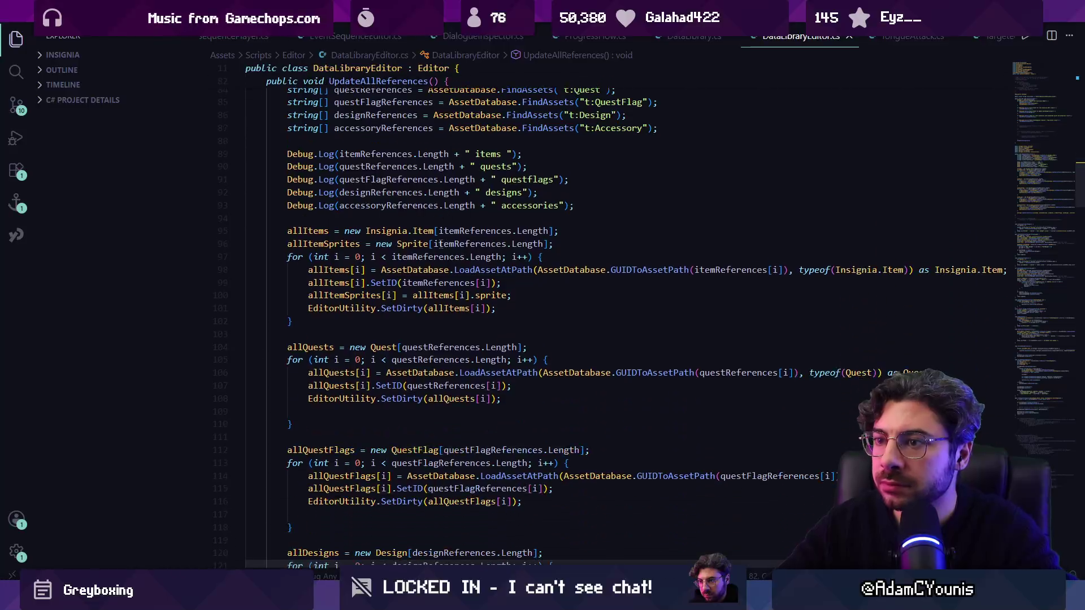
{"action": "scroll", "coordinate": [443, 283], "scroll_direction": "up", "scroll_amount": 3}
{"action": "scroll", "coordinate": [445, 286], "scroll_direction": "up", "scroll_amount": 2}
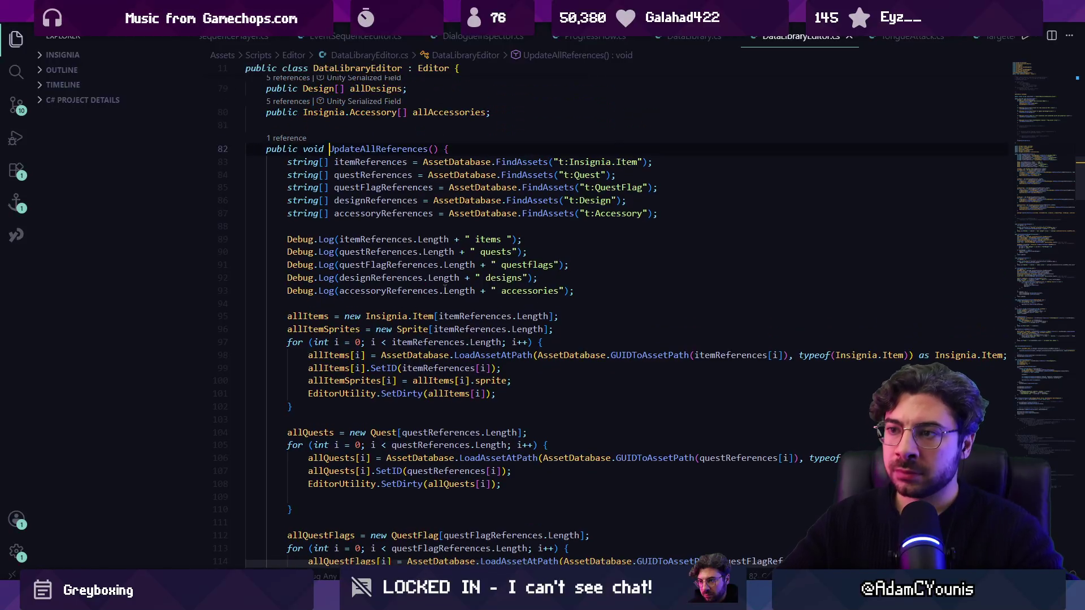
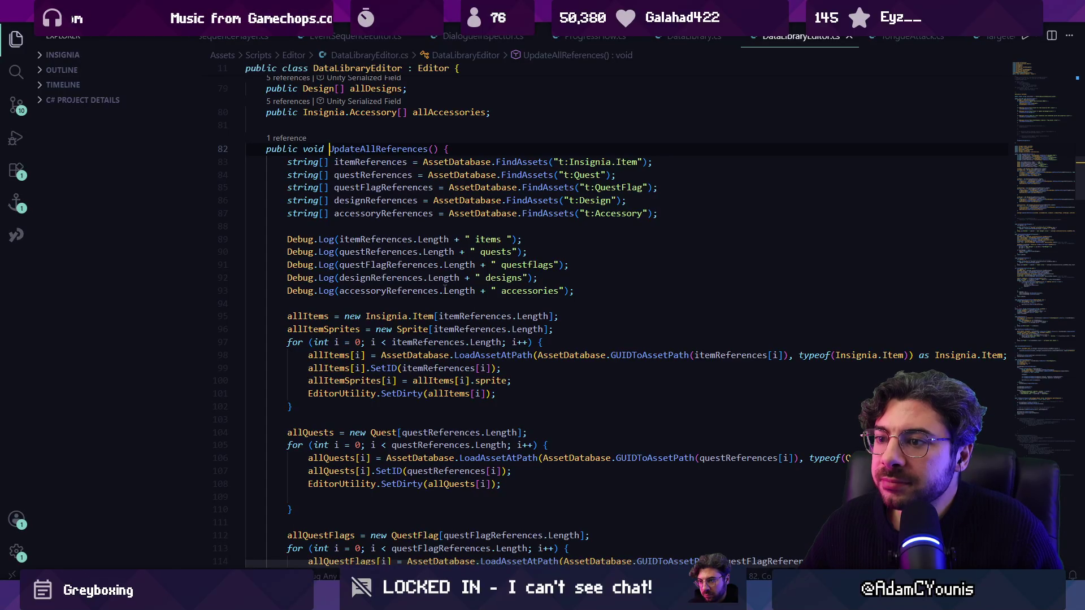
Step: Delete the stray blank line after SetDirty(allQuestFlags[i]) in the quest-flag loop
{"action": "scroll", "coordinate": [447, 269], "scroll_direction": "down", "scroll_amount": 8}
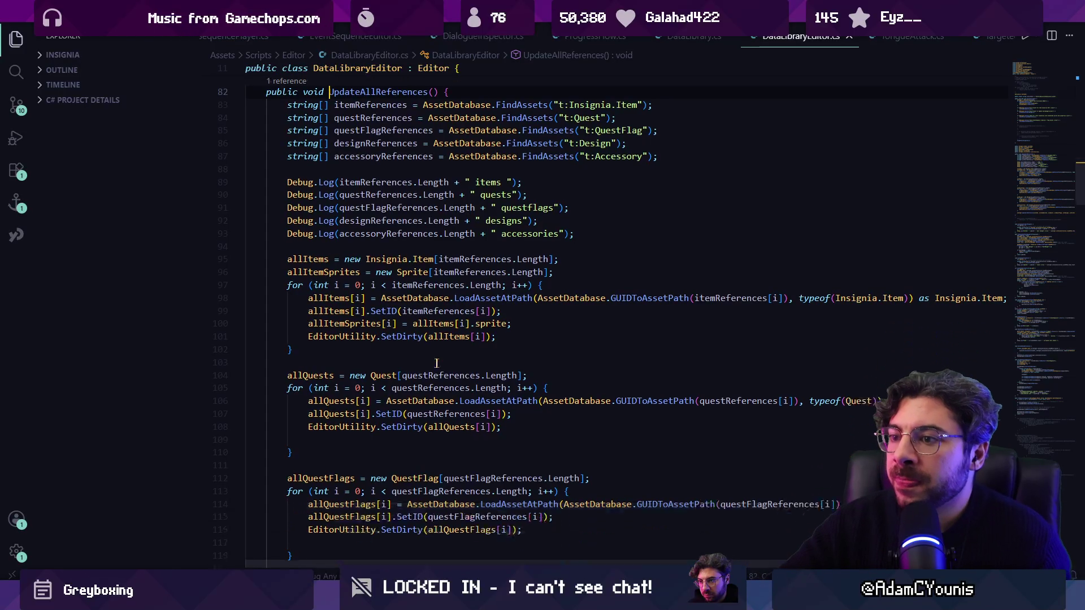
{"action": "left_click", "coordinate": [469, 283]}
{"action": "key", "text": "BackSpace"}
Step: Save DataLibraryEditor.cs after reviewing allQuestFlags usage and the t:Design and t:QuestFlag FindAssets filters
{"action": "scroll", "coordinate": [447, 266], "scroll_direction": "up", "scroll_amount": 2}
{"action": "left_click", "coordinate": [410, 307]}
{"action": "left_click", "coordinate": [352, 307]}
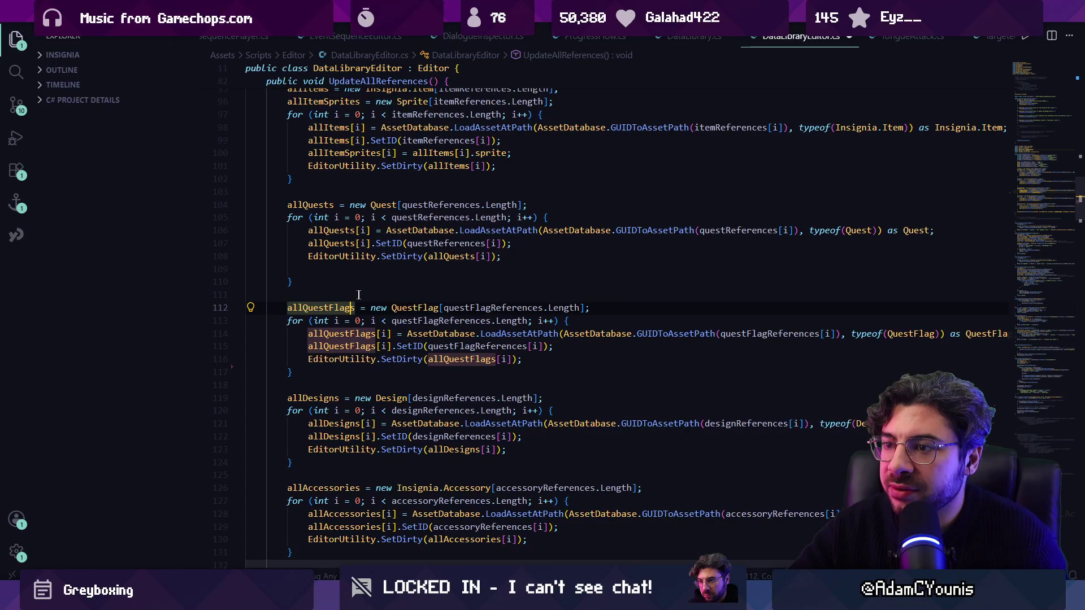
{"action": "scroll", "coordinate": [396, 266], "scroll_direction": "up", "scroll_amount": 7}
{"action": "left_click", "coordinate": [510, 189]}
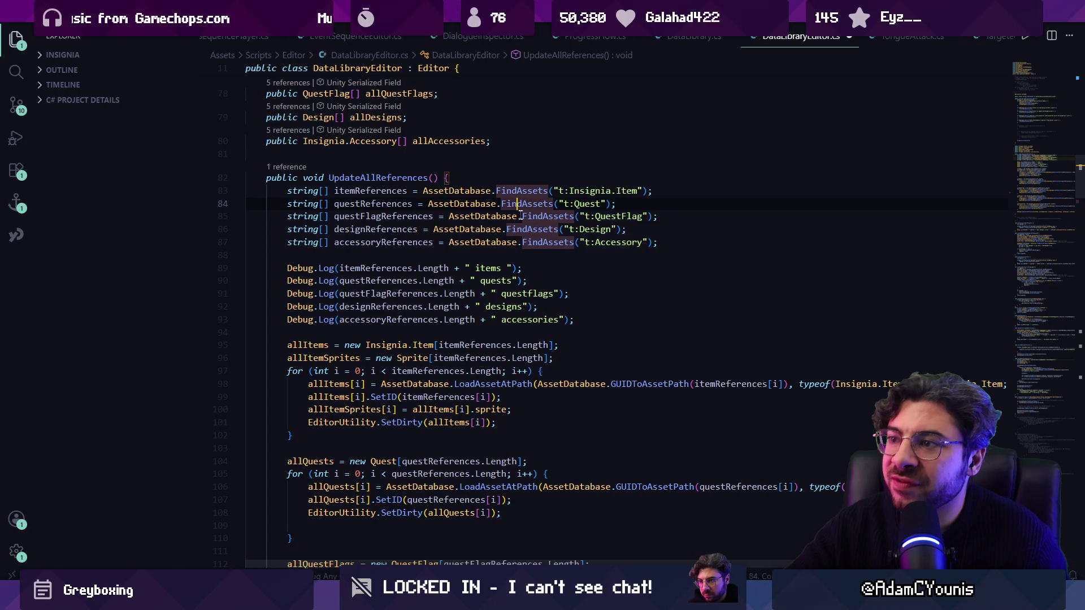
{"action": "left_click", "coordinate": [551, 254]}
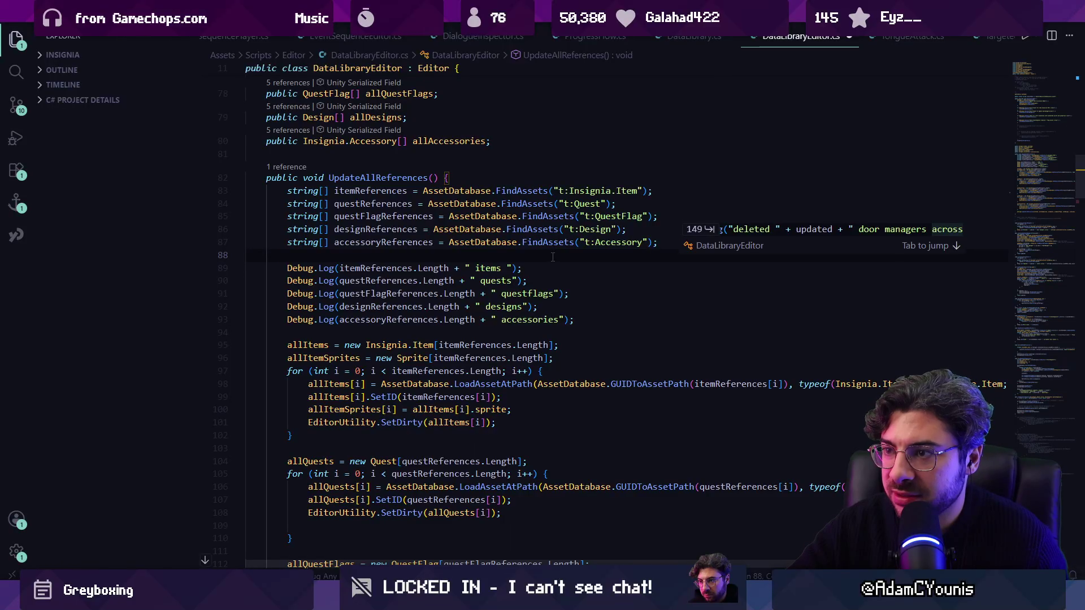
{"action": "key", "text": "ctrl+s"}
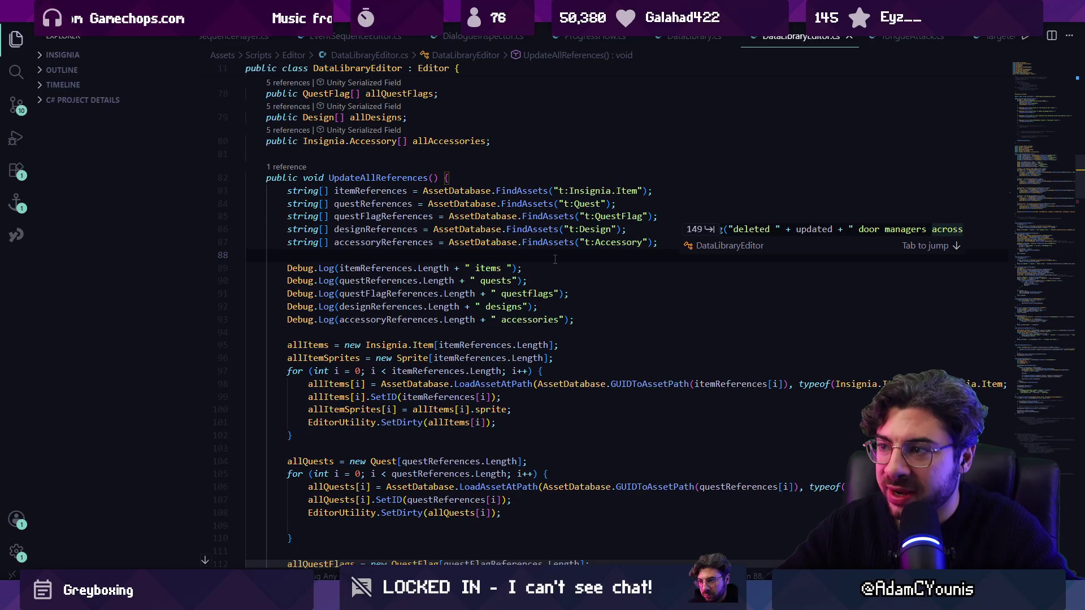
{"action": "left_click", "coordinate": [564, 229]}
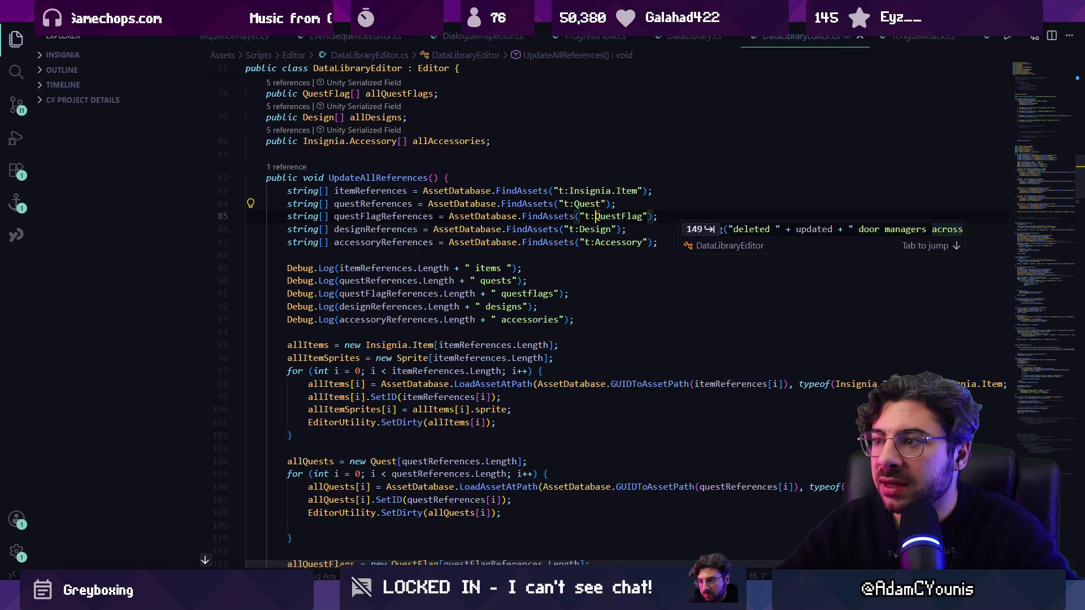
{"action": "left_click", "coordinate": [603, 217]}
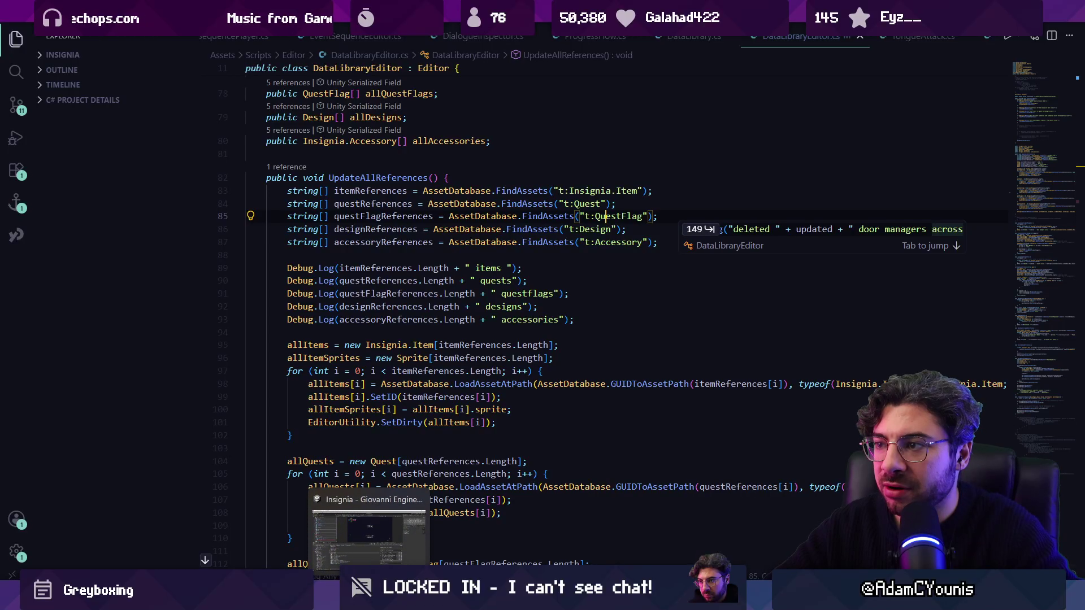
Step: In Unity, search the project assets for 't:questflag'
{"action": "left_click", "coordinate": [368, 599]}
{"action": "left_click", "coordinate": [439, 325]}
{"action": "type", "text": "t:questflag"}
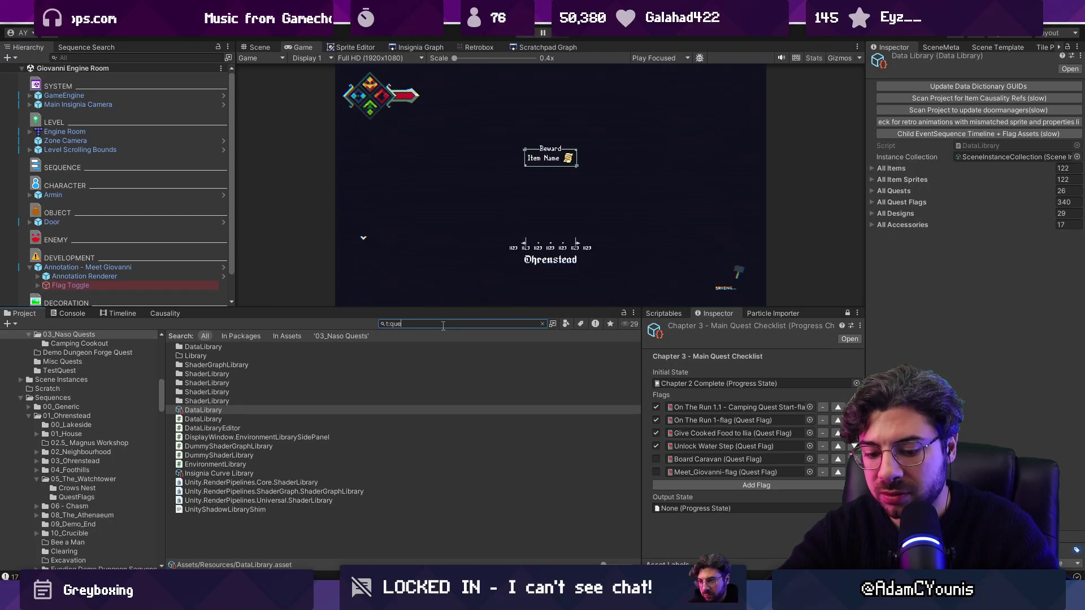
Step: Pick a quest flag from the results, reveal its folder, then browse the Data and Flags folders
{"action": "left_click", "coordinate": [317, 374]}
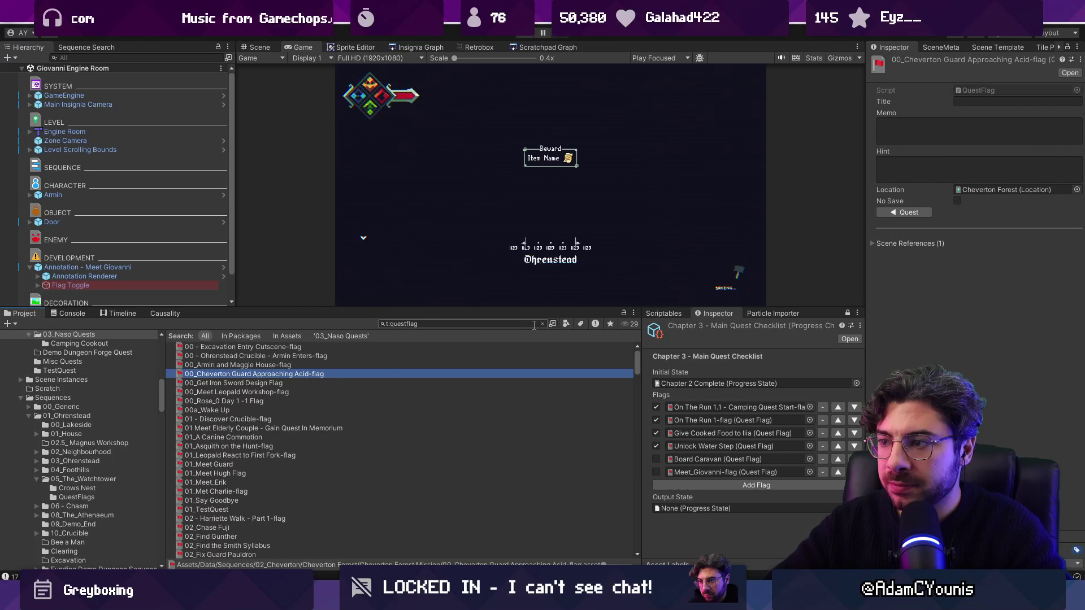
{"action": "left_click", "coordinate": [475, 325]}
{"action": "key", "text": "ctrl+a"}
{"action": "key", "text": "BackSpace"}
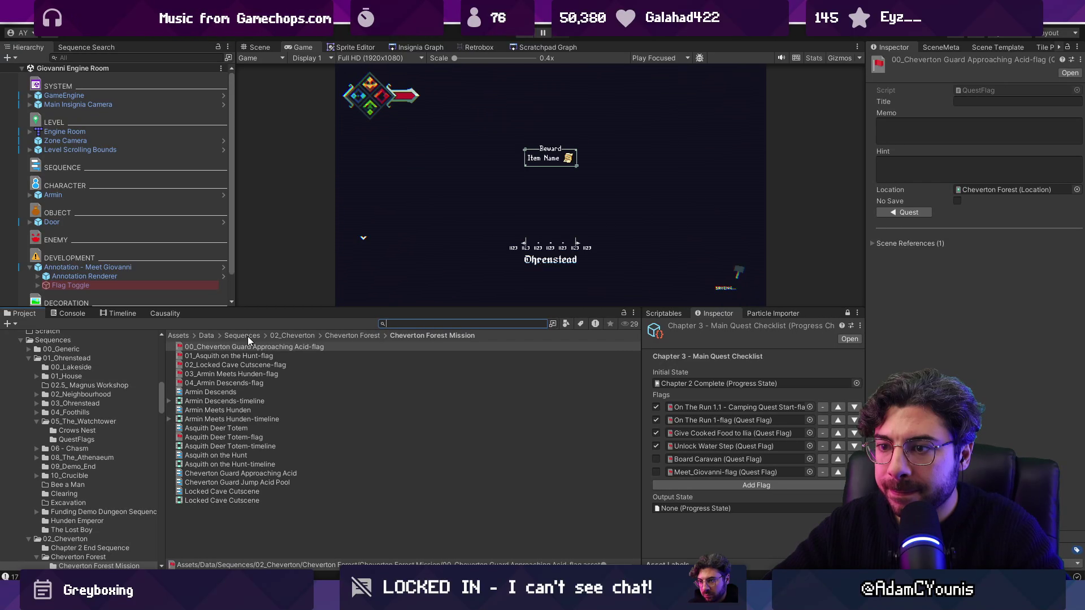
{"action": "left_click", "coordinate": [212, 334]}
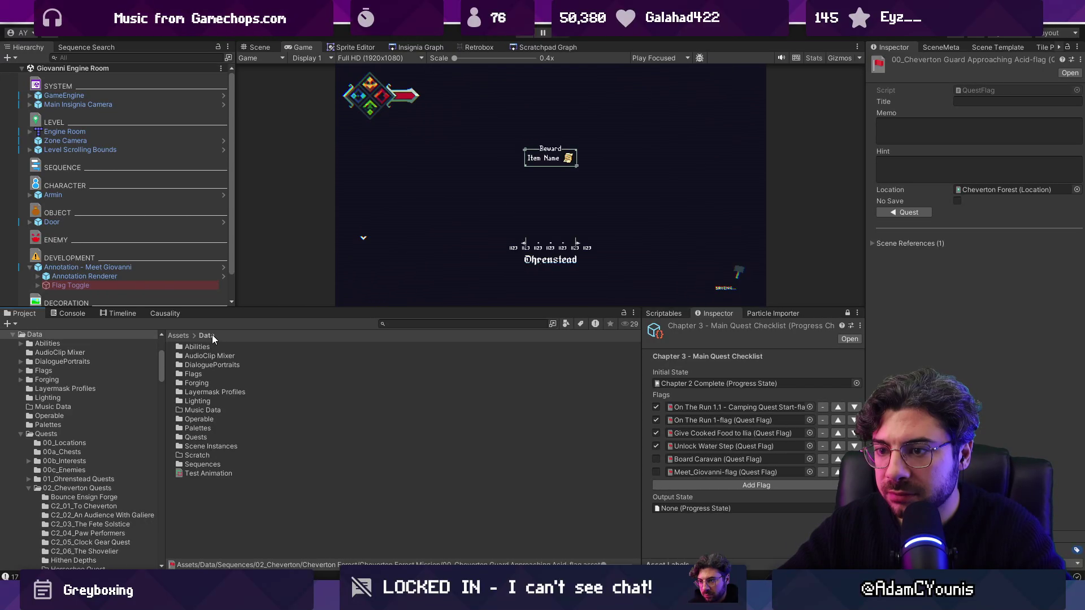
{"action": "double_click", "coordinate": [201, 374]}
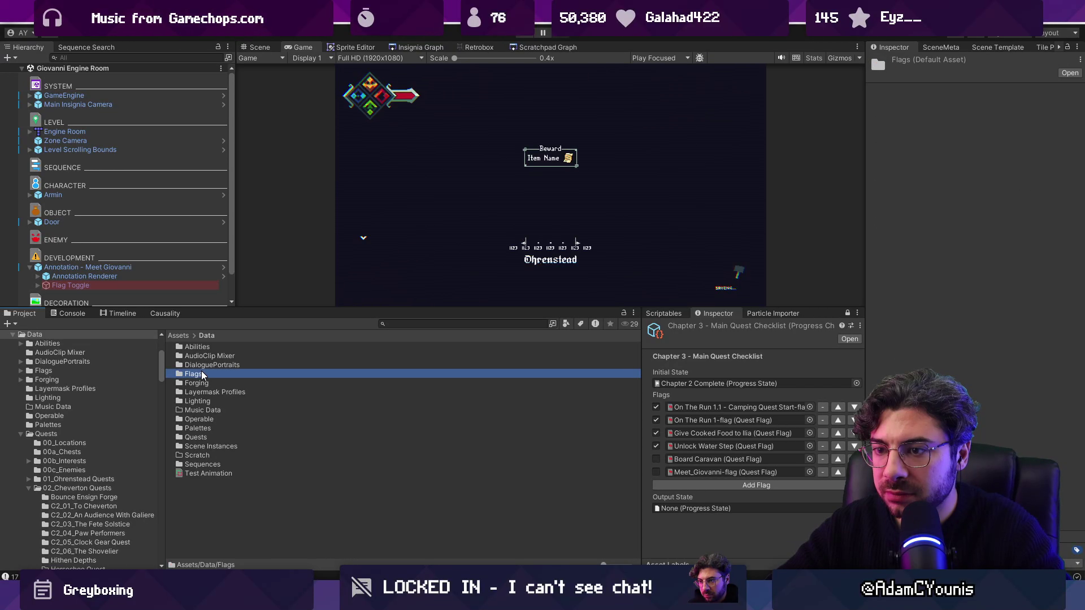
{"action": "left_click", "coordinate": [208, 336]}
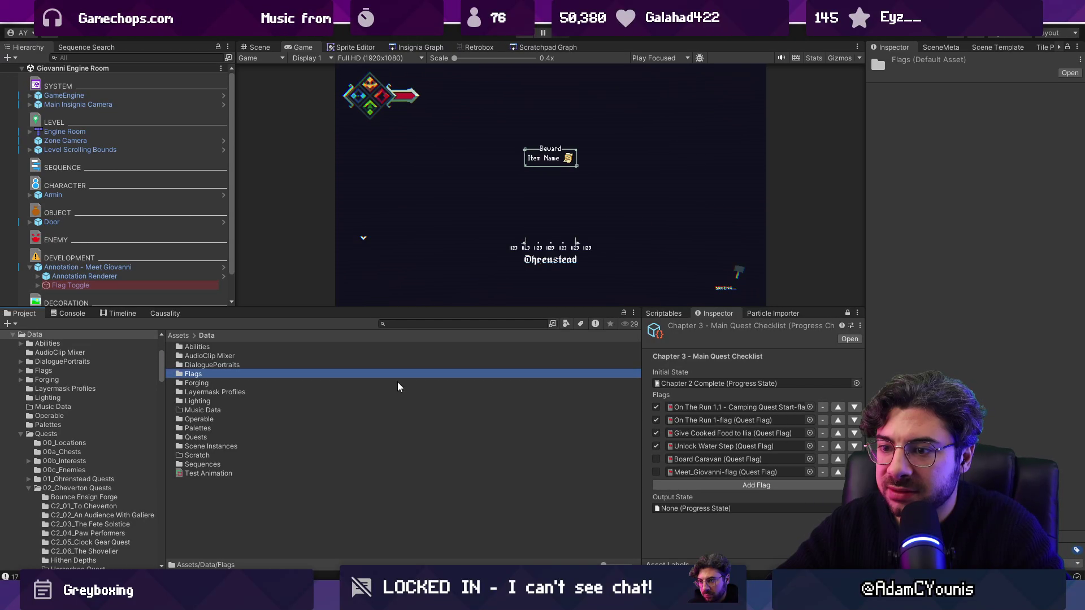
{"action": "key", "text": "alt+Tab"}
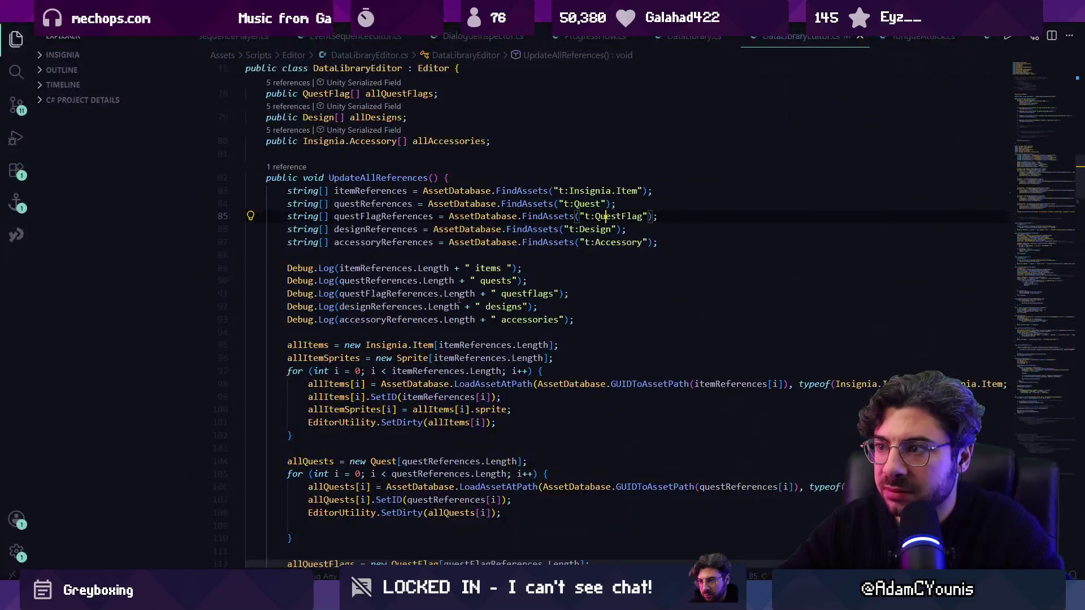
Step: Add `public string assetPath => "Assets/DataLibrary.asset";` above UpdateAllReferences, trimming 'Resources/' from Copilot's suggestion
{"action": "left_click", "coordinate": [504, 254]}
{"action": "scroll", "coordinate": [503, 251], "scroll_direction": "up", "scroll_amount": 3}
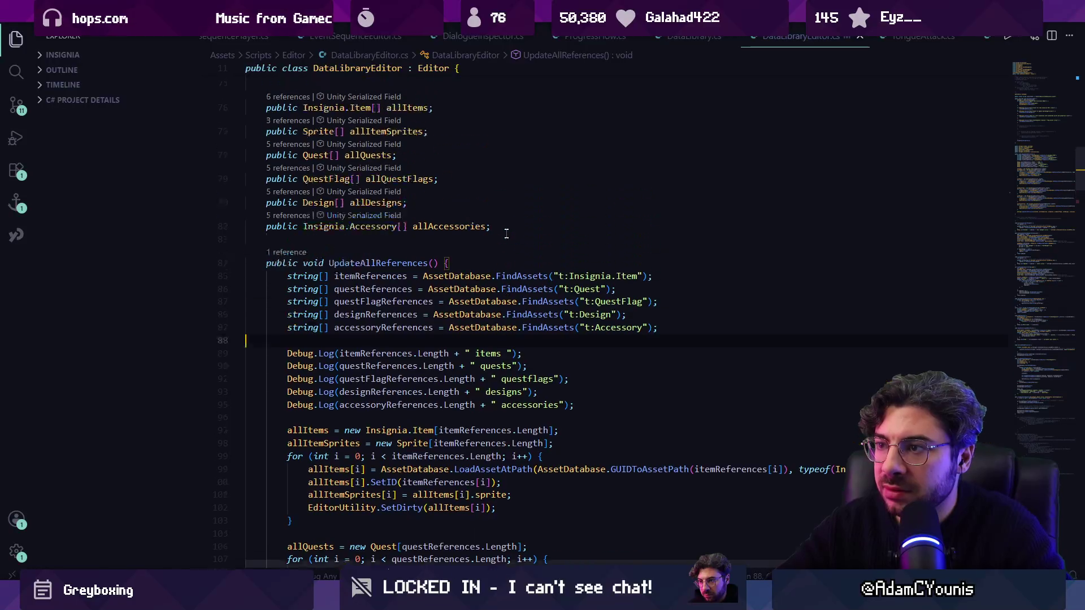
{"action": "left_click", "coordinate": [525, 292]}
{"action": "key", "text": "Up"}
{"action": "key", "text": "Return"}
{"action": "key", "text": "Return"}
{"action": "key", "text": "Up"}
{"action": "type", "text": "public "}
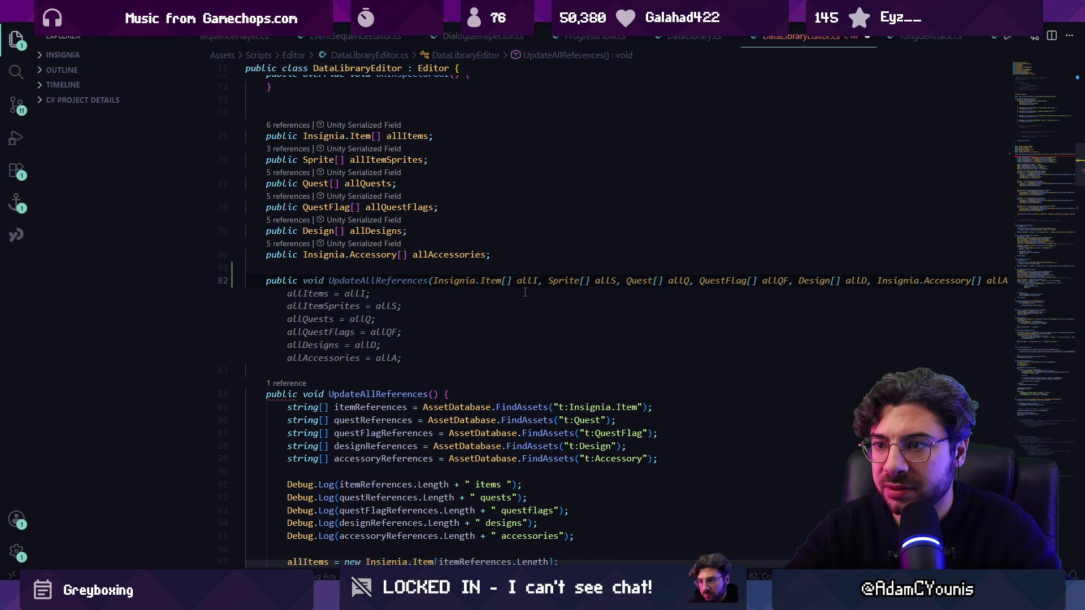
{"action": "type", "text": "string "}
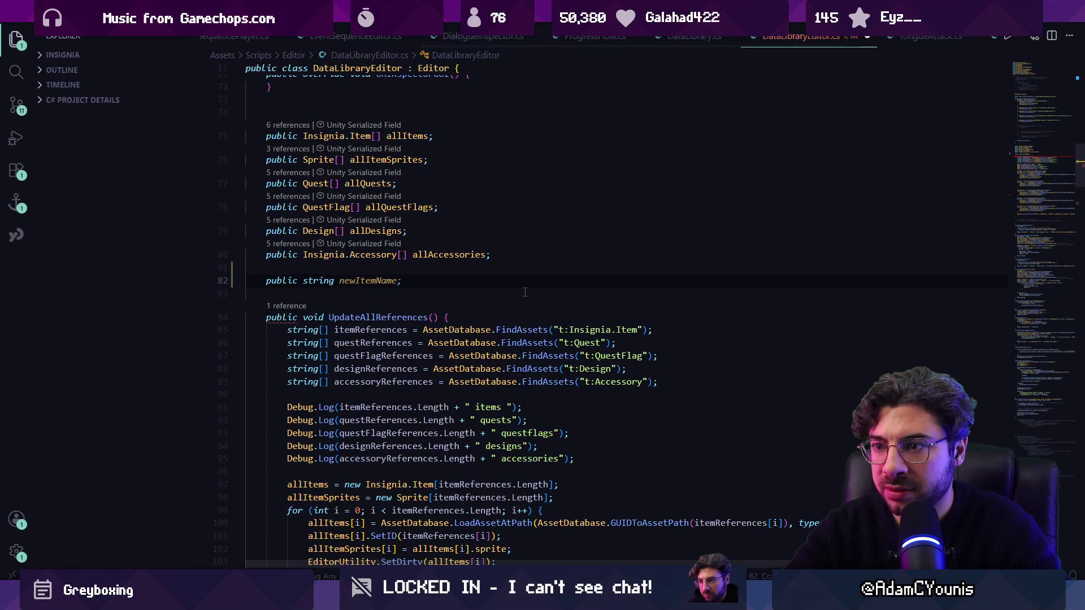
{"action": "type", "text": "assetPath "}
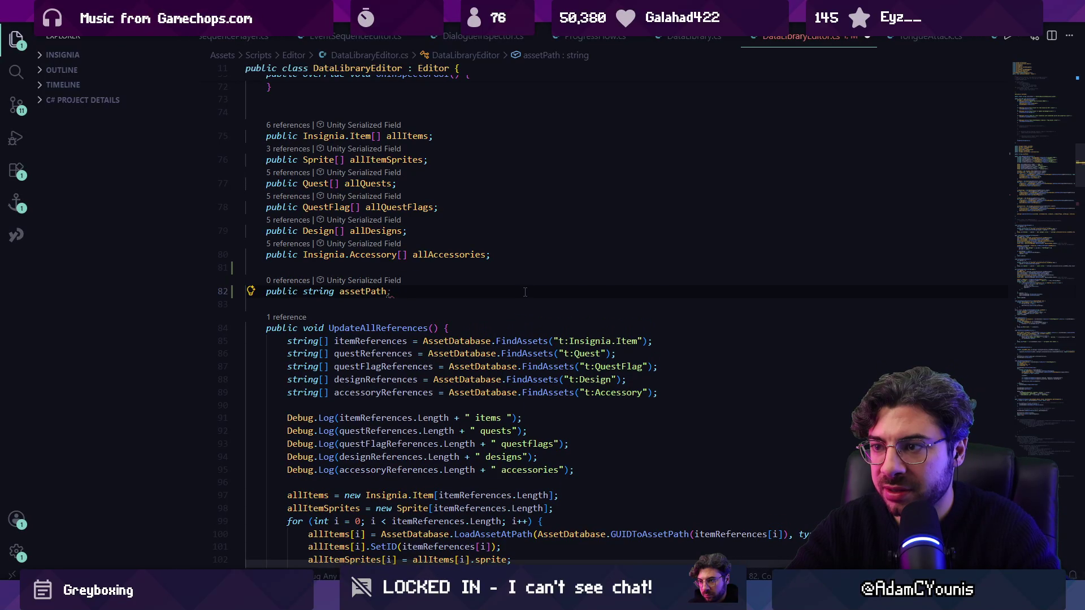
{"action": "type", "text": "=> "}
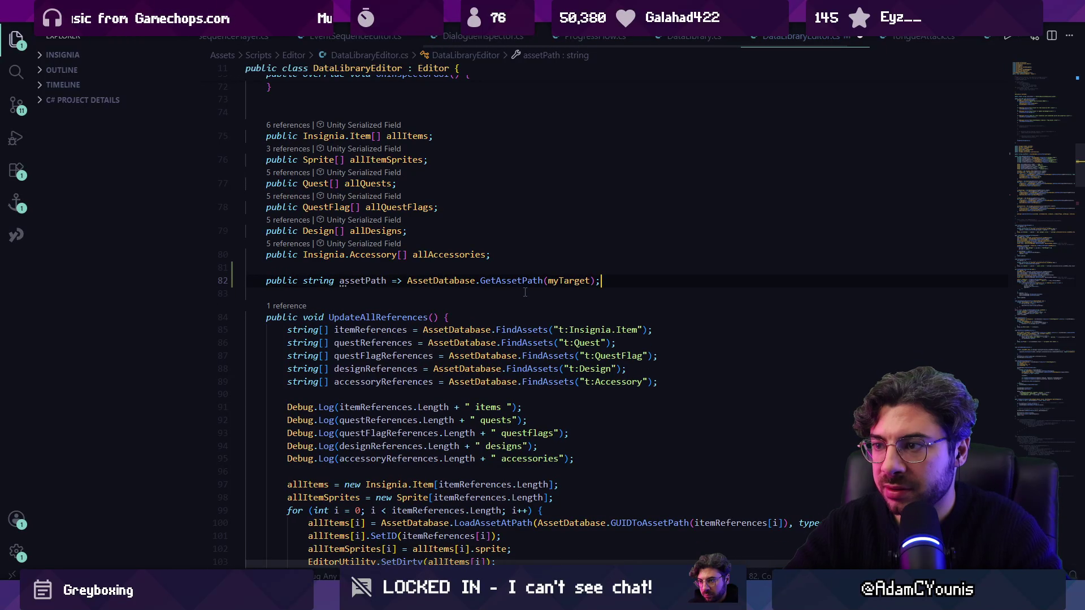
{"action": "type", "text": "\""}
{"action": "key", "text": "Tab"}
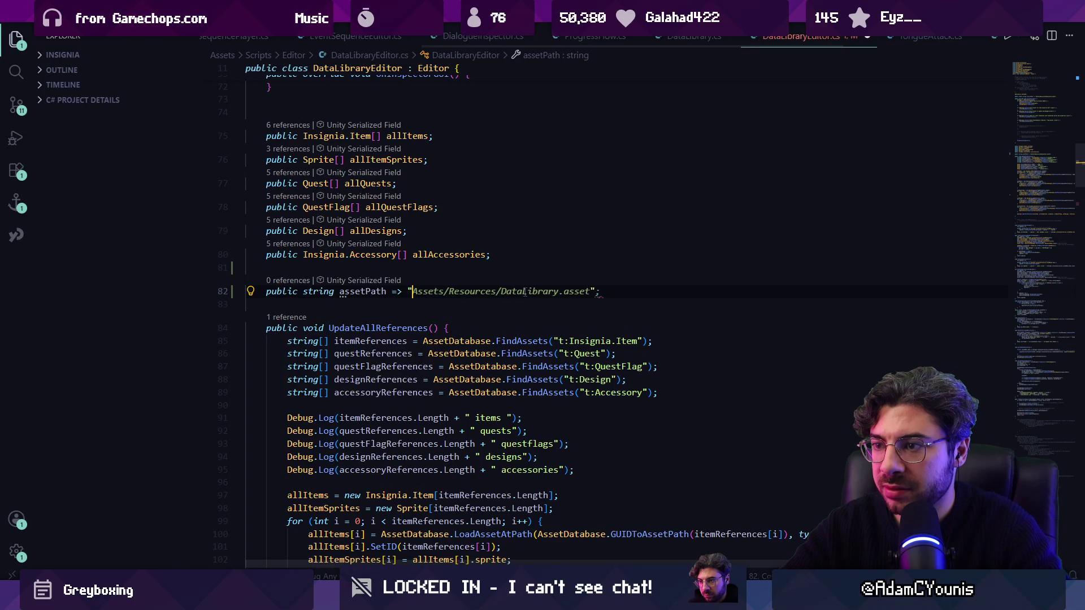
{"action": "key", "text": "Tab"}
{"action": "key", "text": "ctrl+shift+Left"}
{"action": "key", "text": "ctrl+shift+Left"}
{"action": "key", "text": "ctrl+shift+Left"}
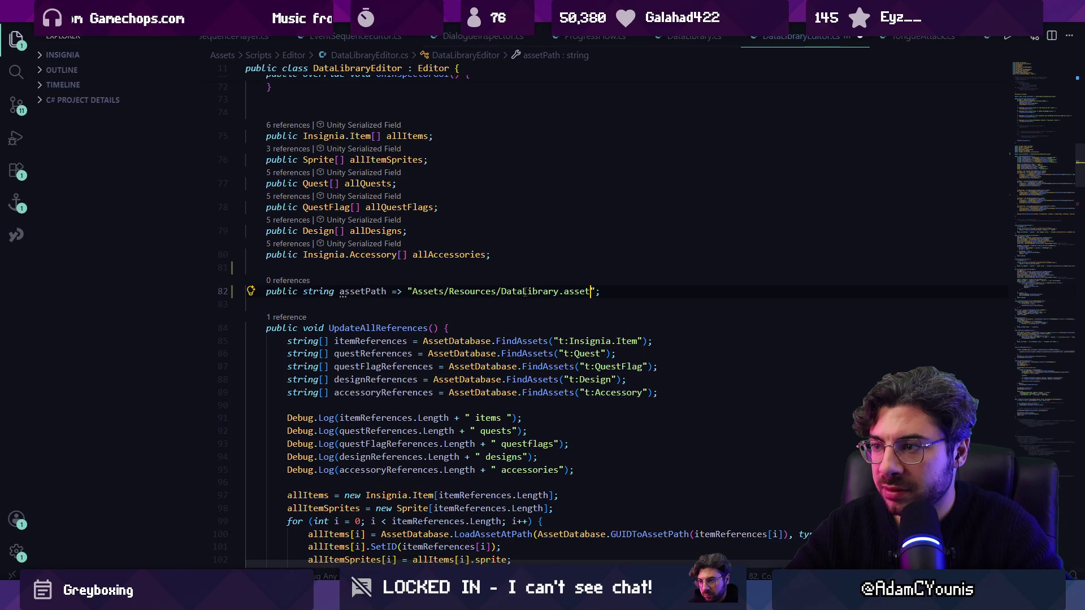
{"action": "key", "text": "shift+Left"}
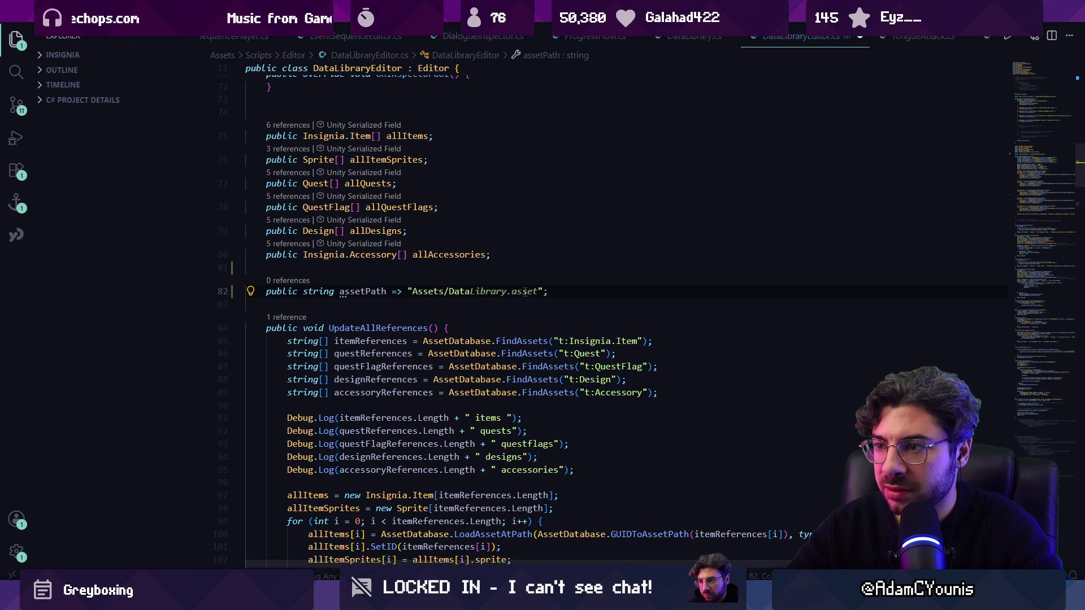
{"action": "key", "text": "alt+Tab"}
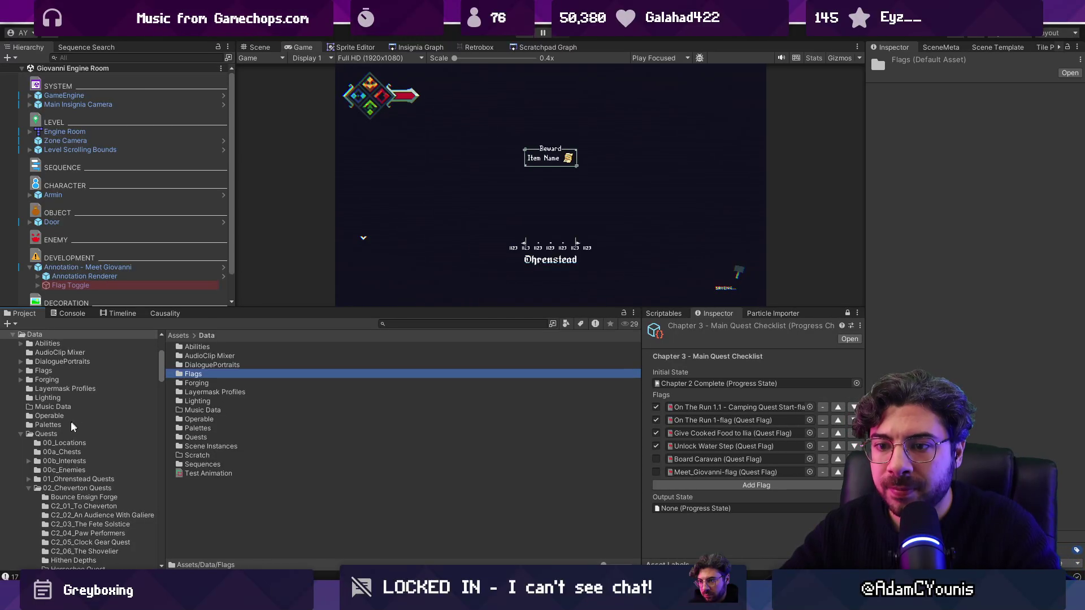
Step: Collapse the Quests, Sequences and Prefabs folders, then delete and confirm removal of Resources 1
{"action": "left_click", "coordinate": [21, 434]}
{"action": "left_click", "coordinate": [21, 462]}
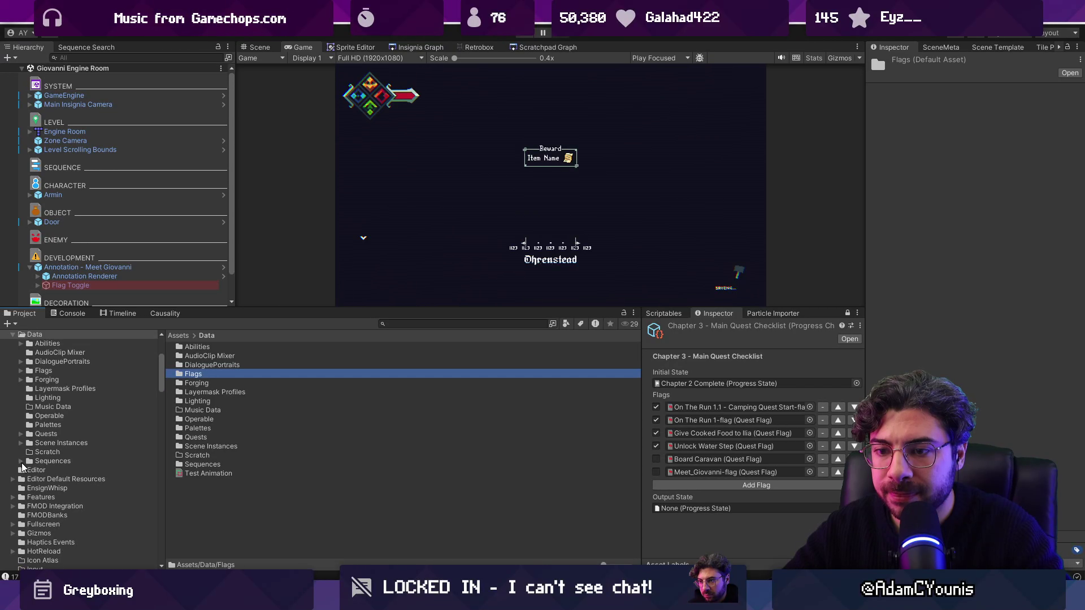
{"action": "scroll", "coordinate": [34, 471], "scroll_direction": "down", "scroll_amount": 10}
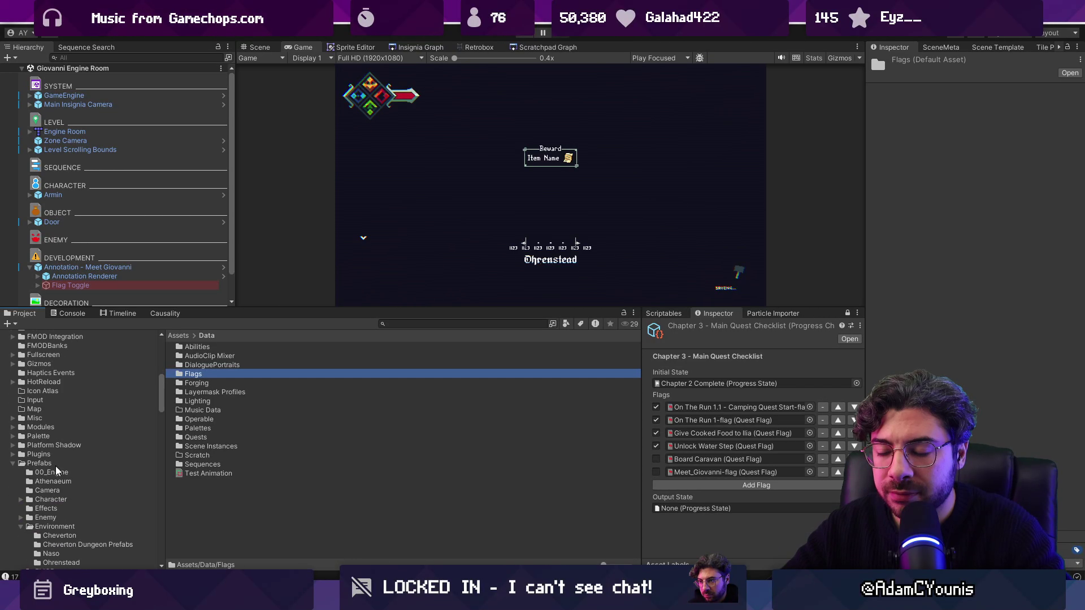
{"action": "left_click", "coordinate": [13, 464]}
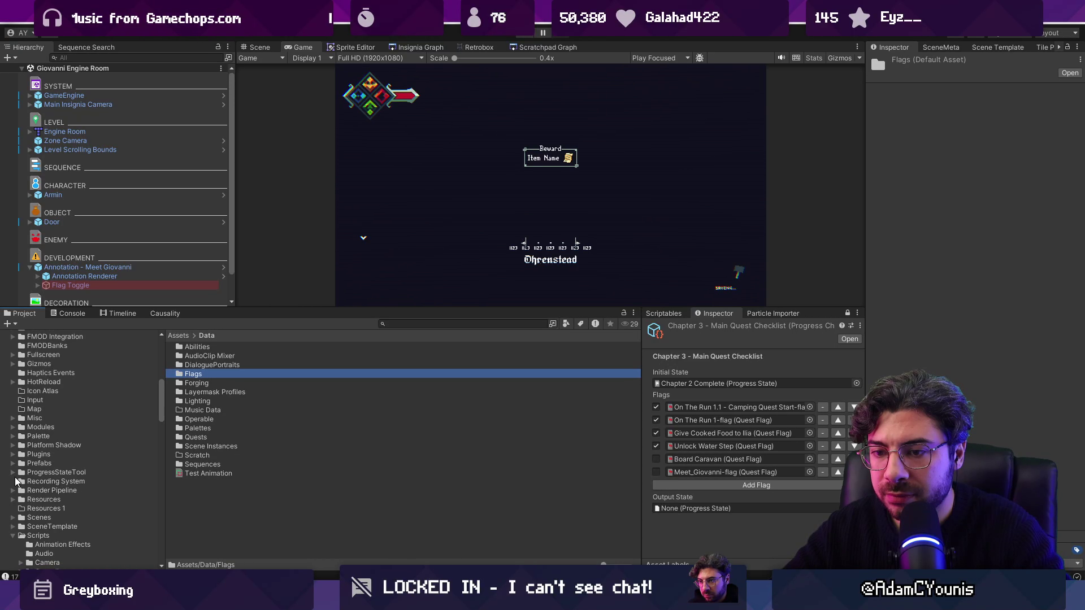
{"action": "left_click", "coordinate": [45, 509]}
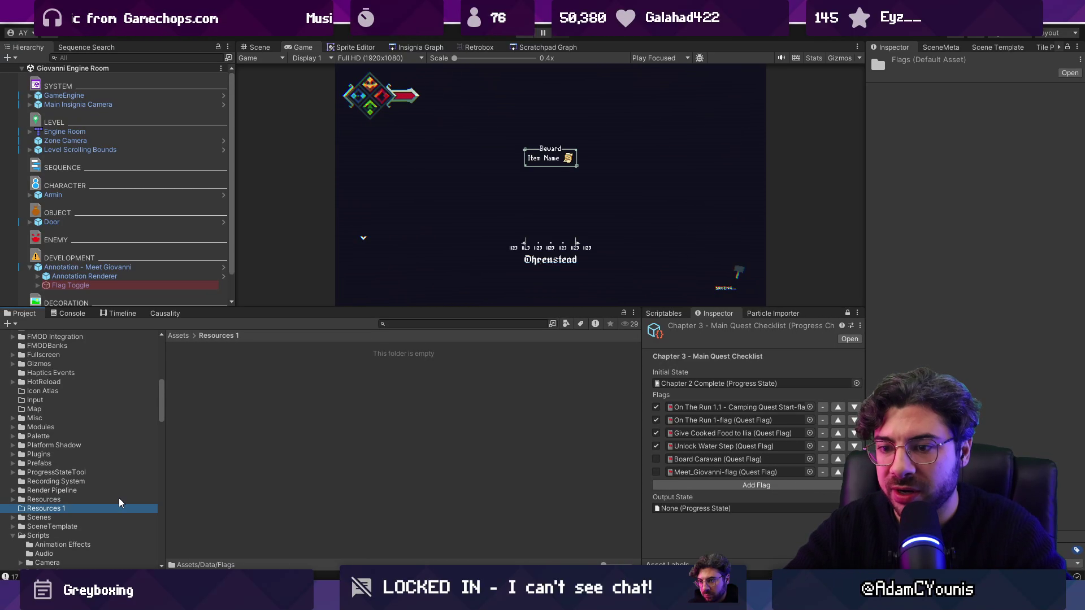
{"action": "key", "text": "Delete"}
{"action": "key", "text": "Return"}
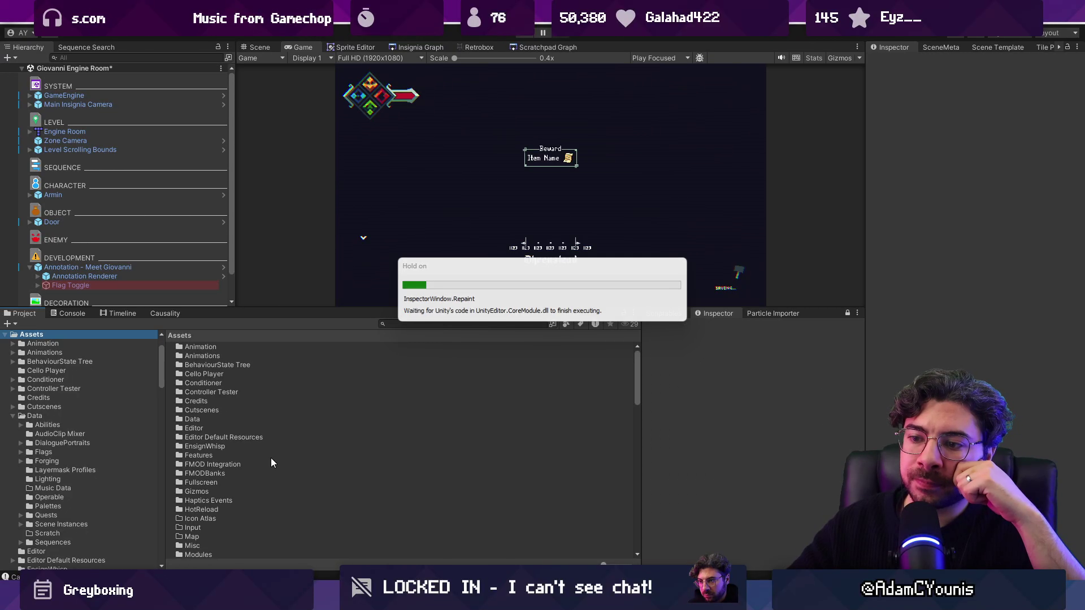
Step: Open Assets/Resources and inspect the Undergrove Froggen Nest and Insignia Graph entries
{"action": "scroll", "coordinate": [268, 461], "scroll_direction": "up", "scroll_amount": 10}
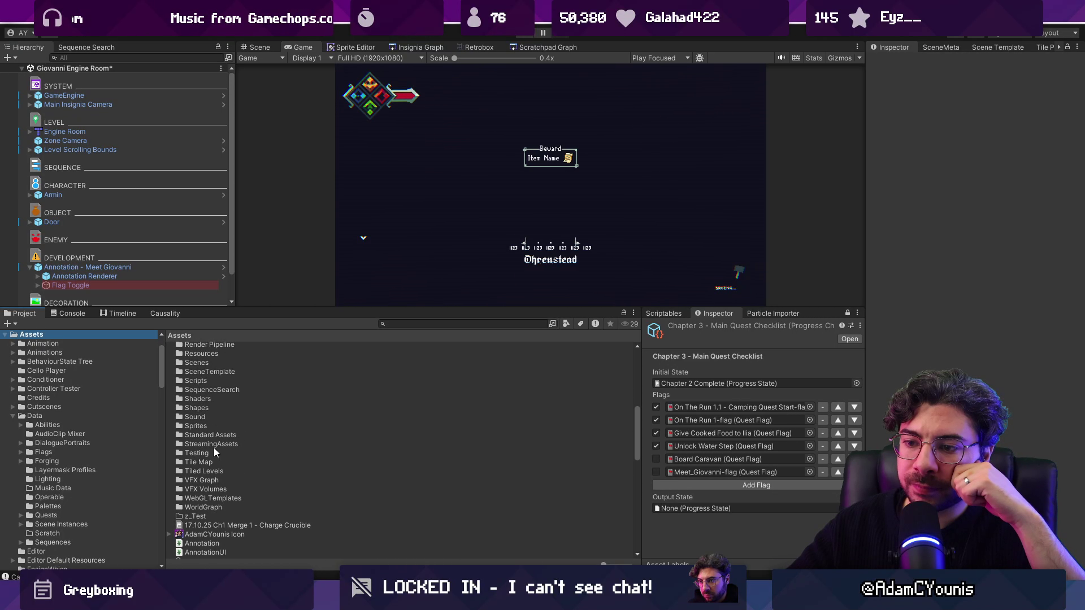
{"action": "scroll", "coordinate": [200, 385], "scroll_direction": "up", "scroll_amount": 2}
{"action": "left_click", "coordinate": [203, 389]}
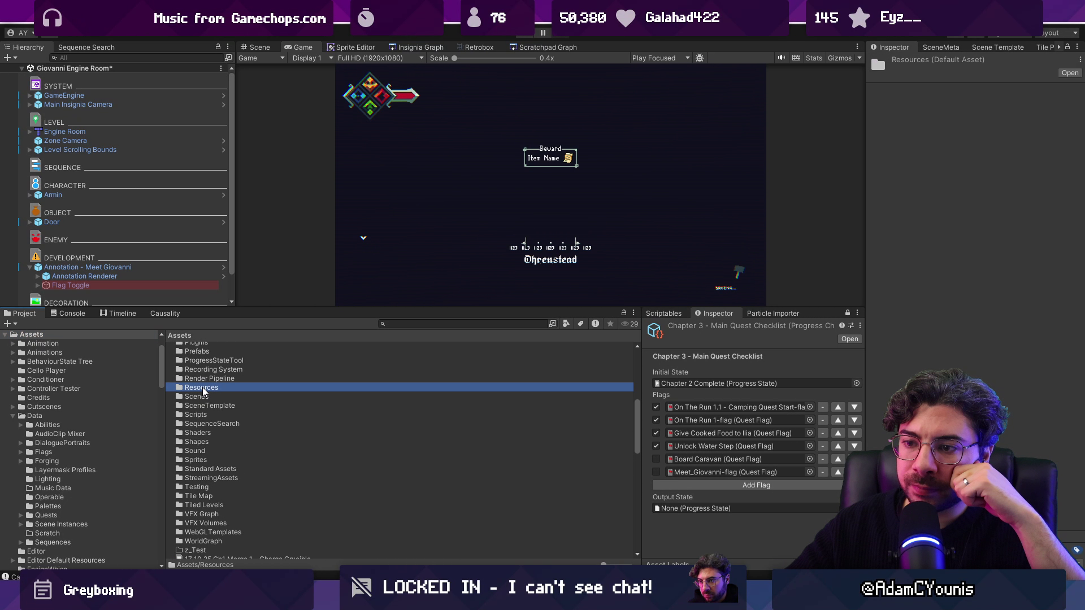
{"action": "double_click", "coordinate": [239, 390]}
{"action": "scroll", "coordinate": [282, 407], "scroll_direction": "down", "scroll_amount": 8}
{"action": "scroll", "coordinate": [292, 416], "scroll_direction": "down", "scroll_amount": 15}
{"action": "left_click", "coordinate": [248, 465]}
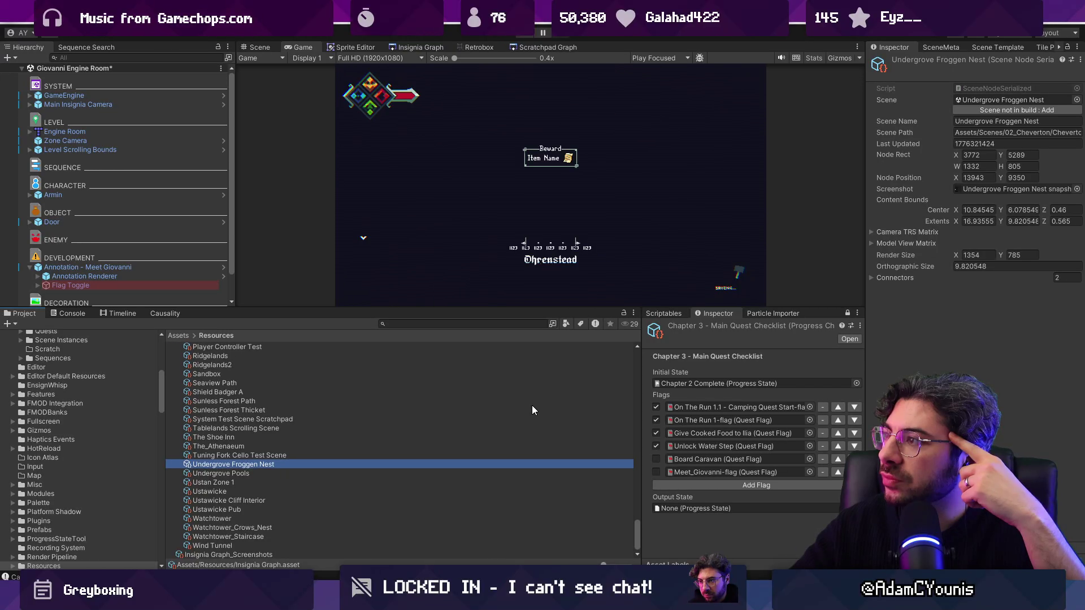
{"action": "left_click_drag", "start_coordinate": [635, 533], "coordinate": [653, 332]}
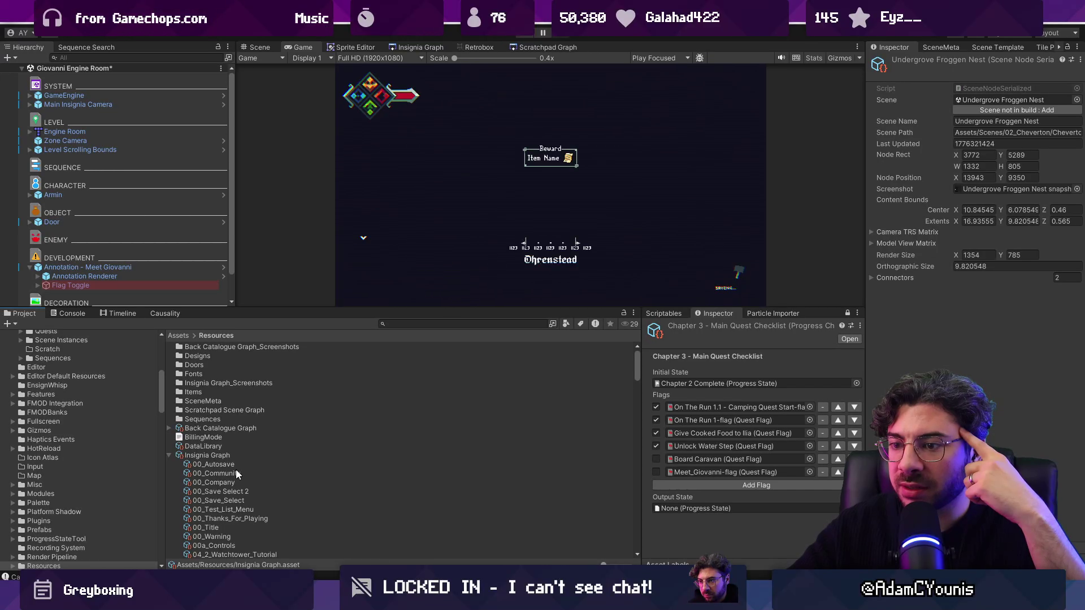
{"action": "left_click", "coordinate": [169, 455]}
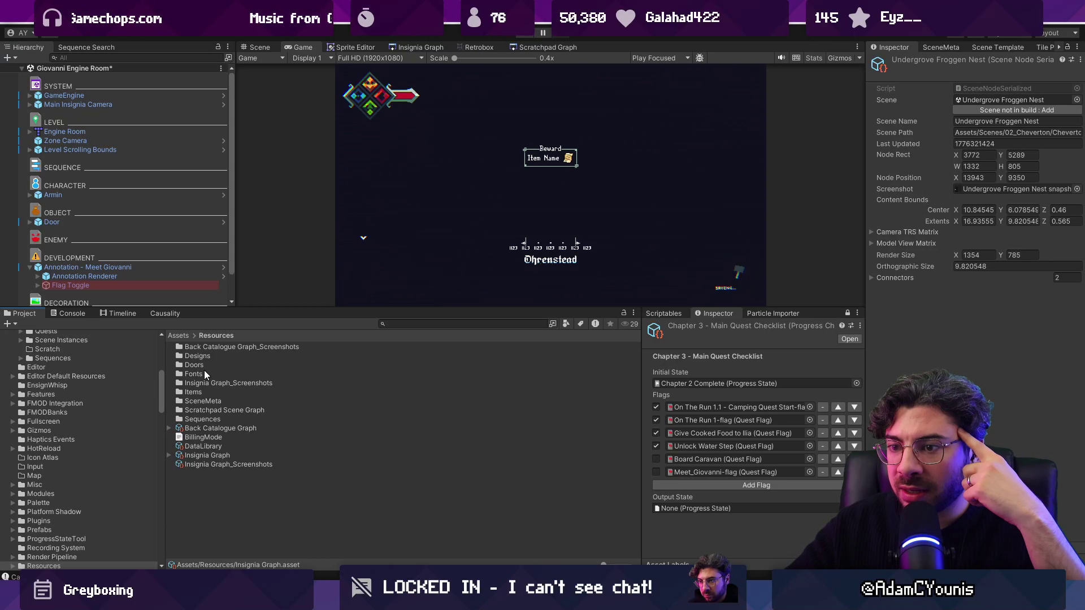
Step: Browse the Sequences, SceneMeta and Items subfolders of Resources, returning each time
{"action": "double_click", "coordinate": [199, 419]}
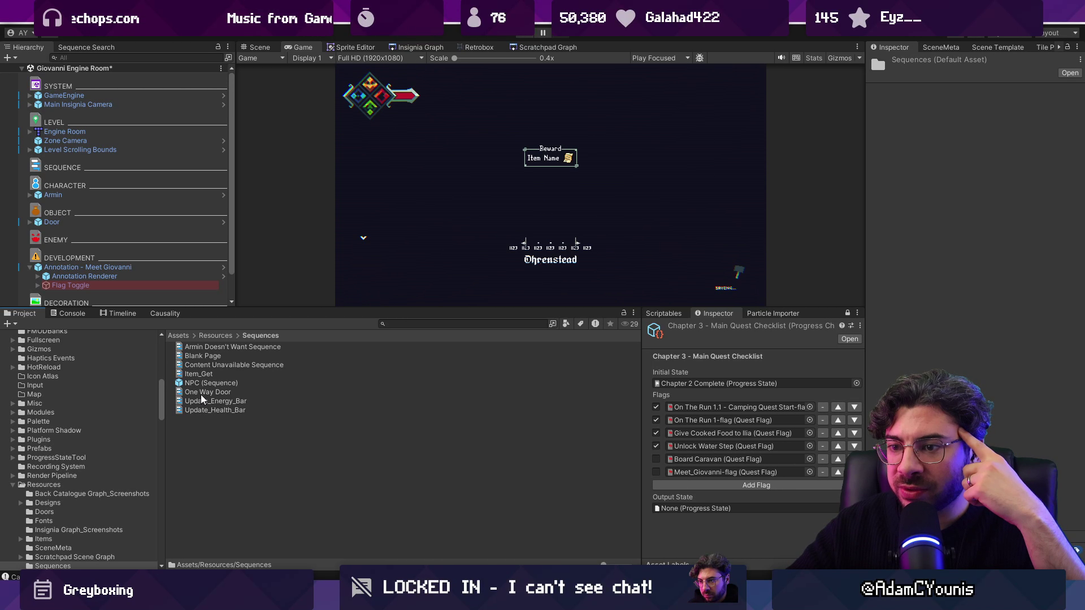
{"action": "left_click", "coordinate": [199, 366]}
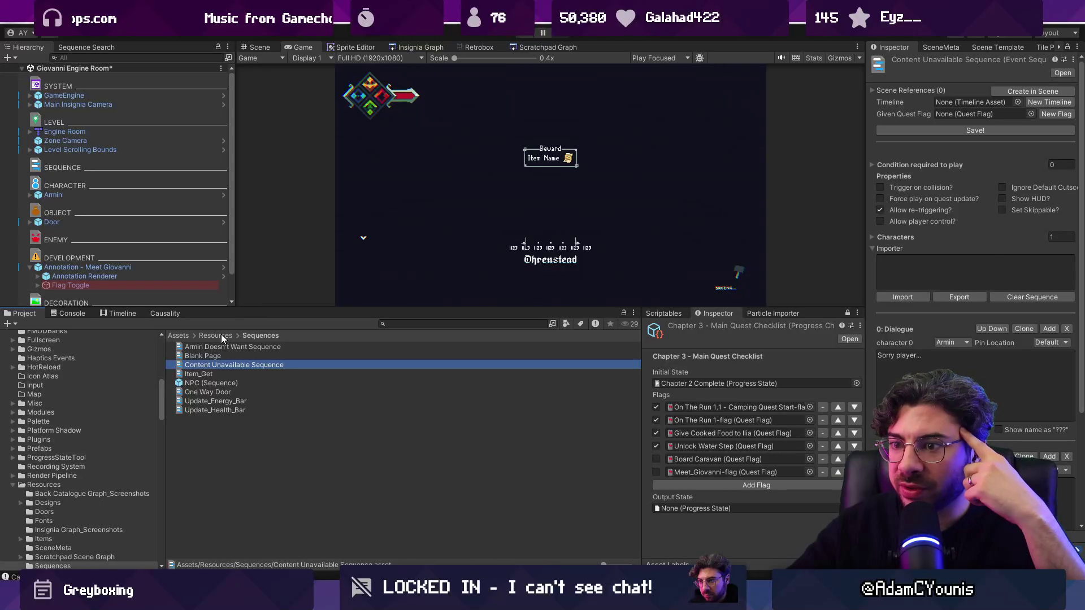
{"action": "left_click", "coordinate": [221, 336]}
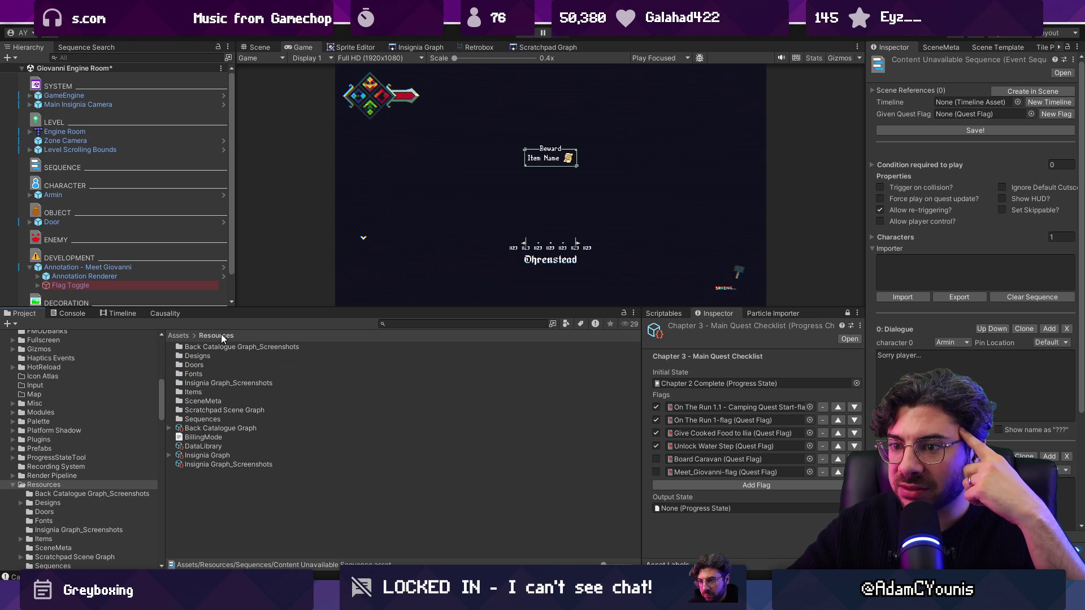
{"action": "left_click", "coordinate": [228, 411]}
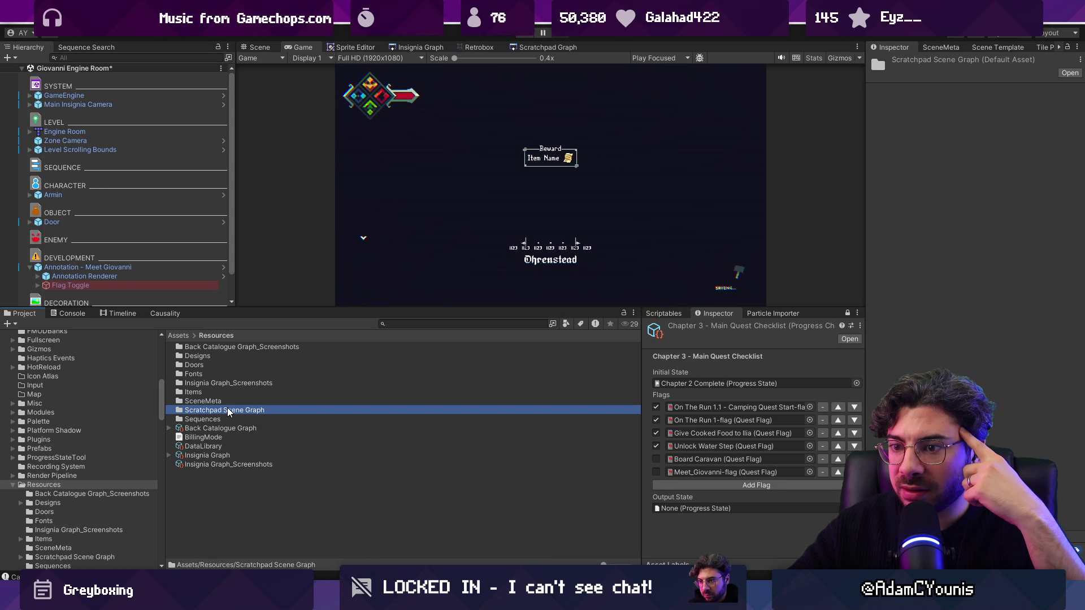
{"action": "double_click", "coordinate": [226, 402]}
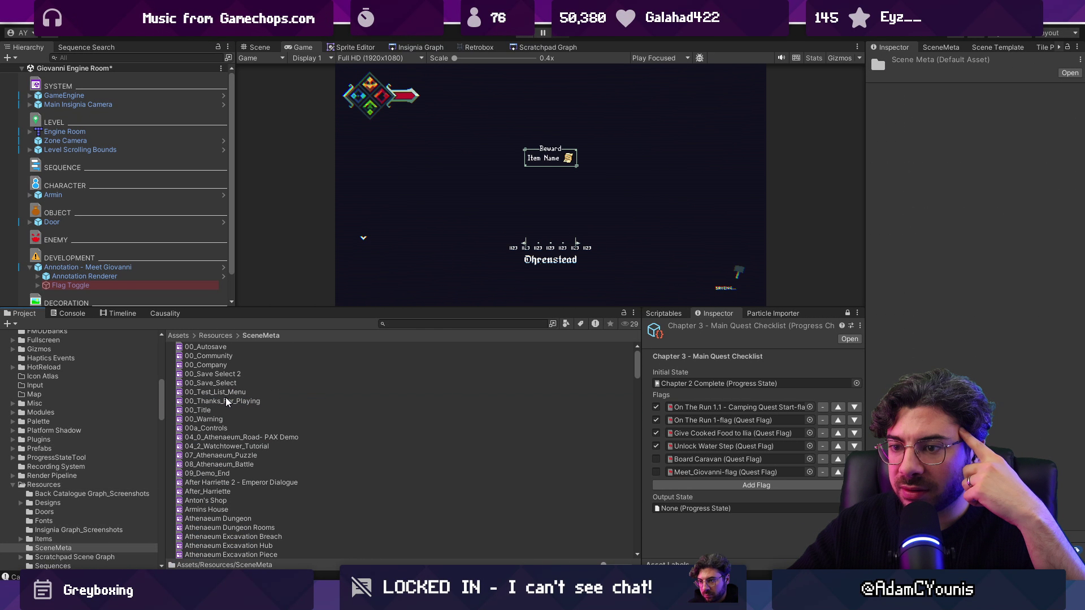
{"action": "left_click", "coordinate": [226, 337]}
{"action": "double_click", "coordinate": [215, 392]}
{"action": "left_click", "coordinate": [212, 338]}
Step: Browse the Fonts, Doors, Designs and Back Catalogue Graph_Screenshots folders, ending back in Resources
{"action": "double_click", "coordinate": [207, 374]}
{"action": "left_click", "coordinate": [212, 338]}
{"action": "left_click", "coordinate": [208, 366]}
{"action": "double_click", "coordinate": [208, 367]}
{"action": "left_click", "coordinate": [219, 337]}
{"action": "double_click", "coordinate": [199, 356]}
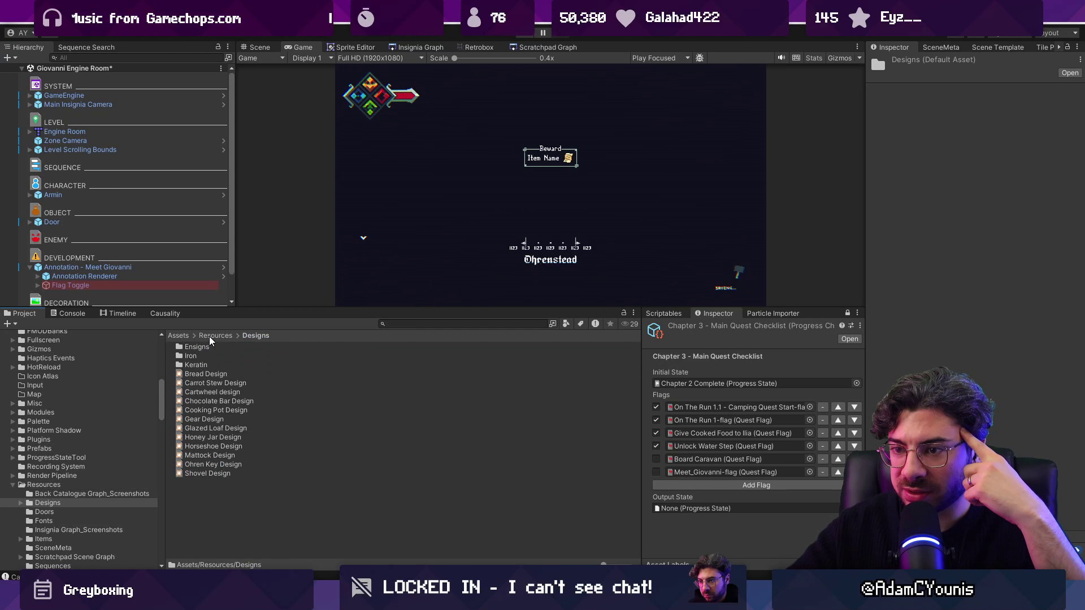
{"action": "left_click", "coordinate": [215, 335]}
{"action": "double_click", "coordinate": [209, 350]}
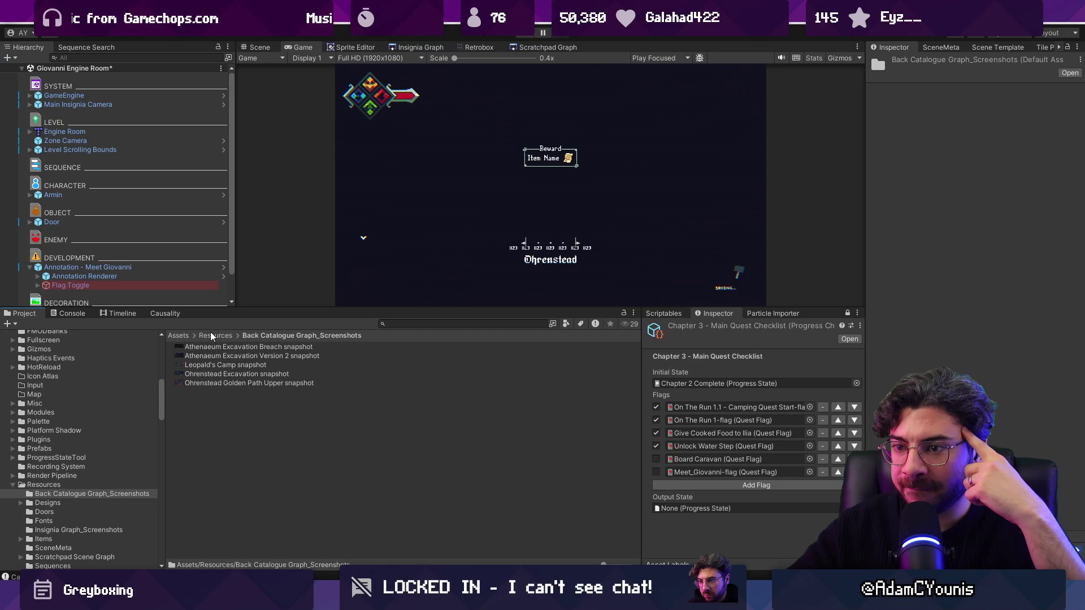
{"action": "left_click", "coordinate": [211, 336]}
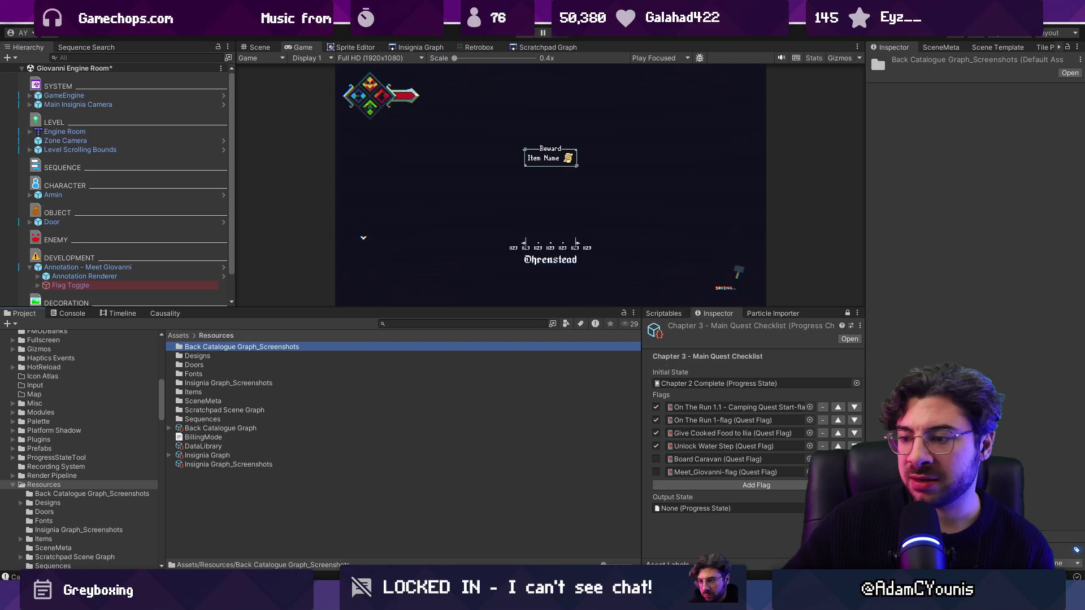
{"action": "key", "text": "alt+Tab"}
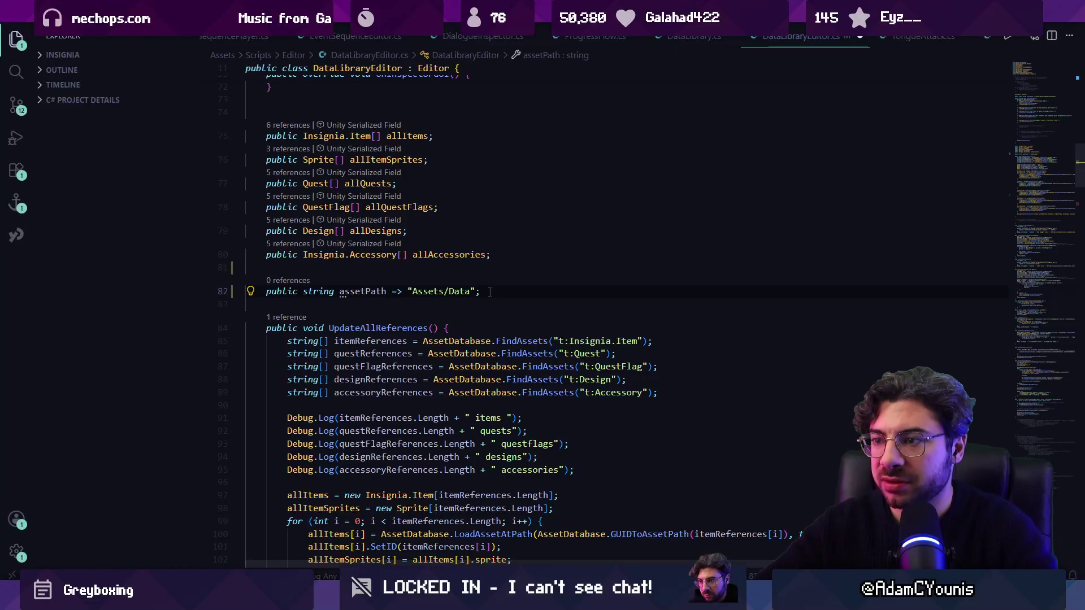
Step: Rename assetPath to flagAssetPath and add a trailing slash to make it "Assets/Data/"
{"action": "type", "text": "flag"}
{"action": "key", "text": "Tab"}
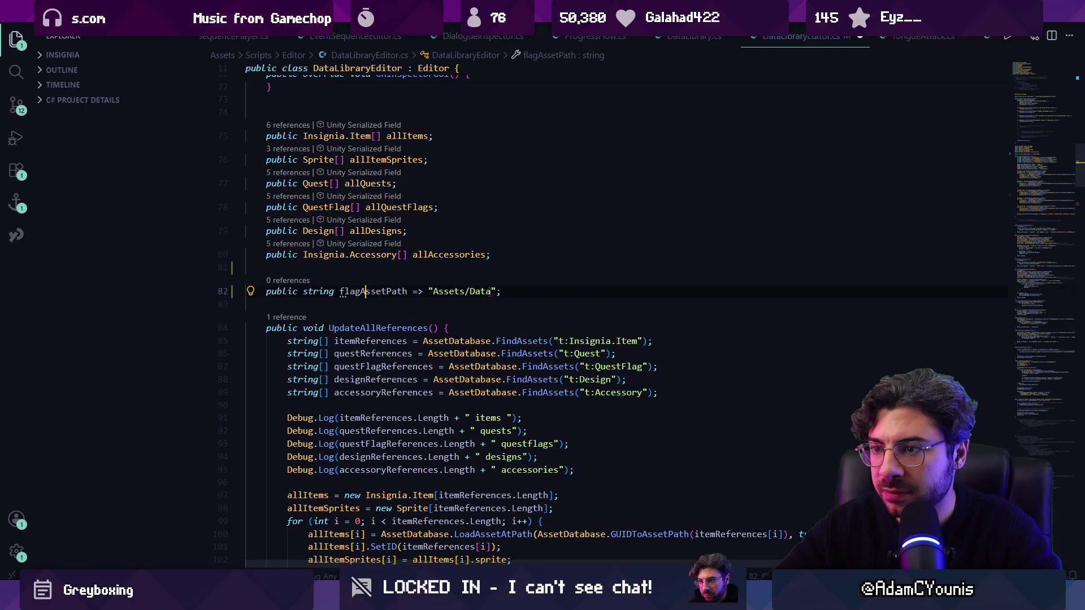
{"action": "left_click", "coordinate": [492, 291]}
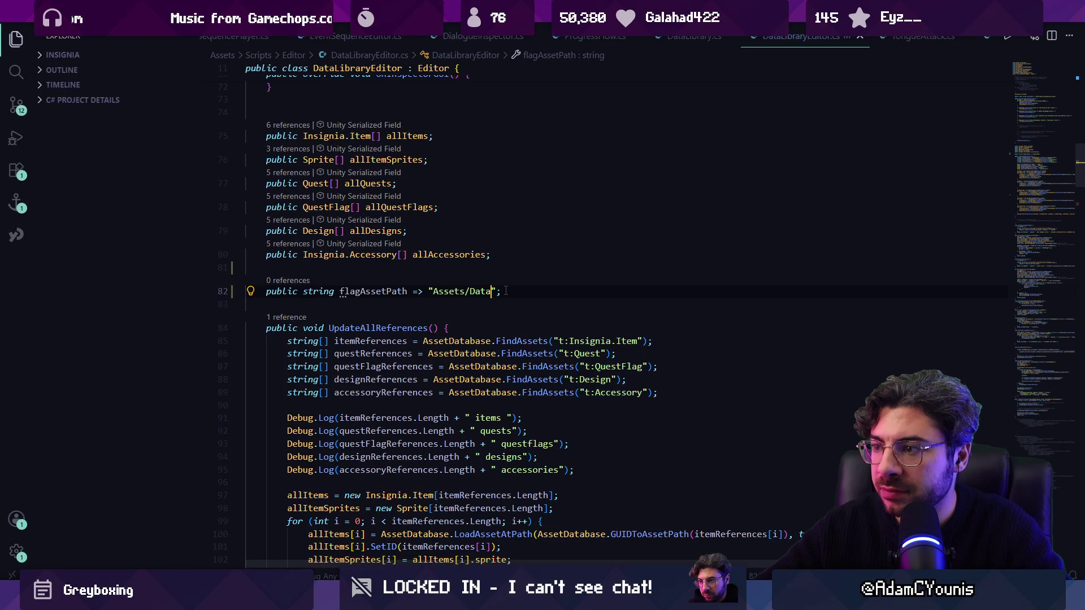
{"action": "type", "text": "/"}
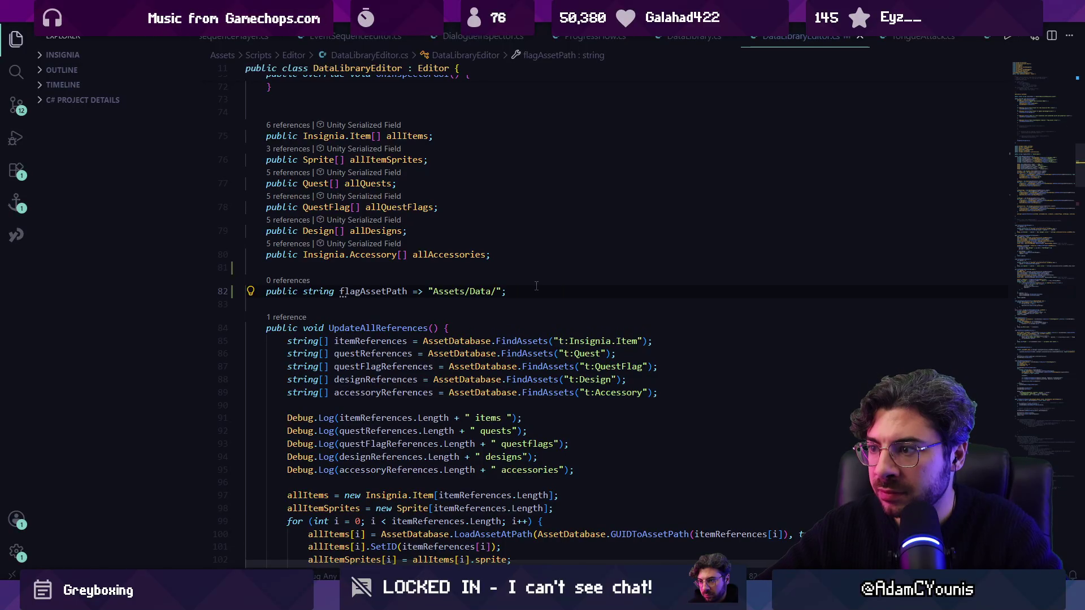
Step: Pass new[] { flagAssetPath } as the search-folder argument of the t:QuestFlag FindAssets call
{"action": "left_click", "coordinate": [650, 341]}
{"action": "key", "text": "Down"}
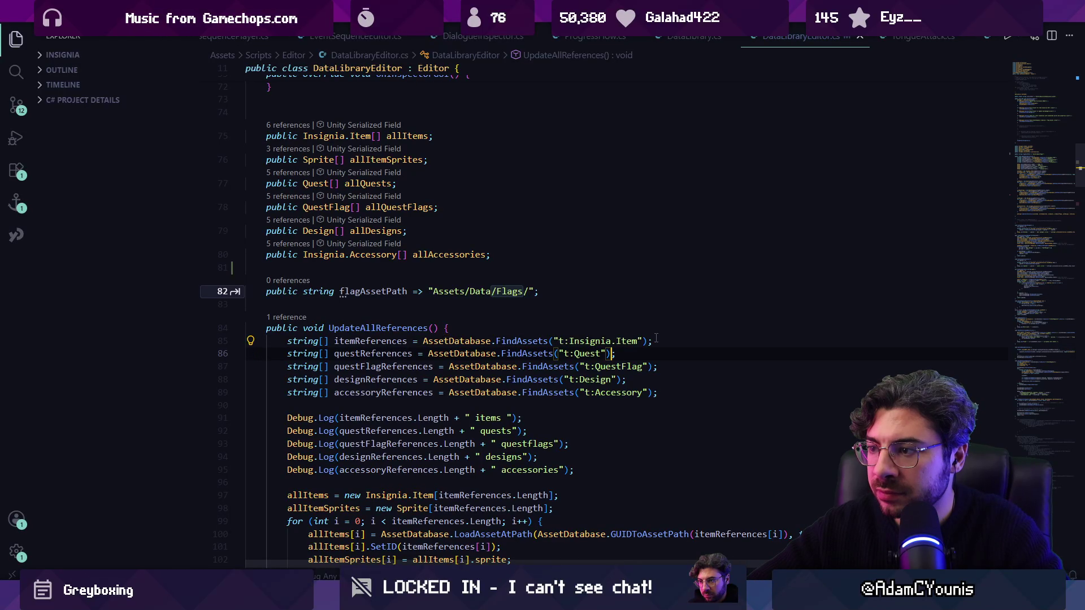
{"action": "key", "text": "Down"}
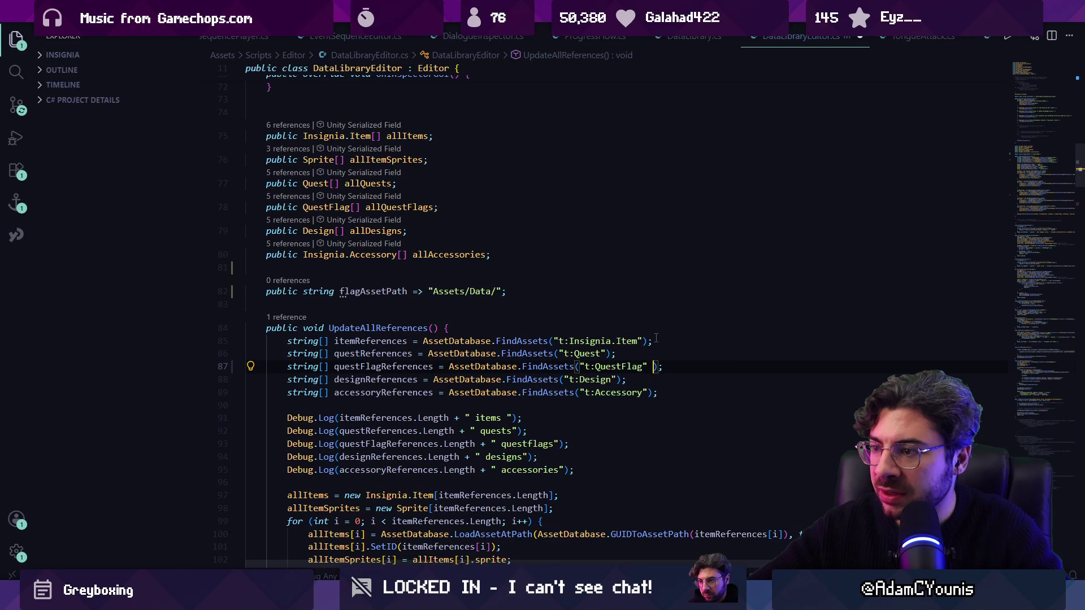
{"action": "type", "text": ","}
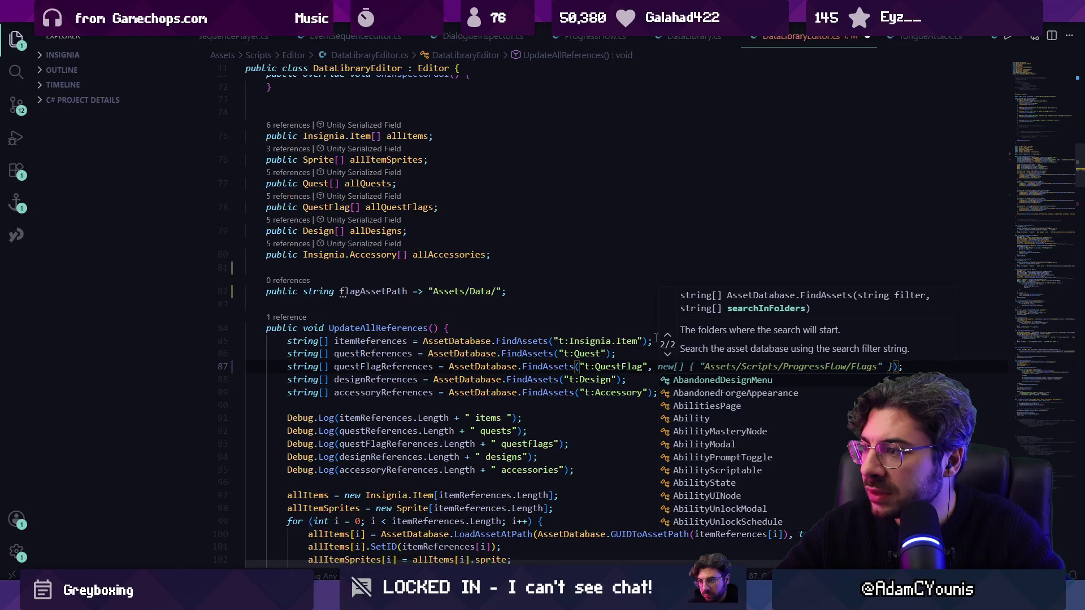
{"action": "key", "text": "Return"}
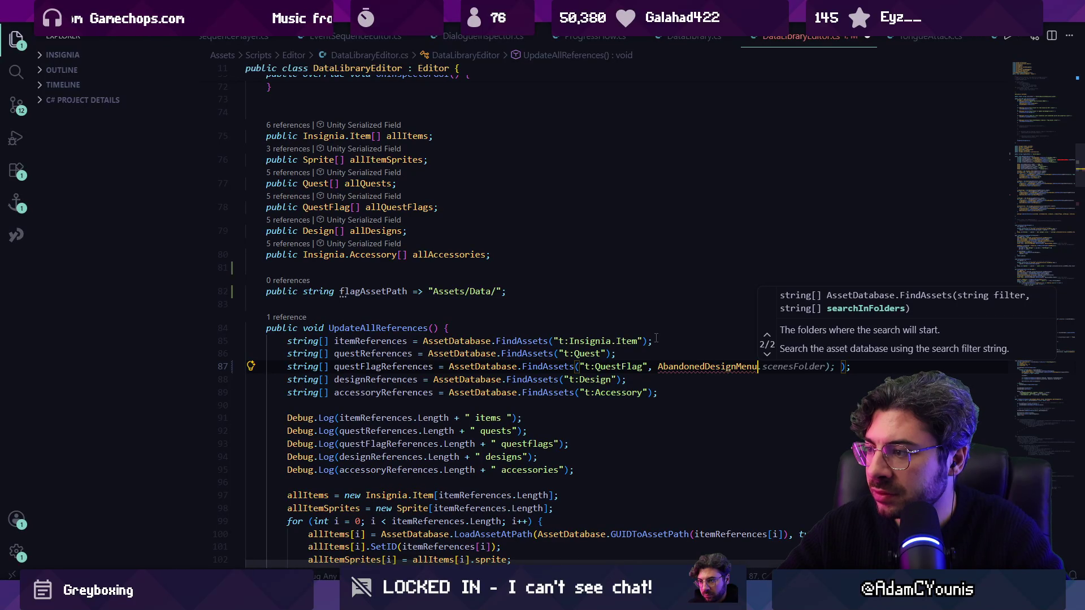
{"action": "key", "text": "ctrl+BackSpace"}
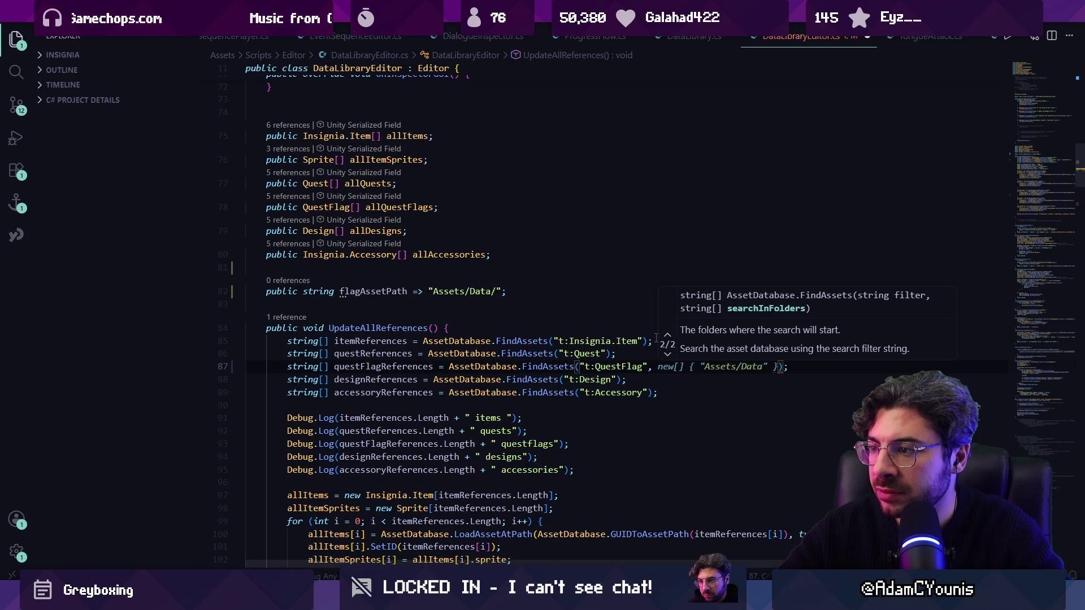
{"action": "key", "text": "Tab"}
{"action": "key", "text": "Tab"}
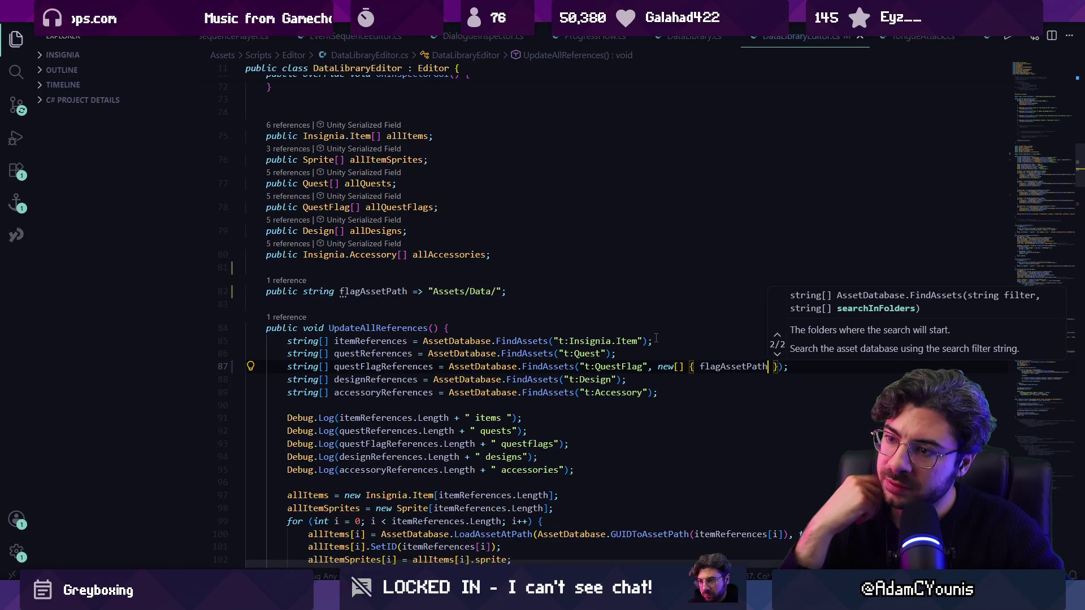
{"action": "left_click", "coordinate": [639, 380]}
{"action": "left_click", "coordinate": [618, 380]}
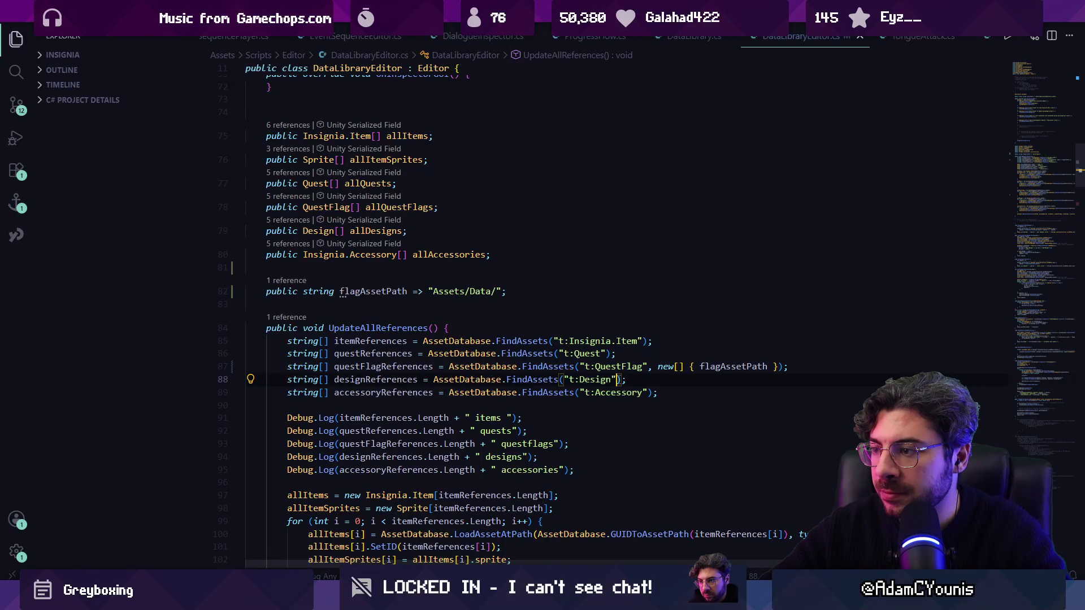
Step: Search Unity's project for 'des' and open the first Designs folder result
{"action": "key", "text": "alt+Tab"}
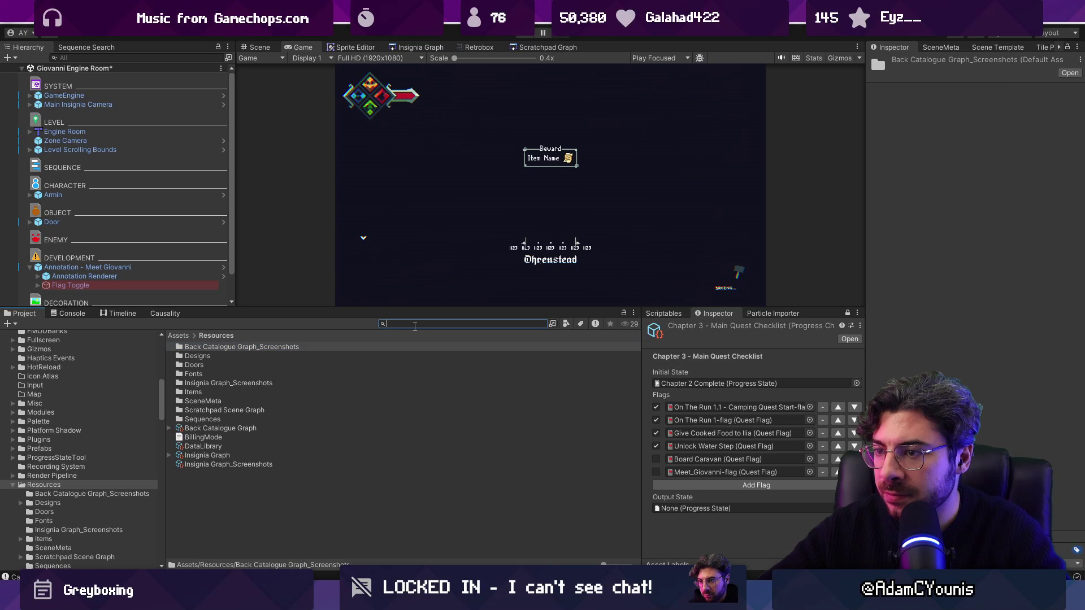
{"action": "type", "text": "des"}
{"action": "key", "text": "Down"}
{"action": "key", "text": "Down"}
{"action": "key", "text": "Up"}
{"action": "key", "text": "Return"}
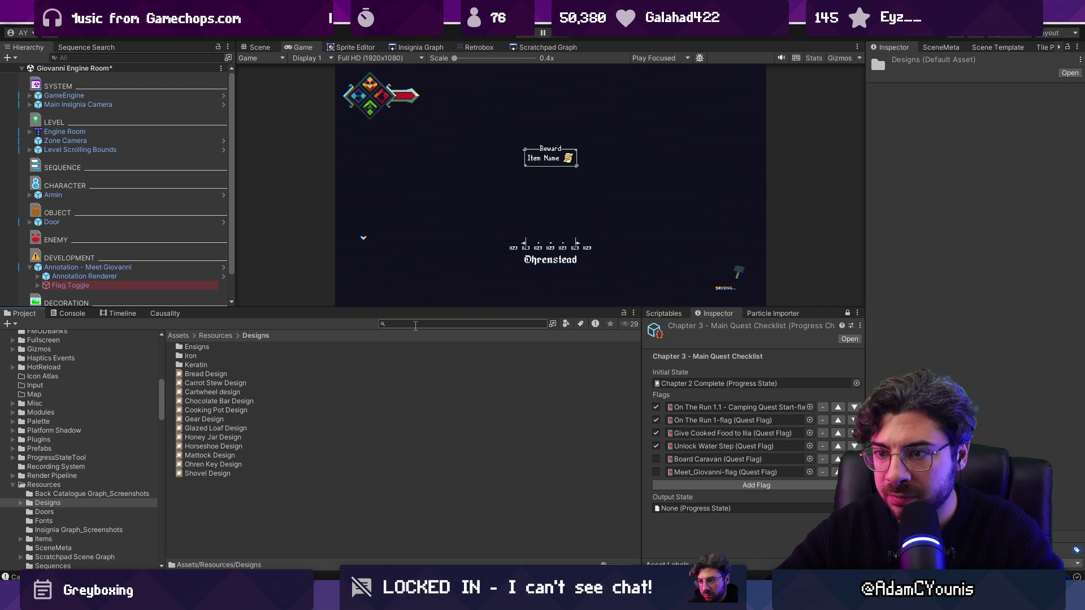
Step: Glance at Fork's unstaged Board Caravan.asset changes, then return to DataLibraryEditor.cs
{"action": "left_click", "coordinate": [394, 599]}
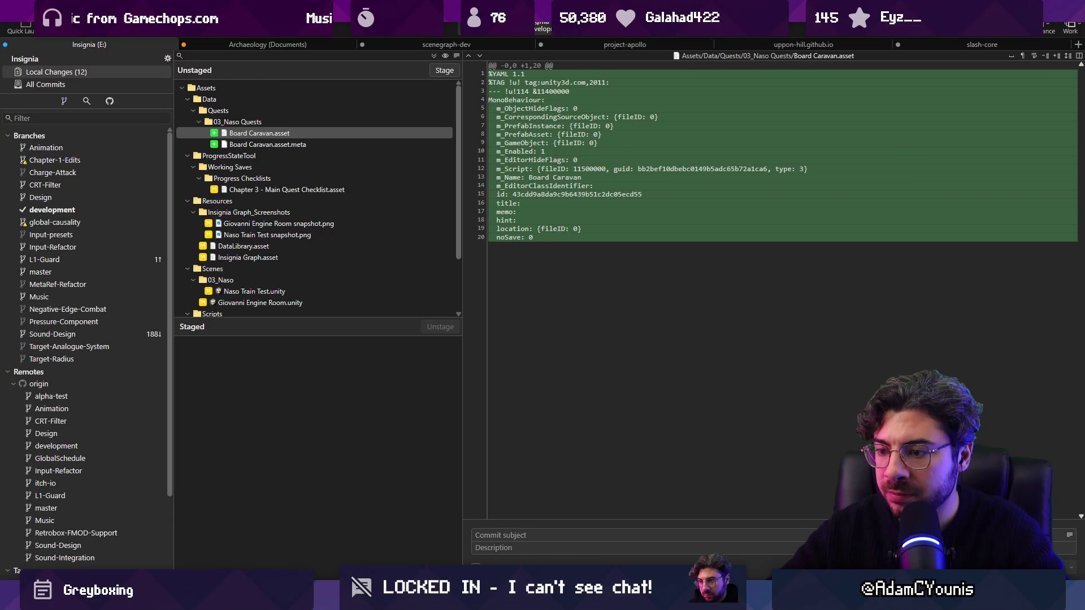
{"action": "left_click", "coordinate": [393, 599]}
{"action": "left_click", "coordinate": [394, 534]}
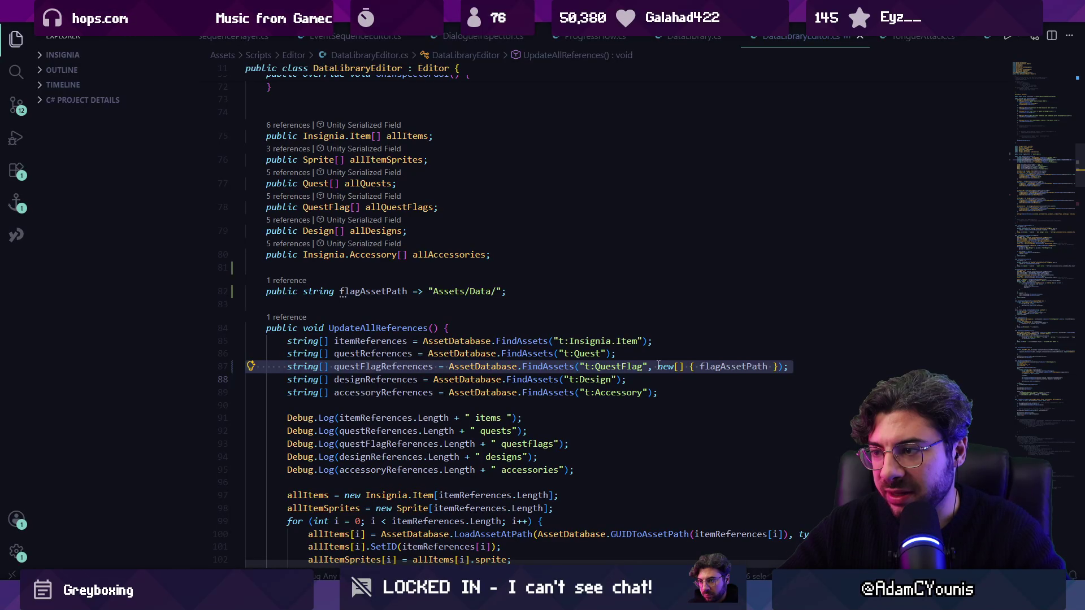
Step: Undo the flagAssetPath folder argument on the QuestFlag search and delete the blank line after the path property
{"action": "double_click", "coordinate": [709, 366]}
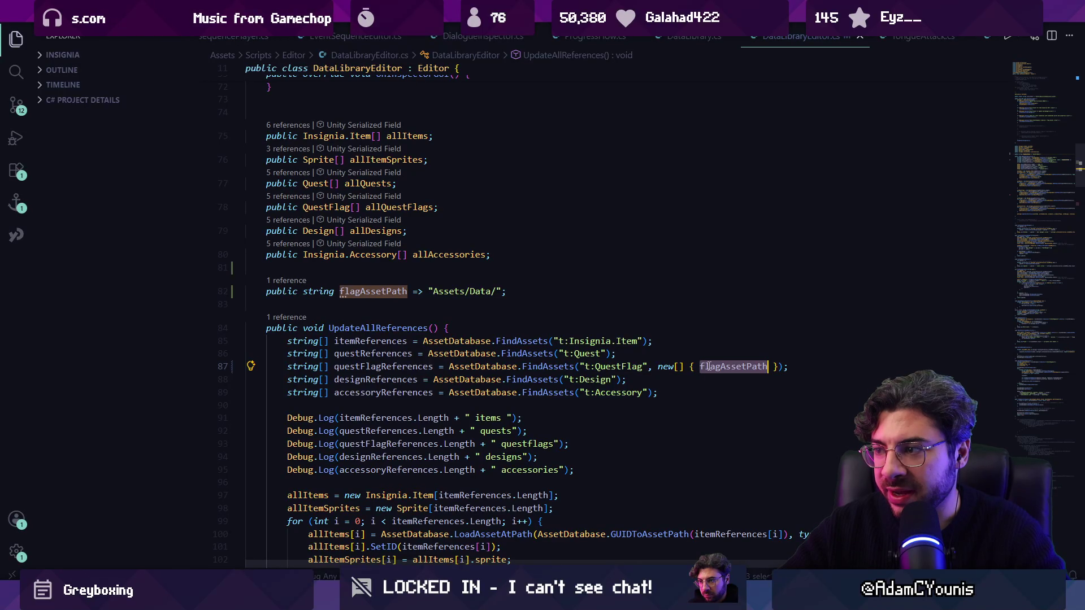
{"action": "mouse_move", "coordinate": [370, 602]}
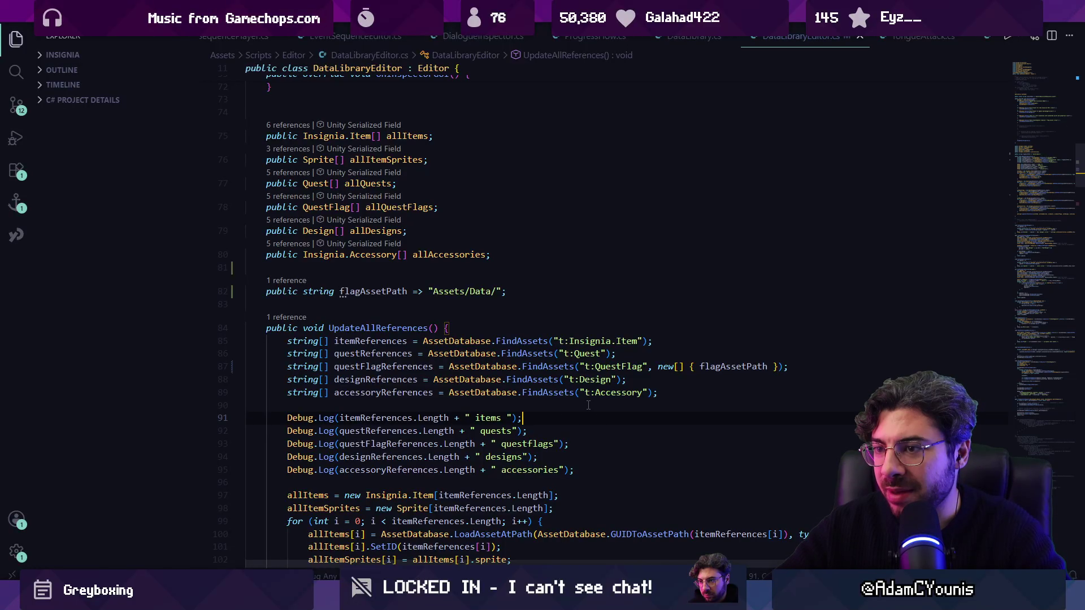
{"action": "key", "text": "ctrl+z"}
{"action": "key", "text": "ctrl+z"}
{"action": "key", "text": "ctrl+z"}
{"action": "key", "text": "ctrl+z"}
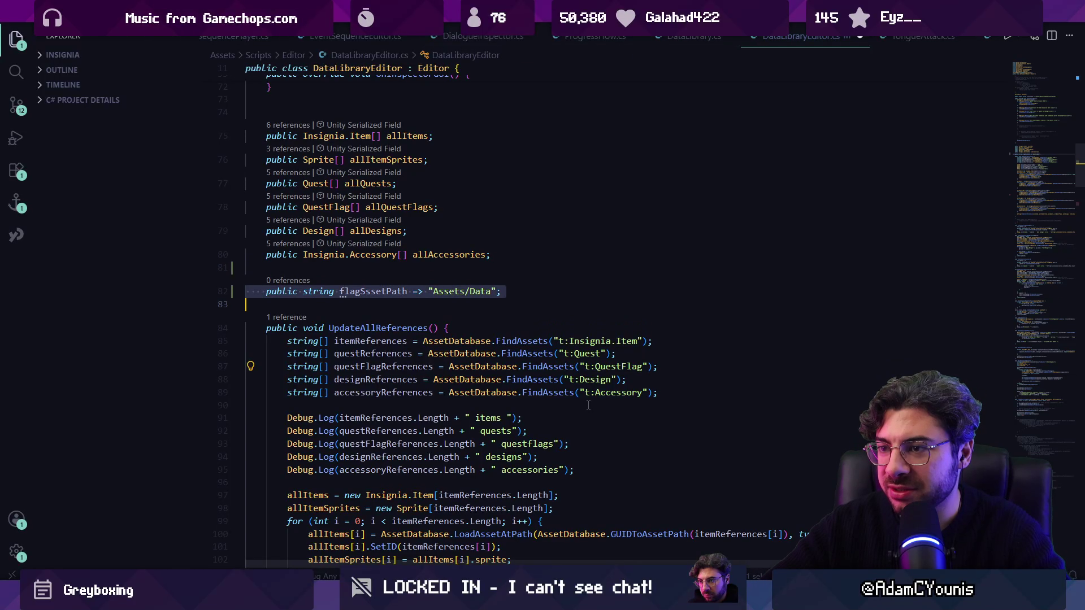
{"action": "key", "text": "BackSpace"}
Step: Review UpdateAllReferences' asset-loading loops and its Debug.Log count lines
{"action": "right_click", "coordinate": [606, 350]}
{"action": "left_click", "coordinate": [665, 332]}
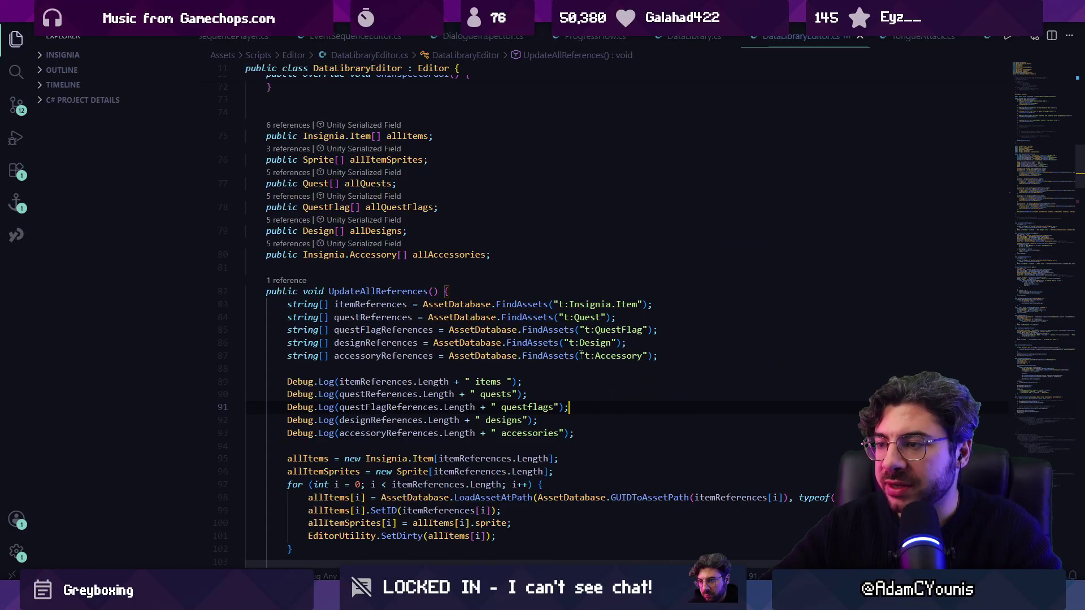
{"action": "scroll", "coordinate": [565, 356], "scroll_direction": "down", "scroll_amount": 4}
{"action": "scroll", "coordinate": [601, 295], "scroll_direction": "up", "scroll_amount": 2}
{"action": "left_click", "coordinate": [601, 295]}
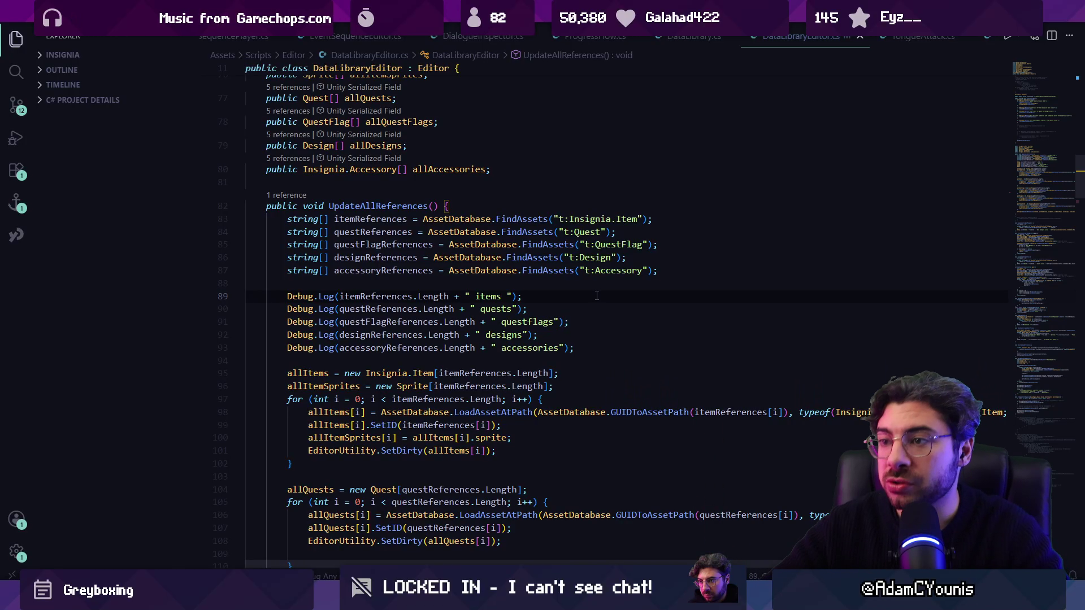
{"action": "scroll", "coordinate": [586, 290], "scroll_direction": "down", "scroll_amount": 10}
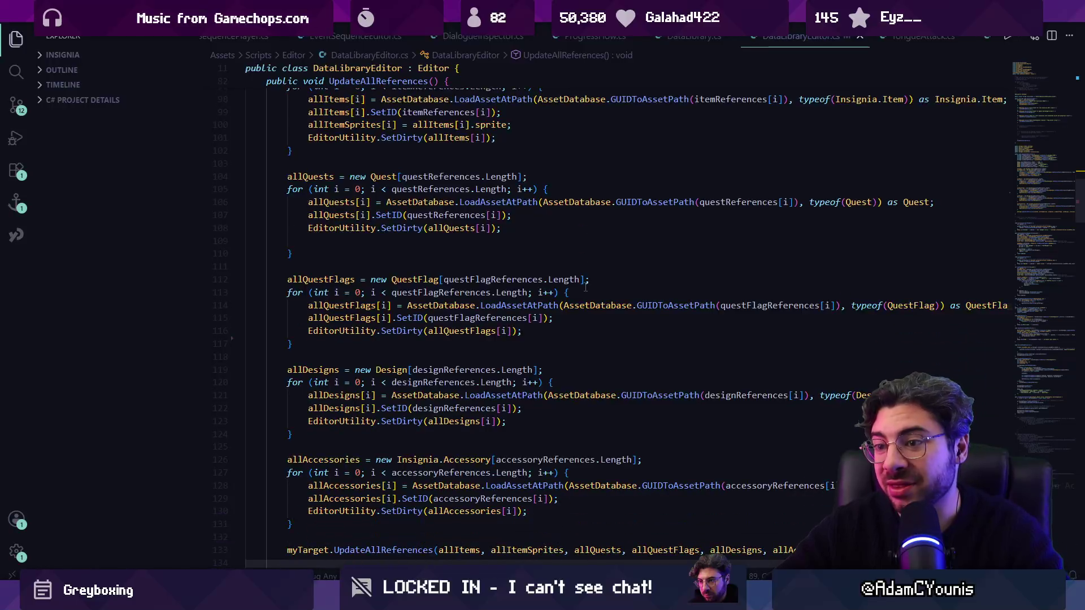
{"action": "scroll", "coordinate": [565, 282], "scroll_direction": "up", "scroll_amount": 10}
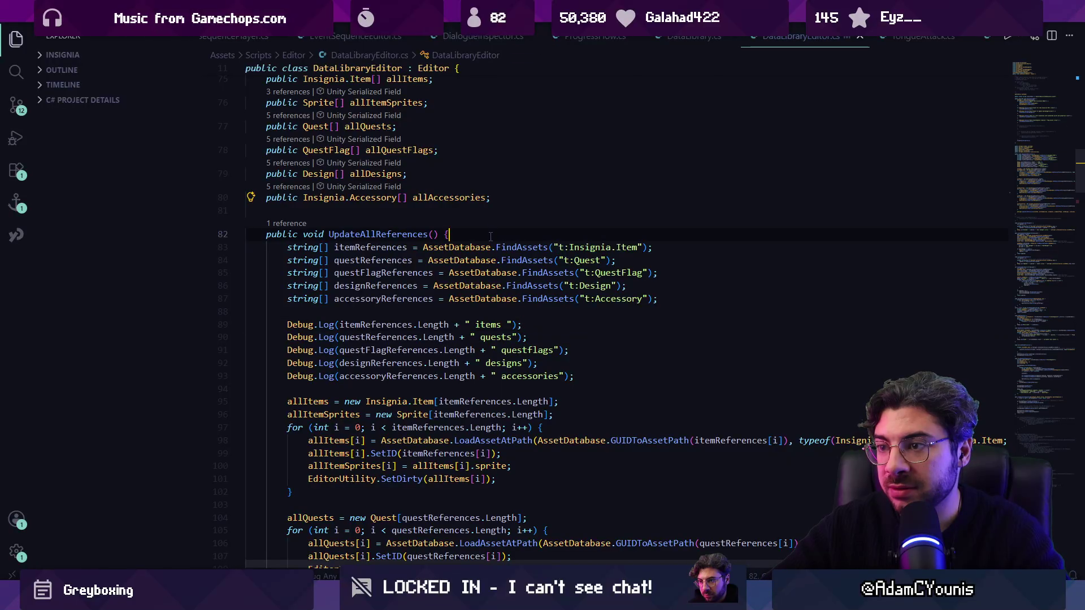
Step: Start UpdateAllReferences with a float startTime line from Copilot's suggestion and save
{"action": "key", "text": "Return"}
{"action": "key", "text": "Return"}
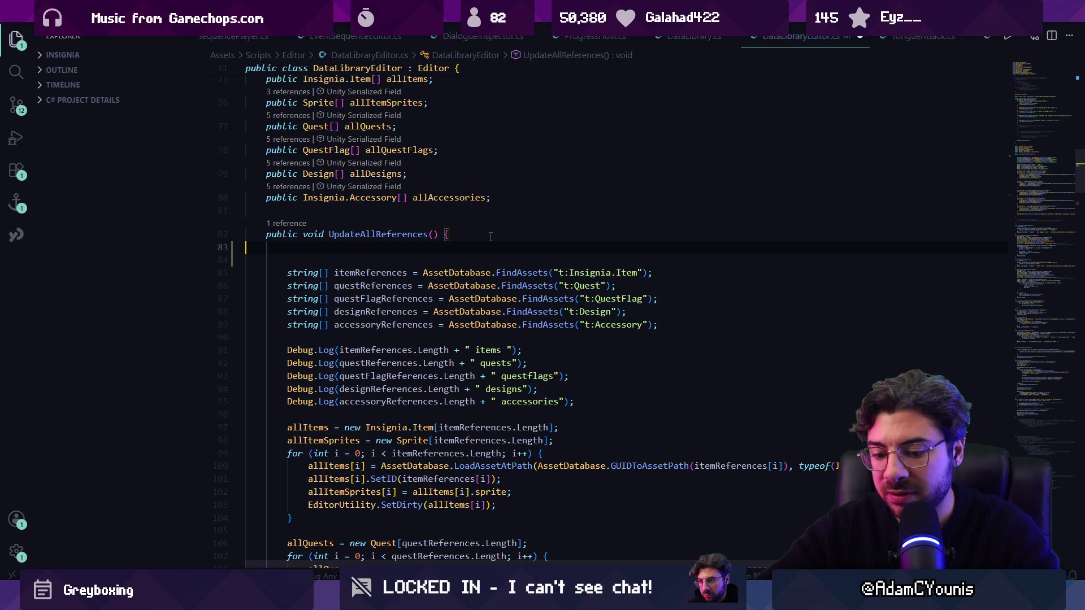
{"action": "type", "text": "int "}
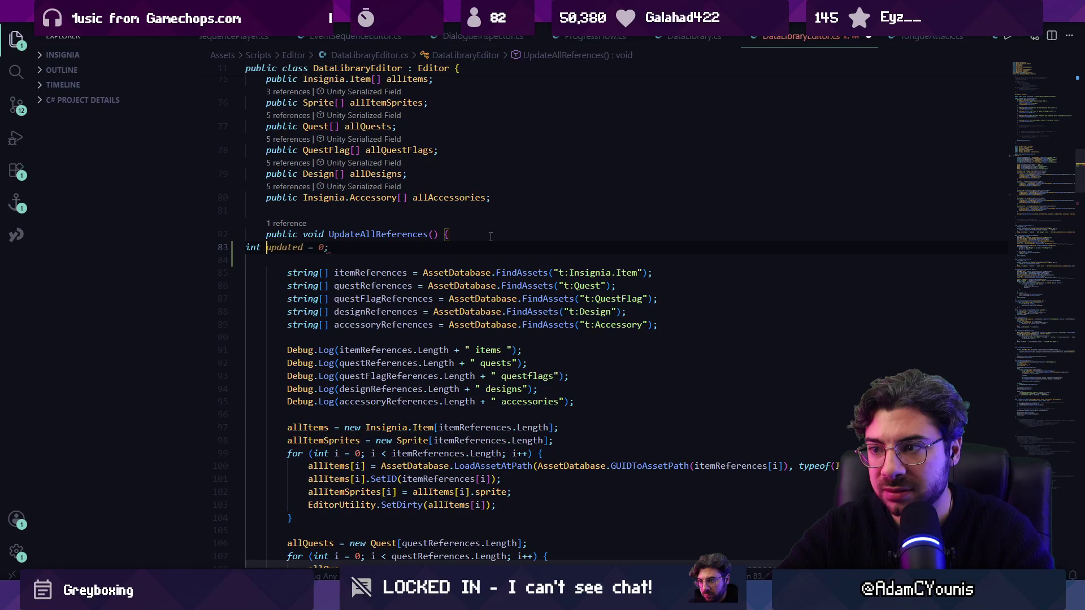
{"action": "type", "text": "time"}
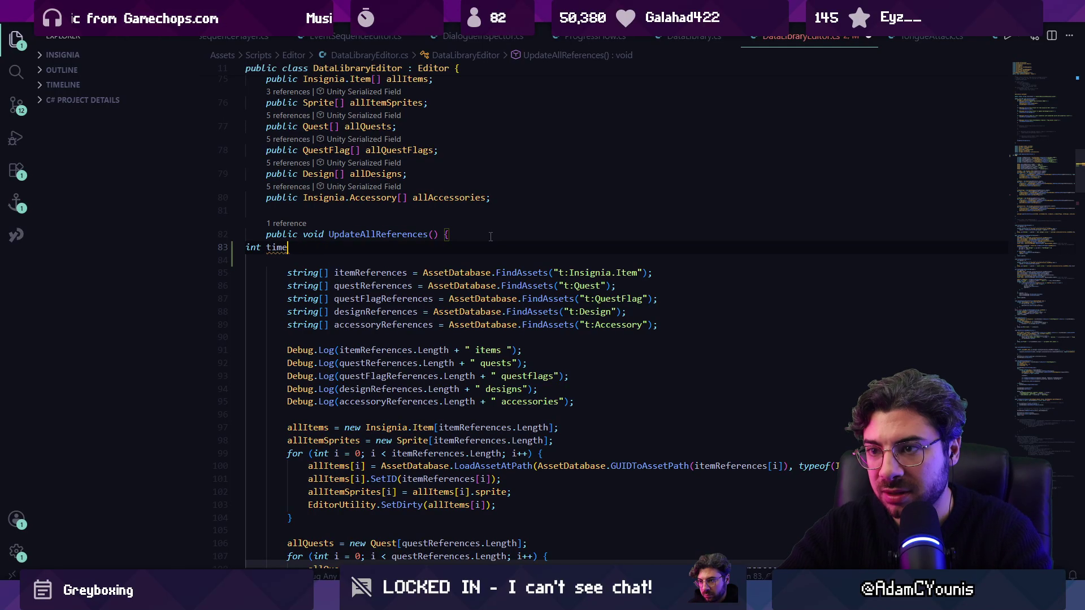
{"action": "key", "text": "shift+Home"}
{"action": "type", "text": "float time"}
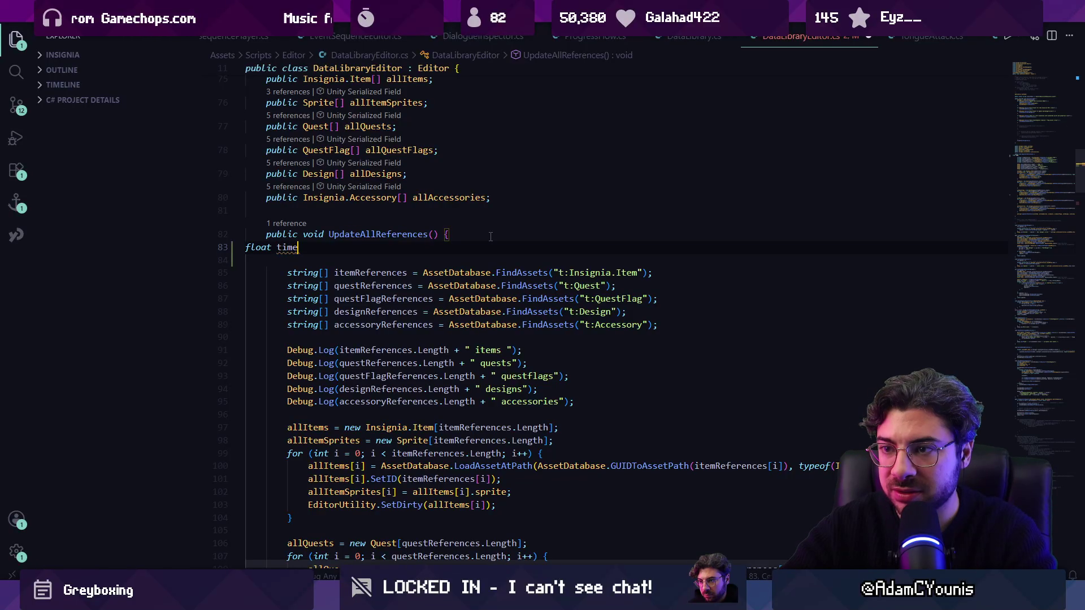
{"action": "key", "text": "BackSpace"}
{"action": "key", "text": "BackSpace"}
{"action": "key", "text": "BackSpace"}
{"action": "type", "text": "startTime"}
{"action": "key", "text": "Tab"}
{"action": "key", "text": "Tab"}
{"action": "key", "text": "ctrl+s"}
Step: Add the comment '//let's debug the time cost of this function' above the startTime line
{"action": "key", "text": "ctrl+shift+Left"}
{"action": "key", "text": "ctrl+shift+Left"}
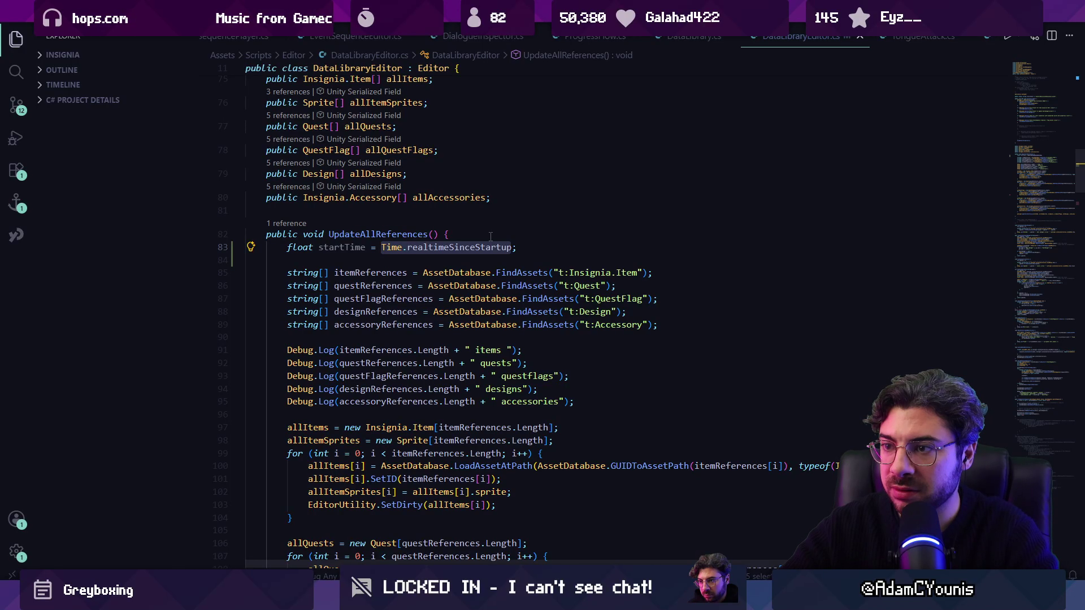
{"action": "key", "text": "ctrl+shift+Return"}
{"action": "type", "text": "//"}
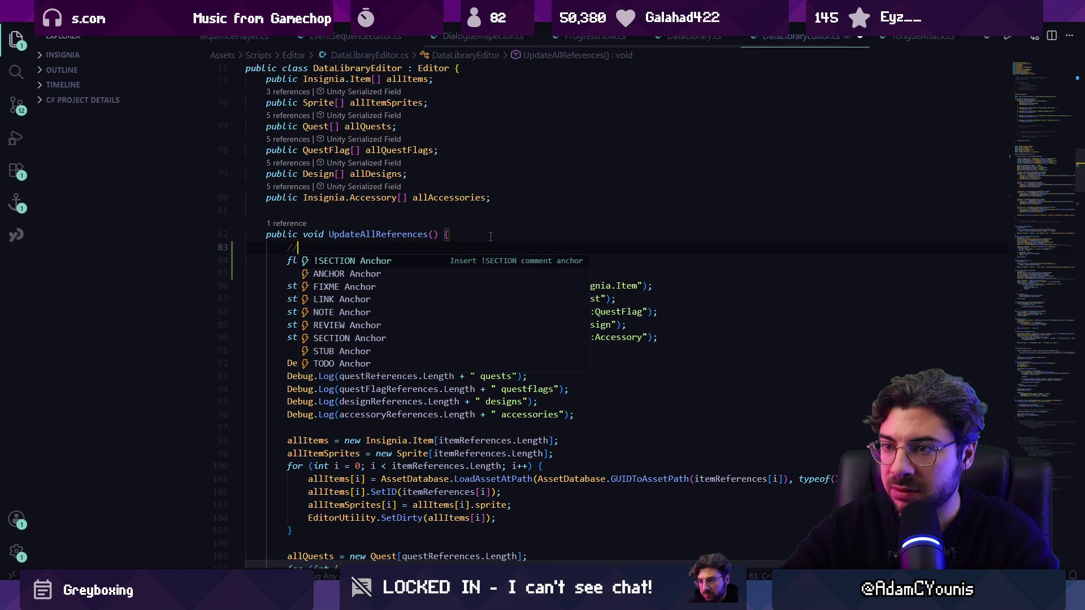
{"action": "type", "text": "let's "}
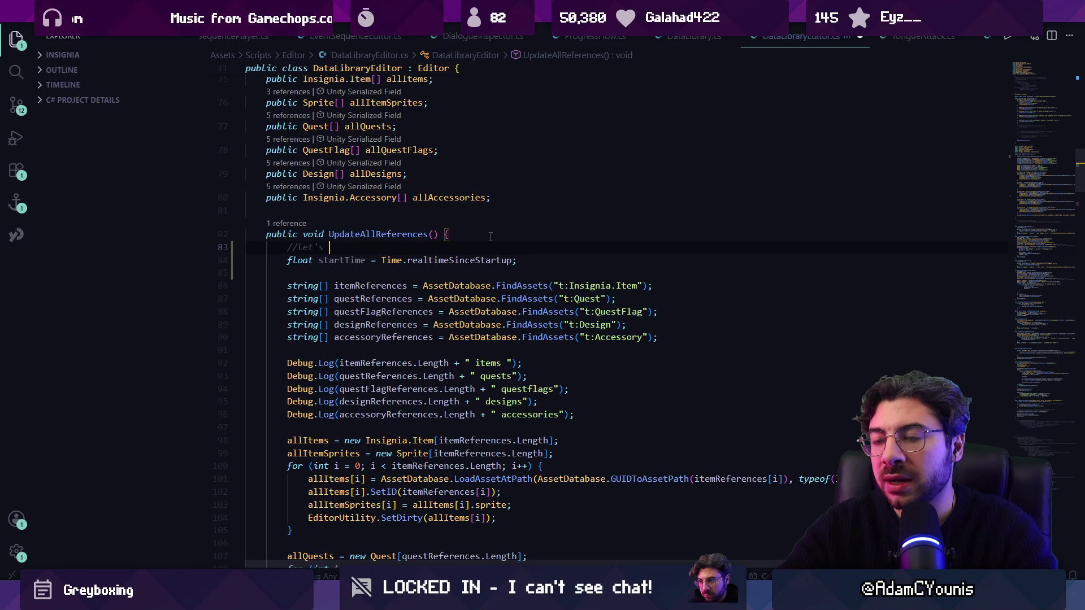
{"action": "type", "text": "debug the time"}
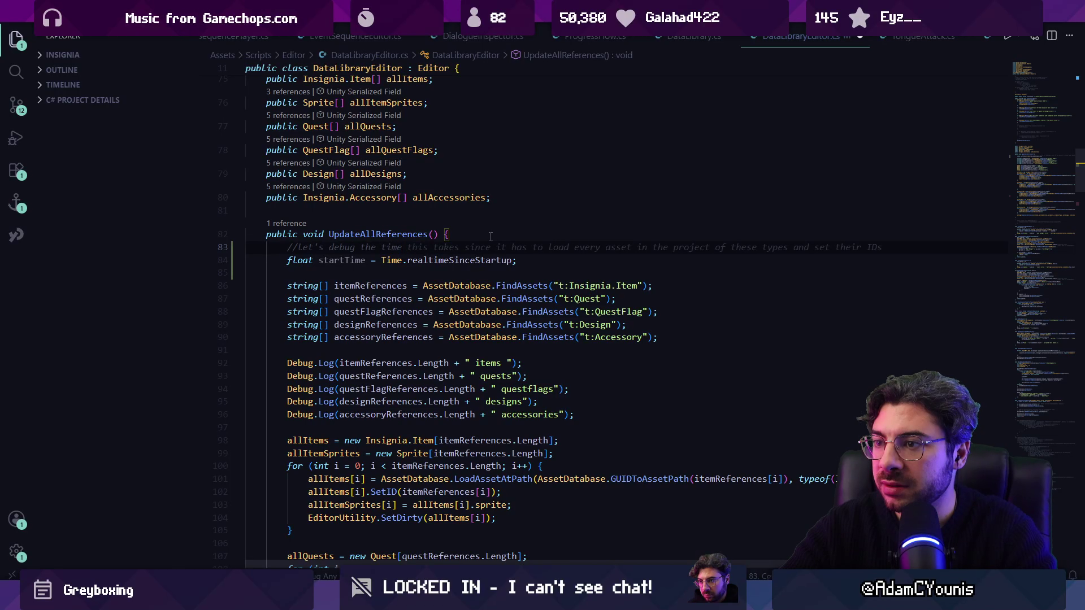
{"action": "key", "text": "Escape"}
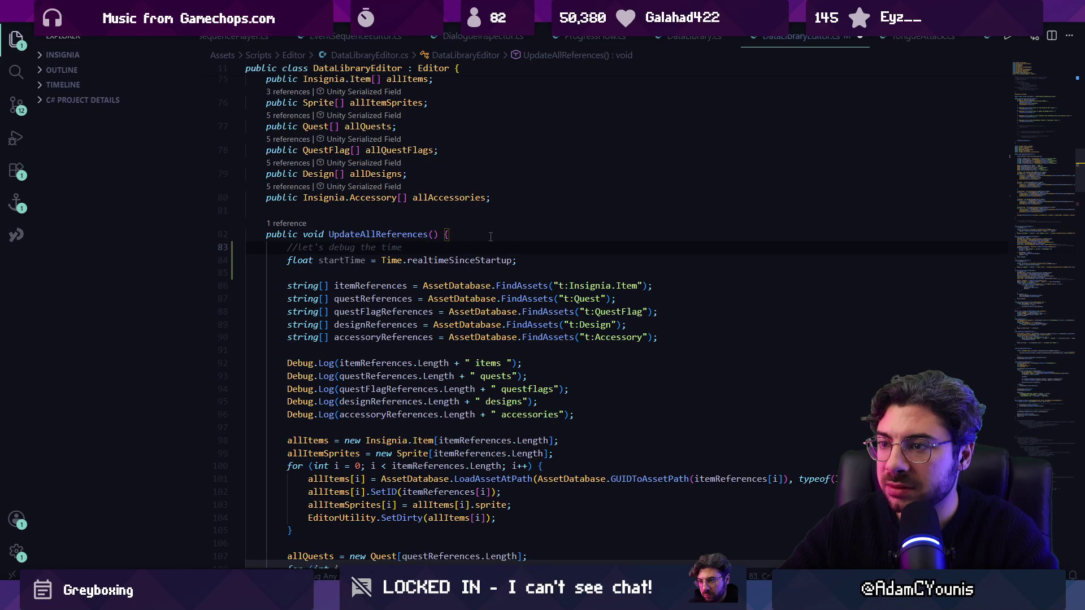
{"action": "key", "text": "ctrl+shift+Left"}
{"action": "key", "text": "Right"}
{"action": "type", "text": "cost of this function"}
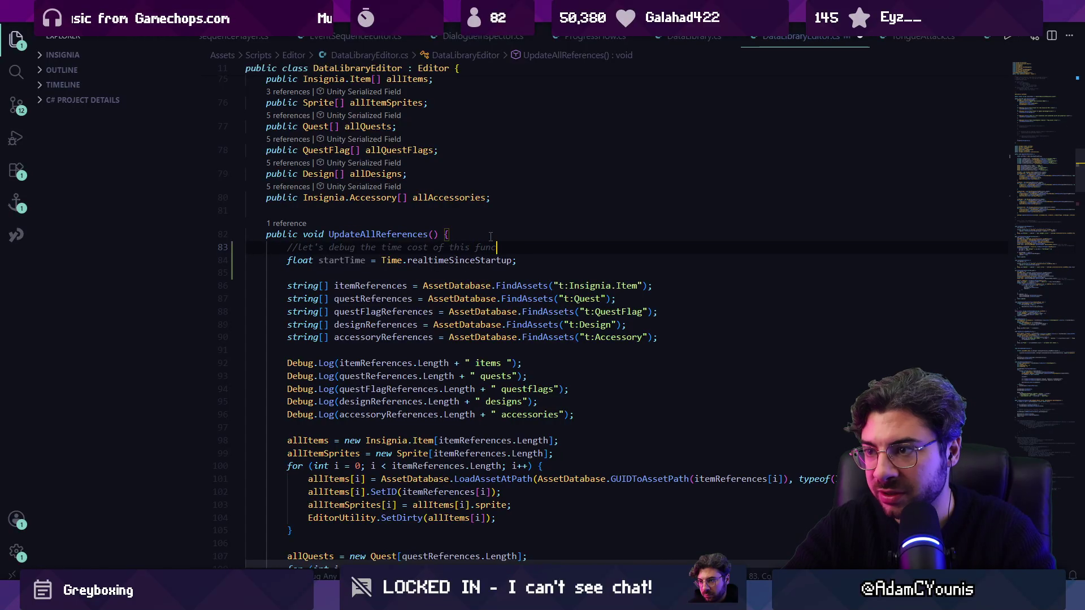
{"action": "key", "text": "Down"}
Step: Extend the debug comment so it ends with 'in the editor'
{"action": "key", "text": "Left"}
{"action": "key", "text": "ctrl+shift+Left"}
{"action": "key", "text": "ctrl+shift+Left"}
{"action": "key", "text": "Right"}
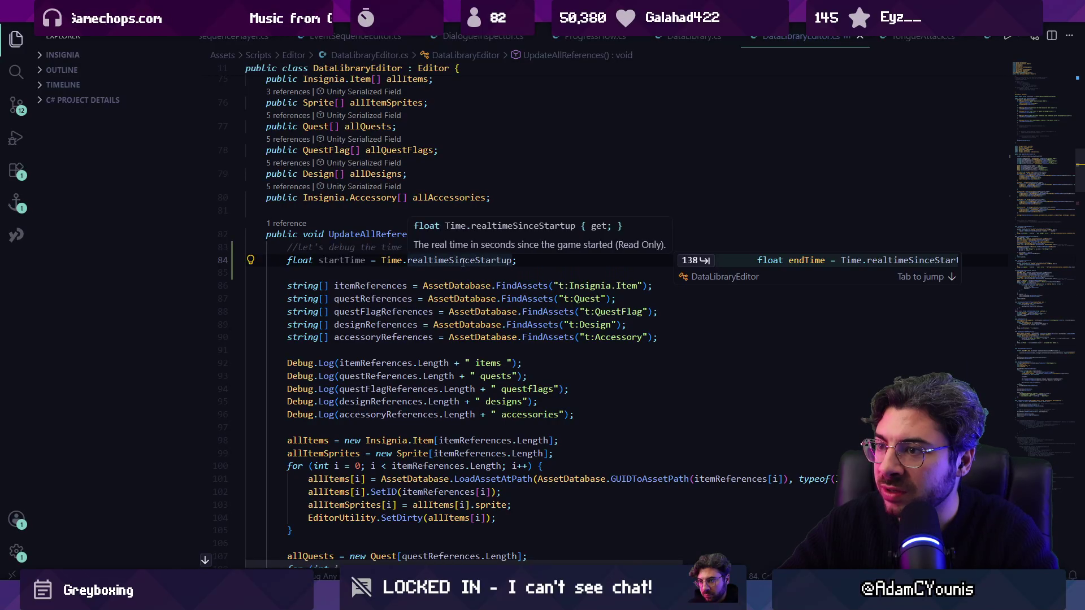
{"action": "key", "text": "ctrl+shift+Left"}
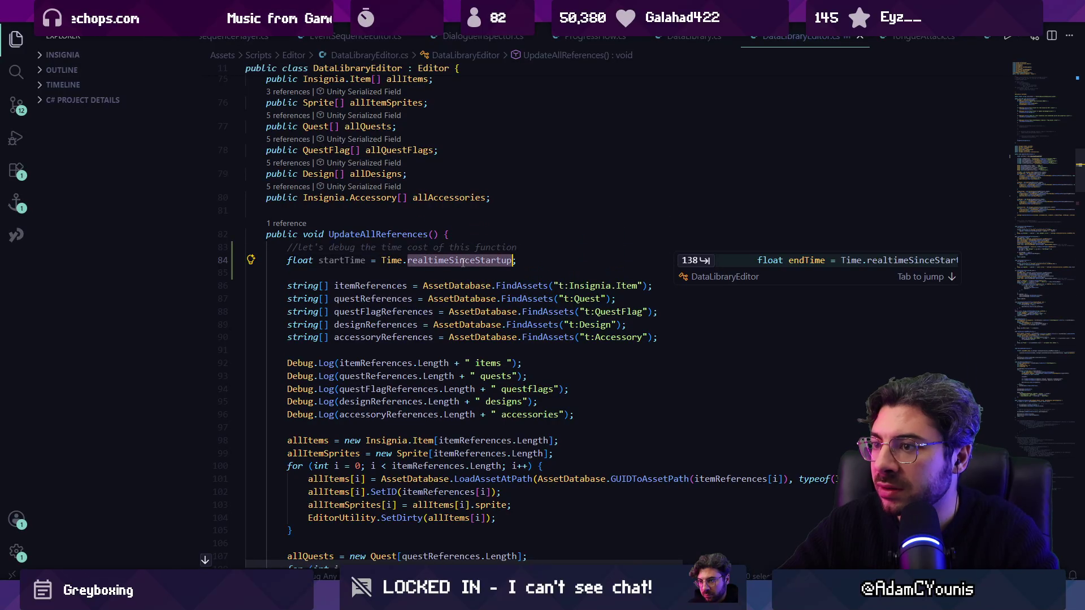
{"action": "key", "text": "Left"}
{"action": "key", "text": "Up"}
{"action": "key", "text": "Tab"}
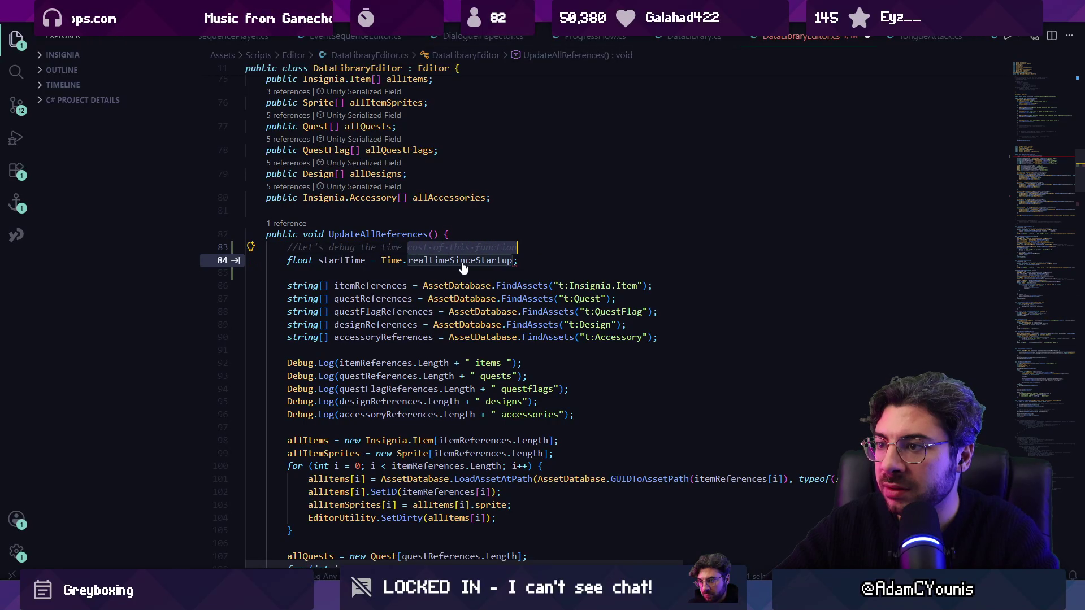
{"action": "type", "text": "in the editor"}
Step: Initialise startTime with System.Diagnostics.Stopwatch.GetTimestamp() instead of the Time call
{"action": "key", "text": "Down"}
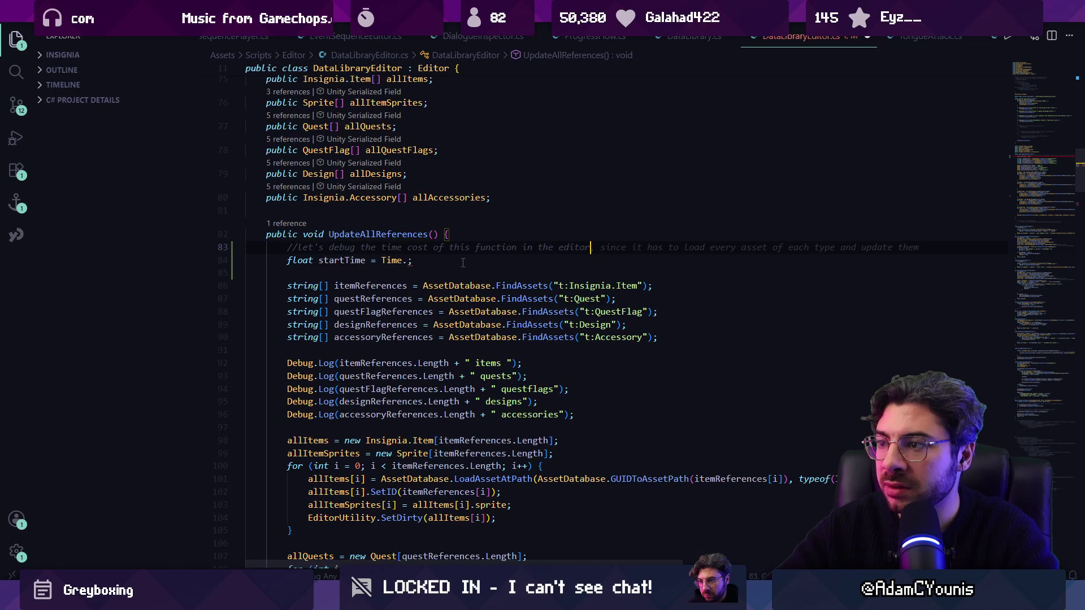
{"action": "key", "text": "ctrl+shift+Left"}
{"action": "type", "text": "System."}
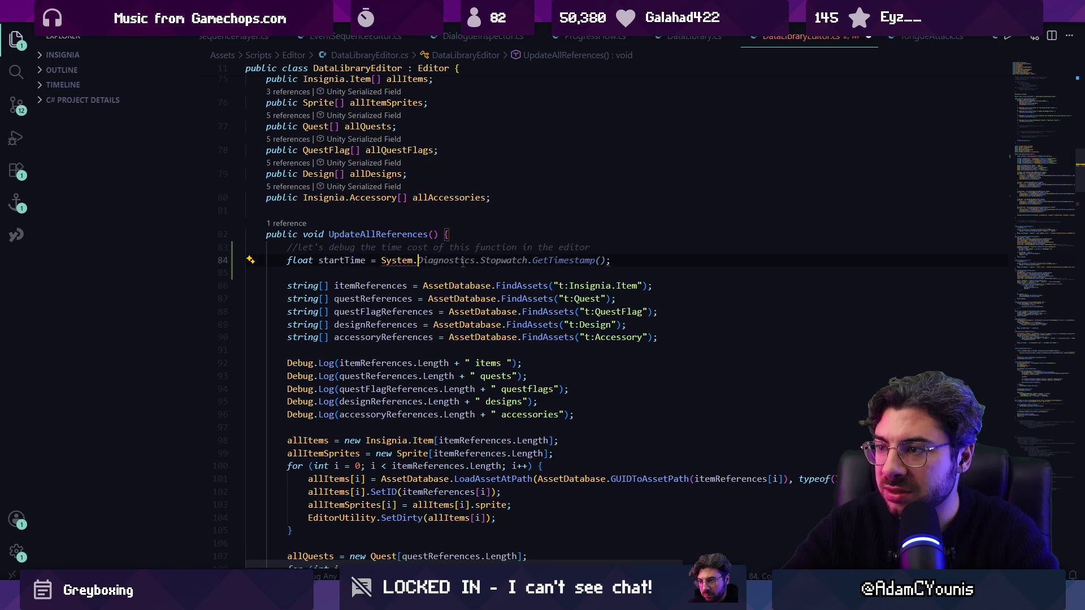
{"action": "key", "text": "Tab"}
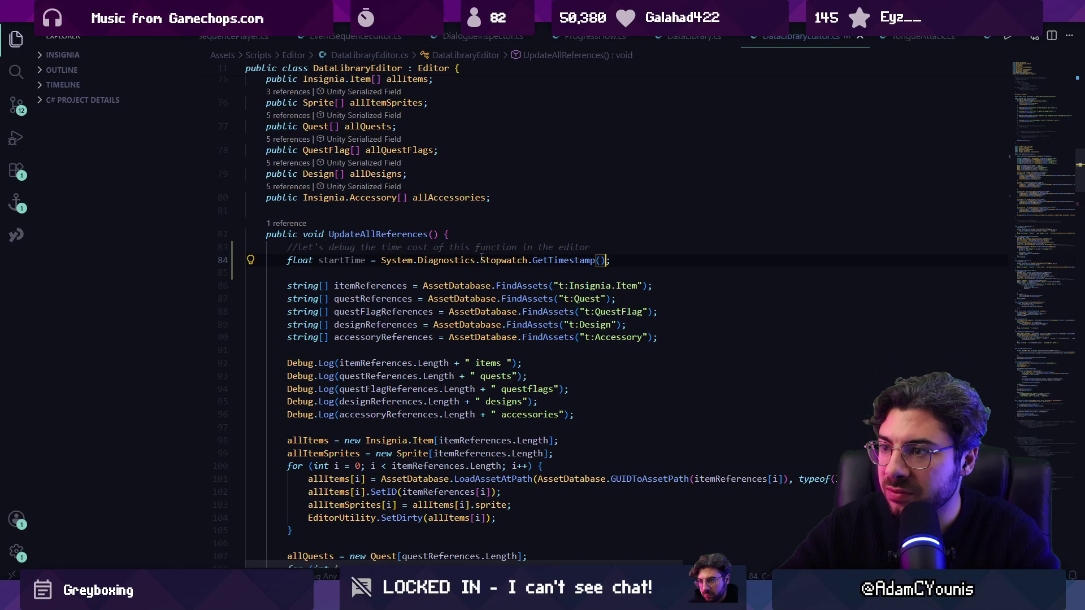
{"action": "left_click", "coordinate": [558, 261], "text": "ctrl"}
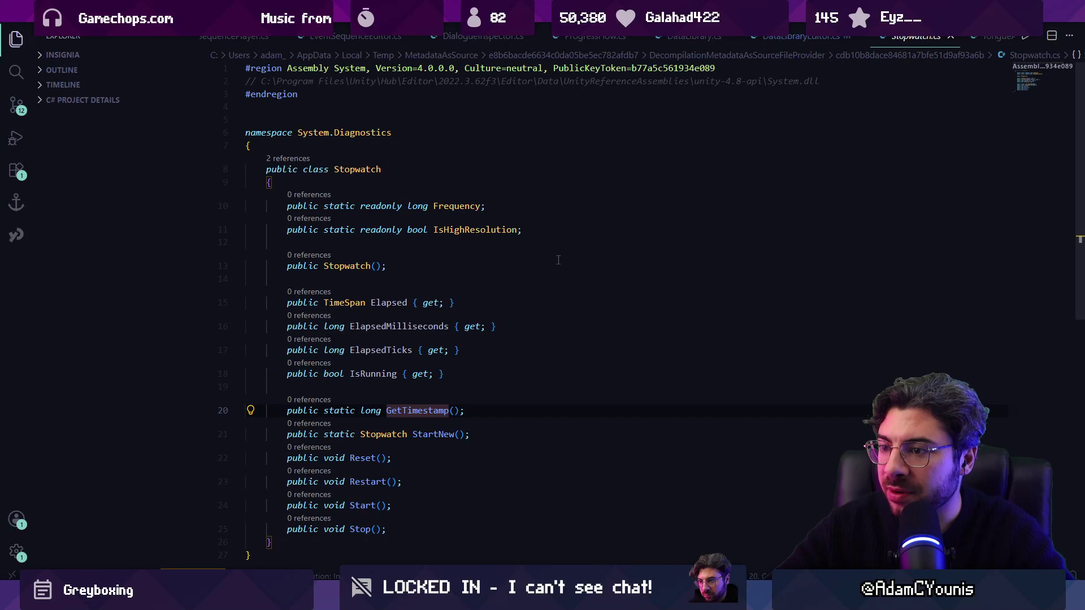
{"action": "left_click", "coordinate": [419, 411]}
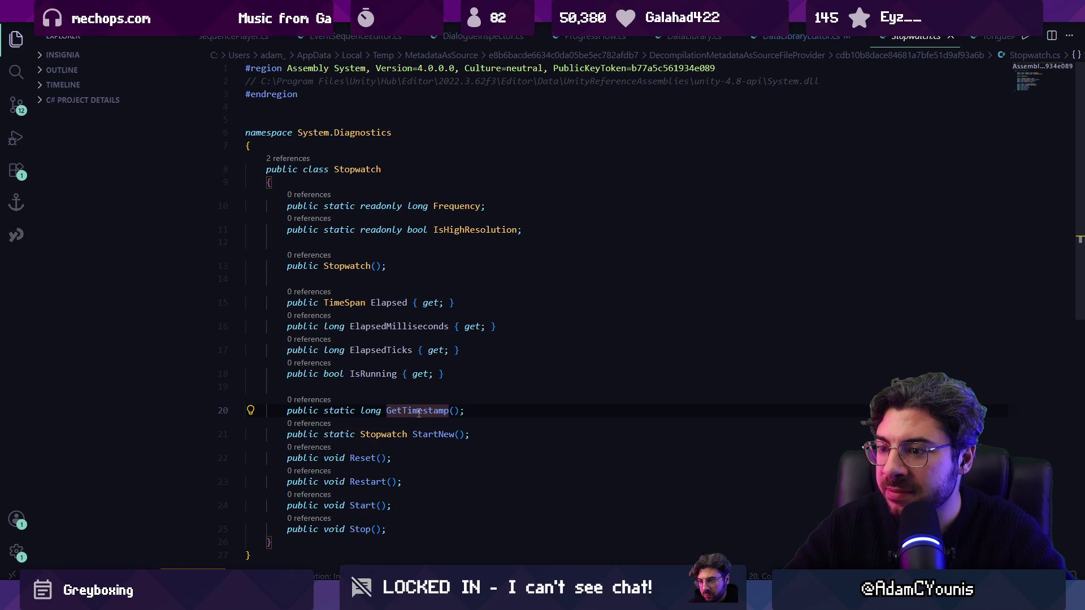
{"action": "key", "text": "alt+Left"}
{"action": "key", "text": "Up"}
{"action": "key", "text": "End"}
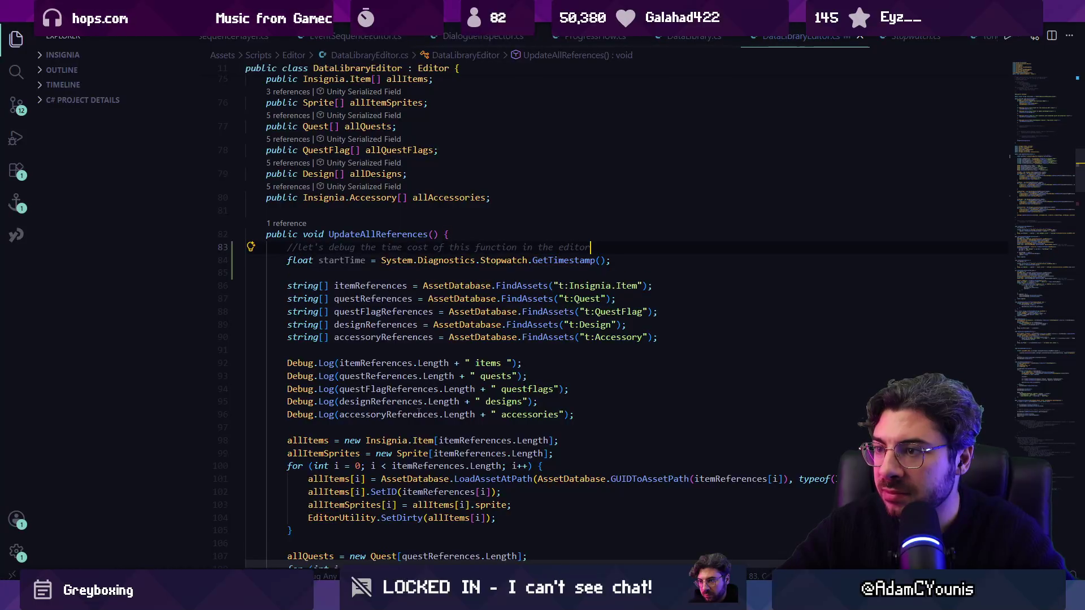
Step: Extend the start-time comment with 'using' and delete the Stopwatch call on line 84
{"action": "key", "text": "ctrl+shift+Left"}
{"action": "key", "text": "ctrl+shift+Left"}
{"action": "key", "text": "ctrl+shift+Left"}
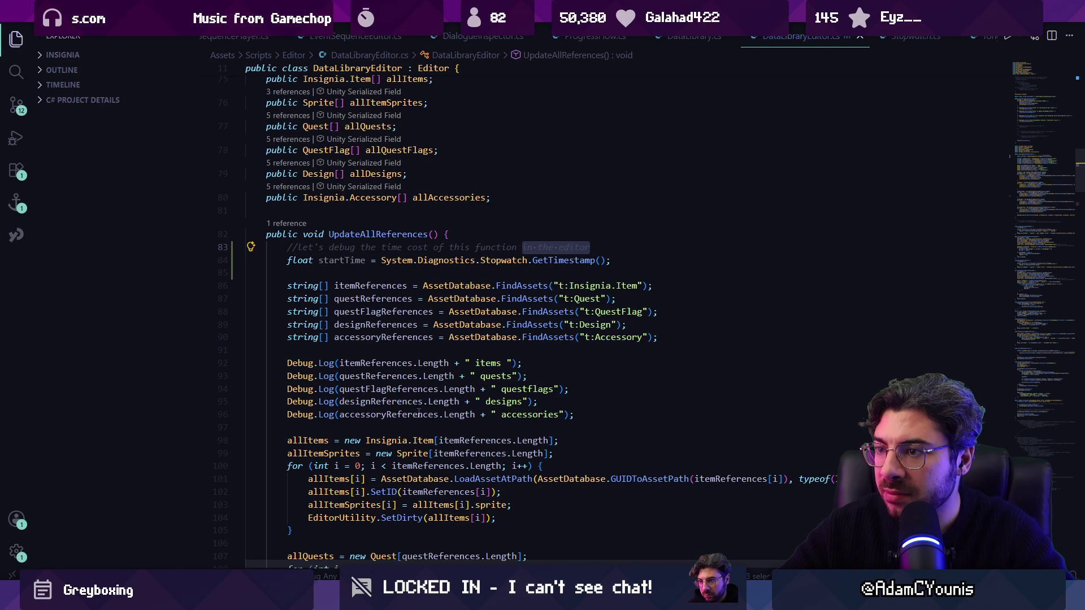
{"action": "key", "text": "End"}
{"action": "type", "text": "using"}
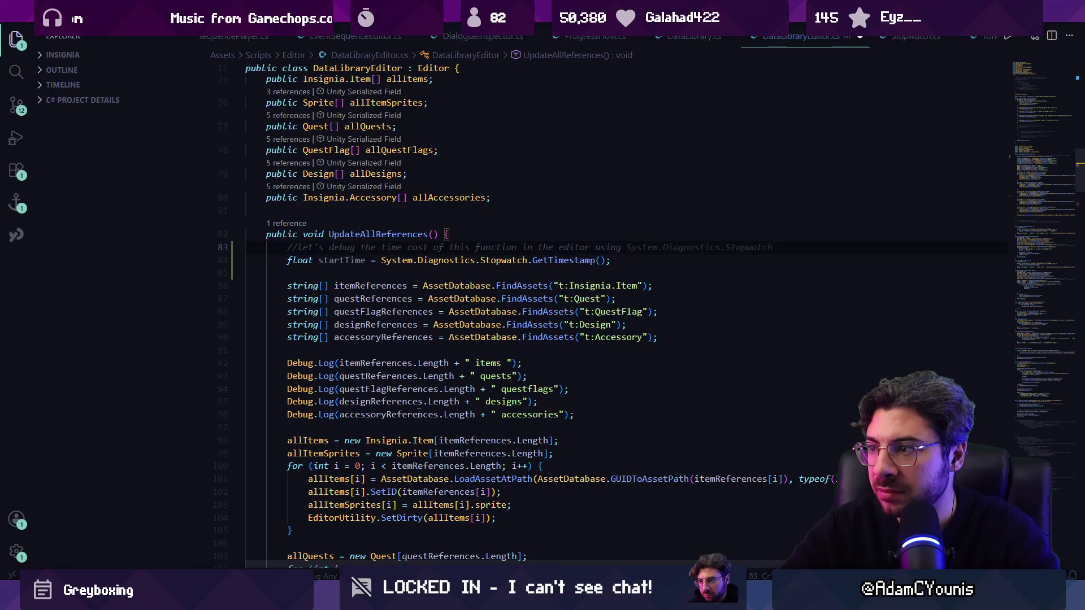
{"action": "key", "text": "Down"}
{"action": "key", "text": "ctrl+shift+Left"}
{"action": "key", "text": "ctrl+shift+Left"}
{"action": "key", "text": "ctrl+shift+Left"}
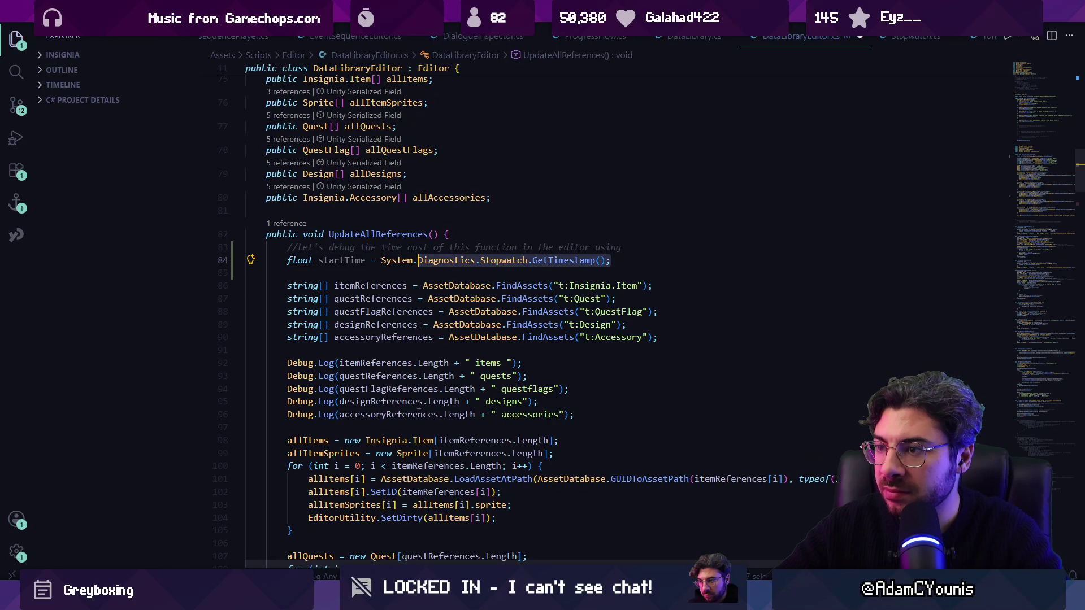
{"action": "key", "text": "BackSpace"}
Step: Add 'epoch' wording to the comment, take the realtimeSinceStartup suggestion for startTime, and save
{"action": "scroll", "coordinate": [419, 414], "scroll_direction": "down", "scroll_amount": 1}
{"action": "key", "text": "Up"}
{"action": "key", "text": "End"}
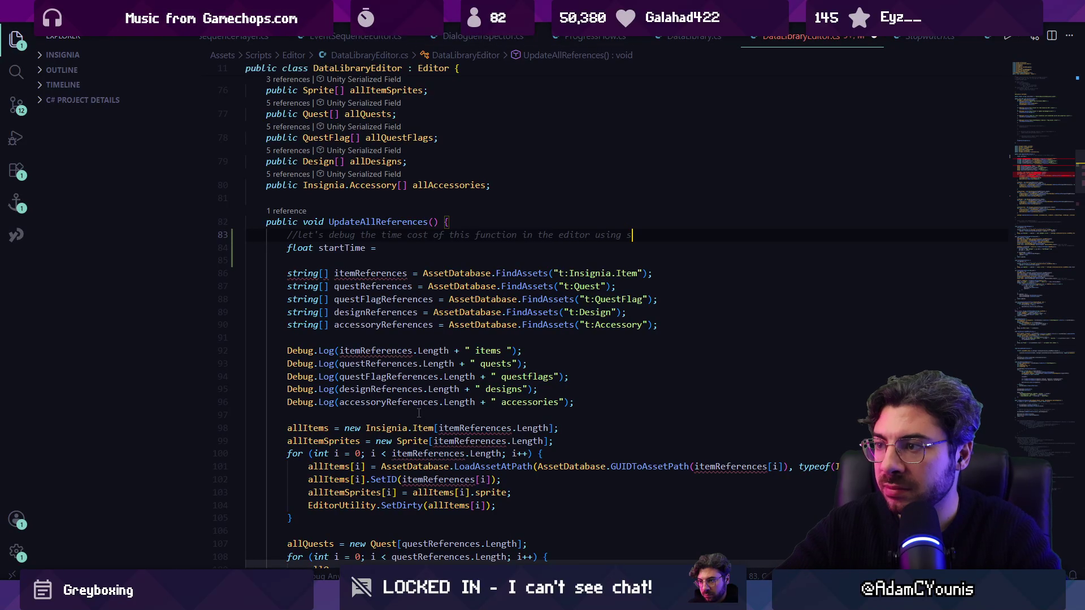
{"action": "type", "text": "epoc"}
{"action": "key", "text": "Tab"}
{"action": "key", "text": "Down"}
{"action": "key", "text": "Down"}
{"action": "key", "text": "Tab"}
{"action": "key", "text": "ctrl+s"}
Step: Revert those edits to restore the Stopwatch call and dismiss the comment suggestion
{"action": "key", "text": "Up"}
{"action": "key", "text": "End"}
{"action": "key", "text": "ctrl+BackSpace"}
{"action": "key", "text": "ctrl+BackSpace"}
{"action": "key", "text": "BackSpace"}
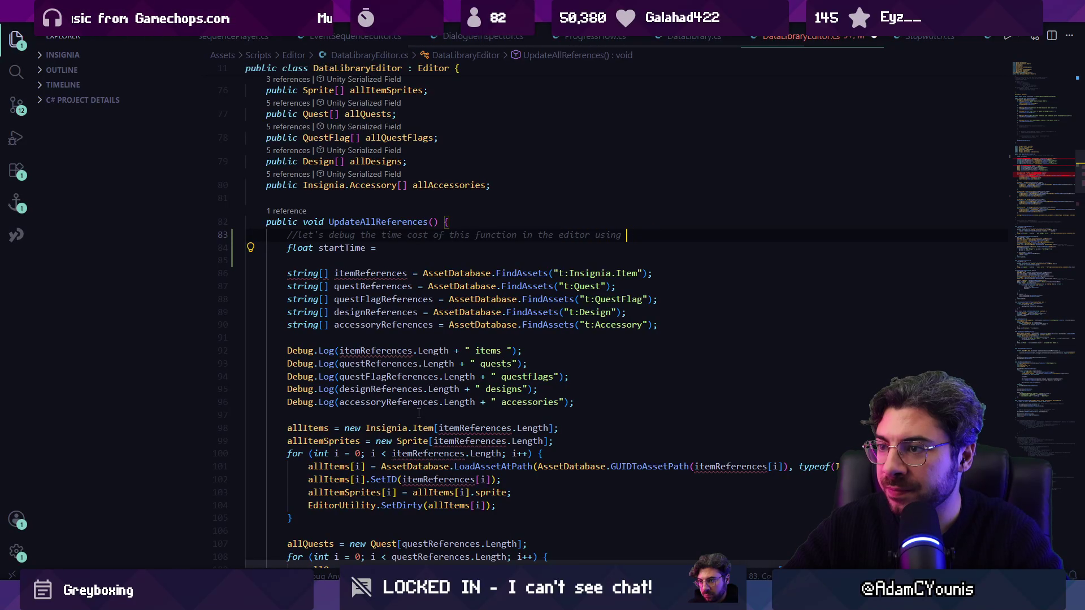
{"action": "key", "text": "Escape"}
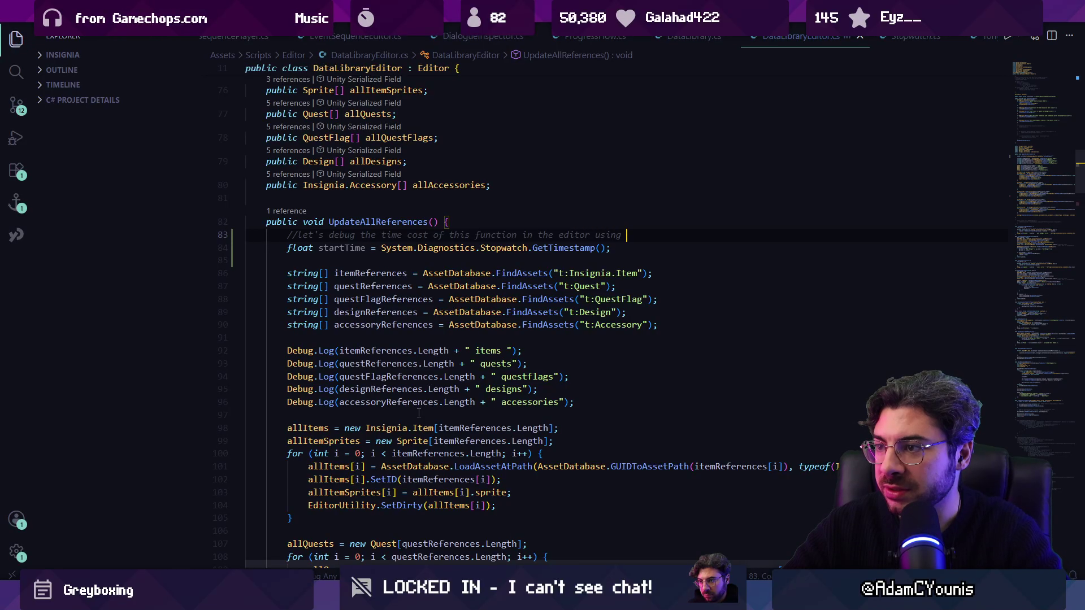
{"action": "key", "text": "ctrl+l"}
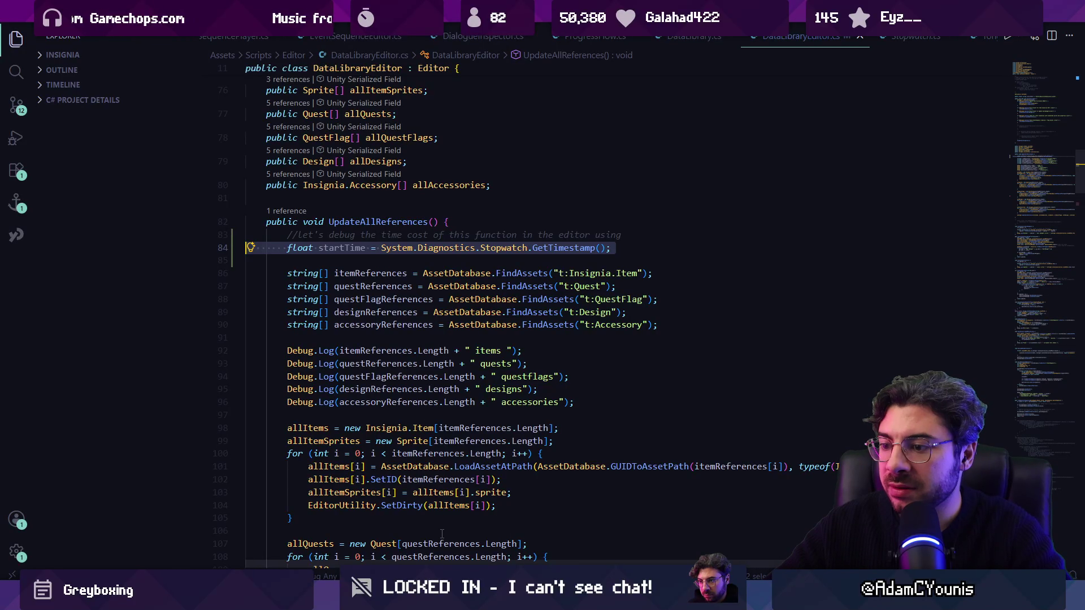
Step: Replace the Stopwatch GetTimestamp call on line 84 with 'Time'
{"action": "double_click", "coordinate": [450, 248]}
{"action": "key", "text": "ctrl+shift+Right"}
{"action": "key", "text": "ctrl+shift+Right"}
{"action": "key", "text": "Right"}
{"action": "key", "text": "ctrl+shift+Left"}
{"action": "key", "text": "ctrl+shift+Left"}
{"action": "key", "text": "ctrl+shift+Left"}
{"action": "key", "text": "ctrl+shift+Right"}
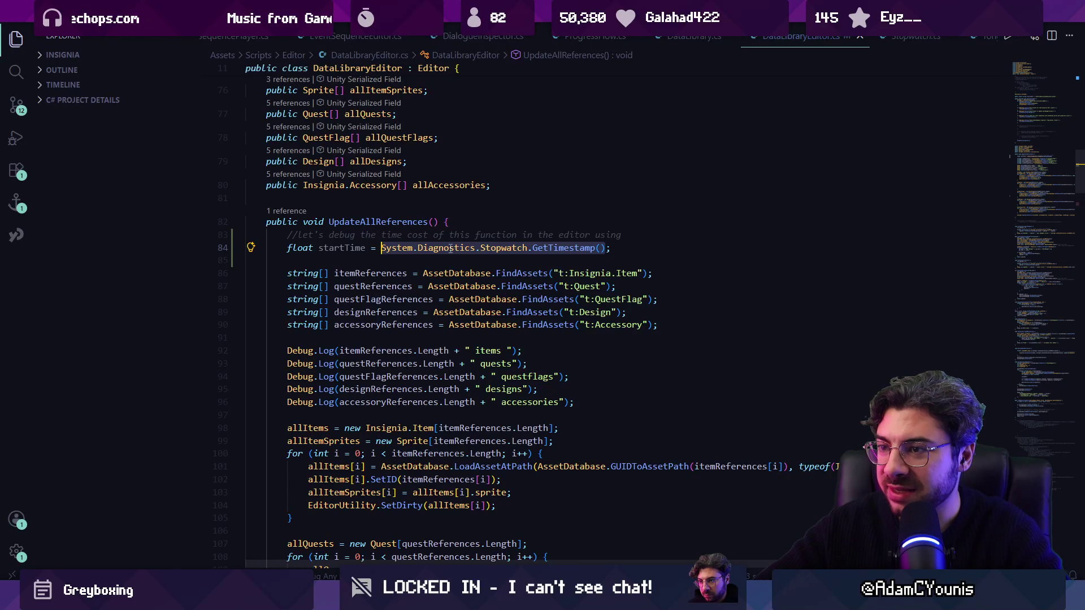
{"action": "type", "text": "Tikm"}
{"action": "key", "text": "BackSpace"}
{"action": "type", "text": "me = System.Time.now;"}
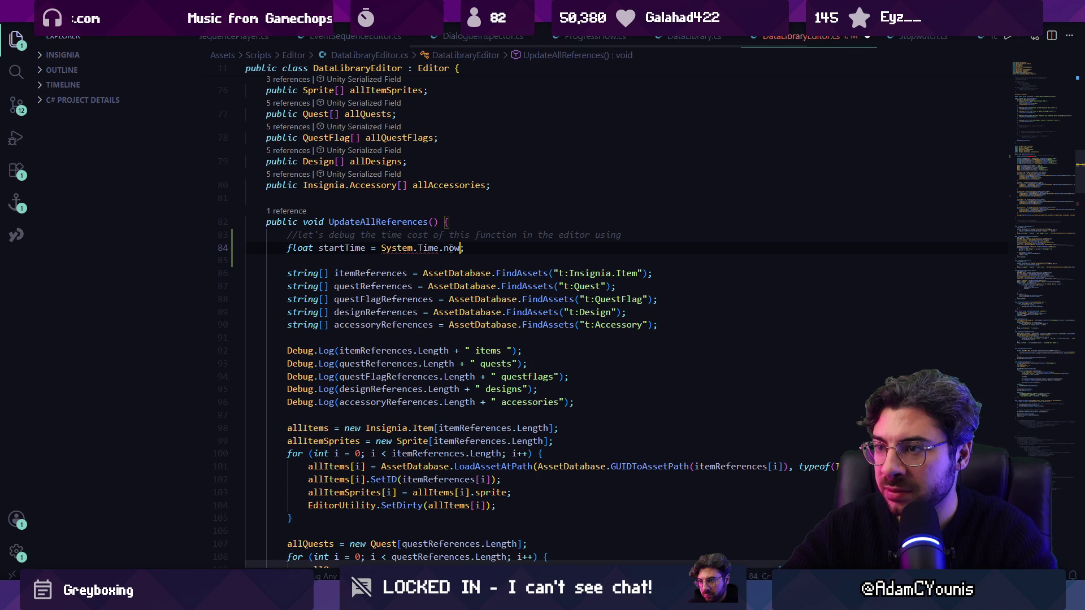
Step: Try 'Now', undo it, and accept the realtimeSinceStartup value instead
{"action": "key", "text": "ctrl+shift+Left"}
{"action": "type", "text": "Now"}
{"action": "key", "text": "ctrl+z"}
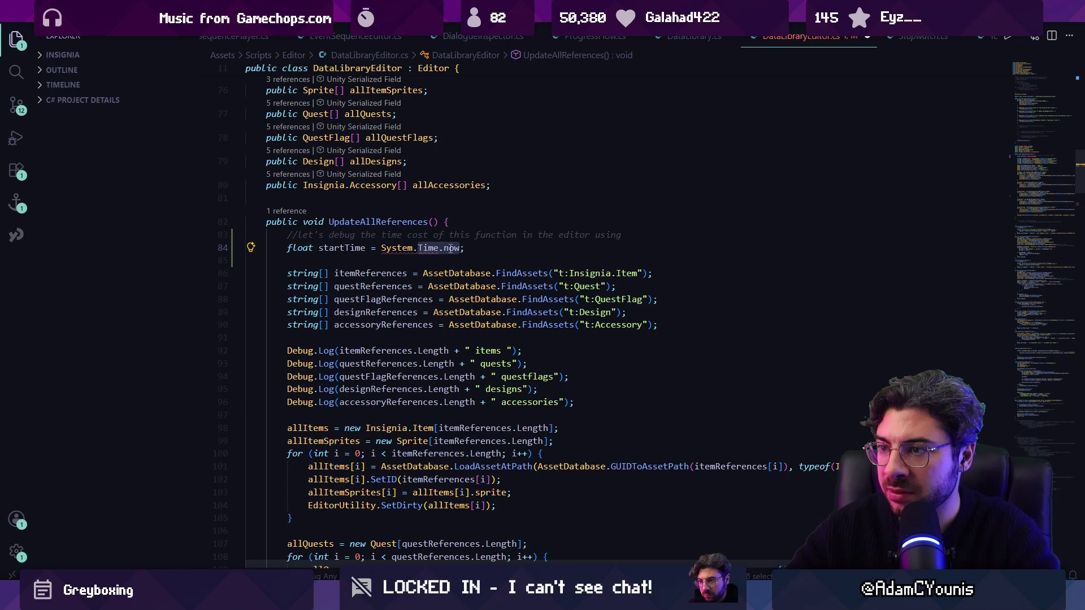
{"action": "key", "text": "ctrl+shift+Left"}
{"action": "key", "text": "Tab"}
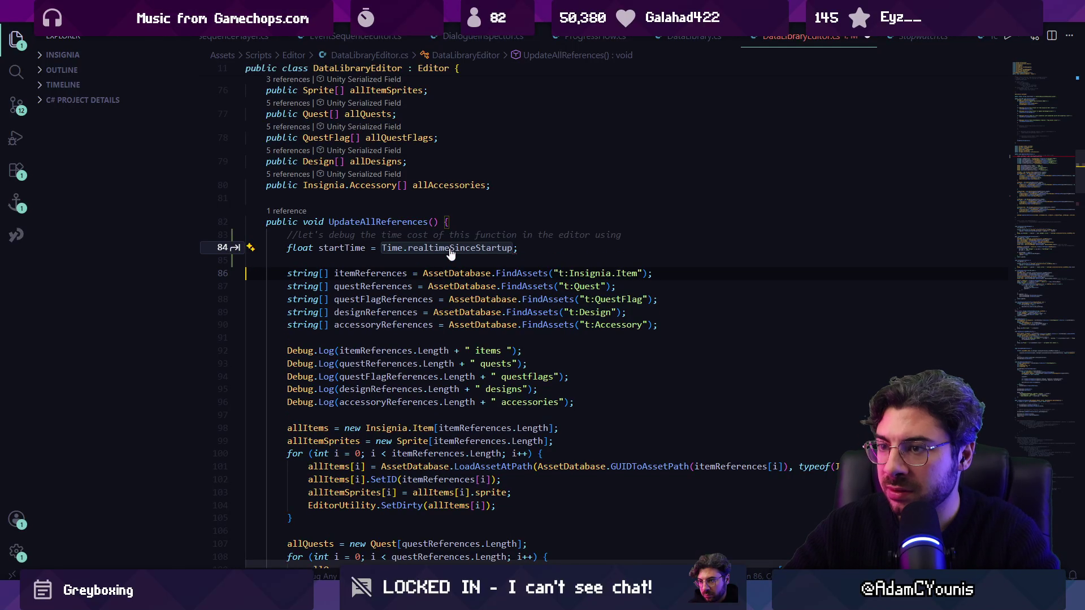
Step: Clear the realtimeSinceStartup value and end the comment with 'time', accepting the suggested startTime value
{"action": "key", "text": "Up"}
{"action": "key", "text": "End"}
{"action": "key", "text": "Left"}
{"action": "key", "text": "ctrl+shift+Left"}
{"action": "key", "text": "ctrl+shift+Left"}
{"action": "key", "text": "ctrl+shift+Left"}
{"action": "key", "text": "BackSpace"}
{"action": "key", "text": "Up"}
{"action": "key", "text": "End"}
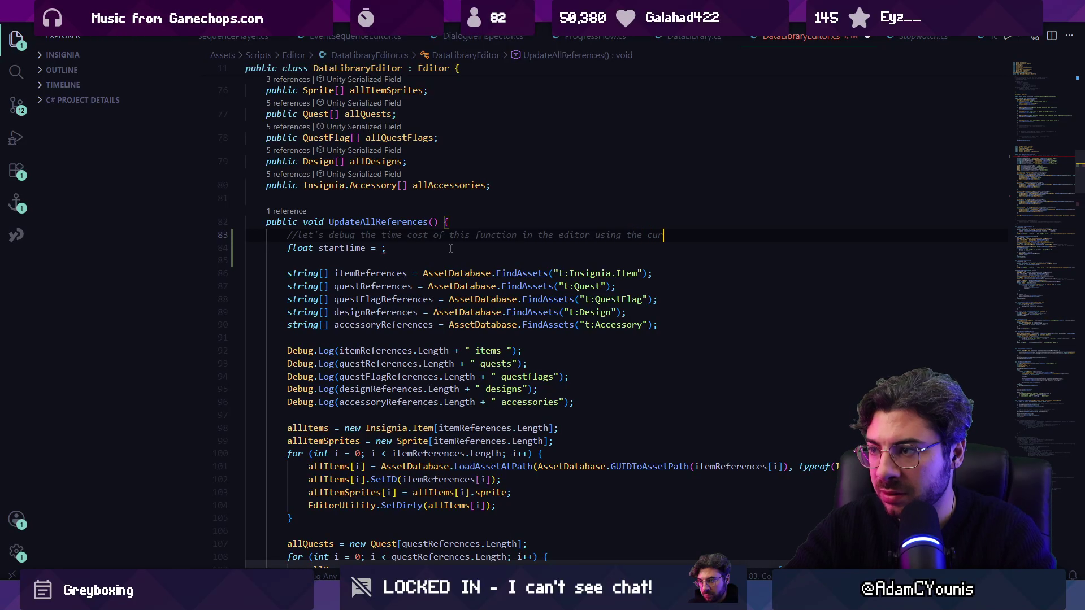
{"action": "key", "text": "BackSpace"}
{"action": "type", "text": "time"}
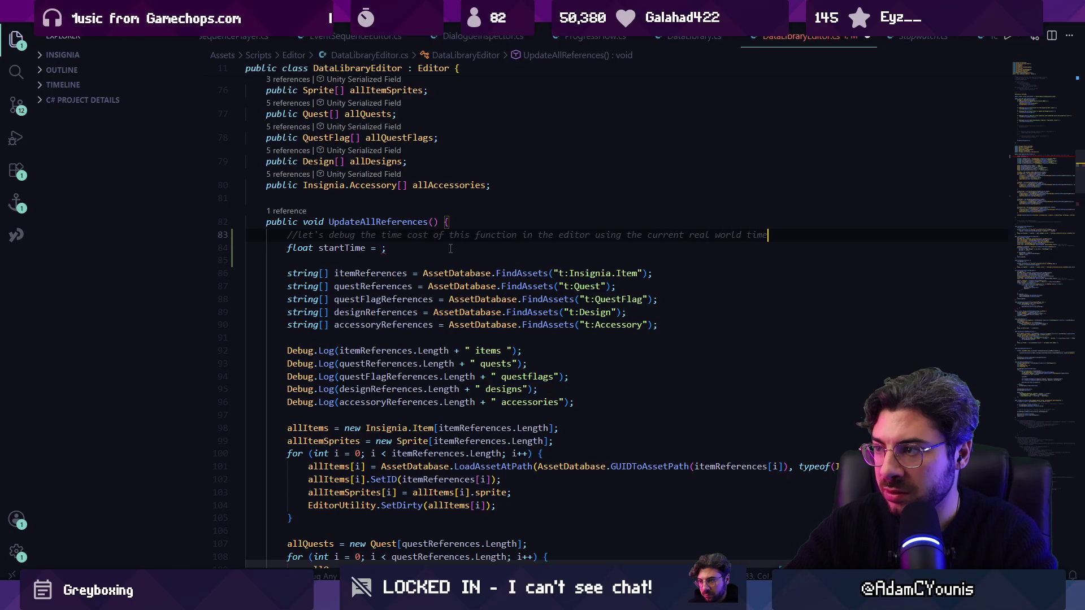
{"action": "key", "text": "Tab"}
{"action": "key", "text": "ctrl+Left"}
{"action": "key", "text": "ctrl+Left"}
{"action": "key", "text": "ctrl+Left"}
Step: Reword 'real' in the comment to 'IRL'
{"action": "double_click", "coordinate": [700, 234]}
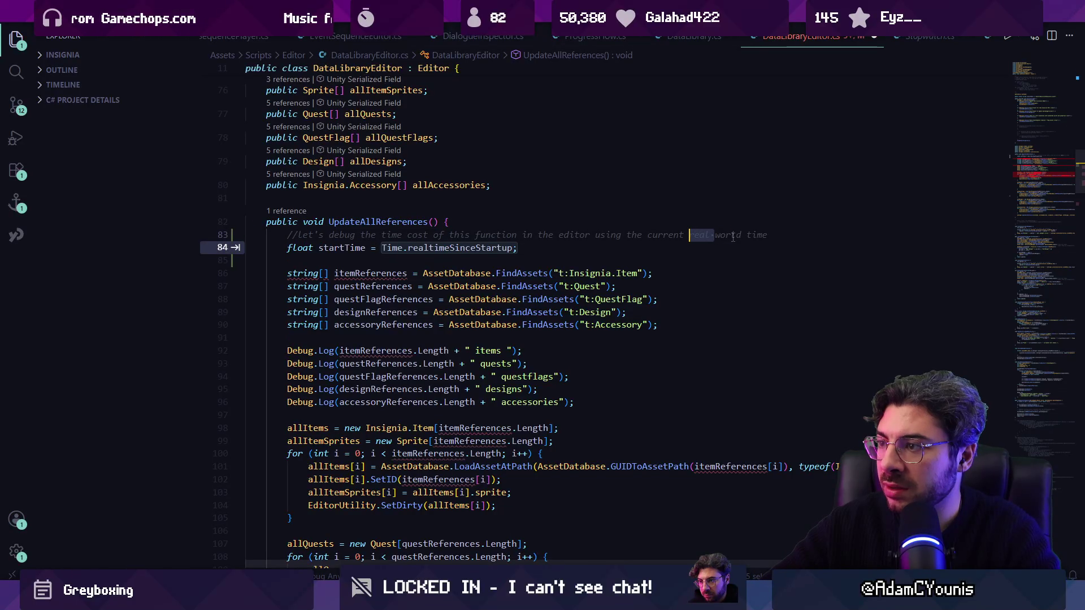
{"action": "type", "text": "actual"}
{"action": "key", "text": "ctrl+shift+Left"}
{"action": "type", "text": "IRL"}
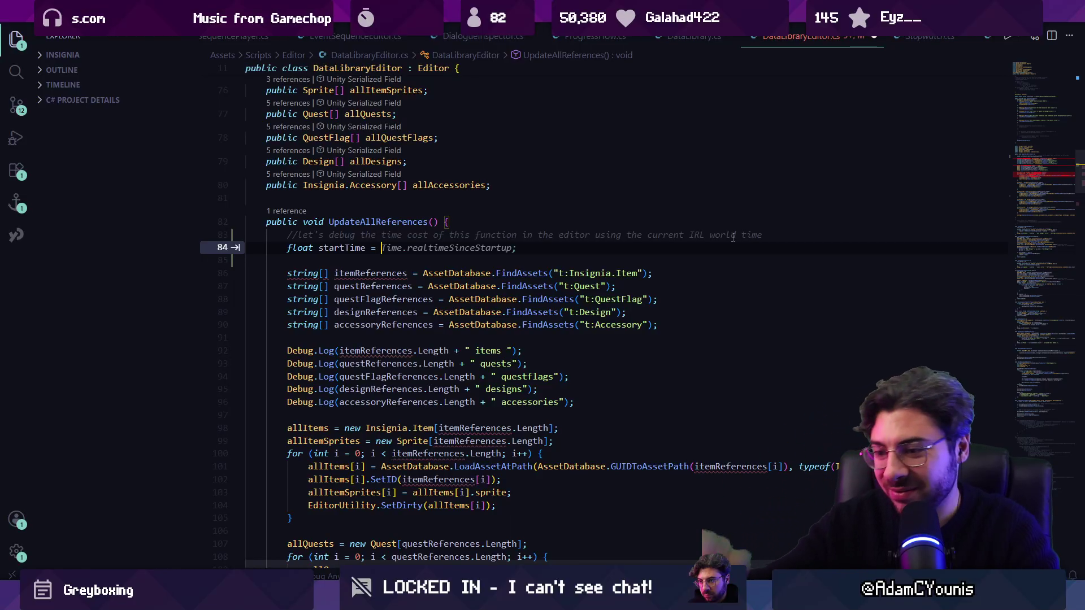
Step: Set startTime to System.DateTime.Now.Second + Millisecond / 1000f from the suggestion and save
{"action": "key", "text": "shift+End"}
{"action": "type", "text": "System."}
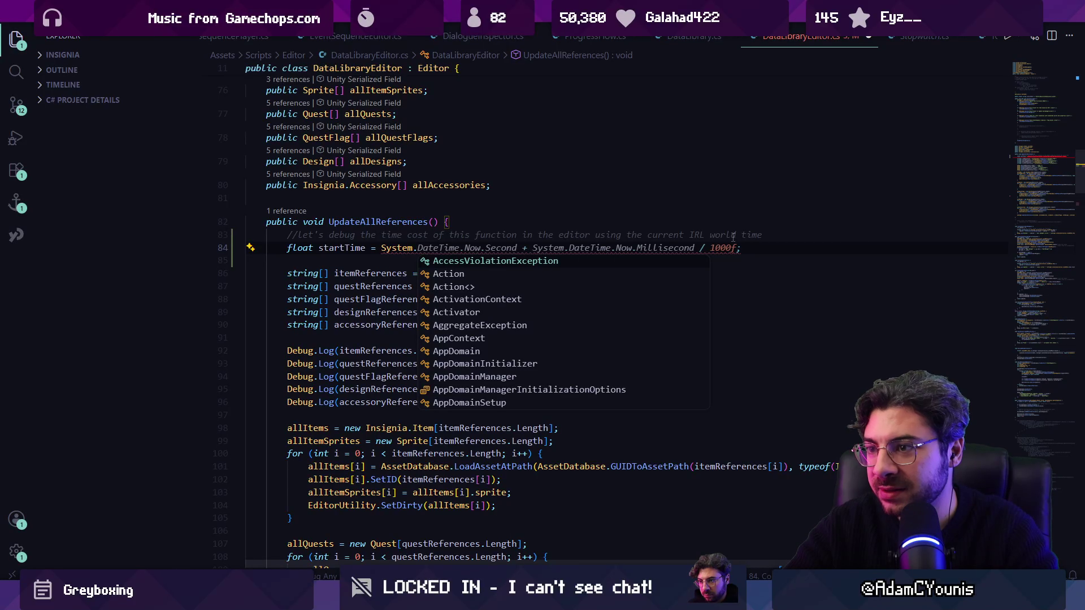
{"action": "type", "text": "Date"}
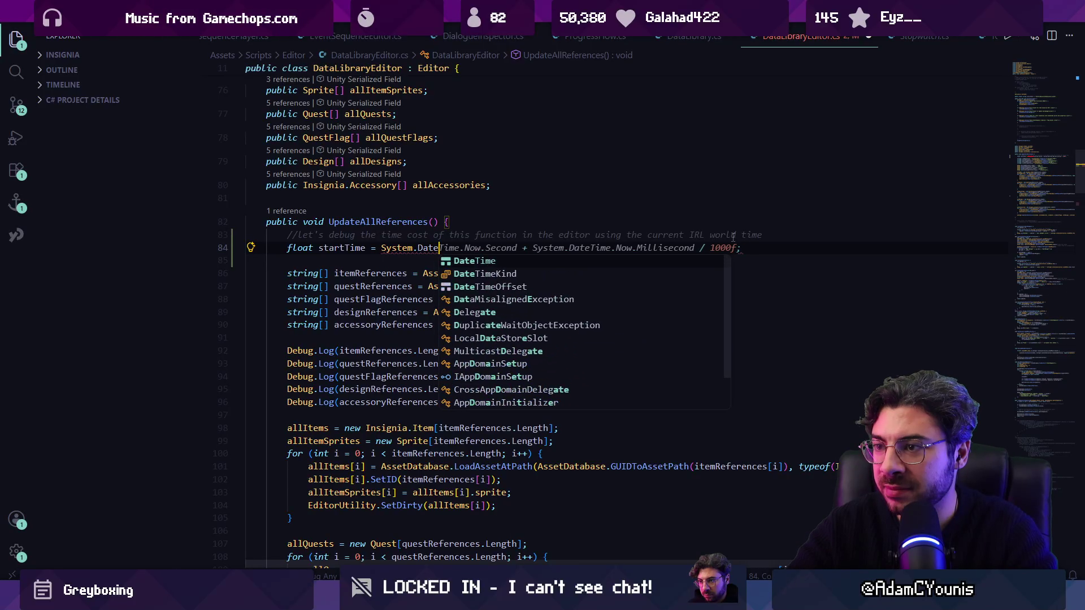
{"action": "type", "text": "Time"}
{"action": "key", "text": "Tab"}
{"action": "key", "text": "ctrl+s"}
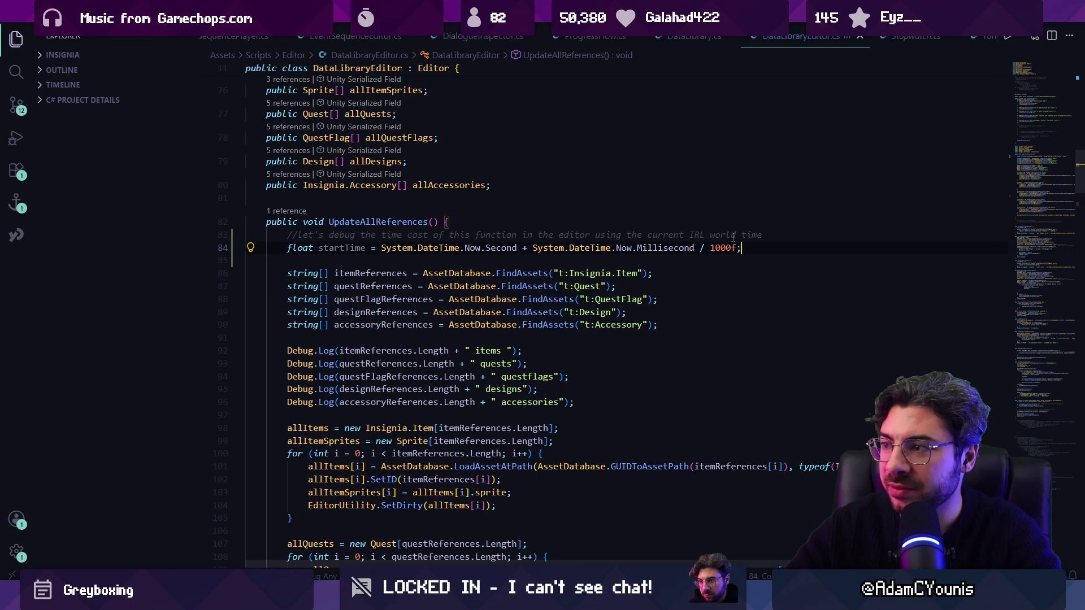
Step: Select the finished startTime line to review it
{"action": "key", "text": "Down"}
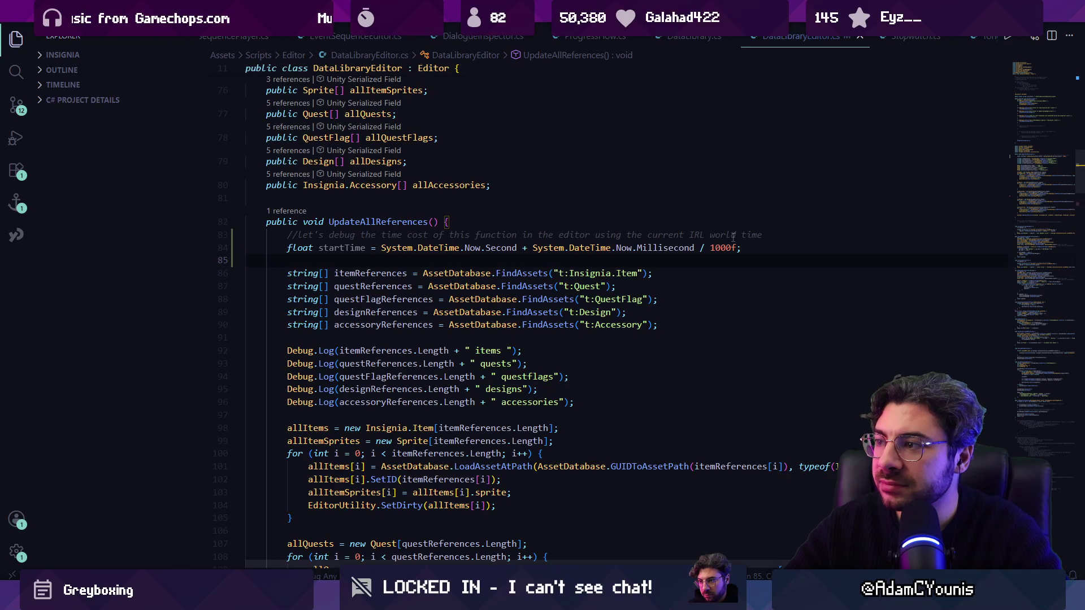
{"action": "key", "text": "shift+Up"}
{"action": "key", "text": "Up"}
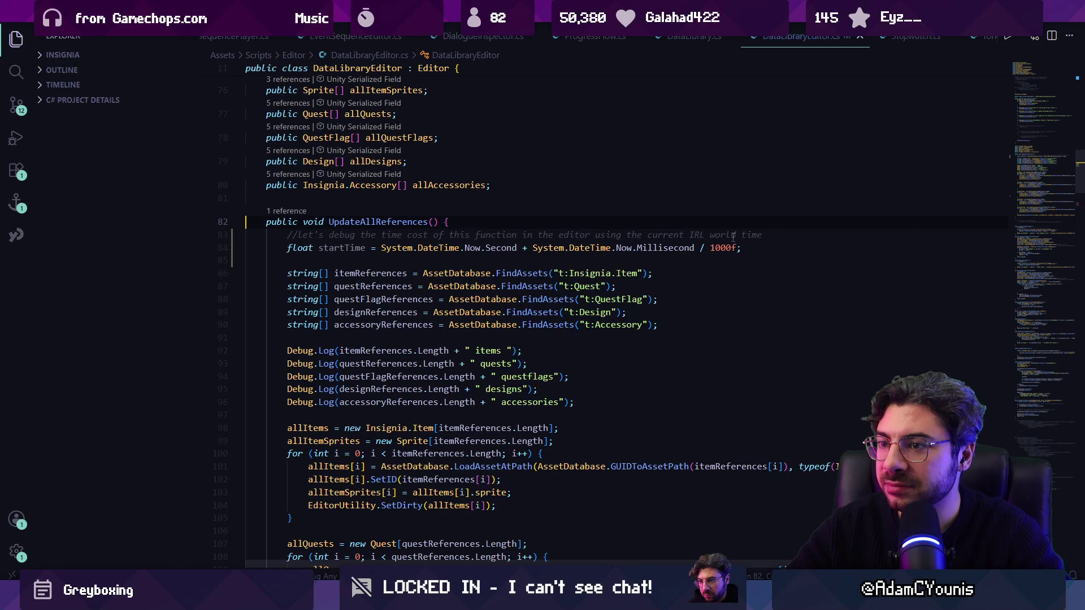
{"action": "key", "text": "shift+Down"}
{"action": "left_click", "coordinate": [548, 336]}
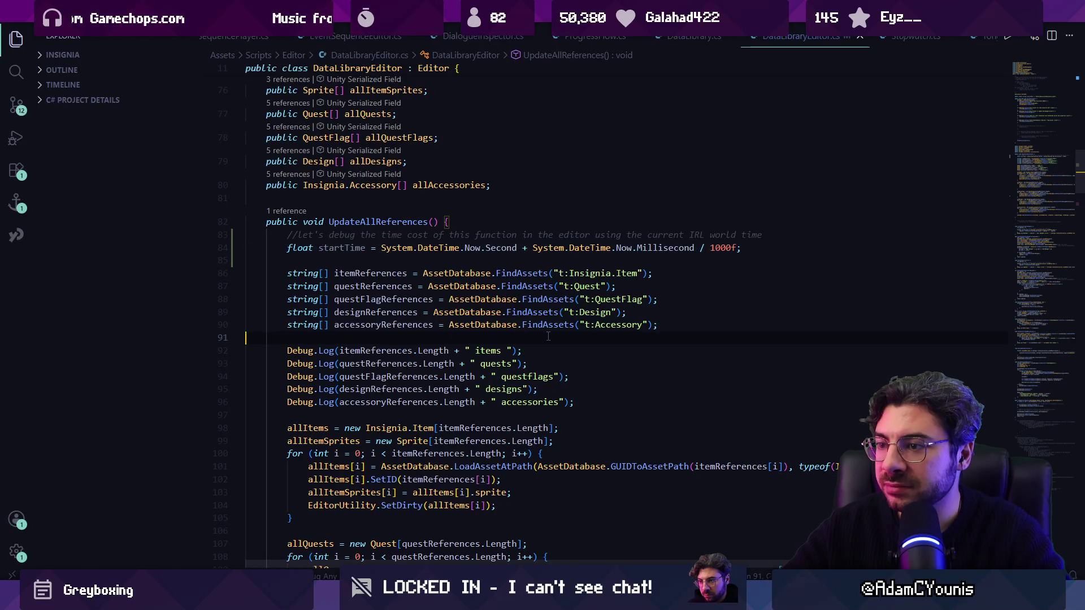
Step: Add a float searchTime calculation and its Debug.Log after the asset searches, then save
{"action": "scroll", "coordinate": [394, 322], "scroll_direction": "down", "scroll_amount": 2}
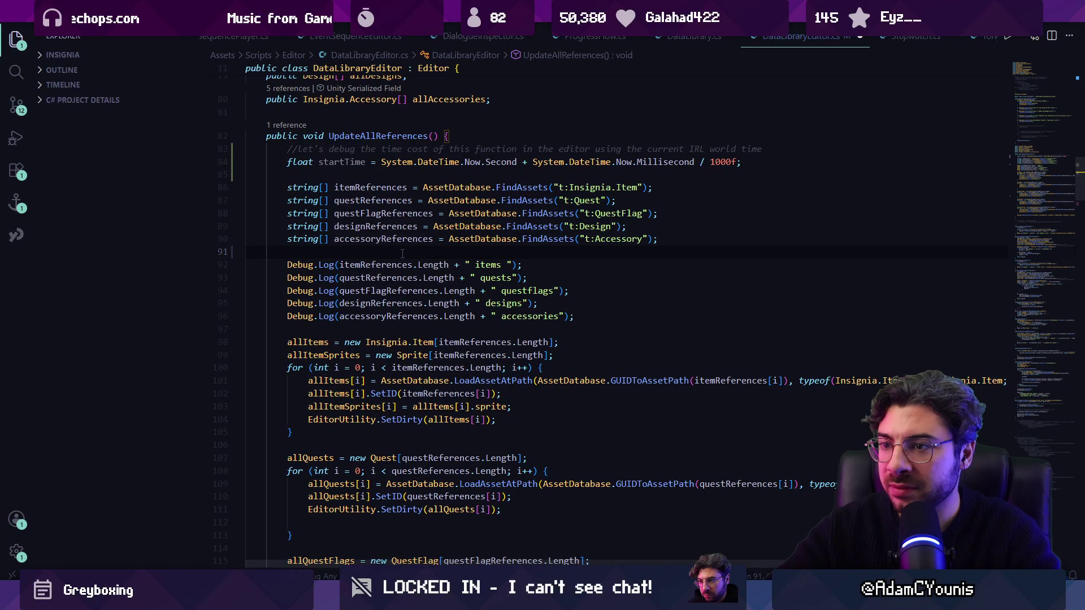
{"action": "key", "text": "Return"}
{"action": "key", "text": "Return"}
{"action": "type", "text": "float "}
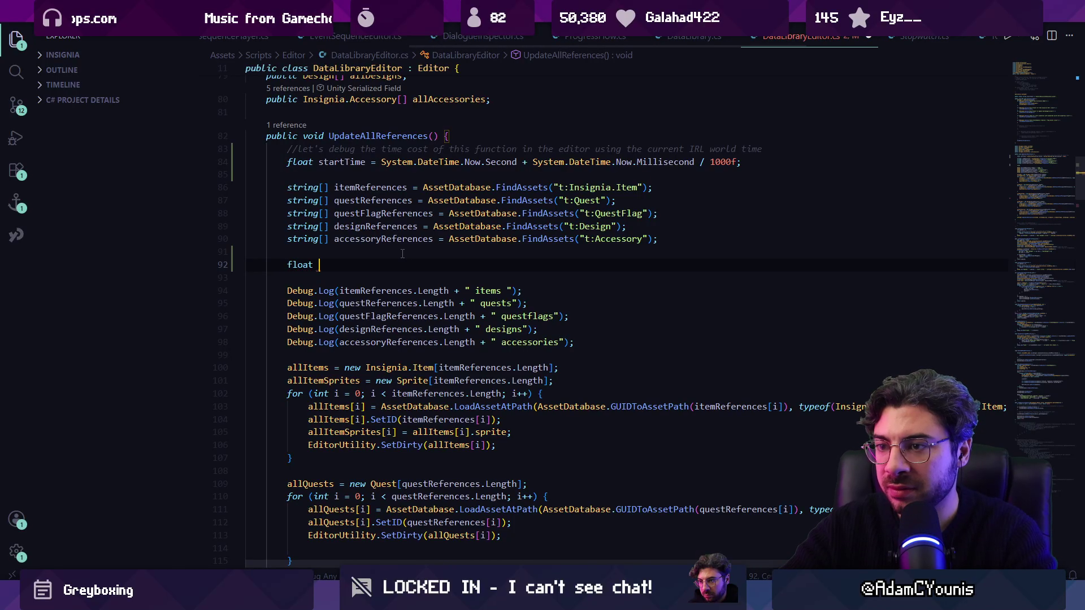
{"action": "type", "text": "searchTime"}
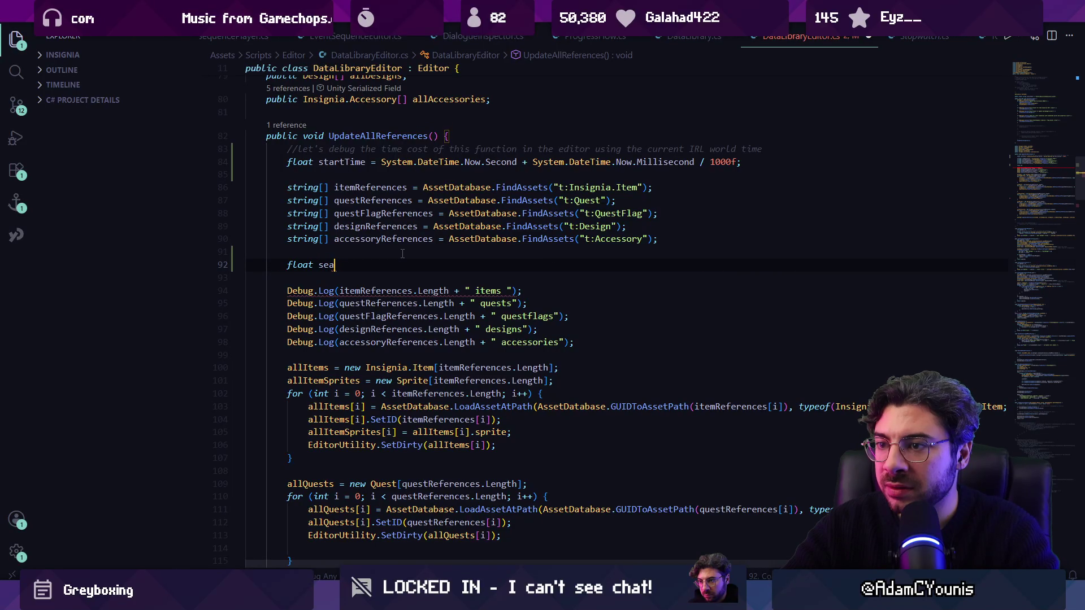
{"action": "key", "text": "Tab"}
{"action": "key", "text": "ctrl+s"}
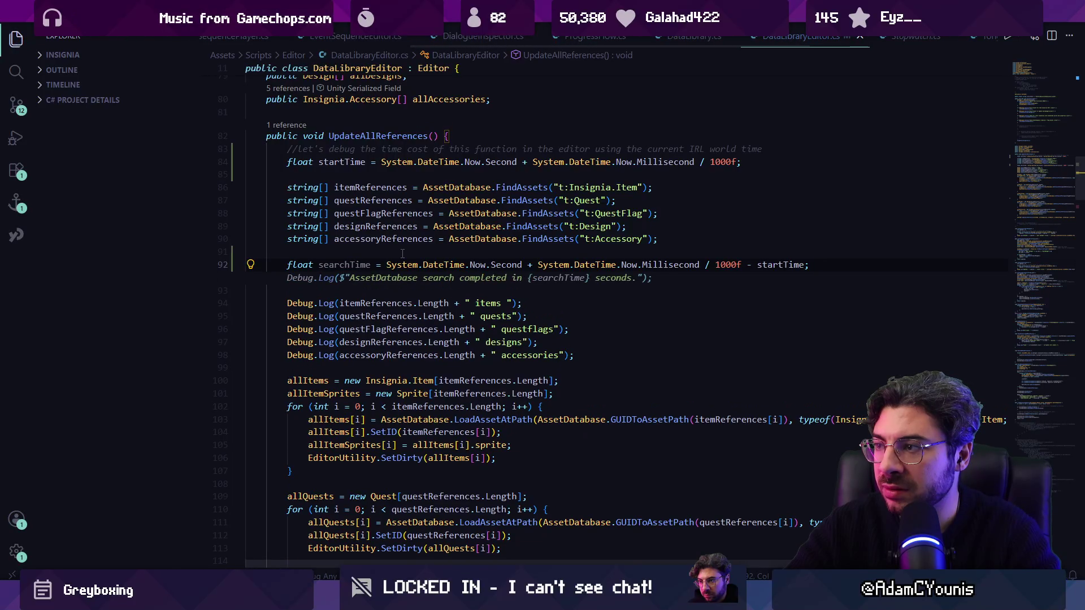
{"action": "key", "text": "Tab"}
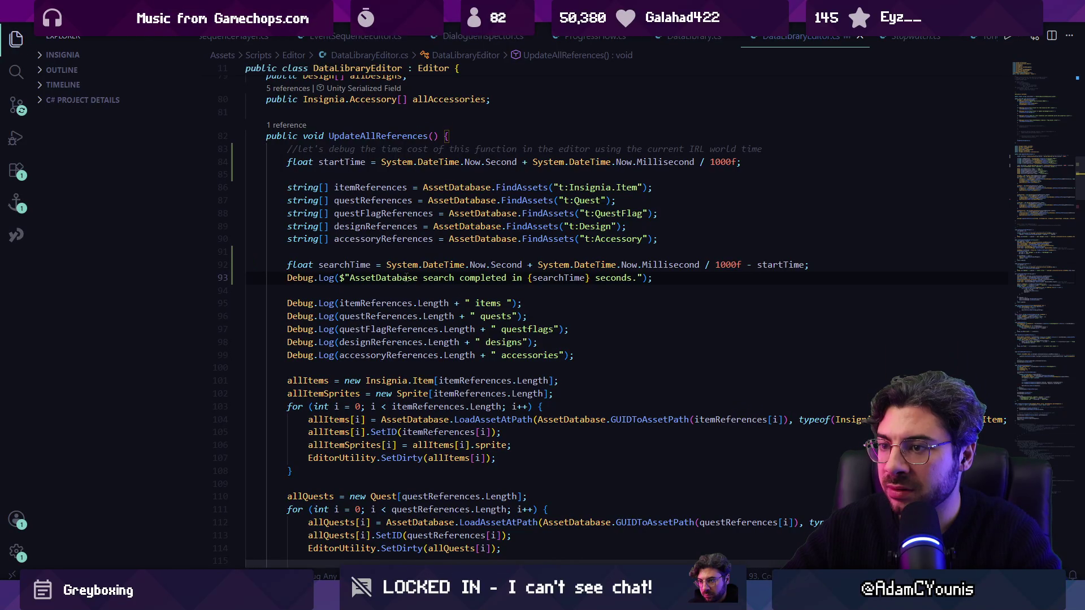
Step: Add a float loadTime calculation with its log after the asset-loading loops
{"action": "scroll", "coordinate": [350, 277], "scroll_direction": "down", "scroll_amount": 2}
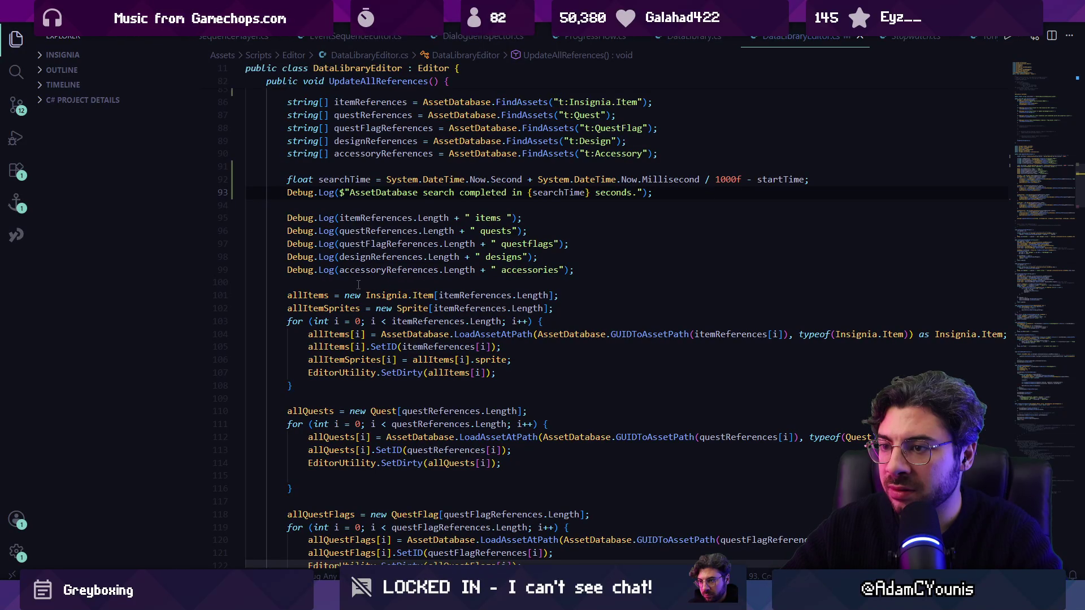
{"action": "scroll", "coordinate": [359, 285], "scroll_direction": "down", "scroll_amount": 8}
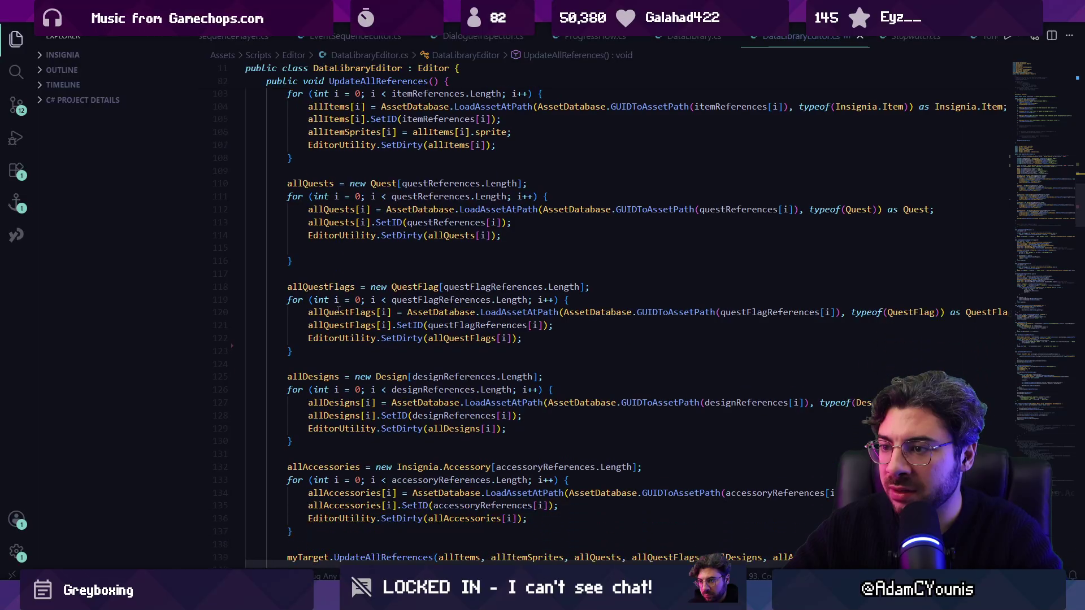
{"action": "scroll", "coordinate": [339, 311], "scroll_direction": "down", "scroll_amount": 2}
{"action": "left_click", "coordinate": [346, 399]}
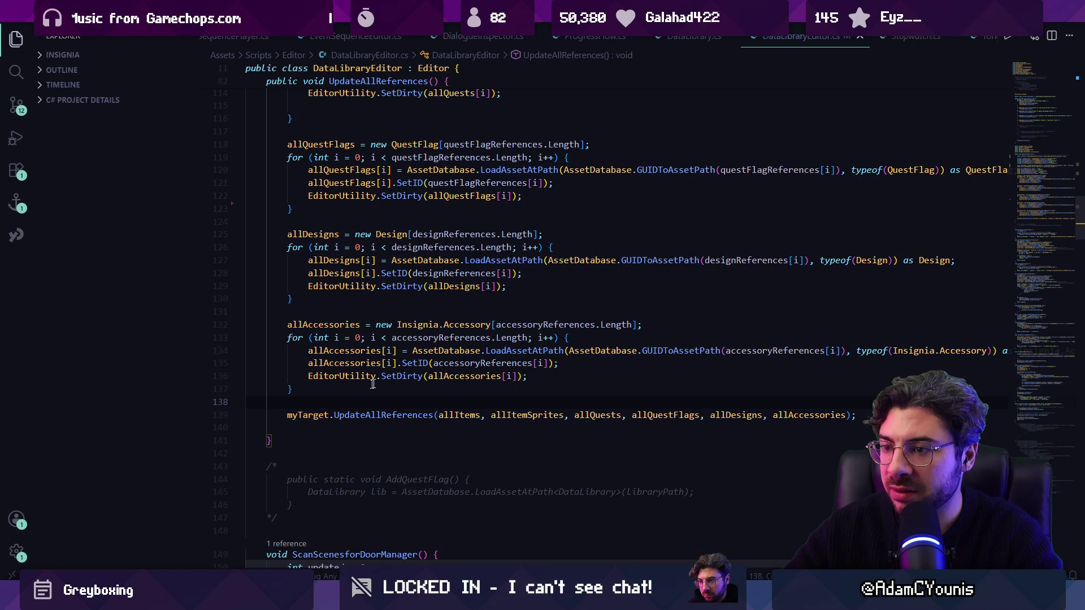
{"action": "key", "text": "Return"}
{"action": "key", "text": "Return"}
{"action": "key", "text": "Up"}
{"action": "type", "text": "floa"}
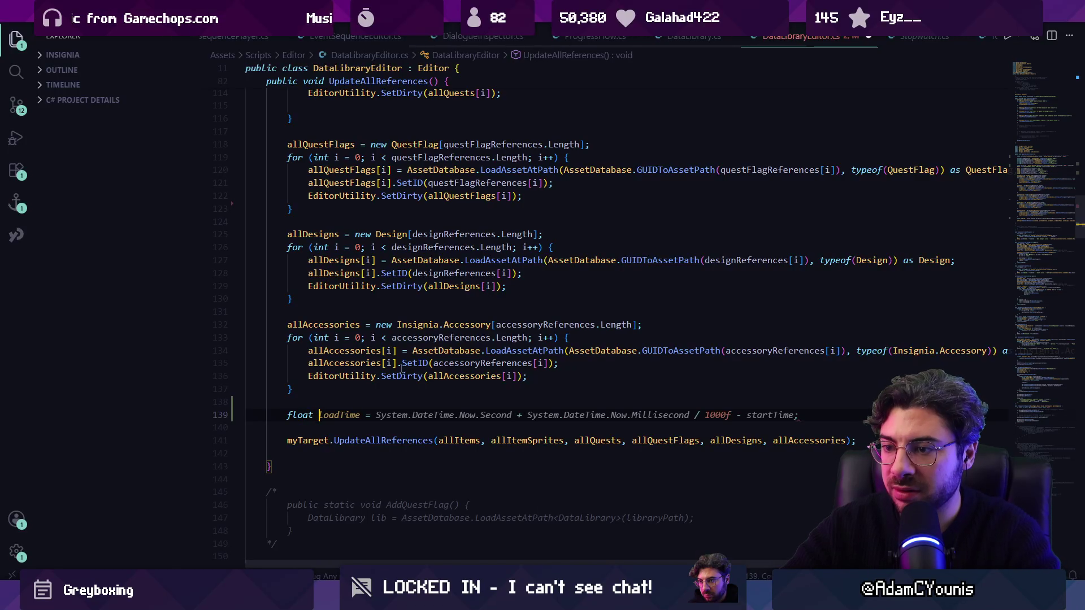
{"action": "key", "text": "Tab"}
{"action": "key", "text": "Tab"}
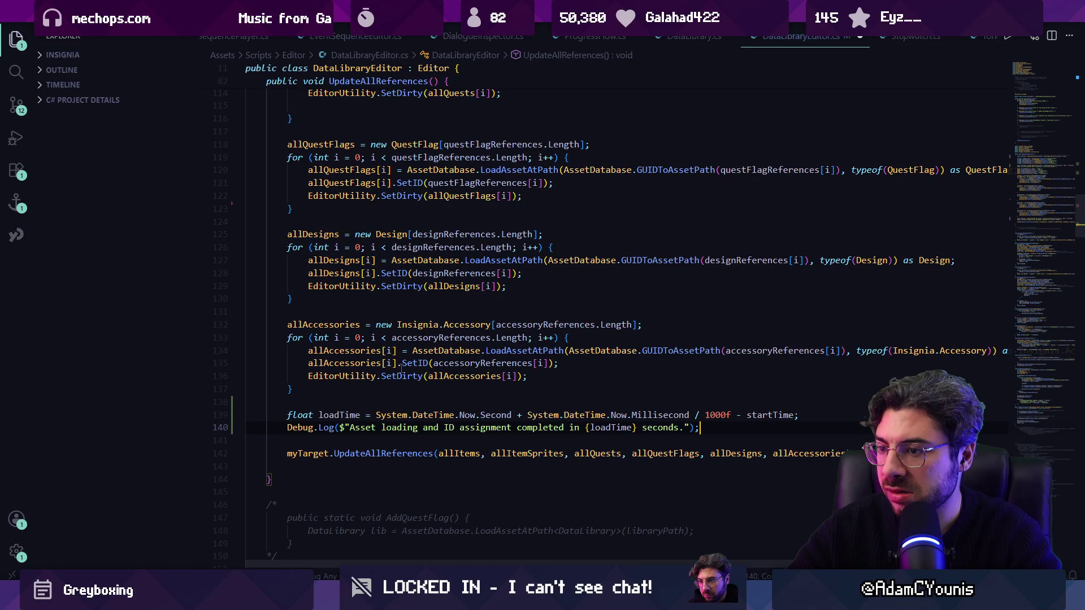
{"action": "scroll", "coordinate": [417, 427], "scroll_direction": "up", "scroll_amount": 6}
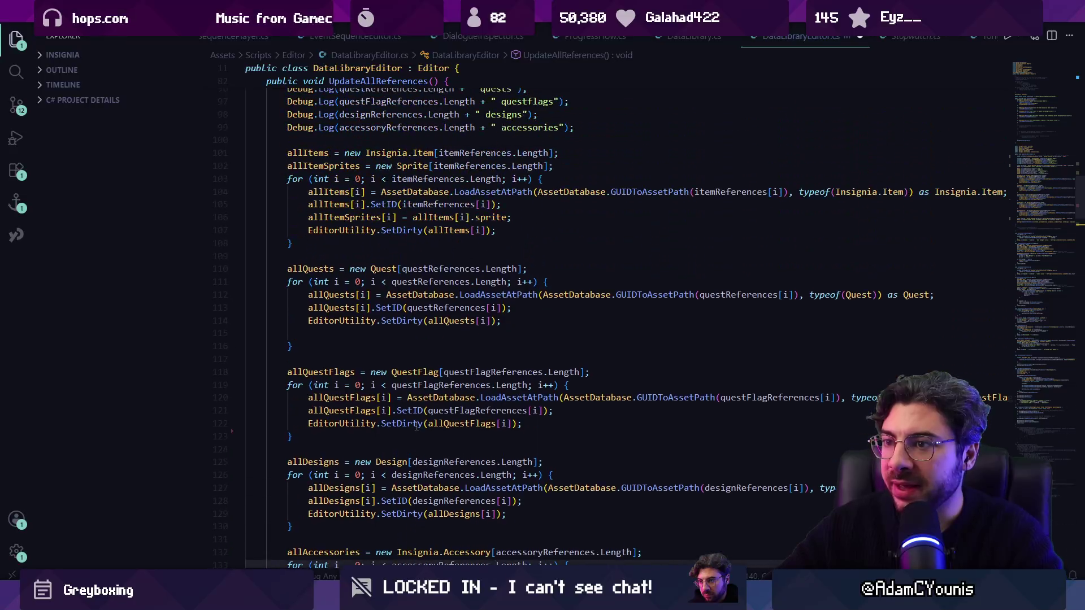
Step: Change the loadTime calculation to subtract searchTime and save
{"action": "scroll", "coordinate": [416, 370], "scroll_direction": "up", "scroll_amount": 3}
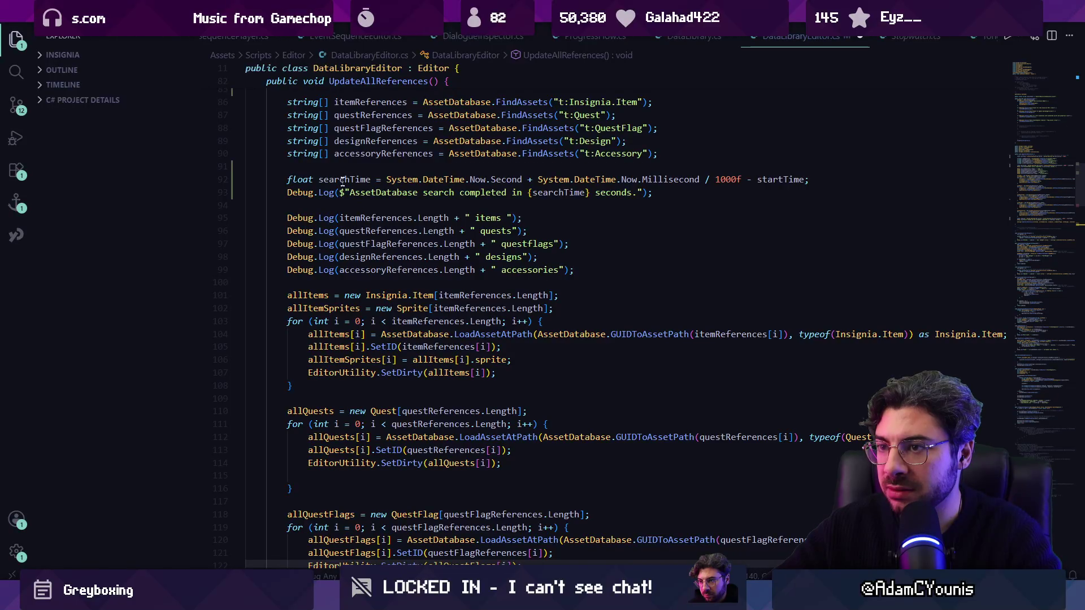
{"action": "scroll", "coordinate": [343, 179], "scroll_direction": "down", "scroll_amount": 9}
{"action": "double_click", "coordinate": [795, 413]}
{"action": "type", "text": "se"}
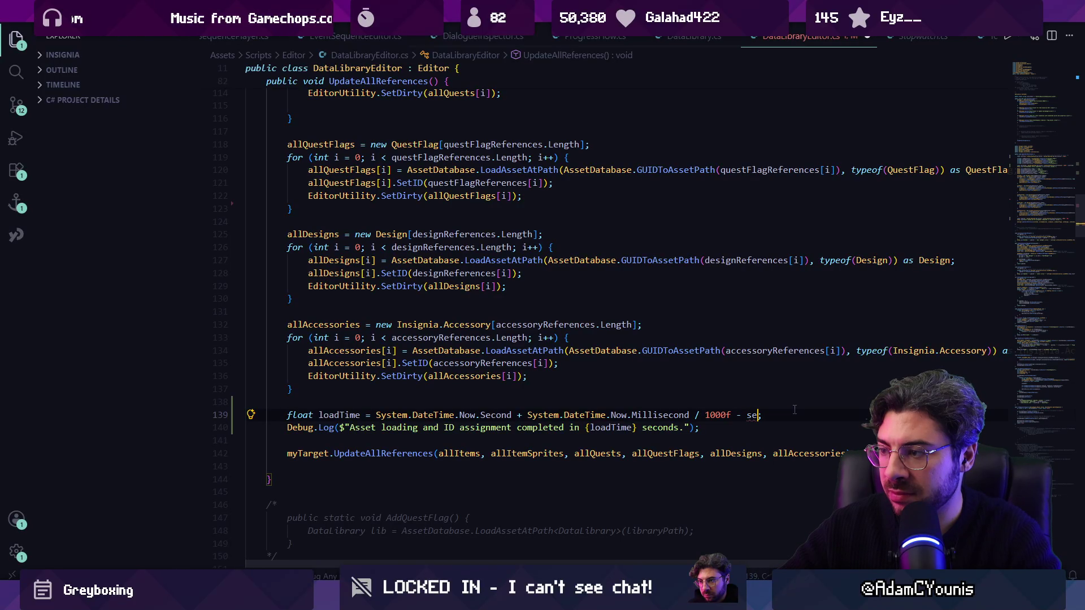
{"action": "type", "text": "archTime - startTime"}
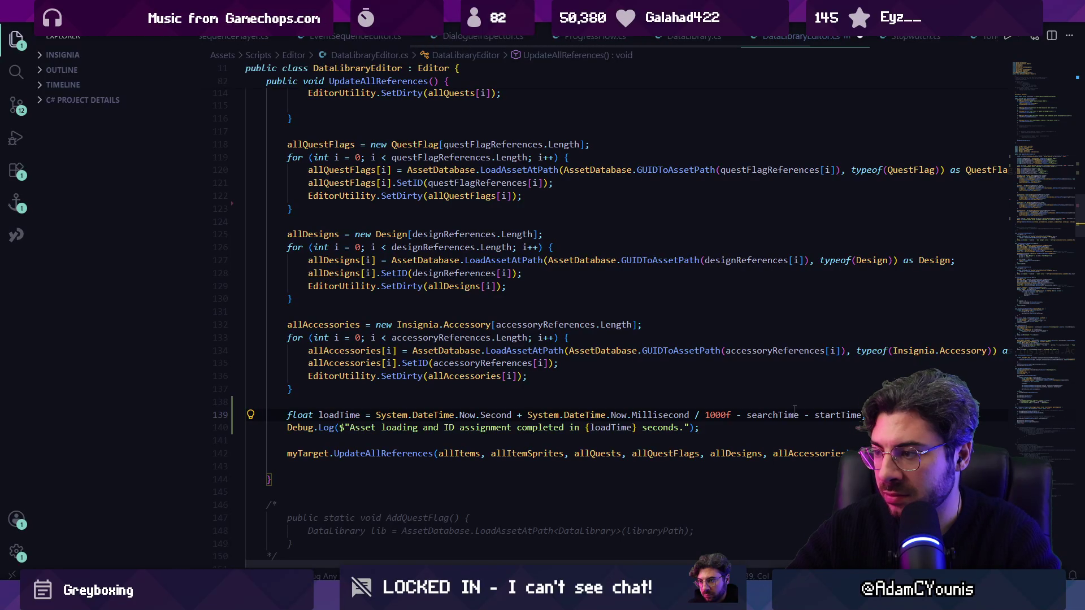
{"action": "key", "text": "ctrl+shift+Left"}
{"action": "key", "text": "ctrl+shift+Left"}
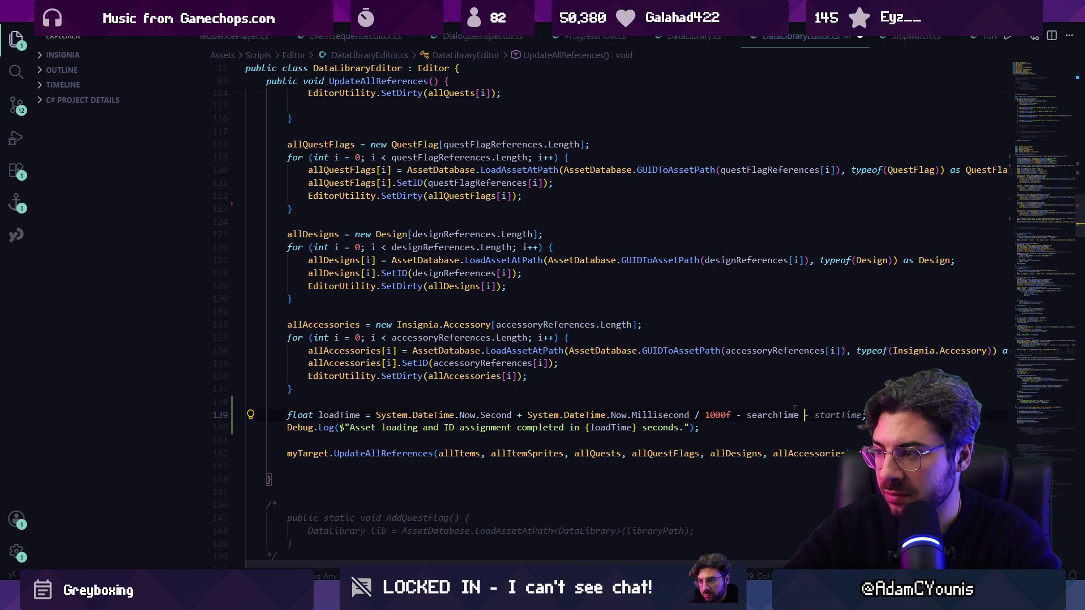
{"action": "key", "text": "BackSpace"}
{"action": "key", "text": "ctrl+shift+p"}
{"action": "key", "text": "Escape"}
{"action": "key", "text": "ctrl+s"}
Step: Try appending ' - startTime' to loadTime, then undo it and save
{"action": "scroll", "coordinate": [652, 388], "scroll_direction": "up", "scroll_amount": 1}
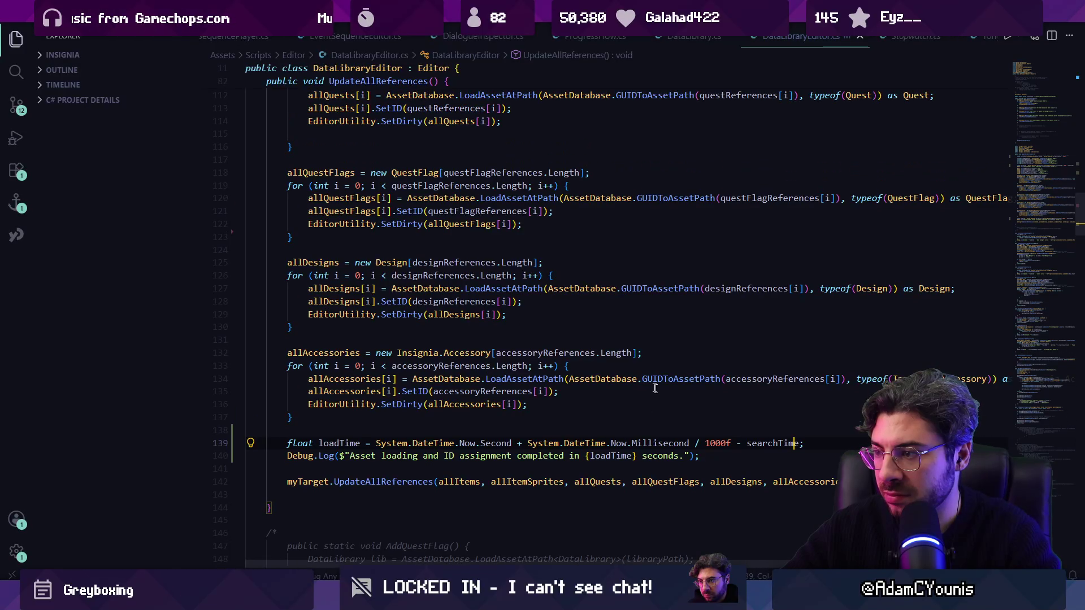
{"action": "scroll", "coordinate": [442, 259], "scroll_direction": "up", "scroll_amount": 5}
{"action": "scroll", "coordinate": [441, 259], "scroll_direction": "up", "scroll_amount": 3}
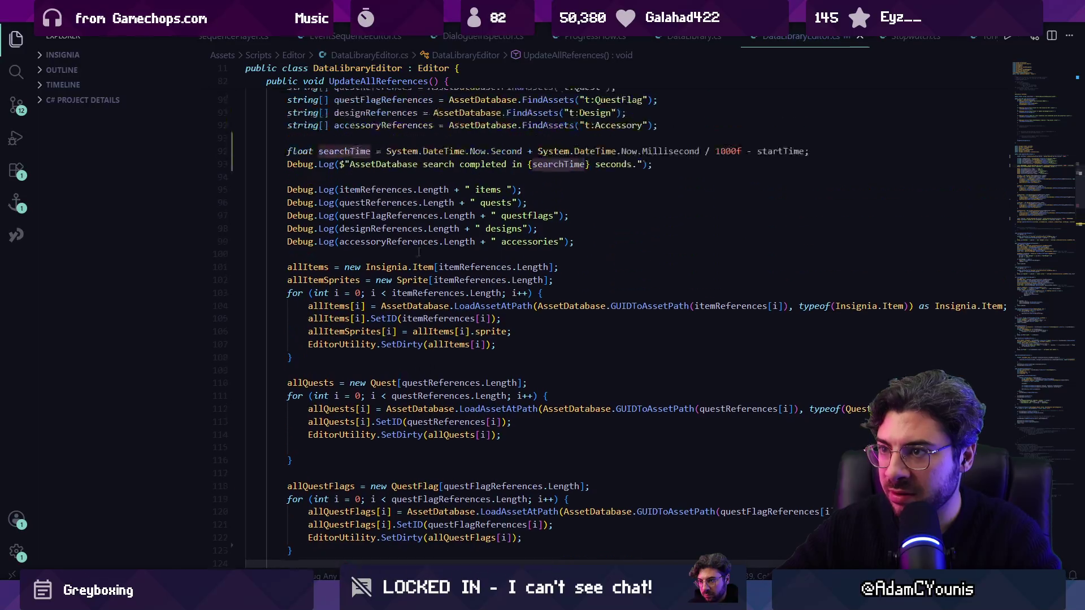
{"action": "scroll", "coordinate": [754, 349], "scroll_direction": "down", "scroll_amount": 9}
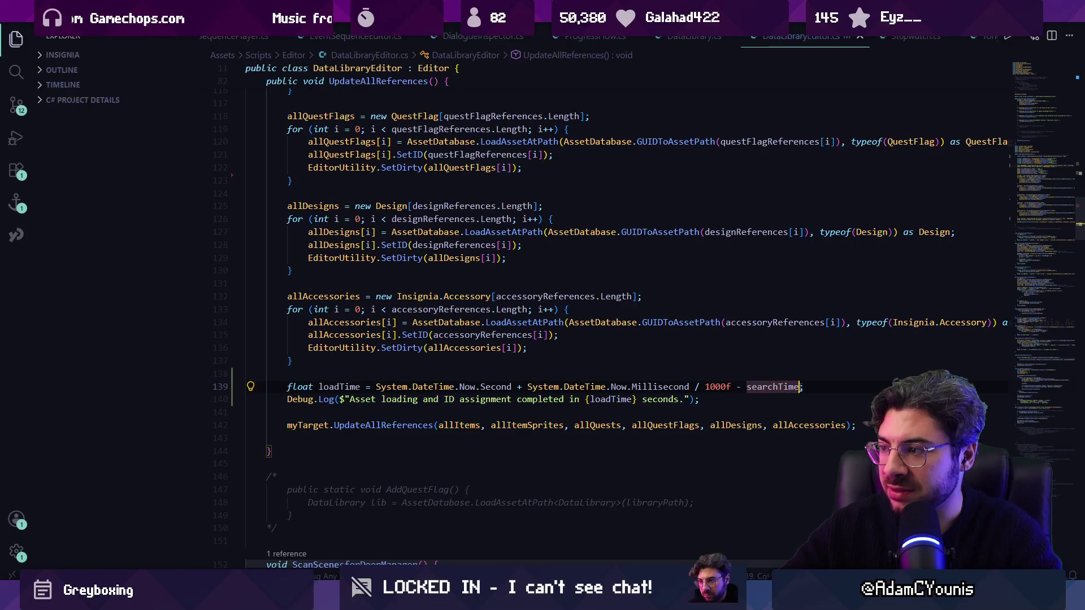
{"action": "key", "text": "ctrl+Right"}
{"action": "type", "text": "- startTime"}
{"action": "key", "text": "ctrl+s"}
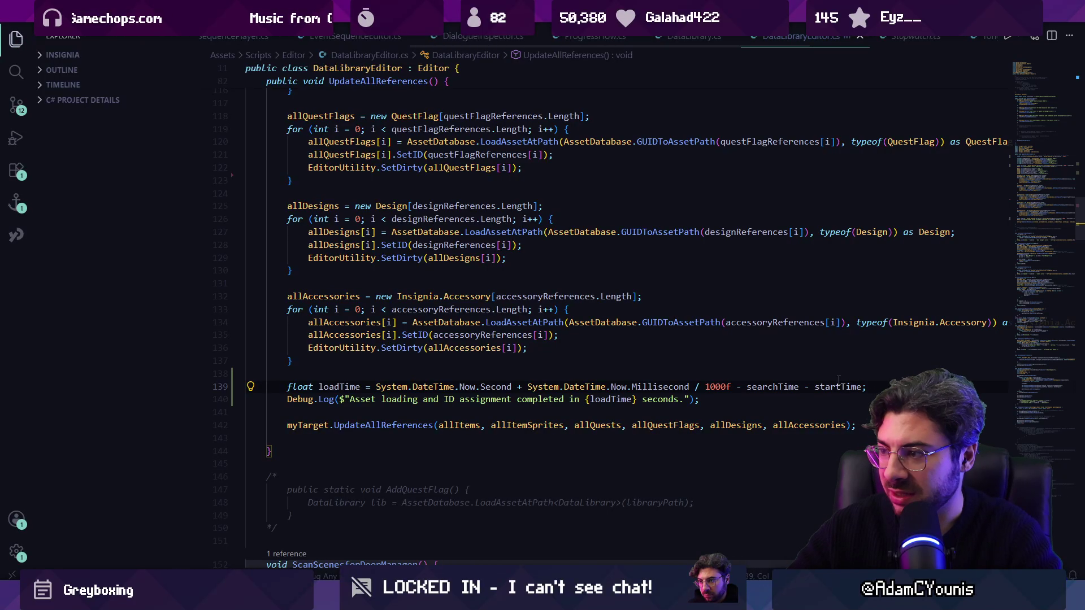
{"action": "key", "text": "ctrl+z"}
{"action": "key", "text": "ctrl+s"}
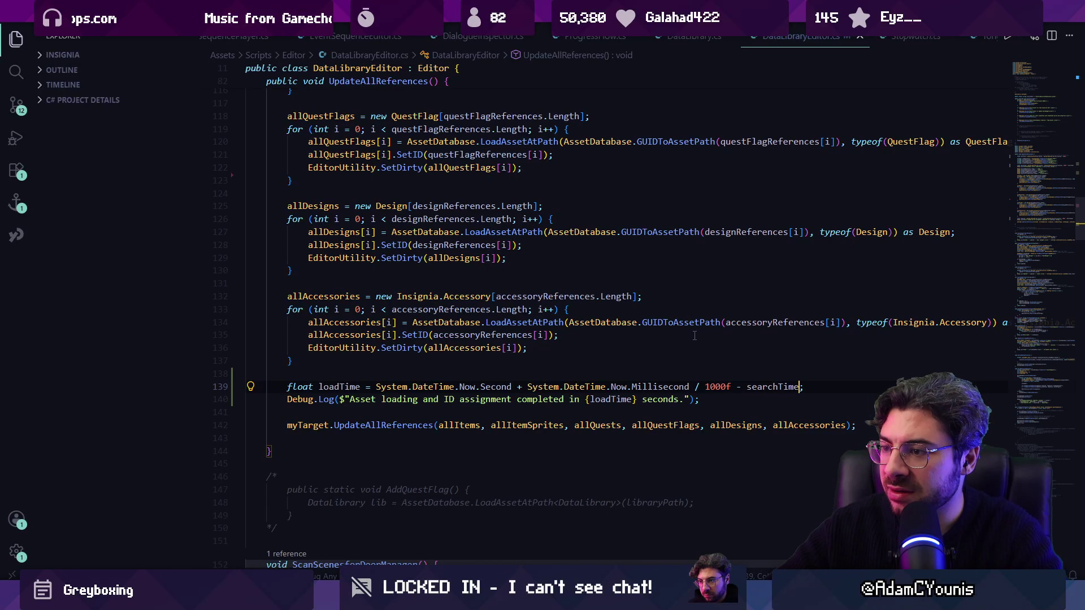
Step: Check where searchTime is used, keep the startTime subtraction on line 139, and switch to Unity
{"action": "left_click", "coordinate": [778, 387]}
{"action": "scroll", "coordinate": [484, 266], "scroll_direction": "up", "scroll_amount": 10}
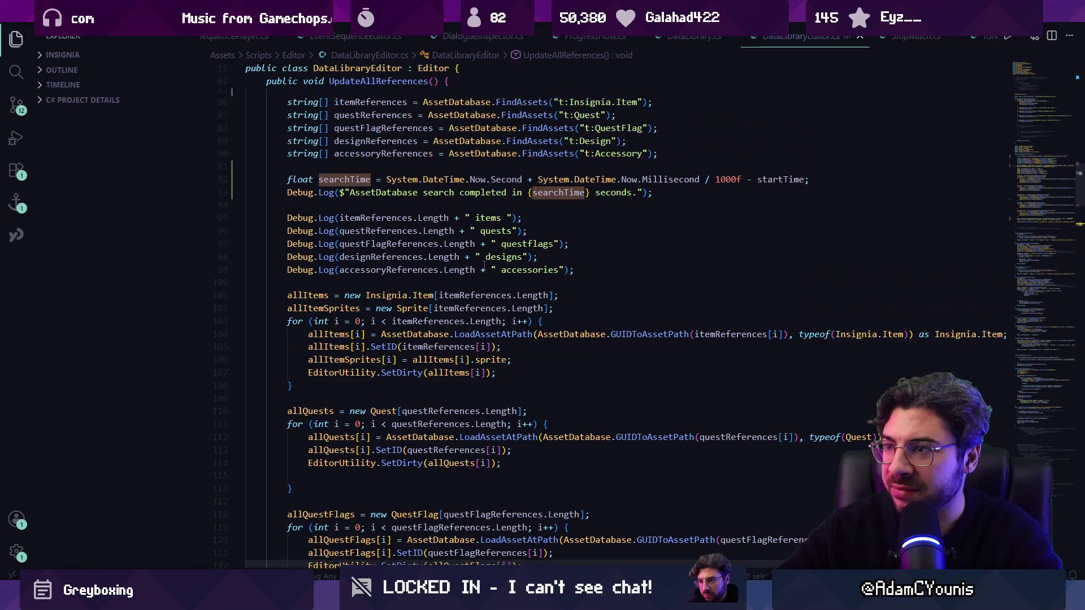
{"action": "scroll", "coordinate": [356, 272], "scroll_direction": "up", "scroll_amount": 1}
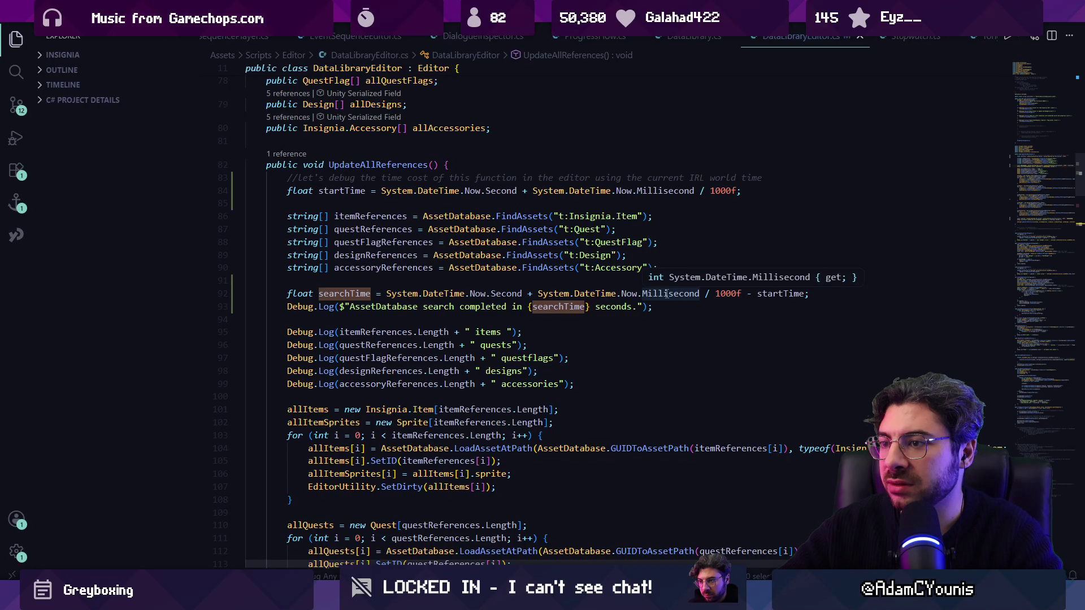
{"action": "scroll", "coordinate": [667, 294], "scroll_direction": "down", "scroll_amount": 1}
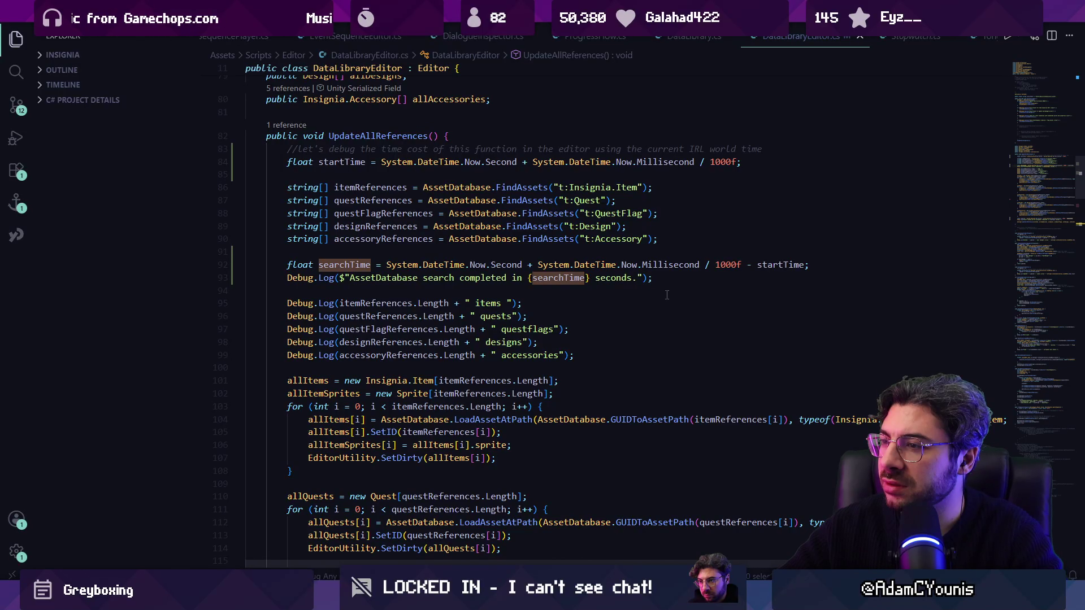
{"action": "scroll", "coordinate": [667, 295], "scroll_direction": "down", "scroll_amount": 15}
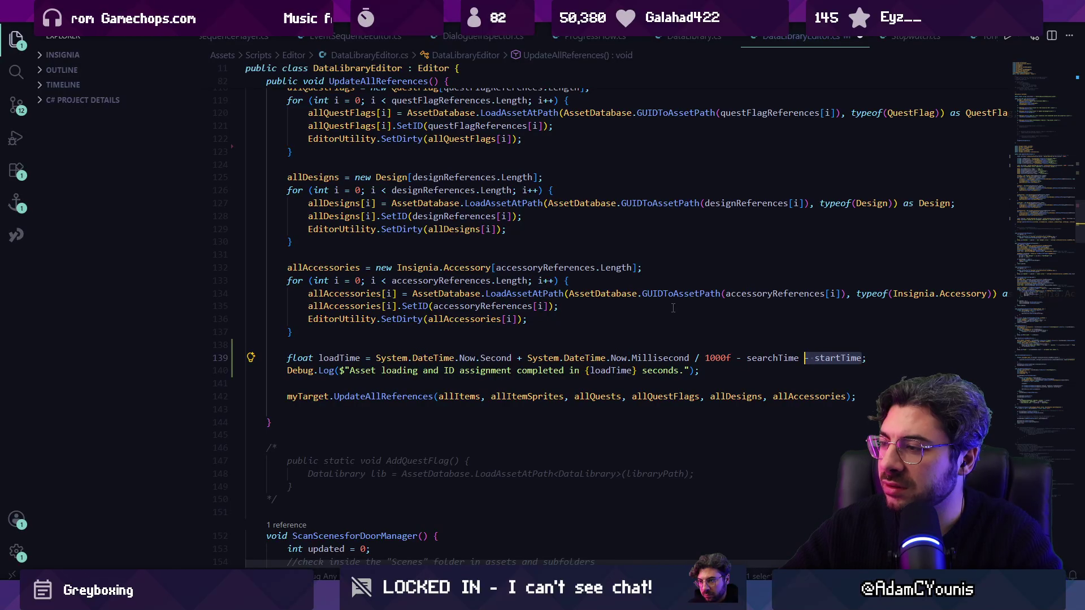
{"action": "key", "text": "Left"}
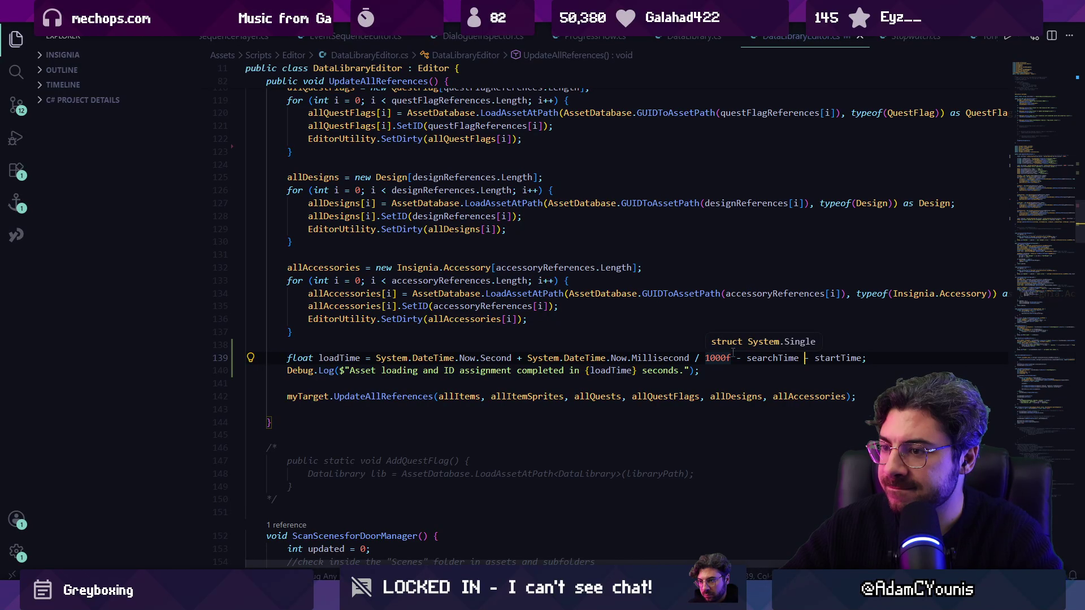
{"action": "key", "text": "alt+Tab"}
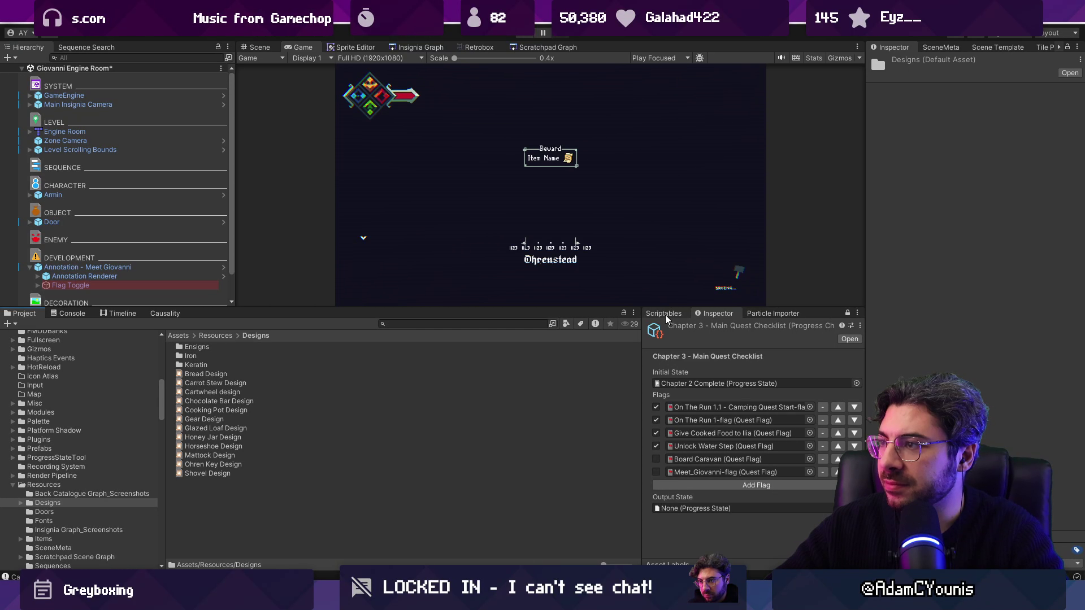
Step: Find and select the DataLibrary asset by searching the Project for 'library'
{"action": "left_click", "coordinate": [460, 323]}
{"action": "type", "text": "library"}
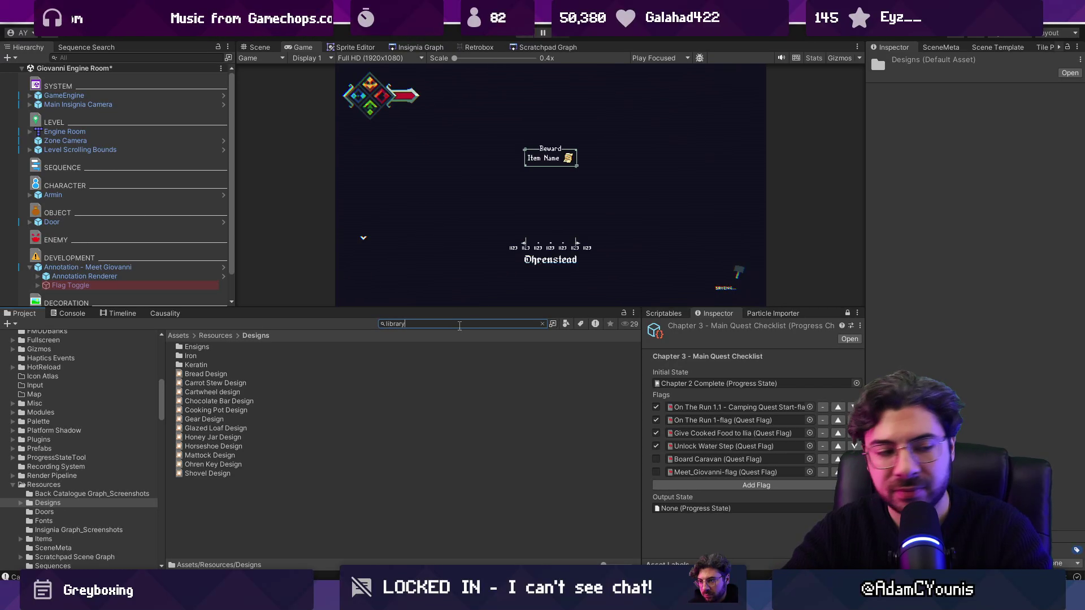
{"action": "left_click", "coordinate": [277, 411]}
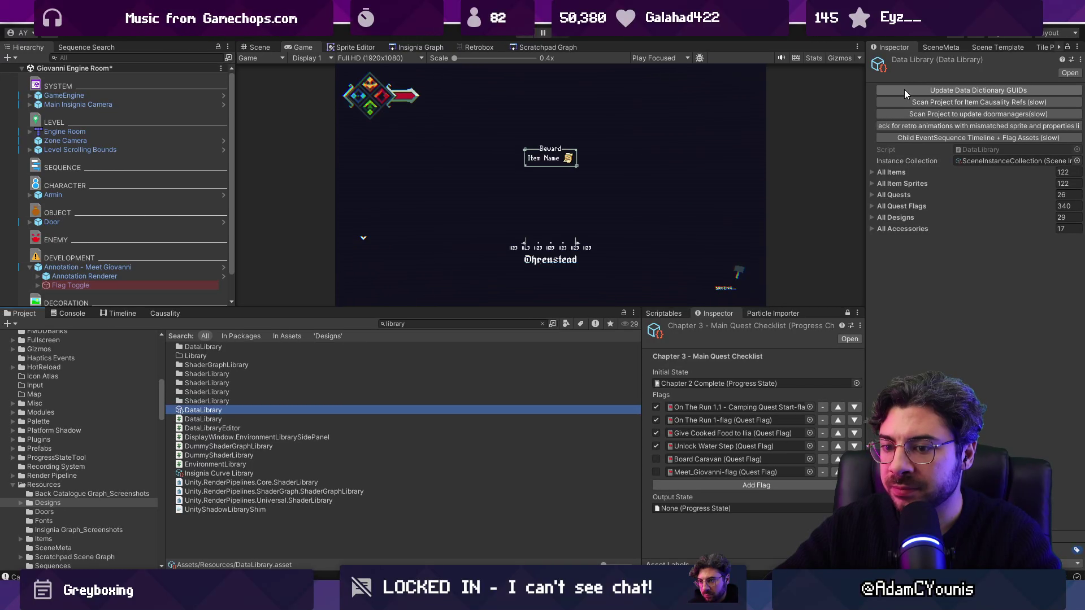
Step: Clear the Console, run Update Data Dictionary GUIDs, and read the 0.08099988 s and 0.004000001 s timings
{"action": "left_click", "coordinate": [78, 313]}
{"action": "left_click", "coordinate": [11, 325]}
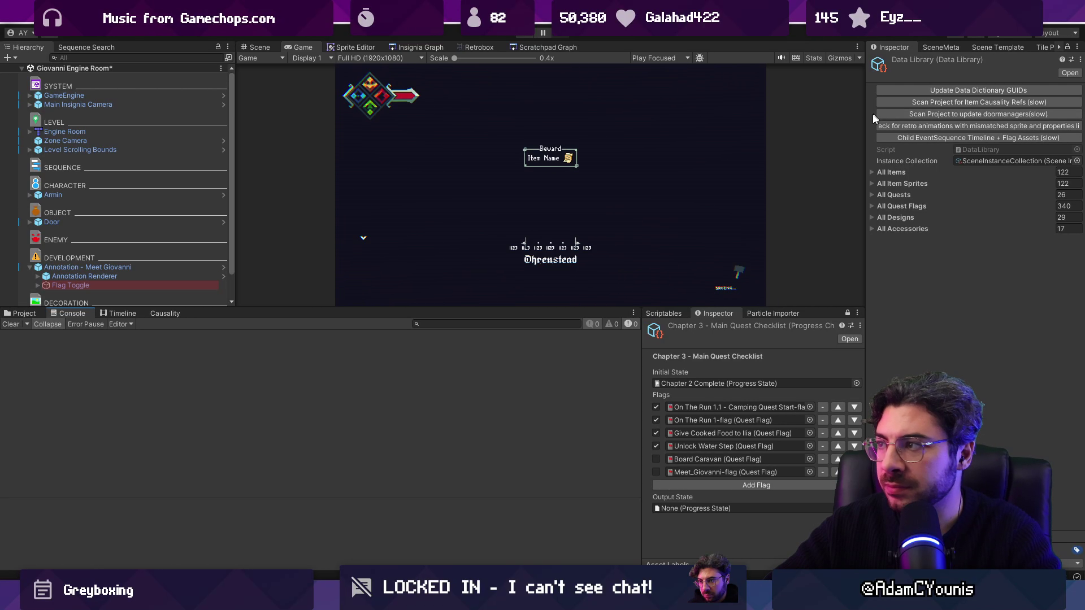
{"action": "left_click", "coordinate": [956, 90]}
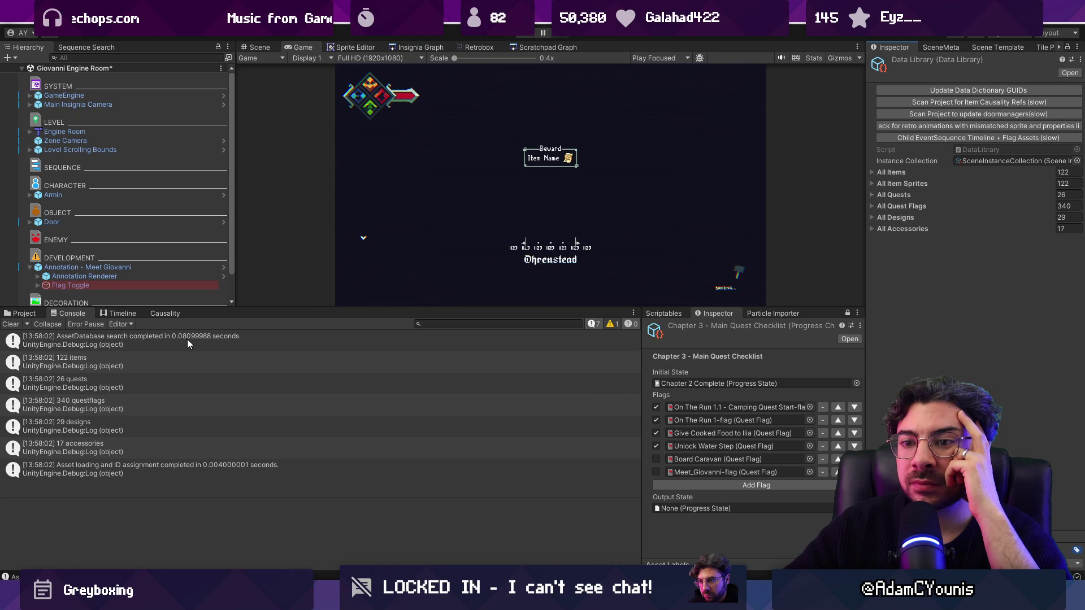
{"action": "left_click", "coordinate": [177, 467]}
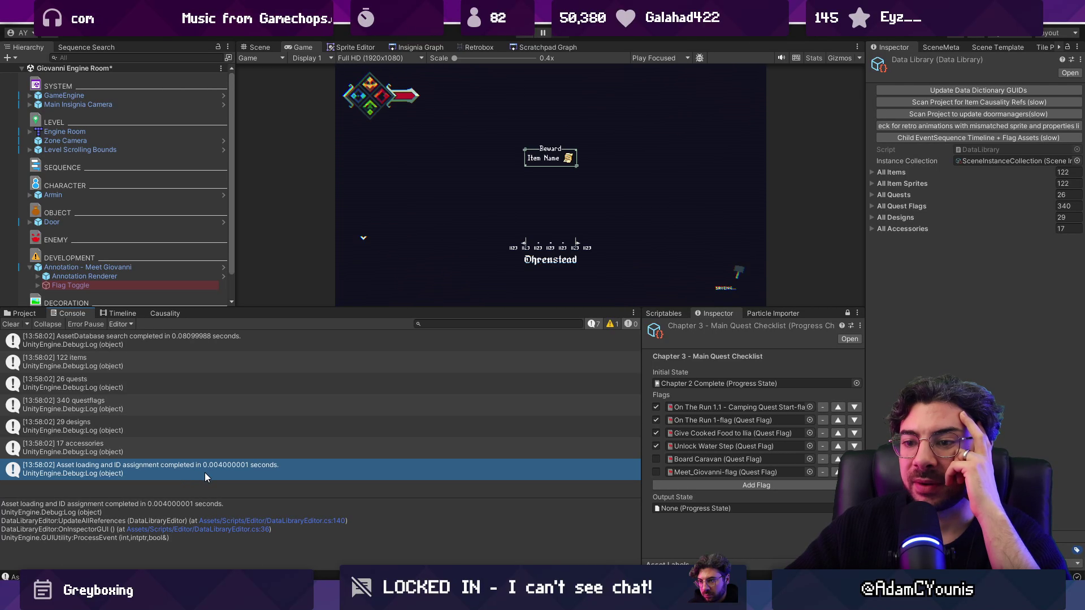
{"action": "mouse_move", "coordinate": [393, 599]}
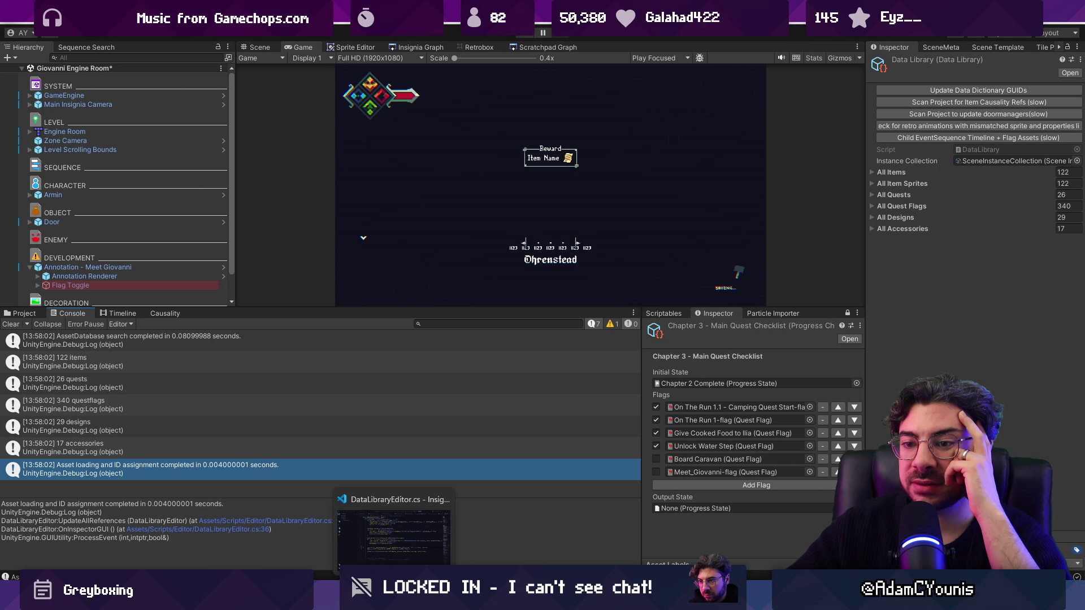
{"action": "left_click", "coordinate": [394, 534]}
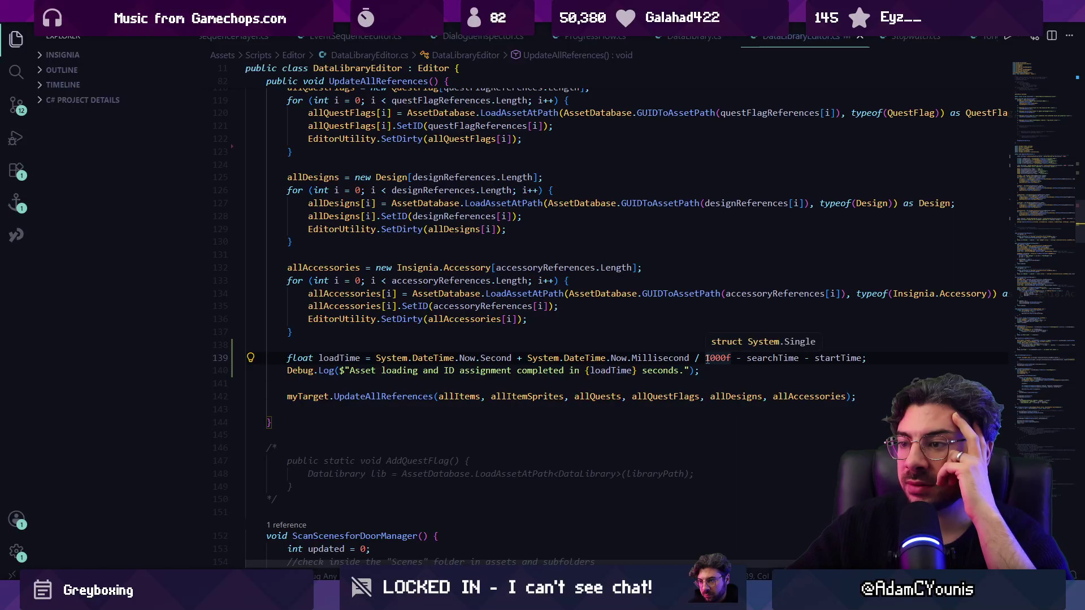
Step: Replace both subtractions in loadTime on line 139 with only ' - startTime'
{"action": "left_click_drag", "start_coordinate": [737, 358], "coordinate": [858, 358]}
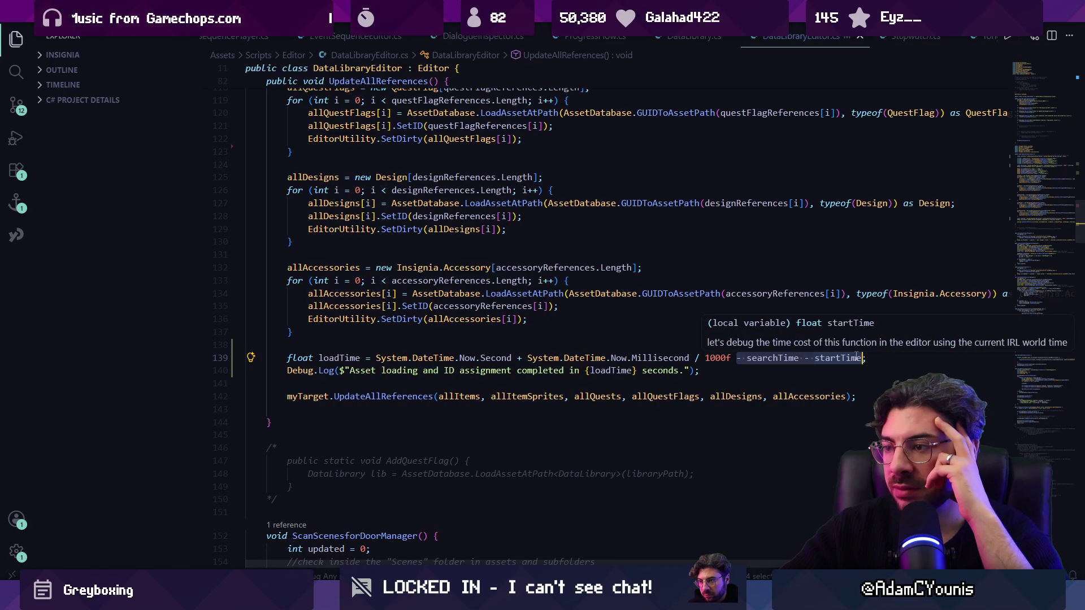
{"action": "key", "text": "BackSpace"}
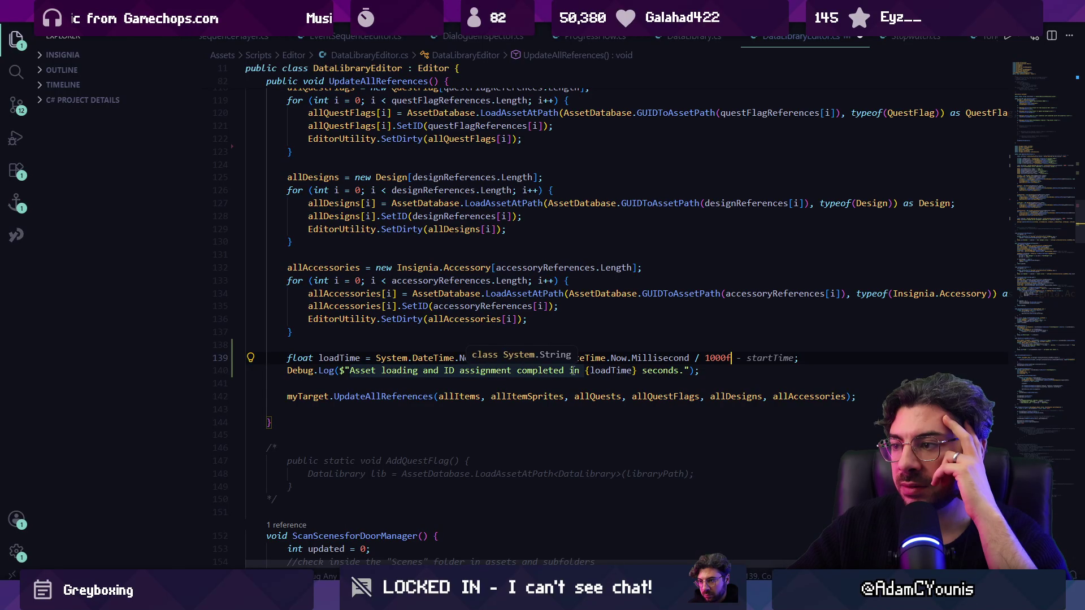
{"action": "key", "text": "Tab"}
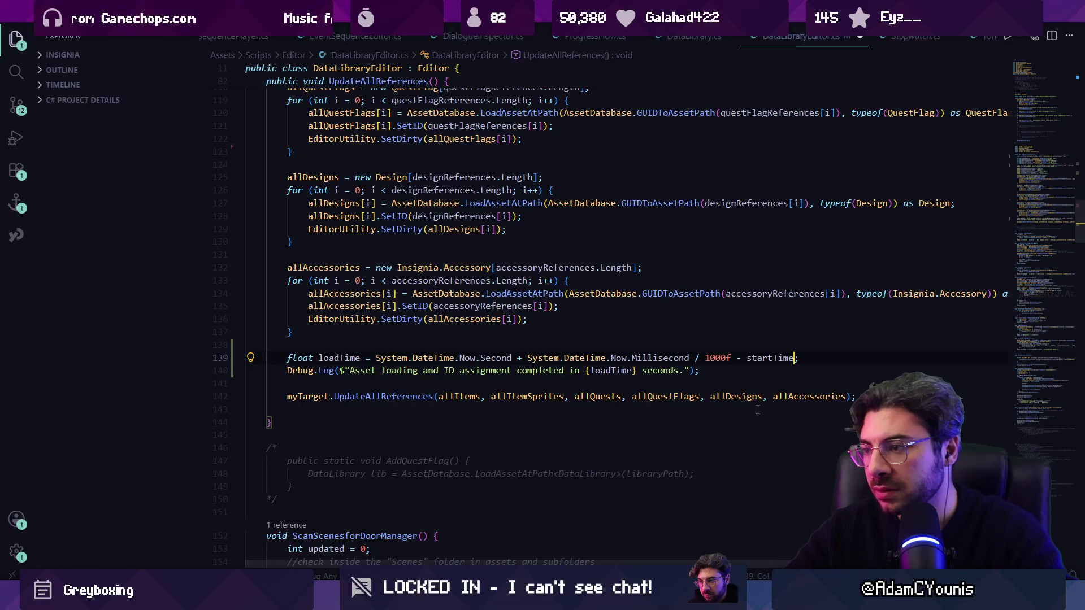
Step: Change 'in' to 'by' in the loading log message and return to Unity
{"action": "double_click", "coordinate": [574, 371]}
{"action": "type", "text": "by"}
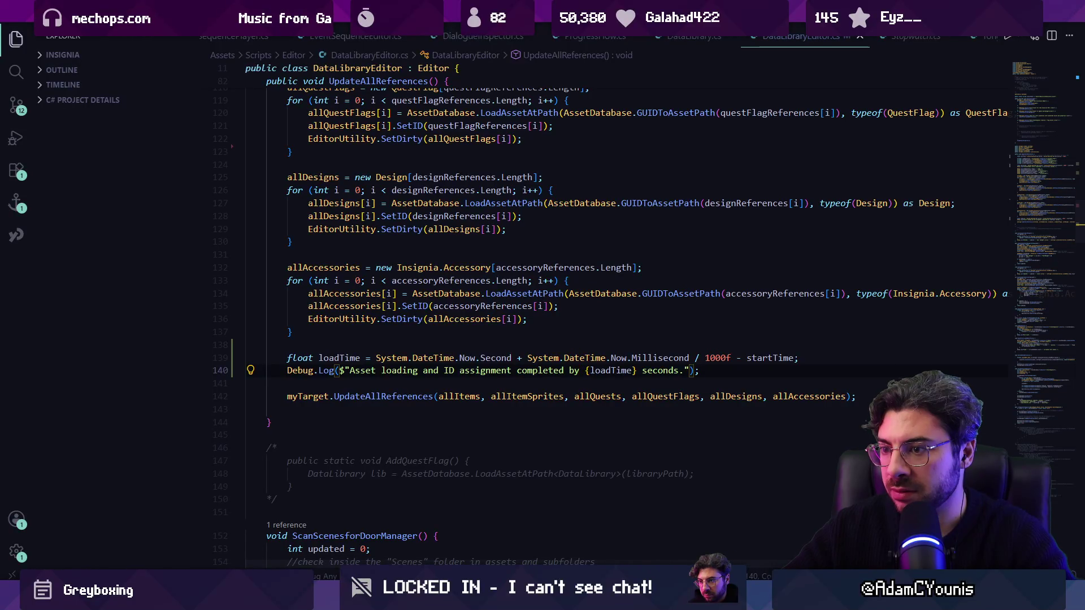
{"action": "mouse_move", "coordinate": [368, 600]}
{"action": "left_click", "coordinate": [369, 534]}
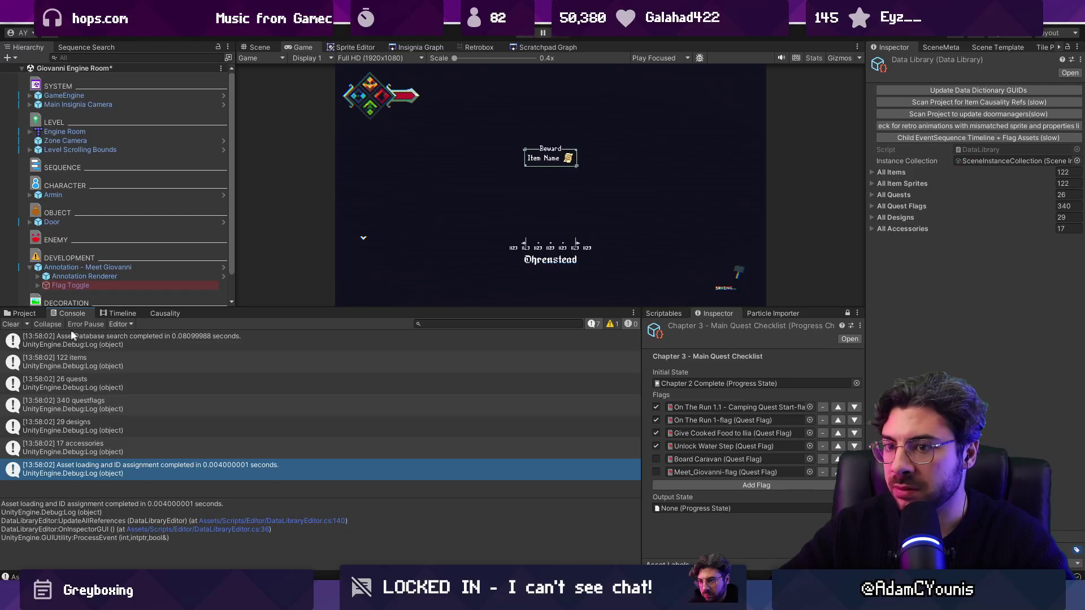
Step: Rerun Update Data Dictionary GUIDs on a cleared Console, then open the loading log line's code and undo recent edits
{"action": "left_click", "coordinate": [11, 324]}
{"action": "left_click", "coordinate": [911, 93]}
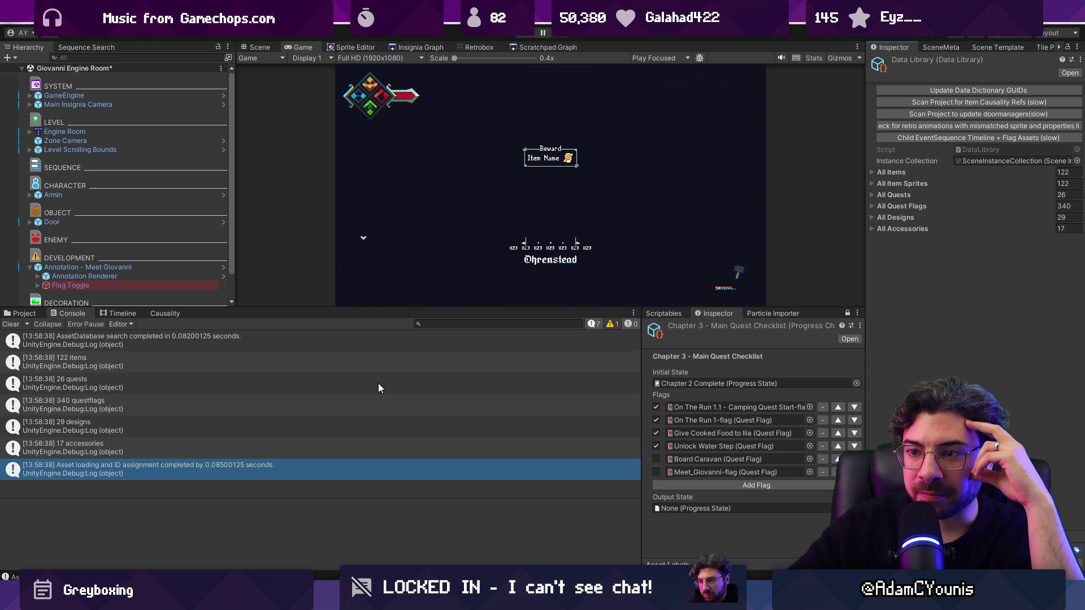
{"action": "double_click", "coordinate": [482, 469]}
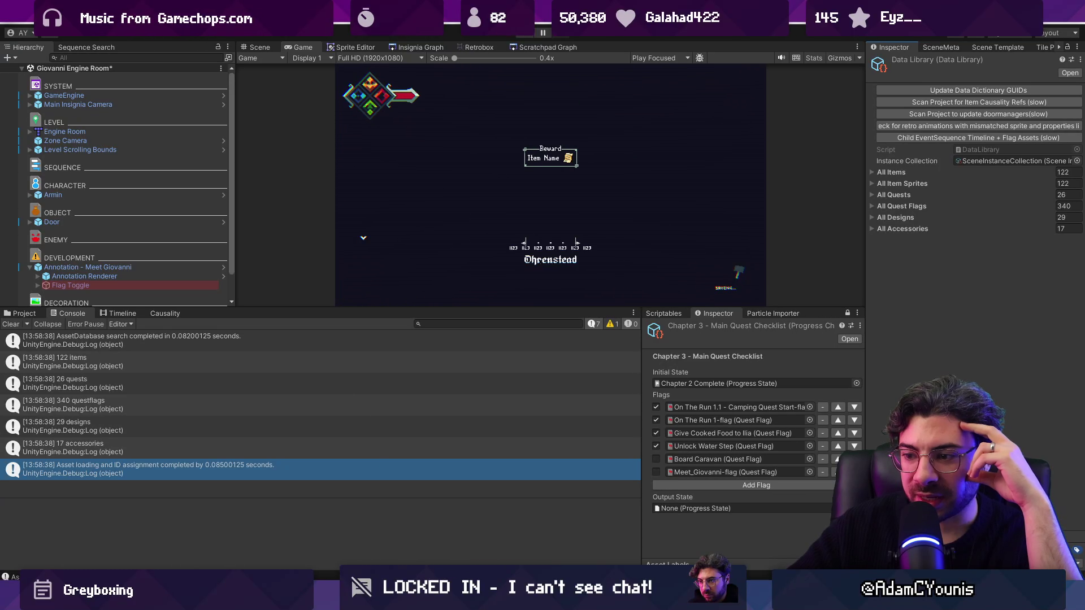
{"action": "key", "text": "ctrl+z"}
{"action": "key", "text": "ctrl+z"}
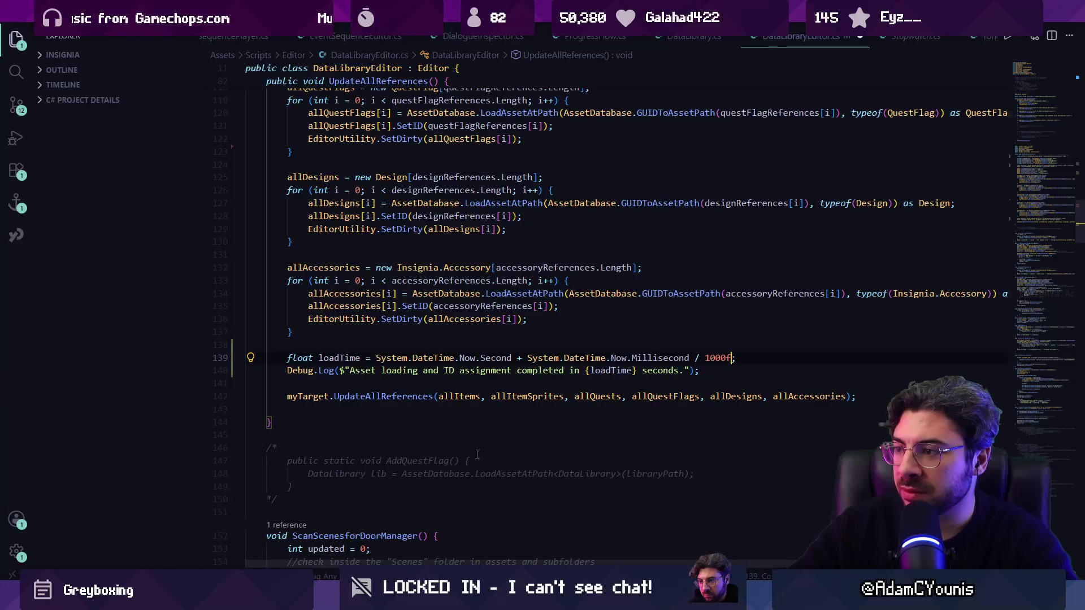
Step: Make the loadTime calculation subtract searchTime so asset loading is timed on its own
{"action": "scroll", "coordinate": [396, 331], "scroll_direction": "up", "scroll_amount": 4}
{"action": "scroll", "coordinate": [508, 348], "scroll_direction": "up", "scroll_amount": 4}
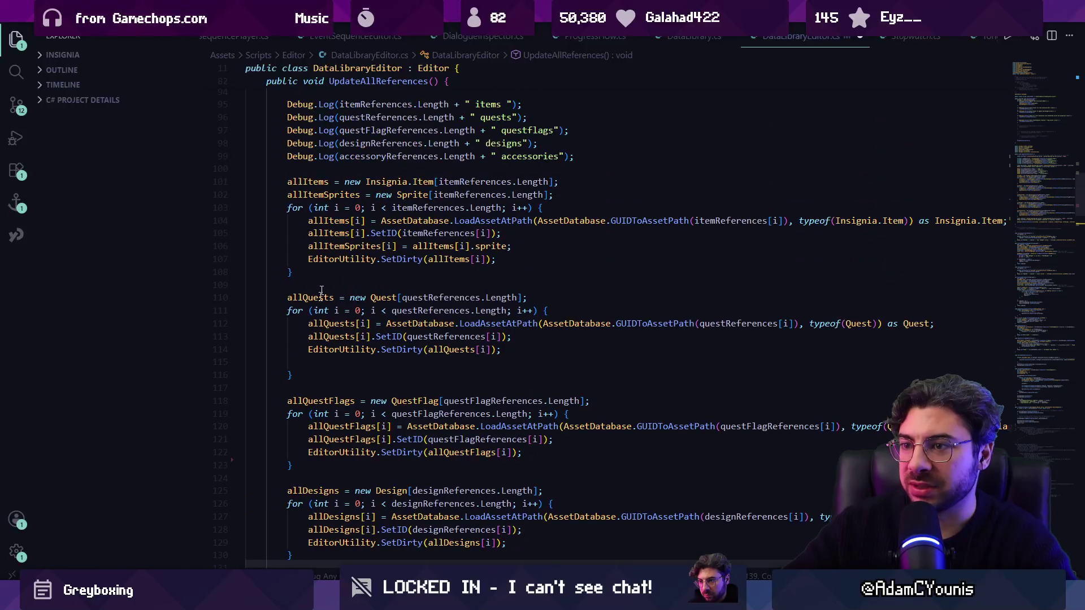
{"action": "scroll", "coordinate": [537, 246], "scroll_direction": "down", "scroll_amount": 9}
{"action": "left_click_drag", "start_coordinate": [700, 313], "coordinate": [256, 290]}
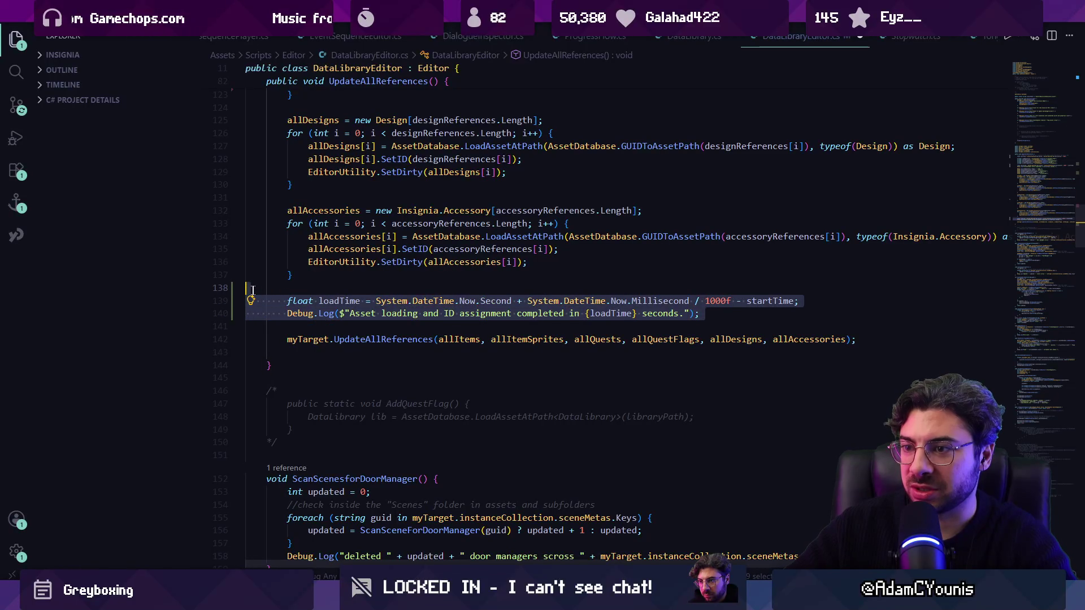
{"action": "left_click", "coordinate": [371, 340]}
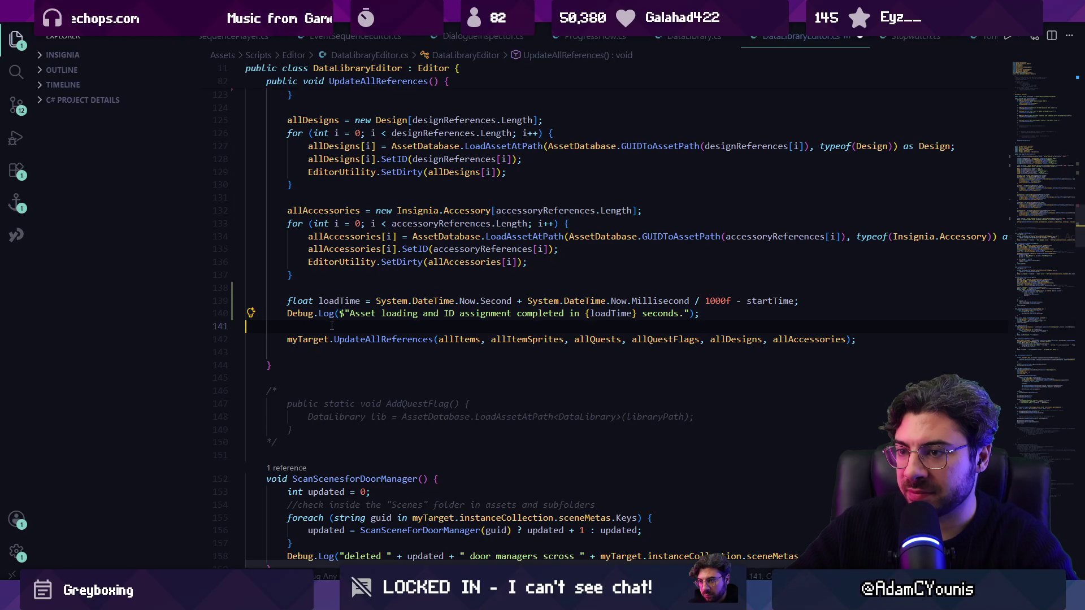
{"action": "left_click_drag", "start_coordinate": [700, 313], "coordinate": [270, 292]}
{"action": "left_click", "coordinate": [331, 353]}
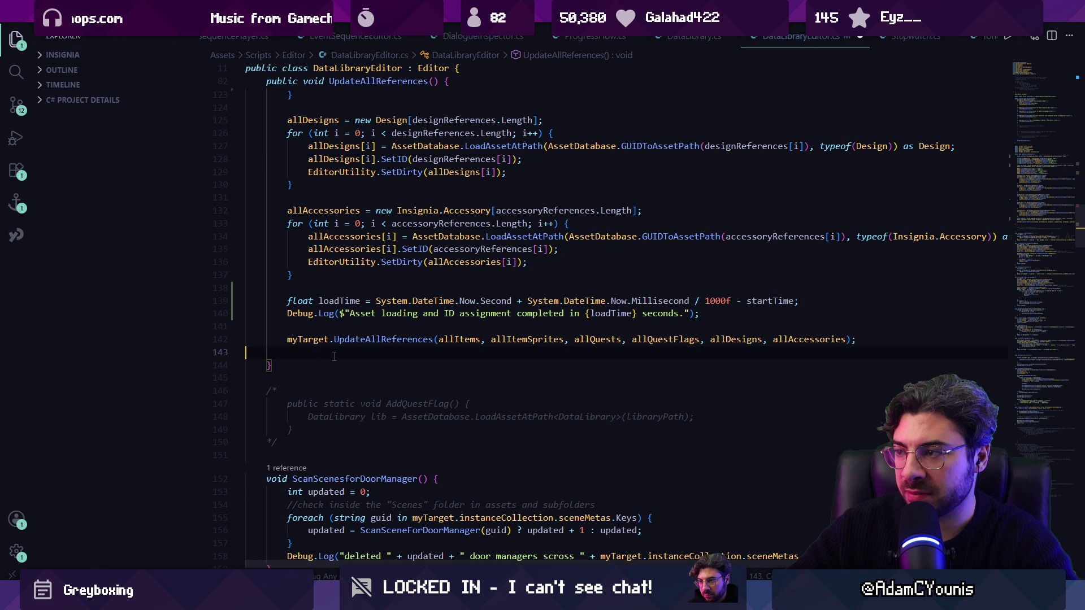
{"action": "left_click", "coordinate": [752, 302]}
{"action": "double_click", "coordinate": [763, 301]}
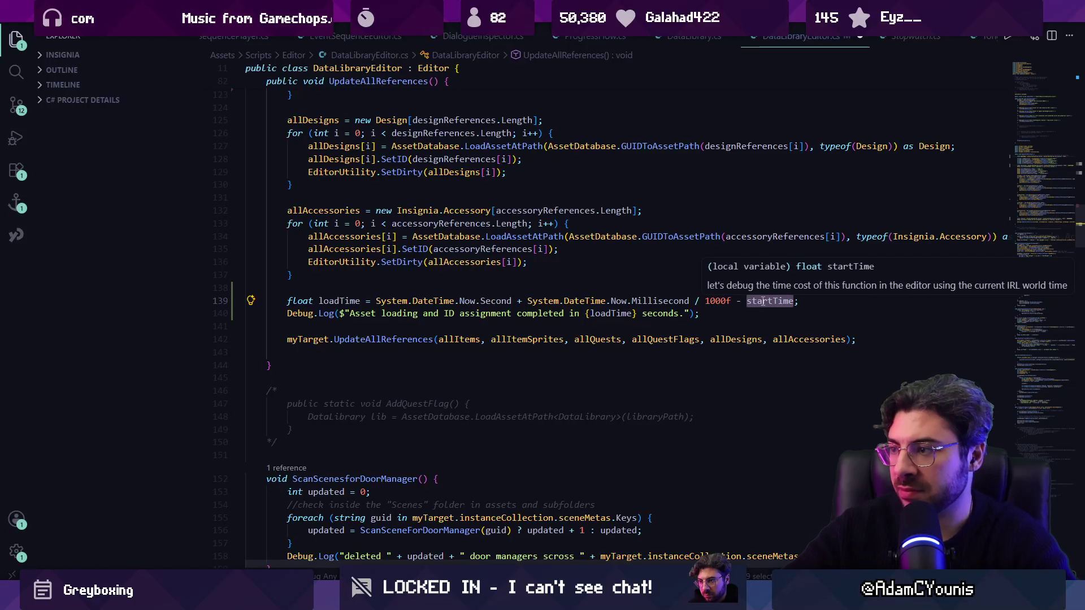
{"action": "type", "text": "search"}
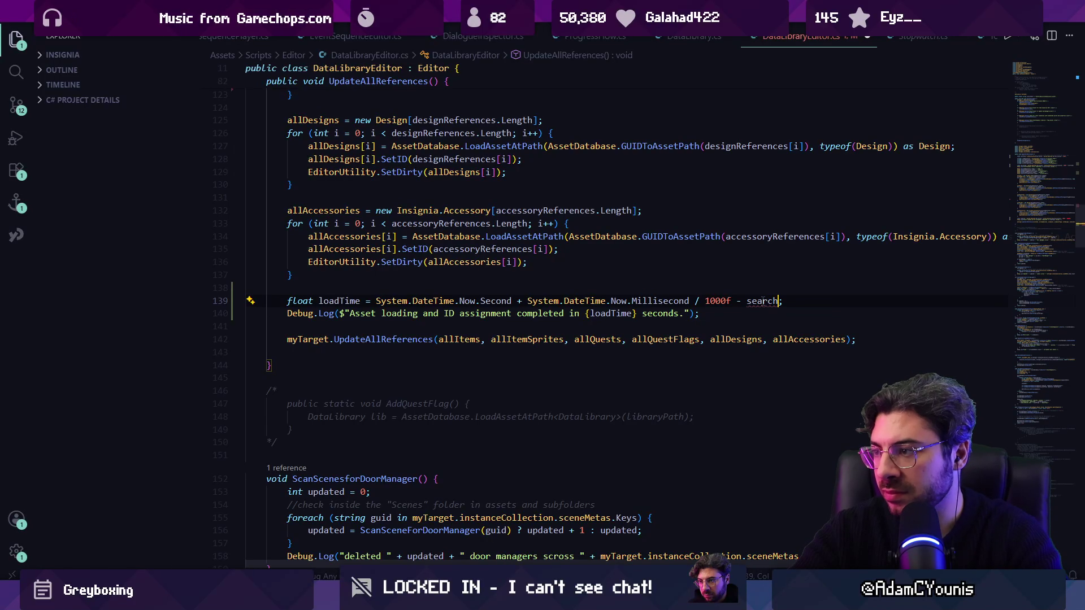
{"action": "key", "text": "Tab"}
Step: Add a new updateTime float line below the UpdateAllReferences call
{"action": "key", "text": "Down"}
{"action": "key", "text": "Down"}
{"action": "key", "text": "Down"}
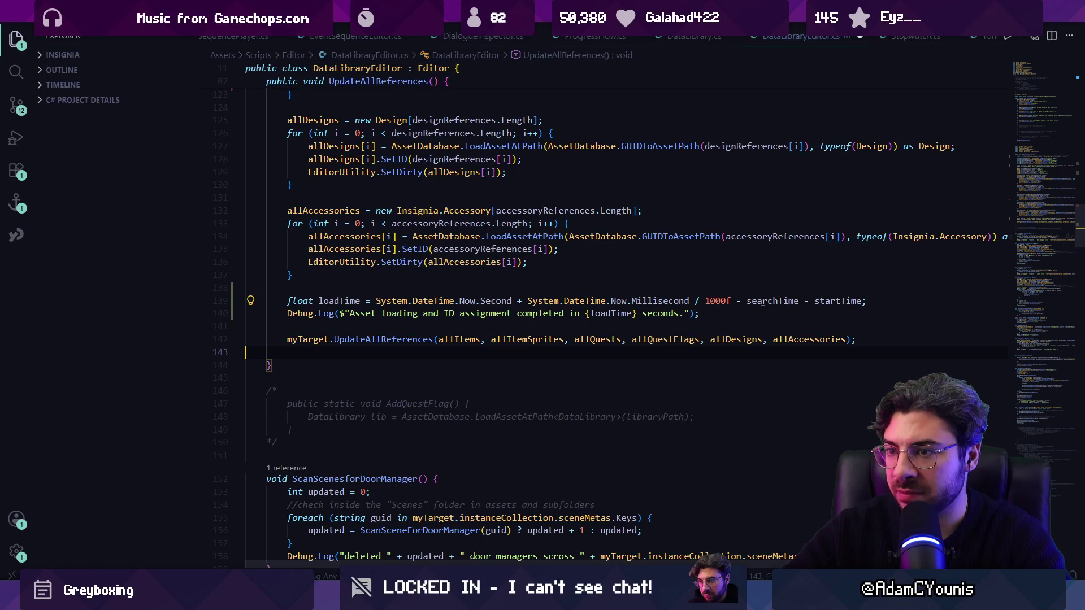
{"action": "key", "text": "Return"}
{"action": "type", "text": "float"}
{"action": "key", "text": "Tab"}
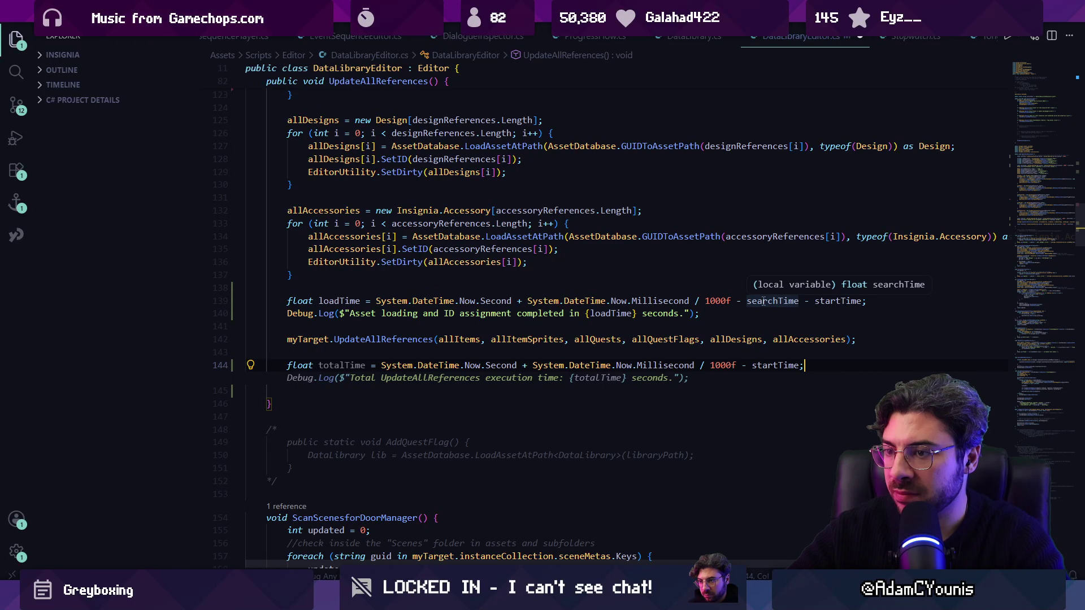
{"action": "key", "text": "Up"}
{"action": "key", "text": "ctrl+Right"}
{"action": "key", "text": "ctrl+Right"}
{"action": "key", "text": "ctrl+shift+Left"}
{"action": "key", "text": "BackSpace"}
{"action": "type", "text": "updateTime"}
Step: Compute updateTime minus loadTime, searchTime and startTime, log it, and rerun Update Data Dictionary GUIDs in Unity
{"action": "key", "text": "Left"}
{"action": "key", "text": "Left"}
{"action": "key", "text": "ctrl+shift+Left"}
{"action": "type", "text": "loadTime - searchTime - startTime;"}
{"action": "key", "text": "Return"}
{"action": "key", "text": "Tab"}
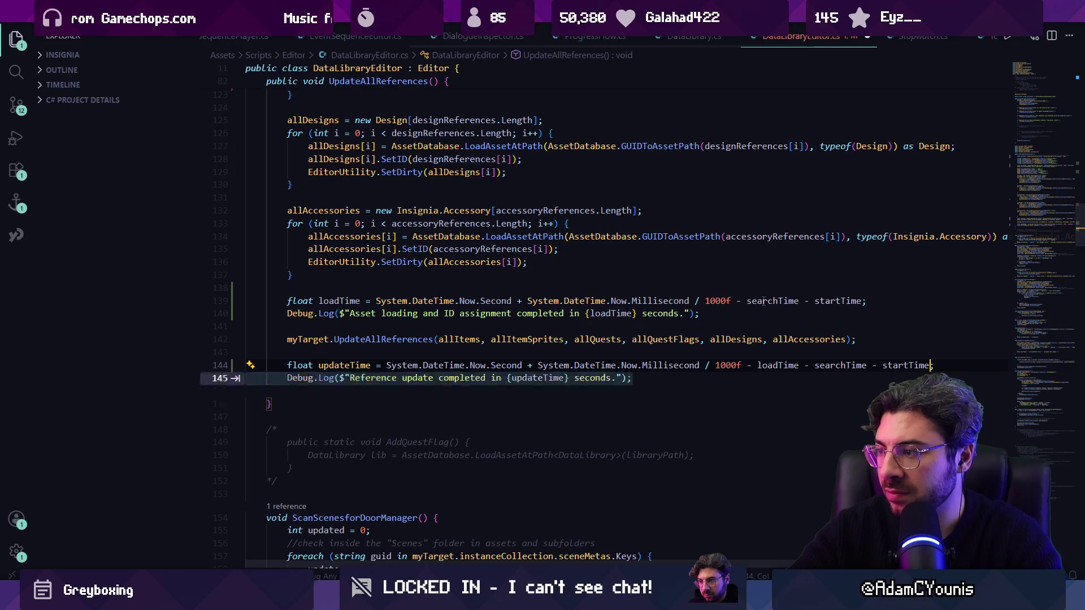
{"action": "type", "text": ";"}
{"action": "key", "text": "Return"}
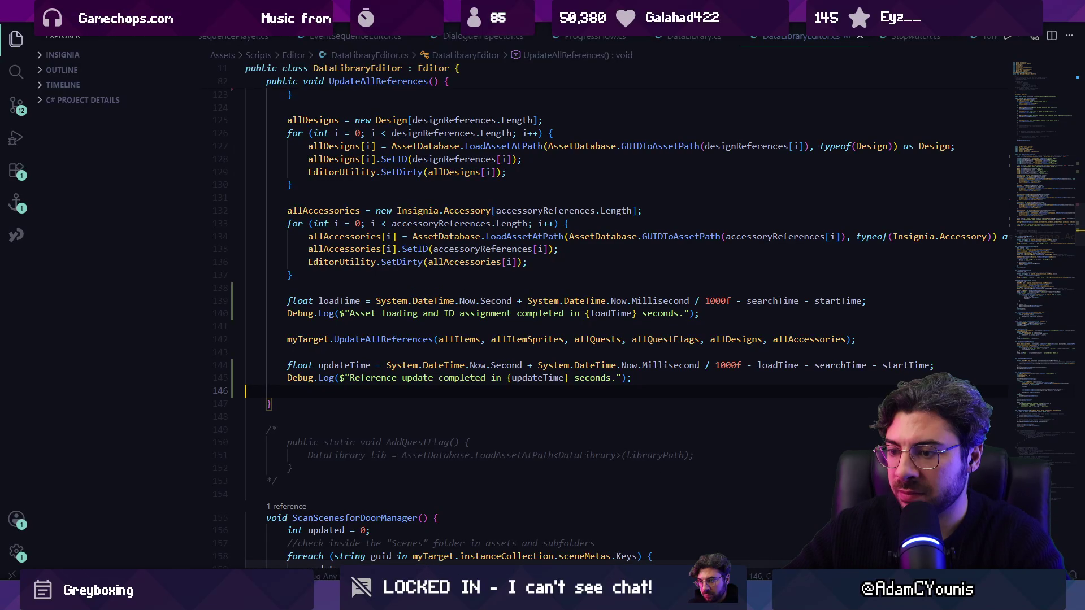
{"action": "key", "text": "alt+Tab"}
{"action": "left_click", "coordinate": [901, 90]}
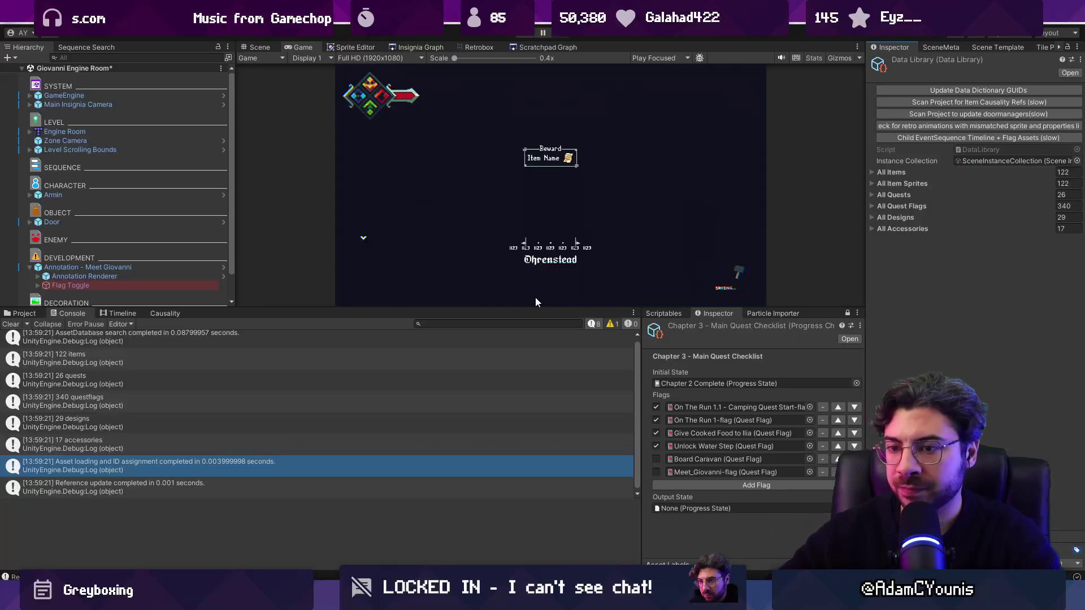
Step: Check the Console timings (asset loading 0.003999998 s, reference update 0.001 s), then return to VS Code
{"action": "scroll", "coordinate": [290, 413], "scroll_direction": "down", "scroll_amount": 1}
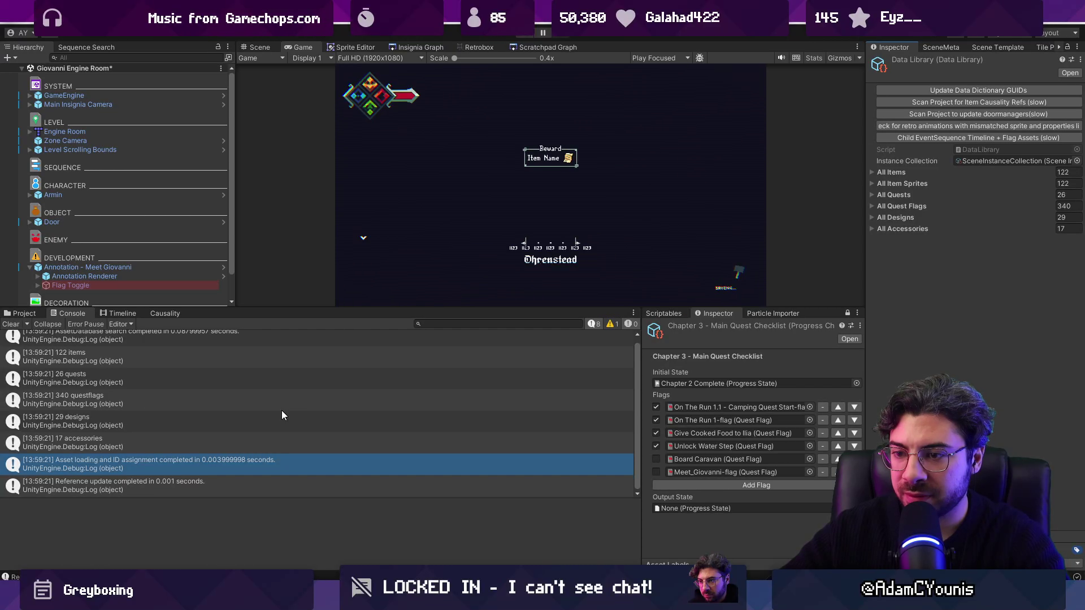
{"action": "scroll", "coordinate": [243, 430], "scroll_direction": "up", "scroll_amount": 1}
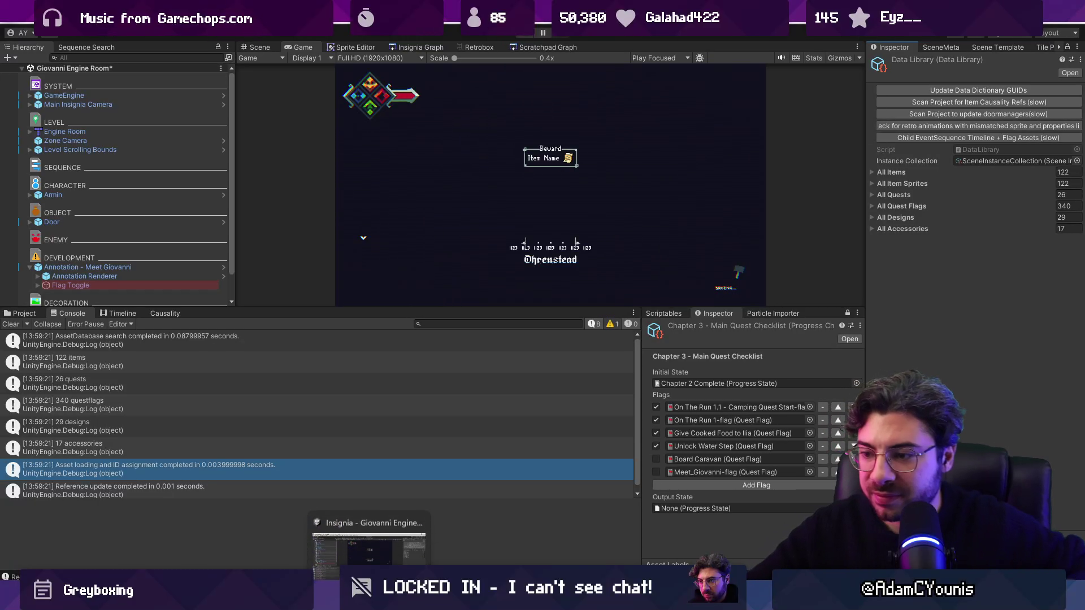
{"action": "left_click", "coordinate": [436, 543]}
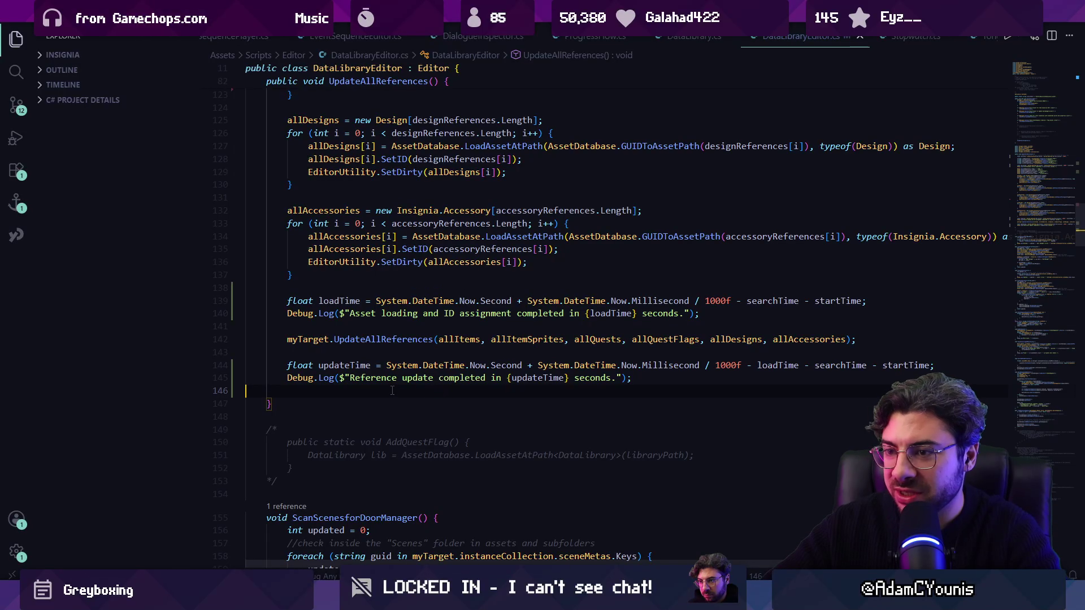
Step: Delete the Reference update log, the updateTime line, and the loadTime line with its log
{"action": "key", "text": "shift+Up"}
{"action": "key", "text": "ctrl+x"}
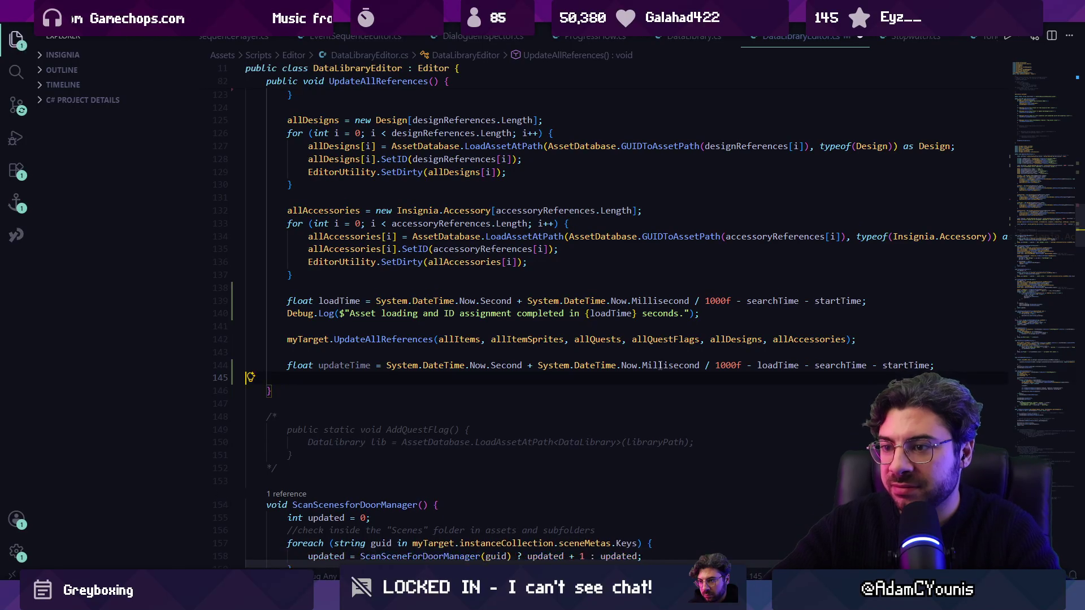
{"action": "key", "text": "ctrl+z"}
{"action": "key", "text": "ctrl+x"}
{"action": "key", "text": "Up"}
{"action": "key", "text": "Up"}
{"action": "key", "text": "Up"}
{"action": "key", "text": "Down"}
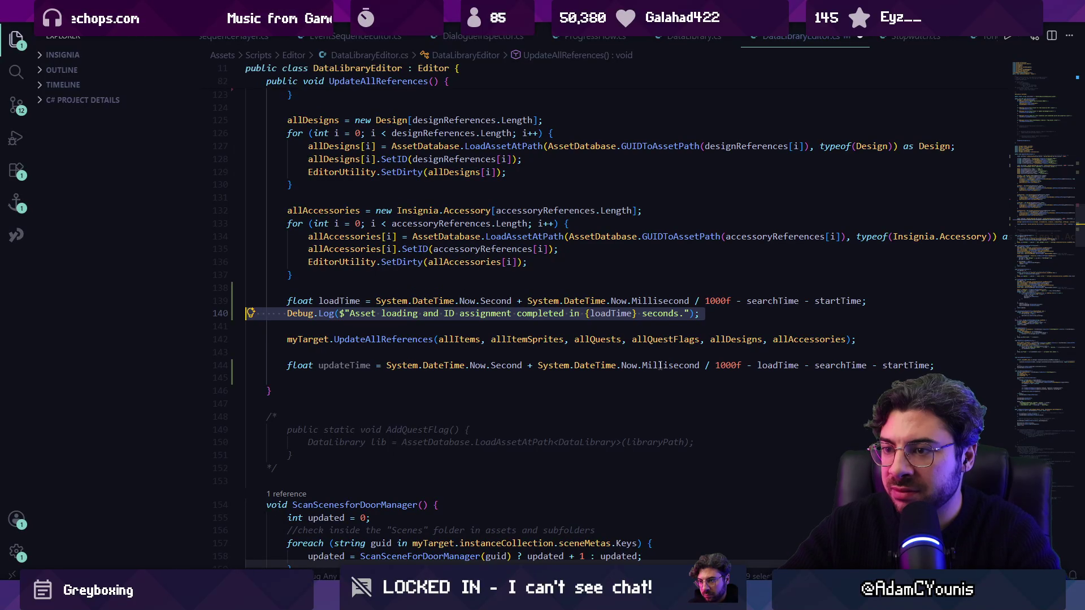
{"action": "key", "text": "Down"}
{"action": "key", "text": "Down"}
{"action": "key", "text": "Down"}
{"action": "key", "text": "Up"}
{"action": "key", "text": "ctrl+x"}
{"action": "key", "text": "Up"}
{"action": "key", "text": "Up"}
{"action": "key", "text": "Up"}
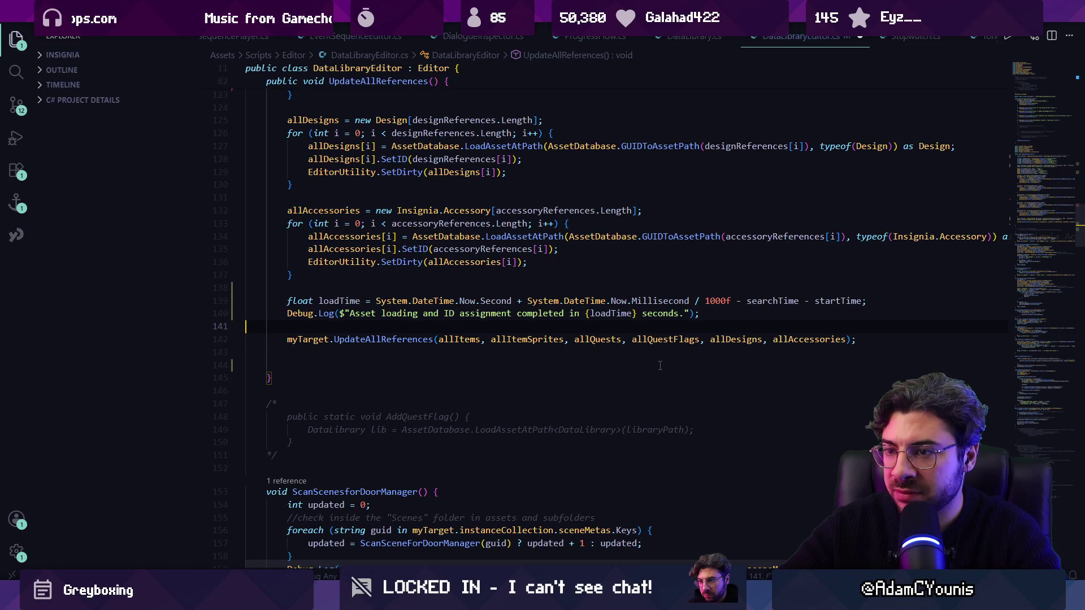
{"action": "key", "text": "shift+Up"}
{"action": "key", "text": "shift+Up"}
{"action": "key", "text": "BackSpace"}
{"action": "key", "text": "BackSpace"}
{"action": "key", "text": "BackSpace"}
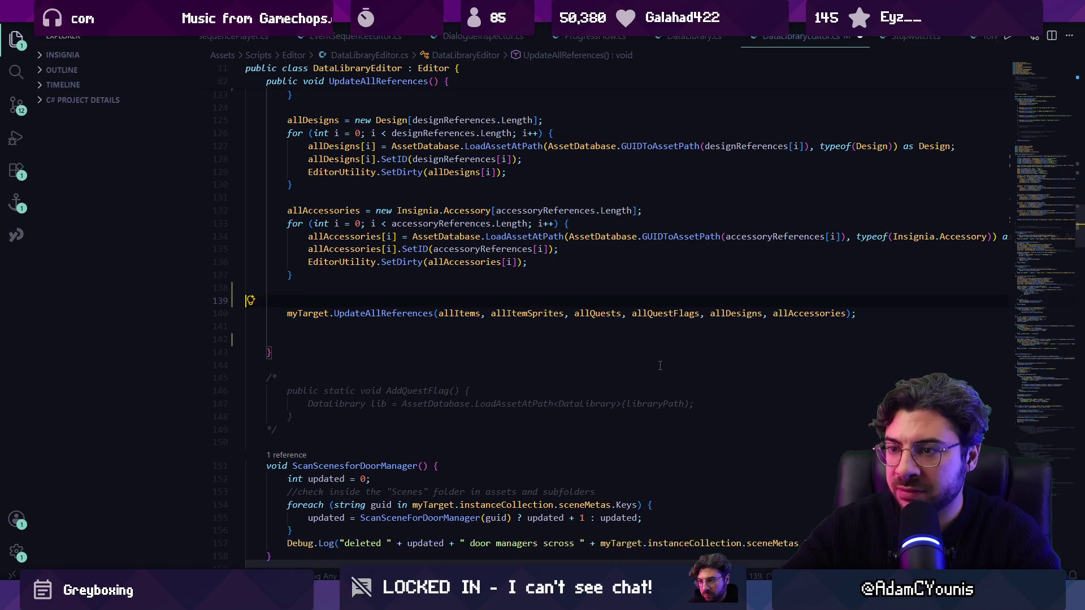
Step: Delete the AssetDatabase search log line and the searchTime line
{"action": "scroll", "coordinate": [660, 366], "scroll_direction": "up", "scroll_amount": 13}
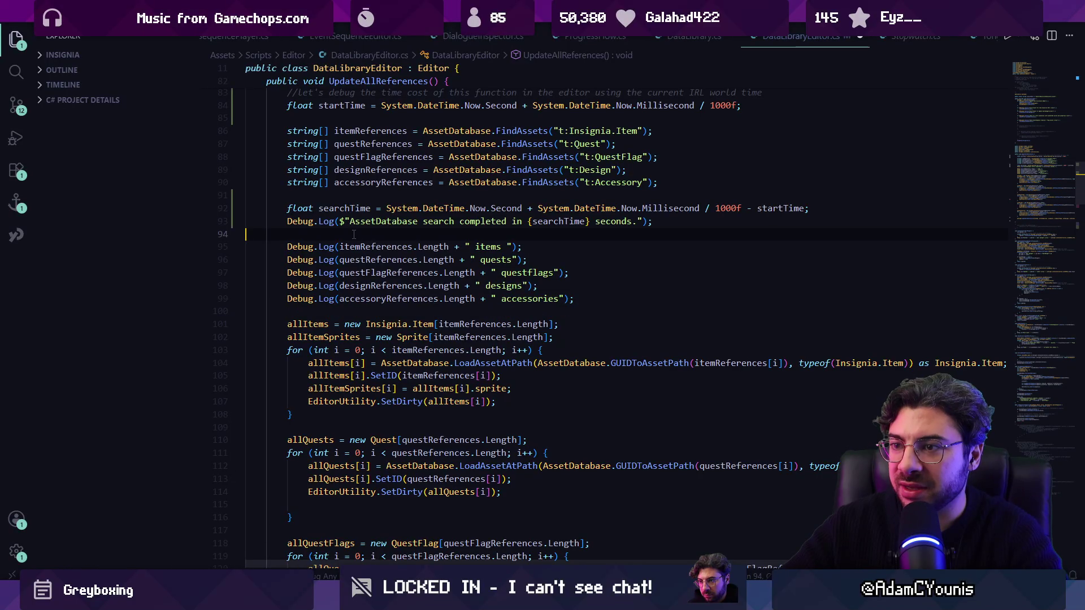
{"action": "left_click", "coordinate": [354, 221]}
{"action": "key", "text": "ctrl+x"}
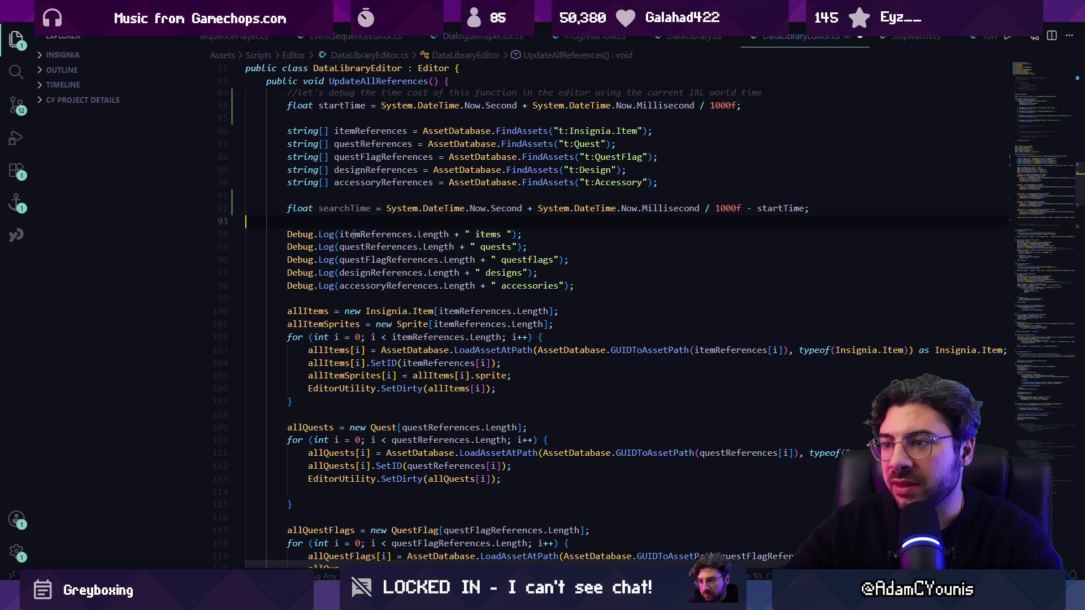
{"action": "scroll", "coordinate": [354, 234], "scroll_direction": "up", "scroll_amount": 2}
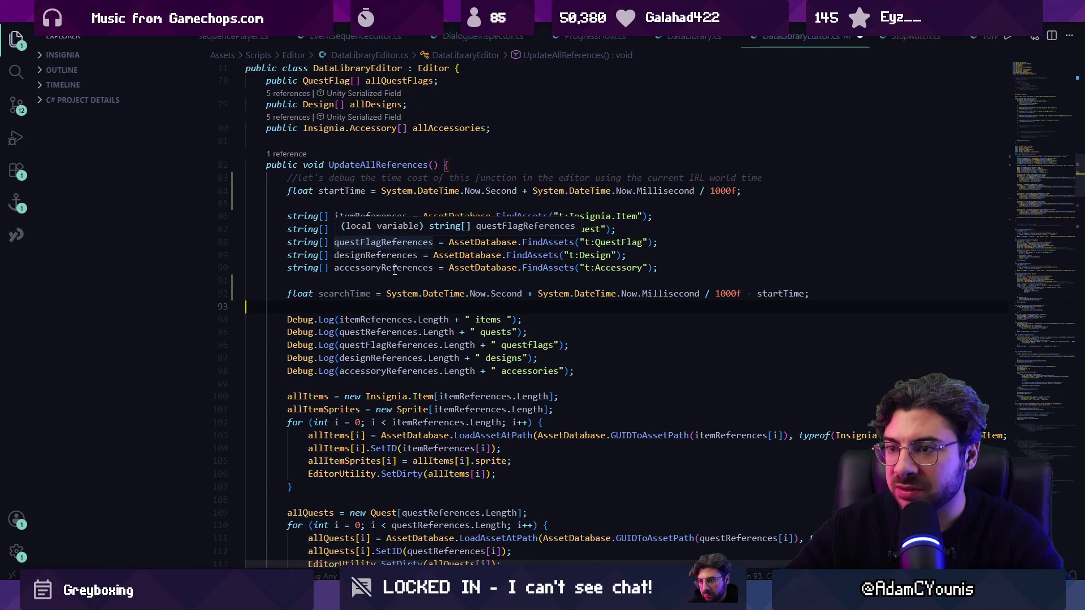
{"action": "key", "text": "shift+Up"}
{"action": "key", "text": "BackSpace"}
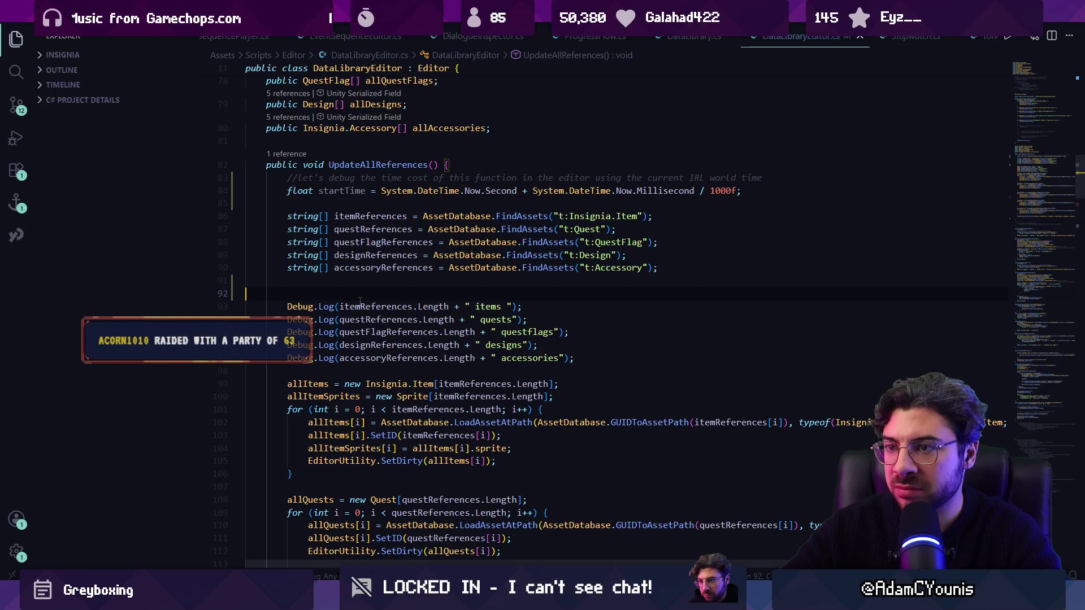
{"action": "key", "text": "Up"}
{"action": "key", "text": "Up"}
{"action": "key", "text": "Up"}
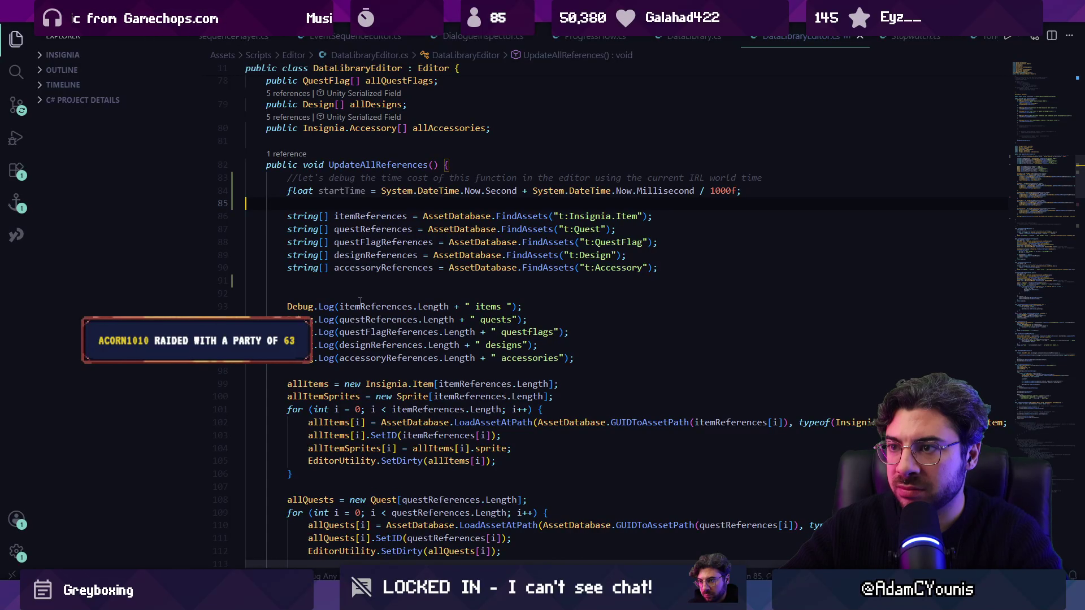
Step: Remove the startTime line and timing comment, checking the UpdateAllReferences call and its definition
{"action": "key", "text": "ctrl+f"}
{"action": "type", "text": "updateall"}
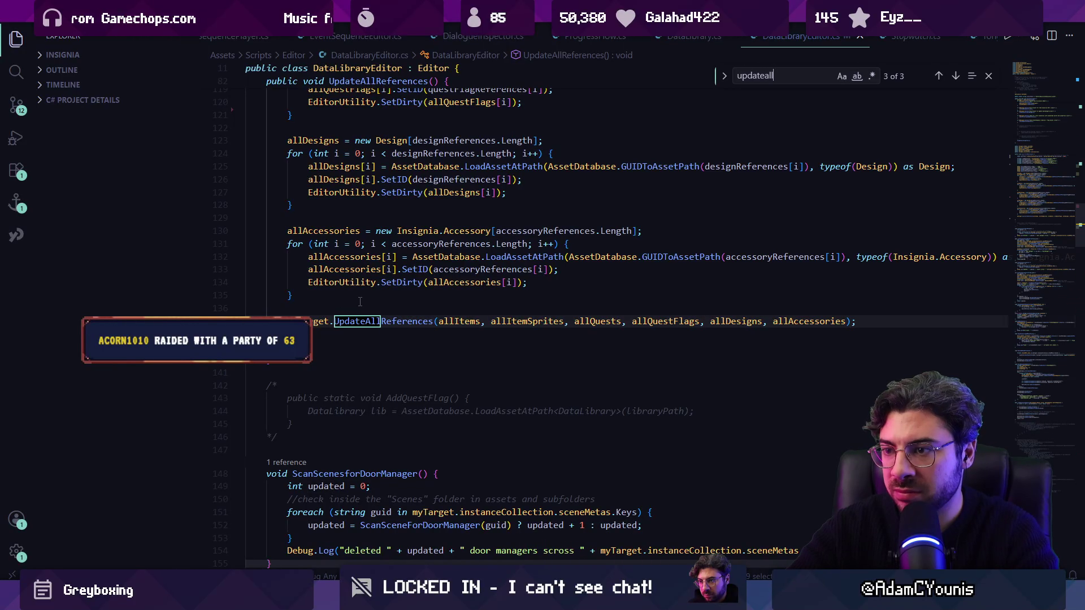
{"action": "type", "text": "references"}
{"action": "key", "text": "Return"}
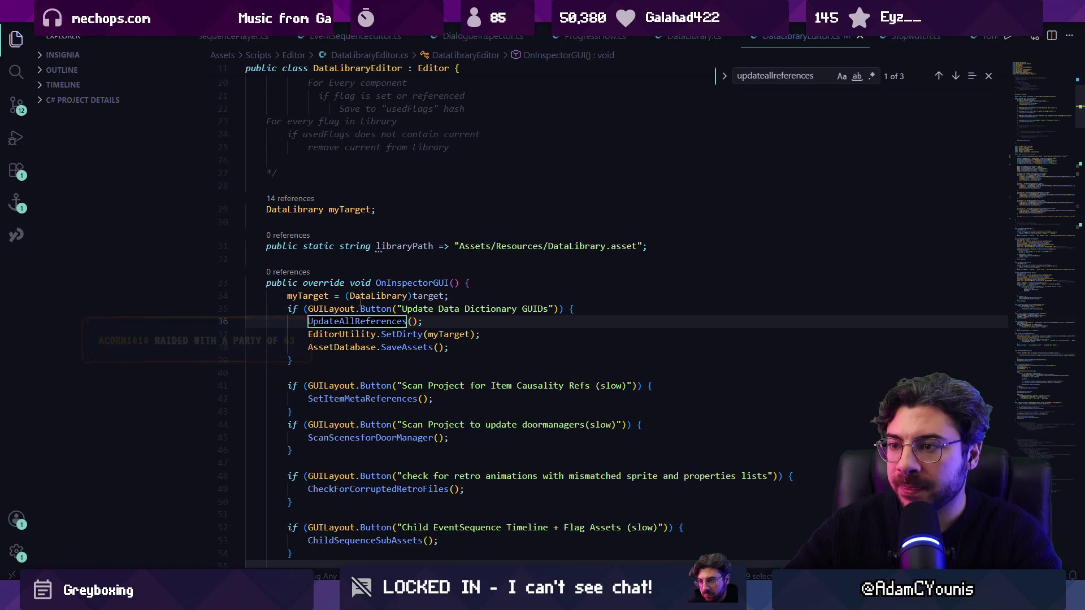
{"action": "key", "text": "shift+Return"}
{"action": "scroll", "coordinate": [360, 302], "scroll_direction": "up", "scroll_amount": 14}
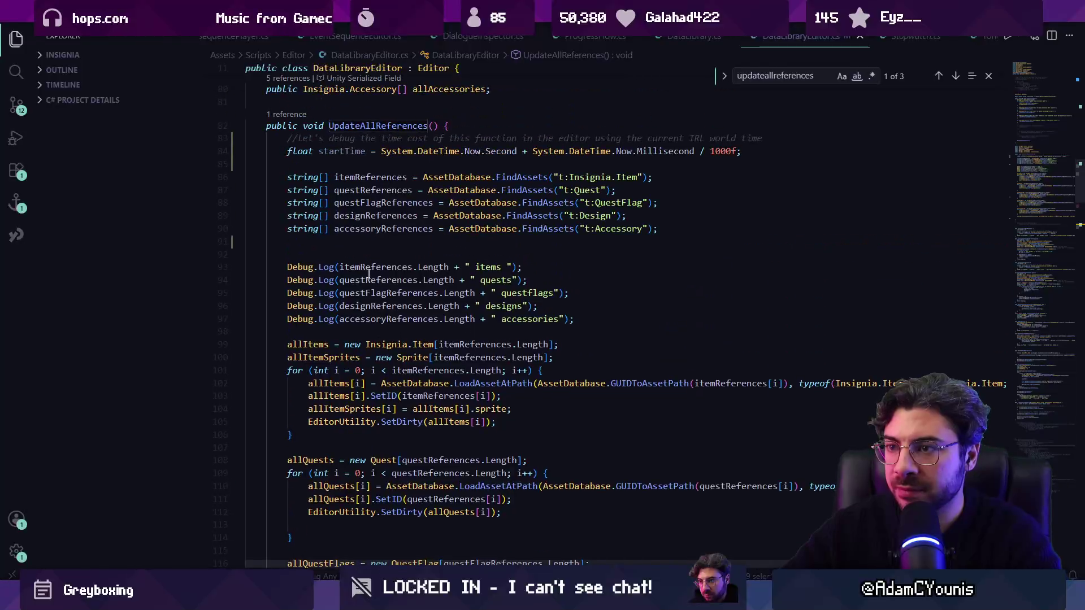
{"action": "key", "text": "ctrl+shift+k"}
{"action": "key", "text": "Up"}
{"action": "key", "text": "ctrl+shift+k"}
{"action": "key", "text": "ctrl+shift+k"}
{"action": "scroll", "coordinate": [413, 207], "scroll_direction": "down", "scroll_amount": 10}
{"action": "scroll", "coordinate": [413, 206], "scroll_direction": "up", "scroll_amount": 11}
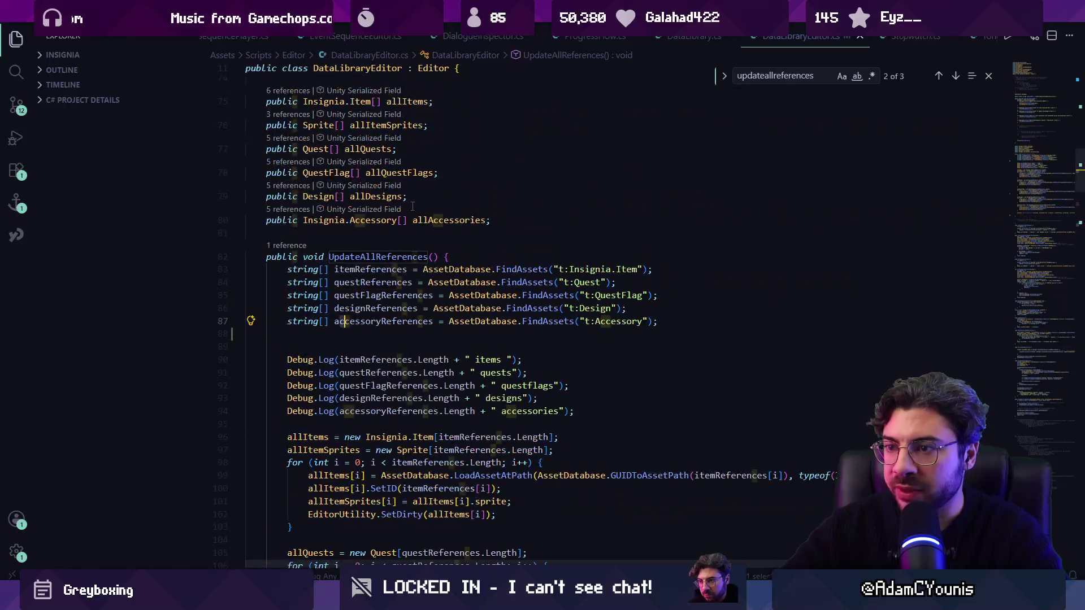
{"action": "key", "text": "alt+Left"}
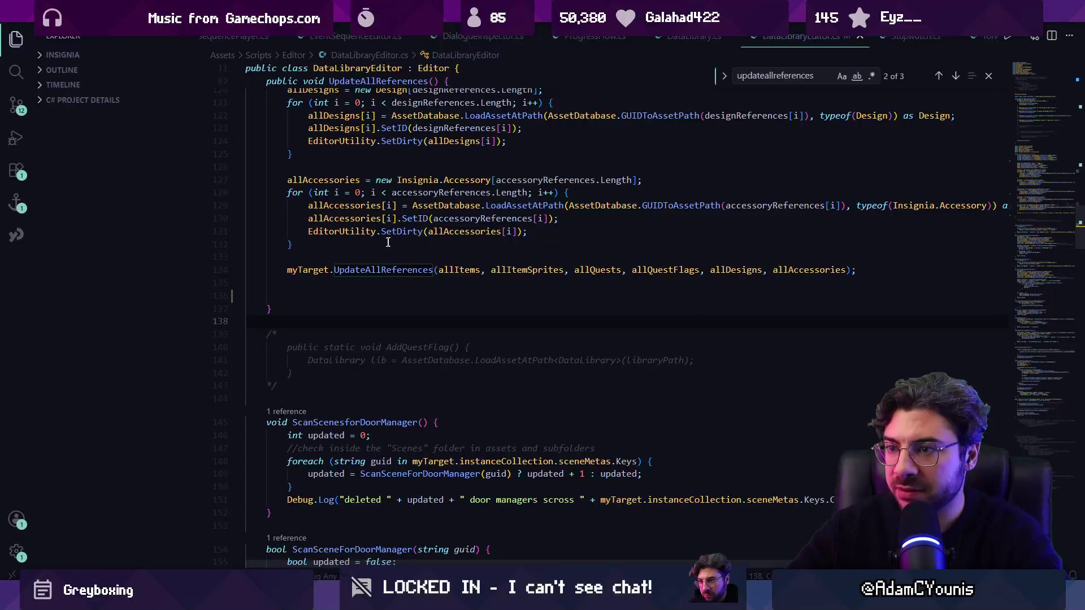
{"action": "left_click", "coordinate": [383, 270], "text": "ctrl"}
{"action": "key", "text": "alt+Left"}
{"action": "scroll", "coordinate": [387, 263], "scroll_direction": "up", "scroll_amount": 12}
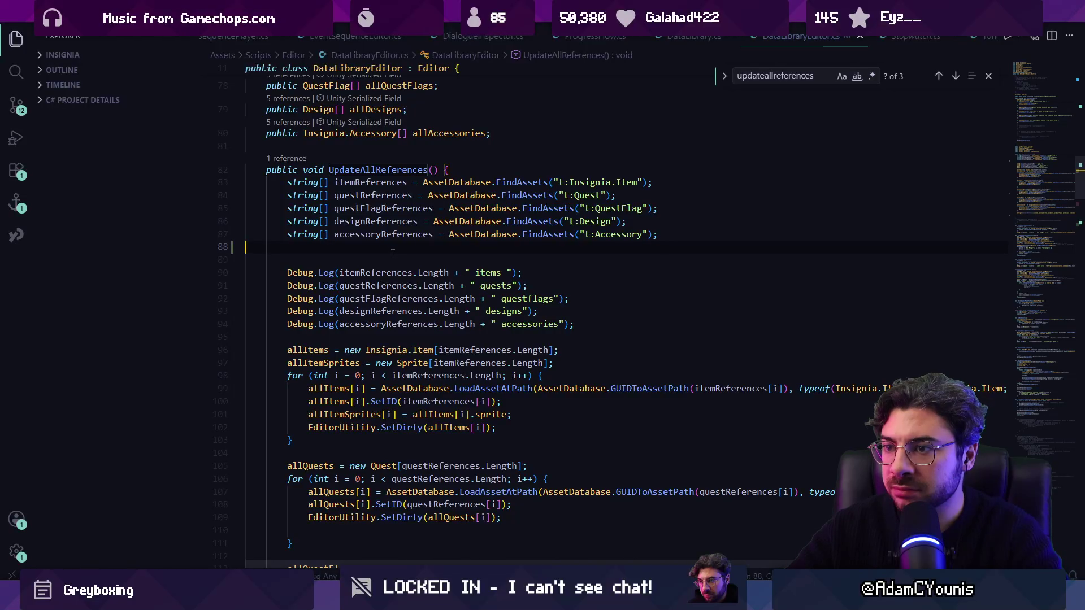
Step: Remove the blank line after FindAssets and search the file for AssetDatabase.Refresh
{"action": "key", "text": "BackSpace"}
{"action": "key", "text": "ctrl+f"}
{"action": "type", "text": "assetdata"}
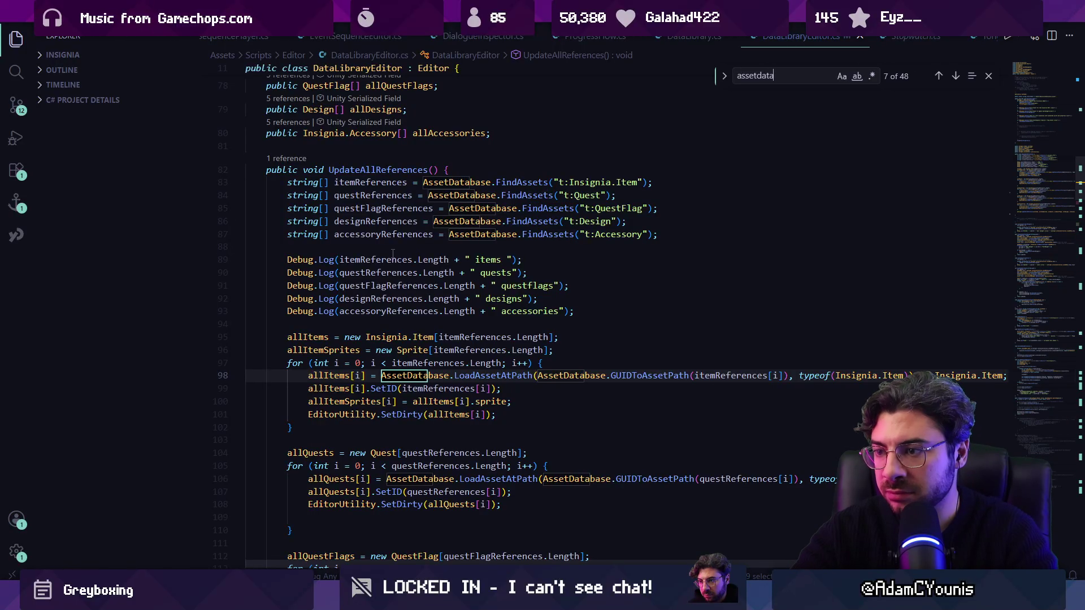
{"action": "type", "text": "base"}
{"action": "key", "text": "Return"}
{"action": "key", "text": "Return"}
{"action": "key", "text": "Return"}
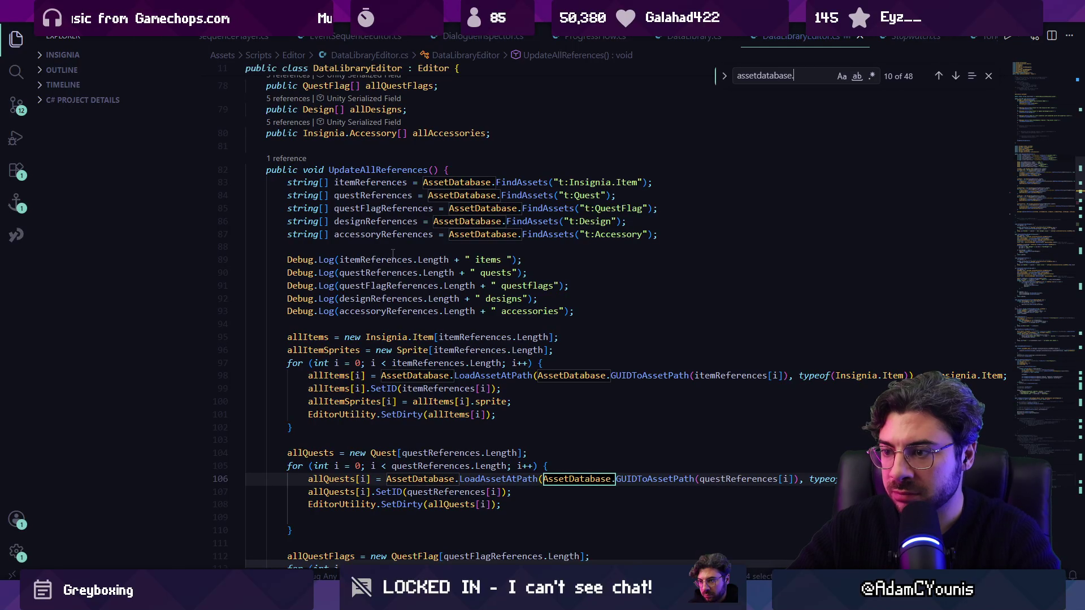
{"action": "type", "text": ".re"}
{"action": "key", "text": "Return"}
{"action": "key", "text": "Return"}
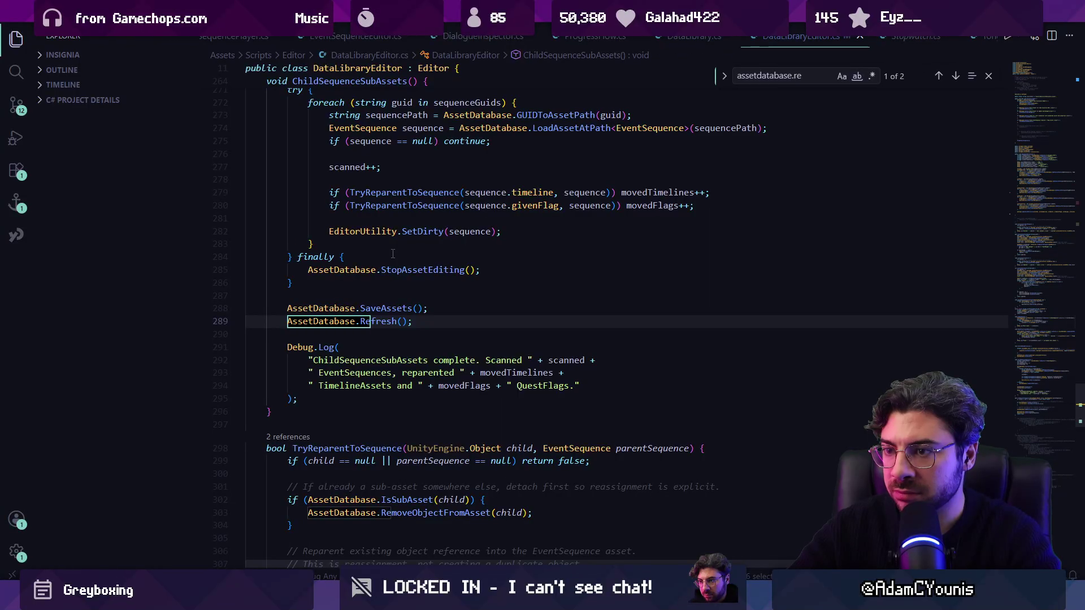
{"action": "key", "text": "Escape"}
Step: Search the file for the update code
{"action": "scroll", "coordinate": [393, 253], "scroll_direction": "up", "scroll_amount": 4}
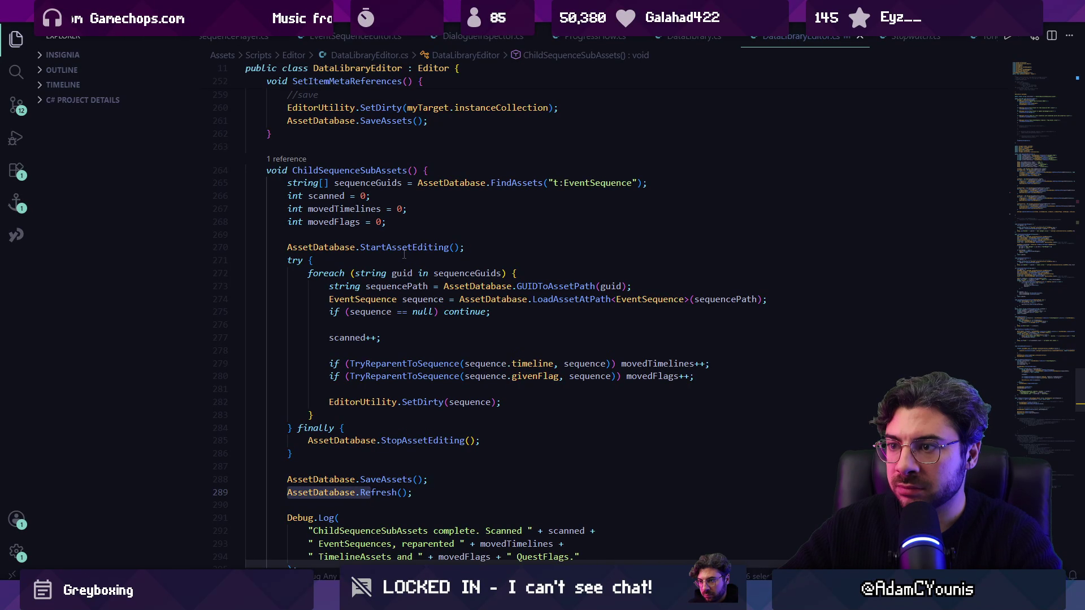
{"action": "key", "text": "ctrl+f"}
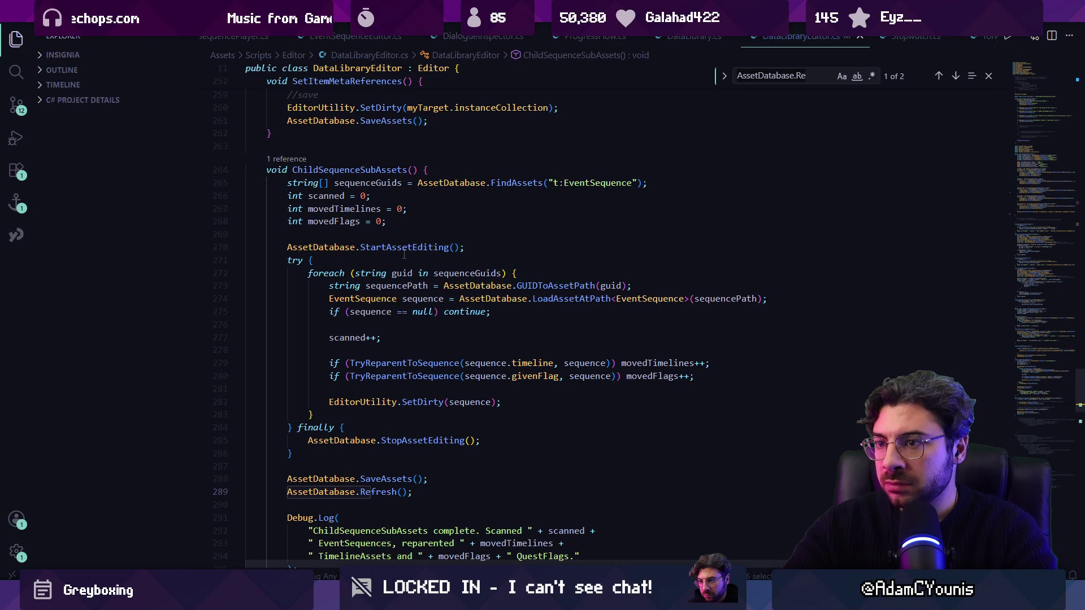
{"action": "type", "text": "upod"}
{"action": "key", "text": "BackSpace"}
{"action": "key", "text": "BackSpace"}
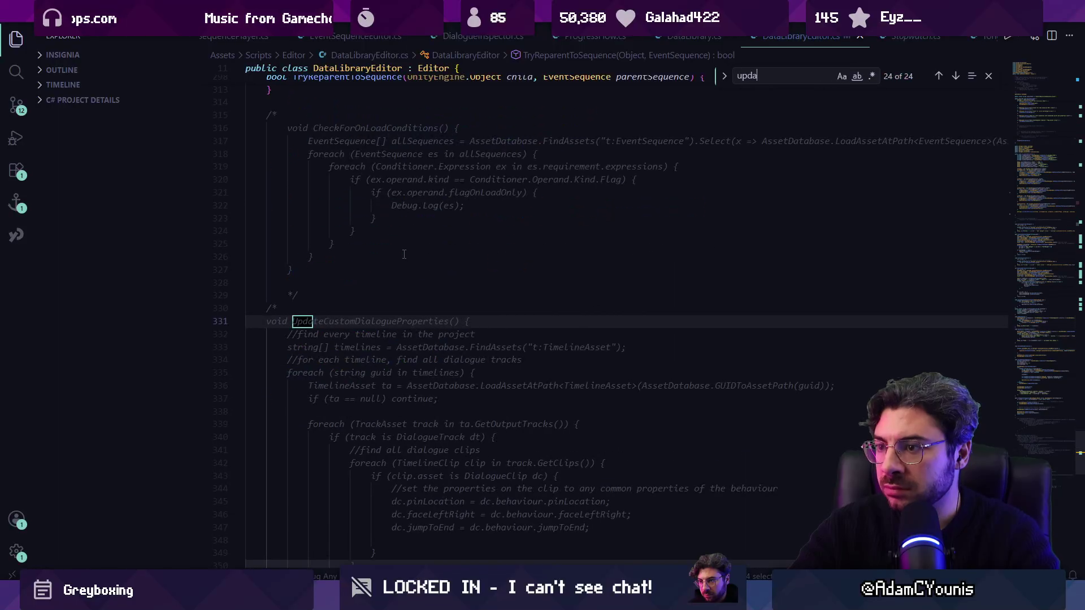
{"action": "type", "text": "date"}
{"action": "key", "text": "Escape"}
Step: Wrap UpdateAllReferences with startTime, endTime and a 'took … seconds' log, save, and return to Unity
{"action": "left_click", "coordinate": [445, 334]}
{"action": "key", "text": "ctrl+v"}
{"action": "key", "text": "Down"}
{"action": "key", "text": "Down"}
{"action": "key", "text": "Down"}
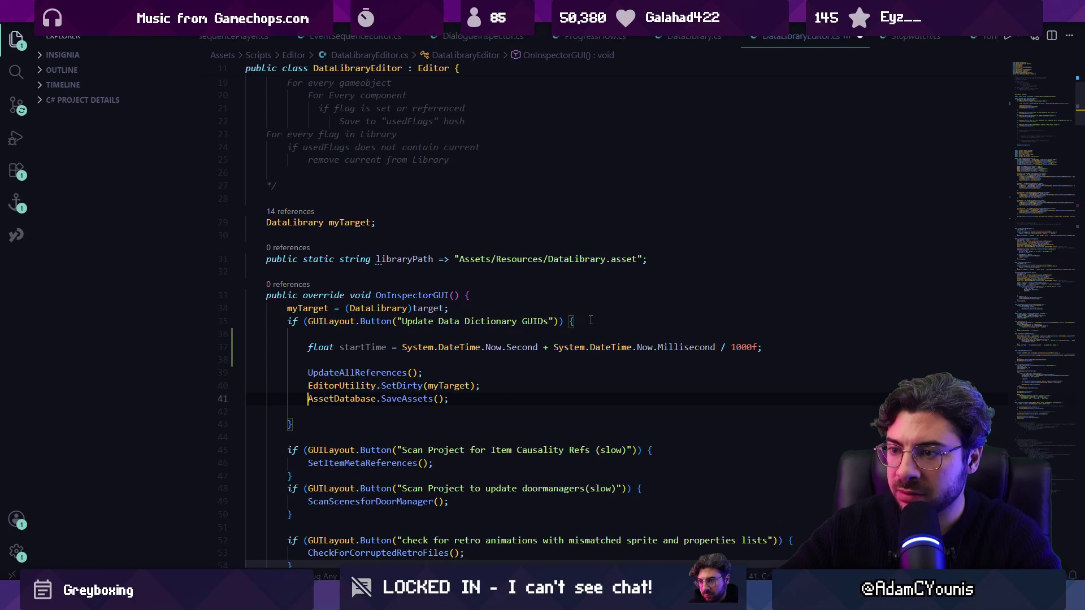
{"action": "key", "text": "Return"}
{"action": "key", "text": "Tab"}
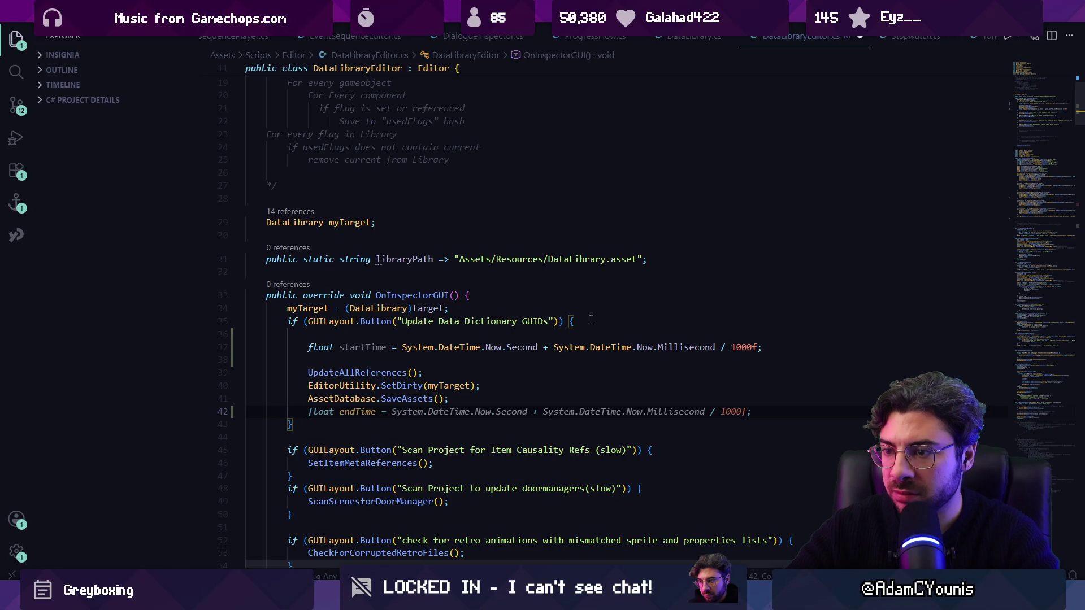
{"action": "key", "text": "Return"}
{"action": "key", "text": "Tab"}
{"action": "key", "text": "Tab"}
{"action": "key", "text": "ctrl+s"}
{"action": "mouse_move", "coordinate": [369, 600]}
{"action": "left_click", "coordinate": [368, 554]}
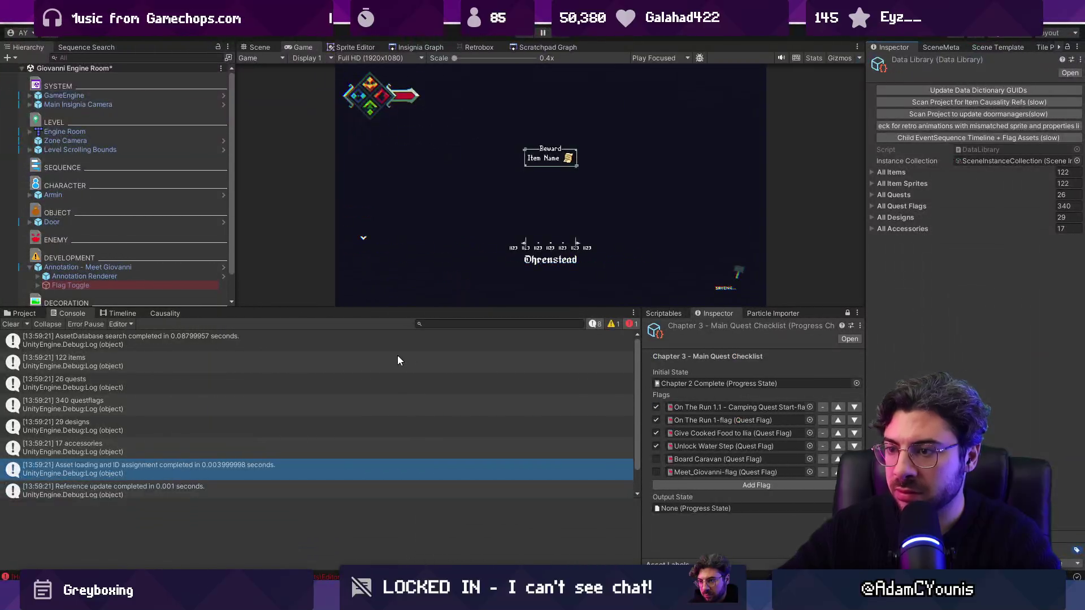
Step: Clear the Console, rerun the GUID update (2.004002 seconds logged), and jump to the logging code
{"action": "left_click", "coordinate": [12, 324]}
{"action": "left_click", "coordinate": [917, 90]}
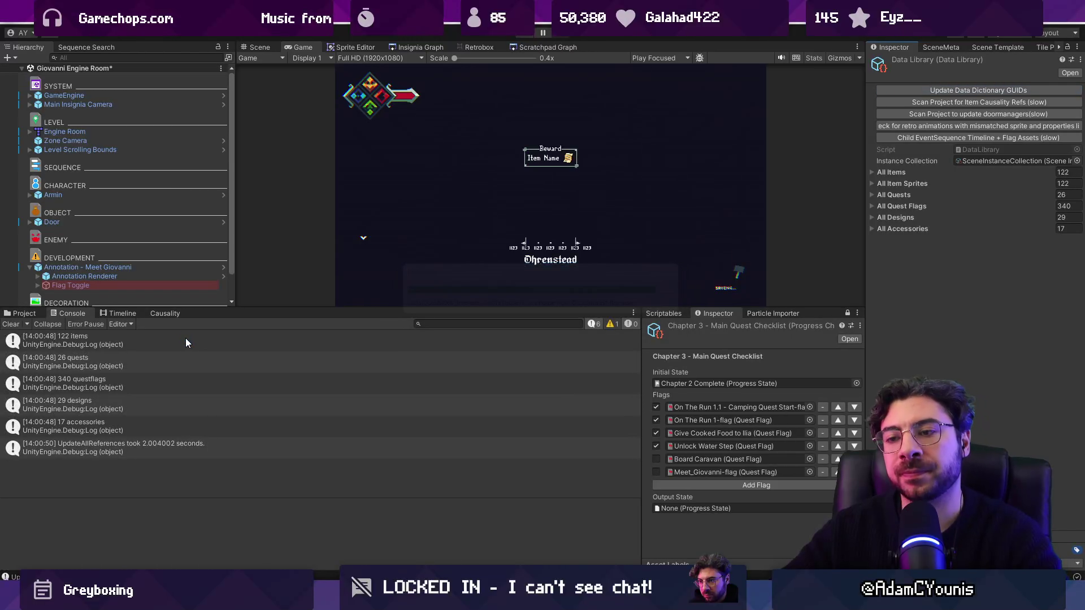
{"action": "left_click", "coordinate": [133, 446]}
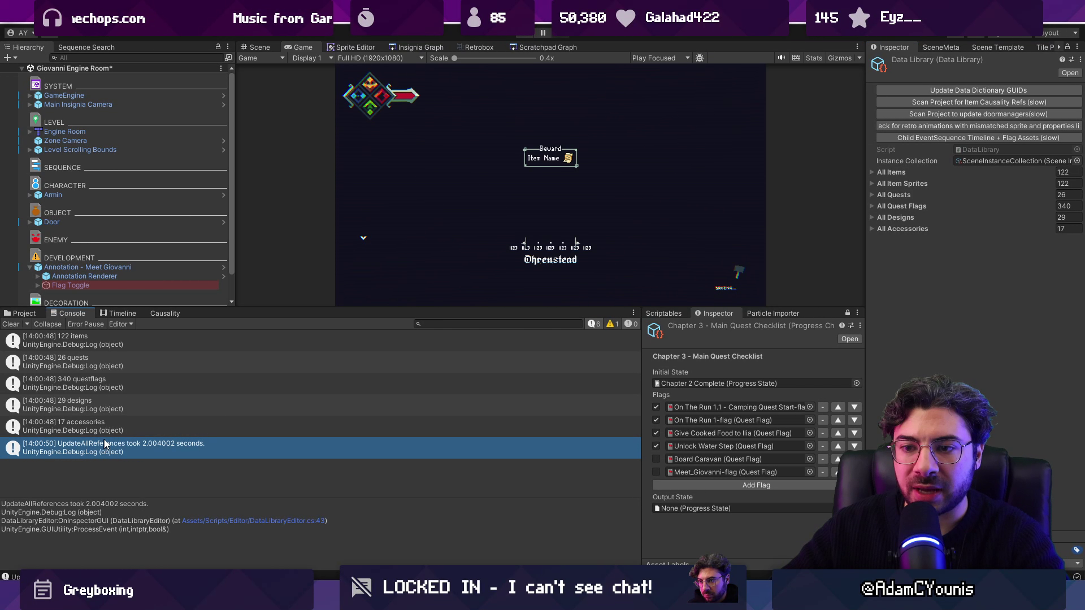
{"action": "double_click", "coordinate": [208, 457]}
{"action": "left_click", "coordinate": [310, 347]}
Step: Move the startTime line below SetDirty so only SaveAssets is timed
{"action": "key", "text": "alt+Down"}
{"action": "key", "text": "alt+Down"}
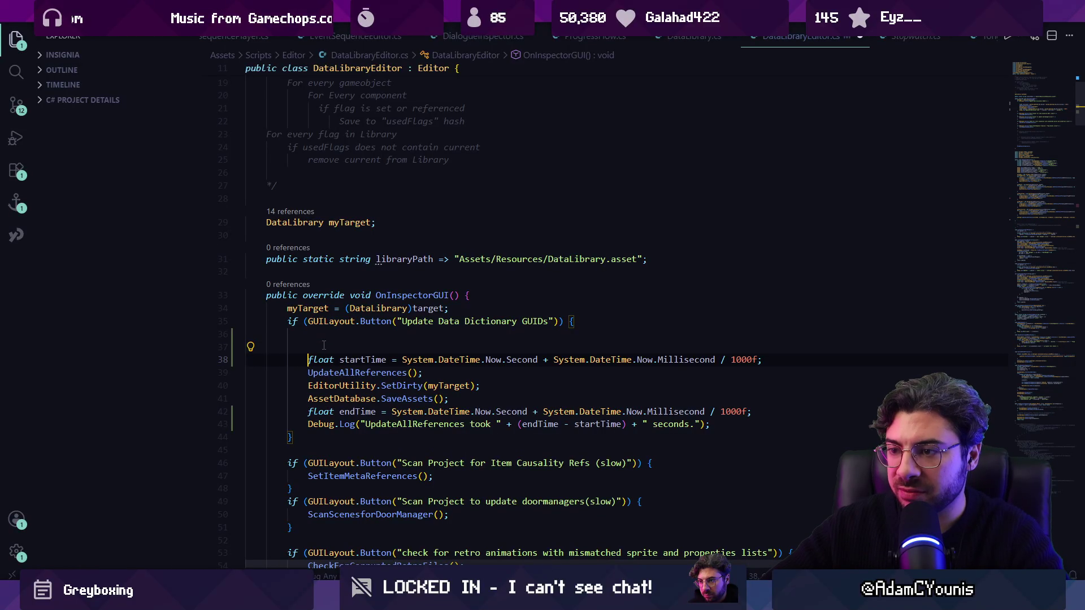
{"action": "key", "text": "BackSpace"}
{"action": "key", "text": "BackSpace"}
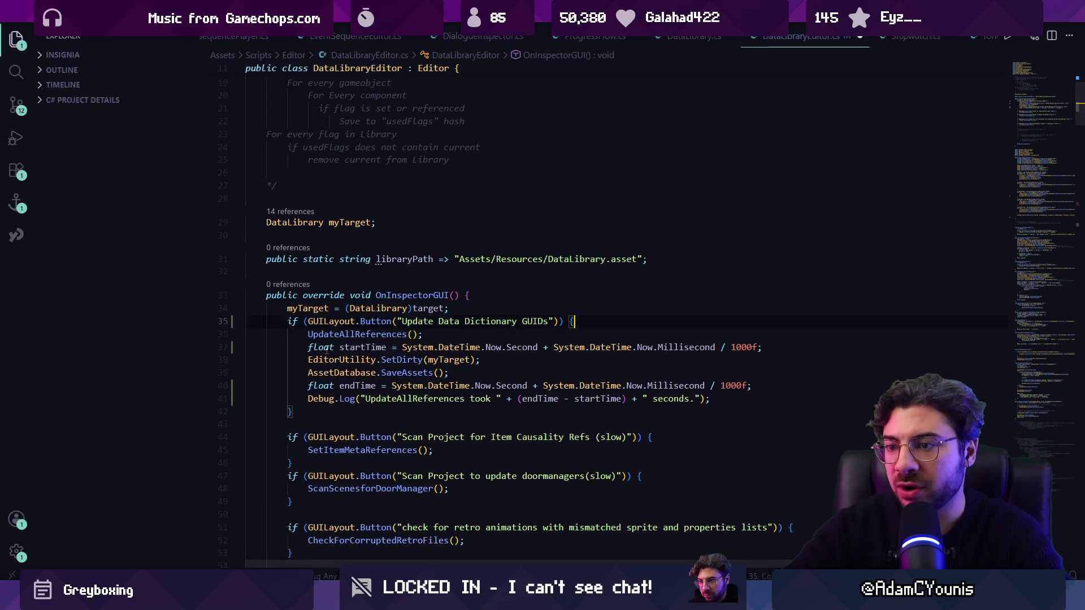
{"action": "key", "text": "alt+Tab"}
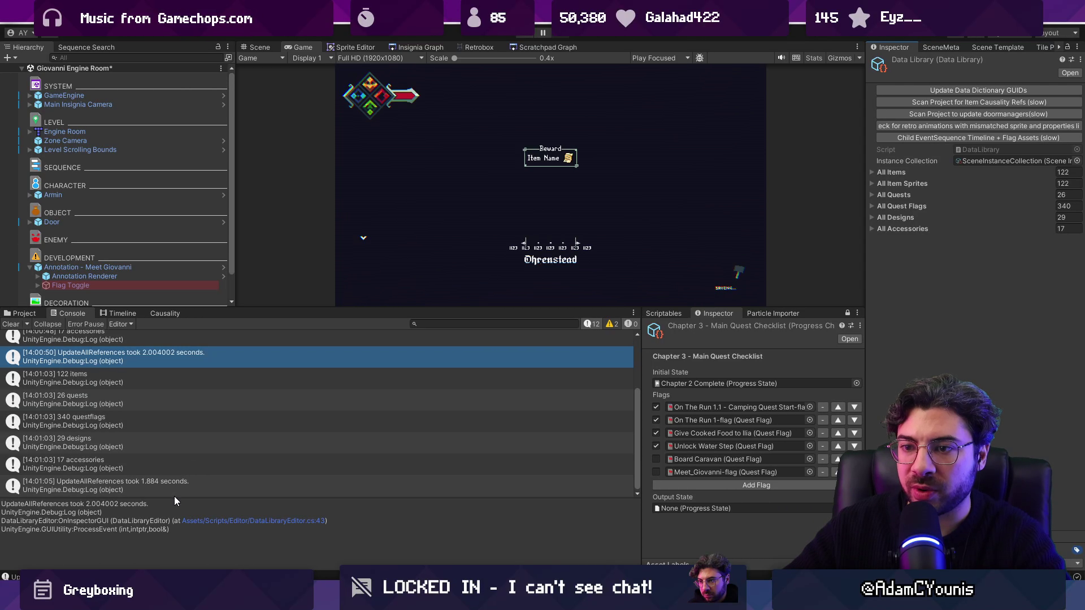
{"action": "key", "text": "alt+Tab"}
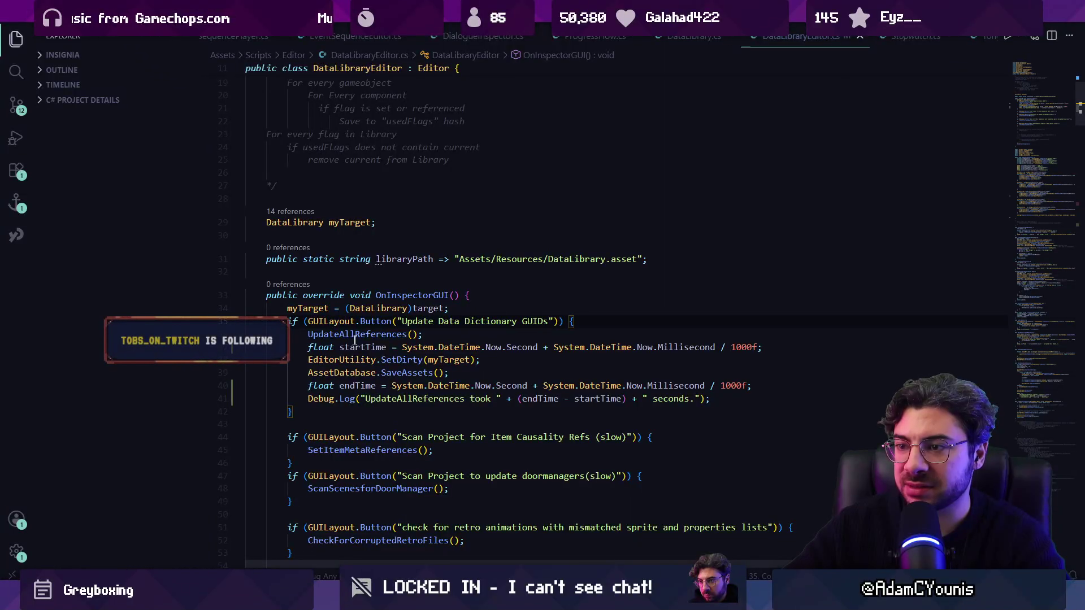
{"action": "double_click", "coordinate": [355, 334]}
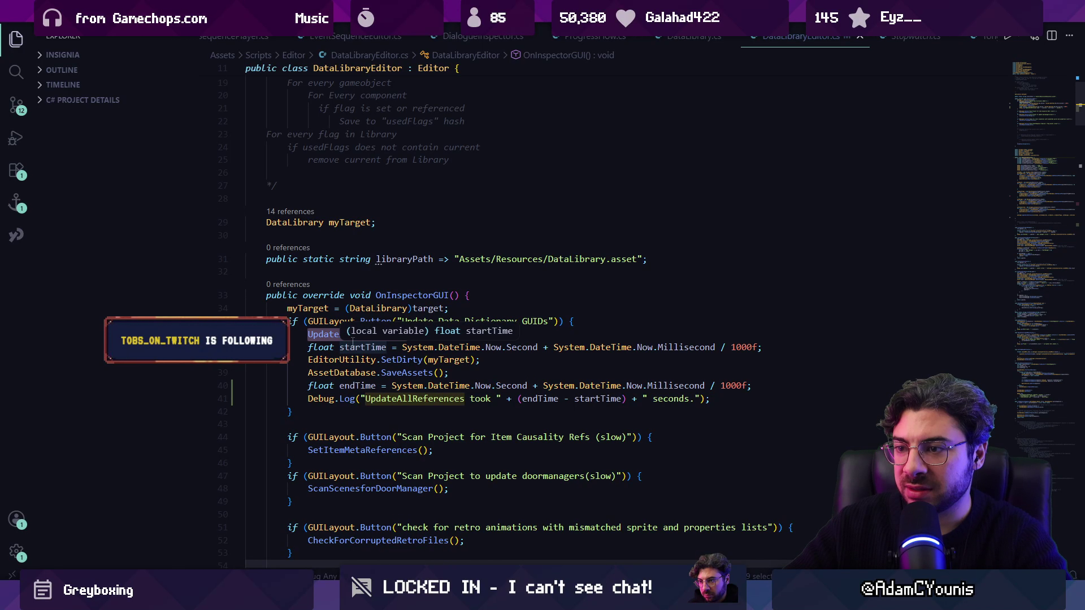
{"action": "left_click", "coordinate": [366, 347]}
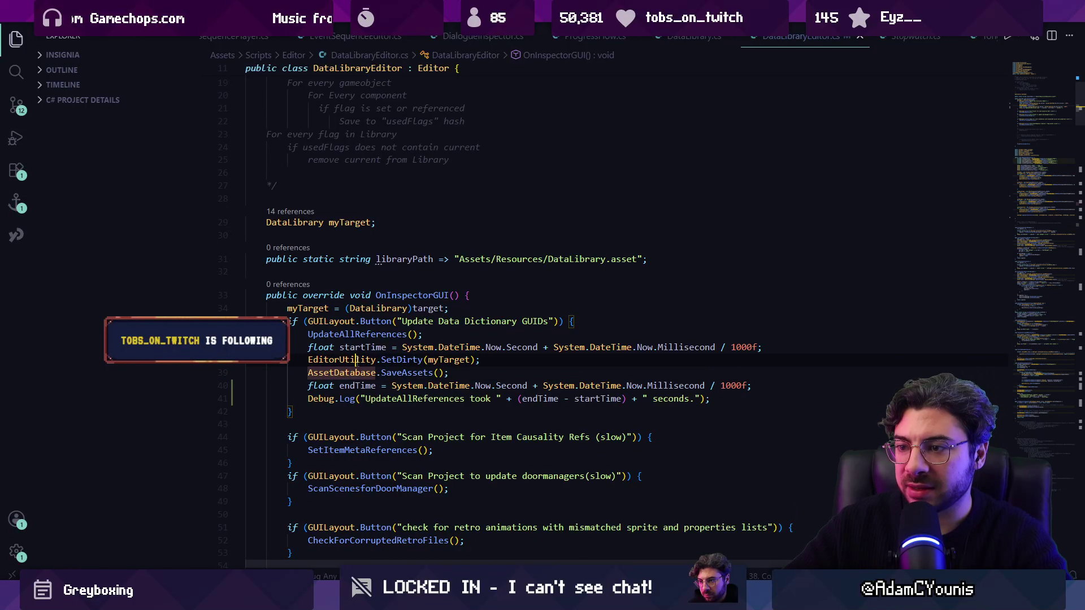
{"action": "key", "text": "alt+Down"}
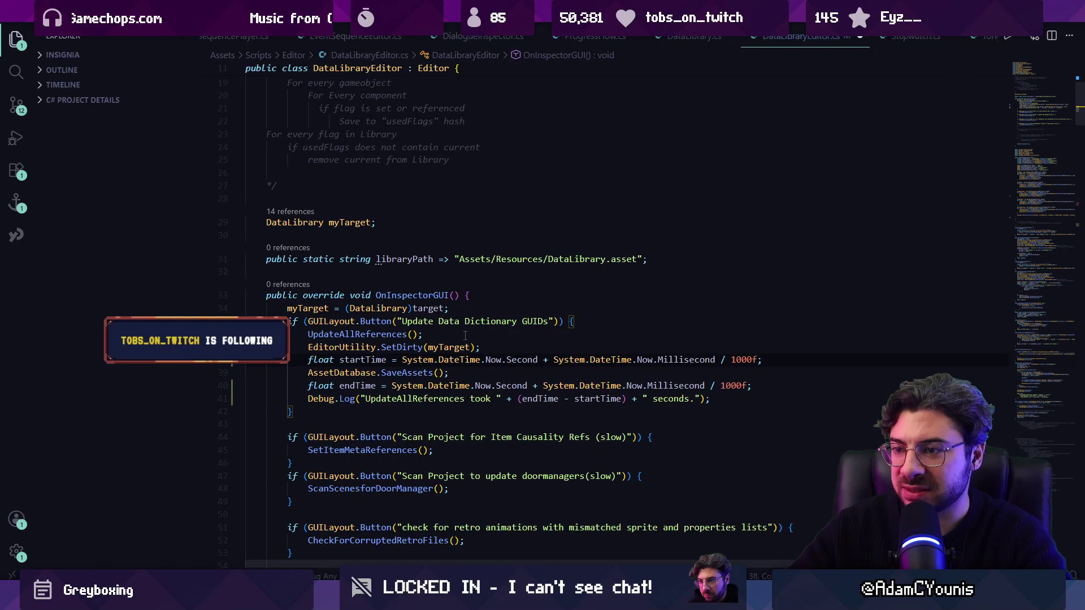
Step: Rerun Update Data Dictionary GUIDs in Unity with a cleared Console, logging 1.897999 seconds
{"action": "key", "text": "alt+Tab"}
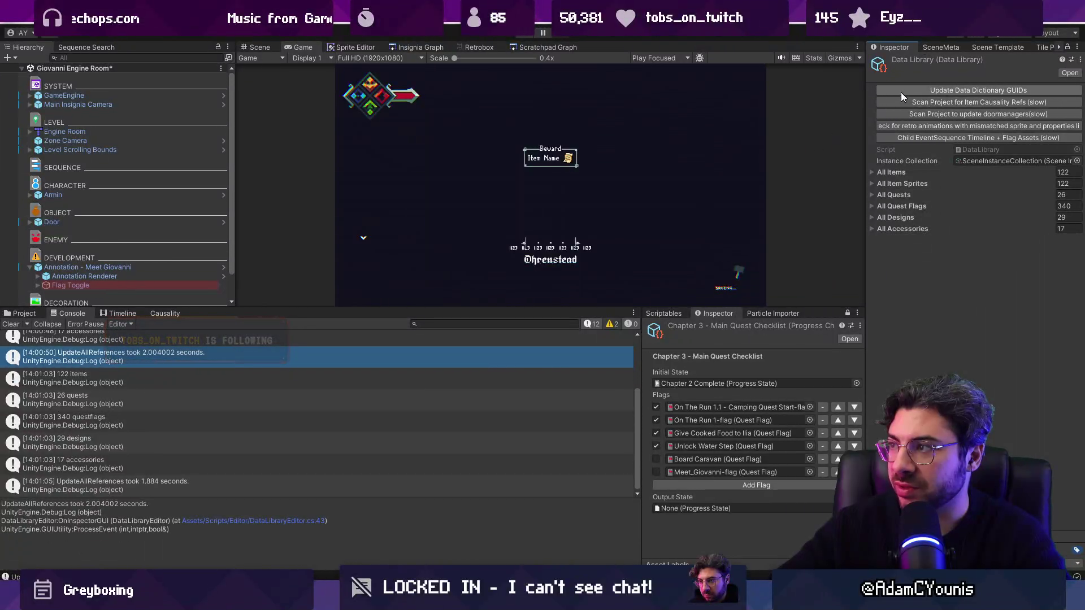
{"action": "left_click", "coordinate": [11, 324]}
{"action": "left_click", "coordinate": [910, 90]}
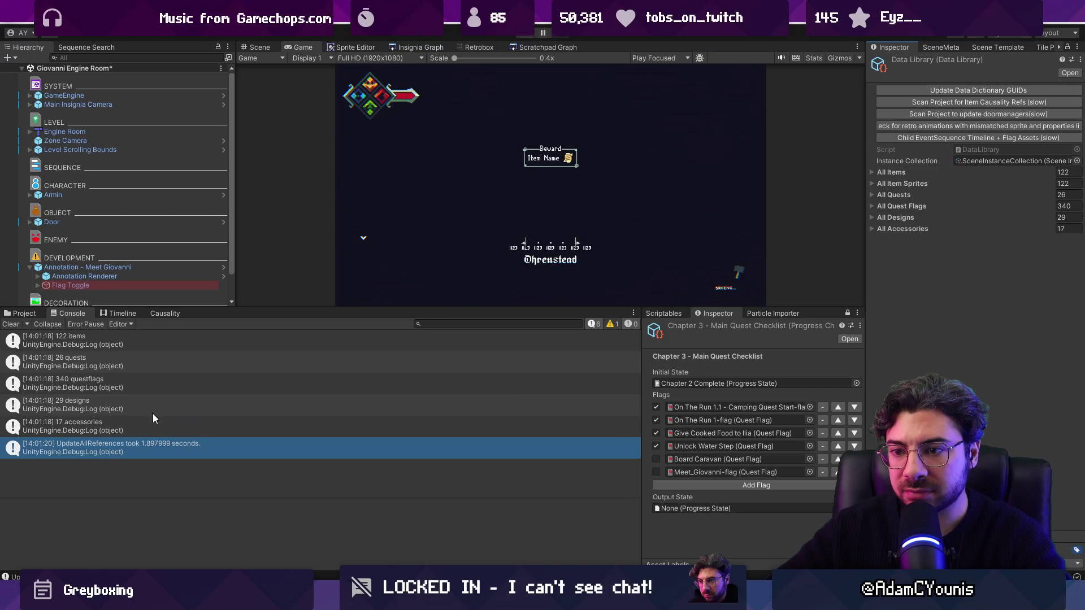
{"action": "double_click", "coordinate": [113, 448]}
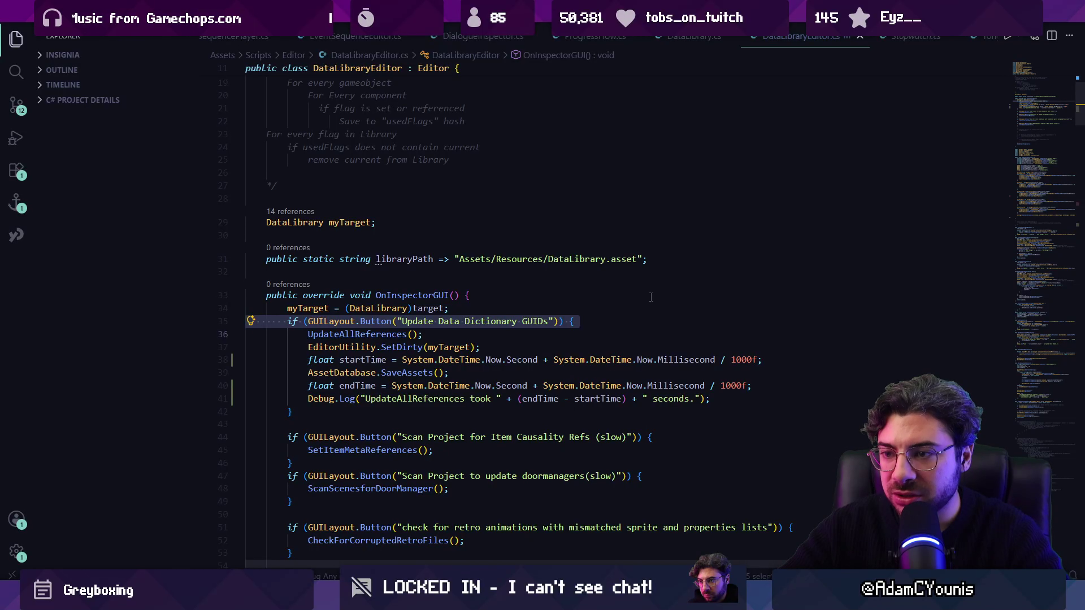
Step: Delete the startTime, endTime and Debug.Log timing lines from the GUIDs block
{"action": "key", "text": "Down"}
{"action": "key", "text": "Up"}
{"action": "key", "text": "ctrl+shift+k"}
{"action": "key", "text": "Down"}
{"action": "key", "text": "ctrl+shift+k"}
{"action": "key", "text": "ctrl+shift+k"}
{"action": "key", "text": "Return"}
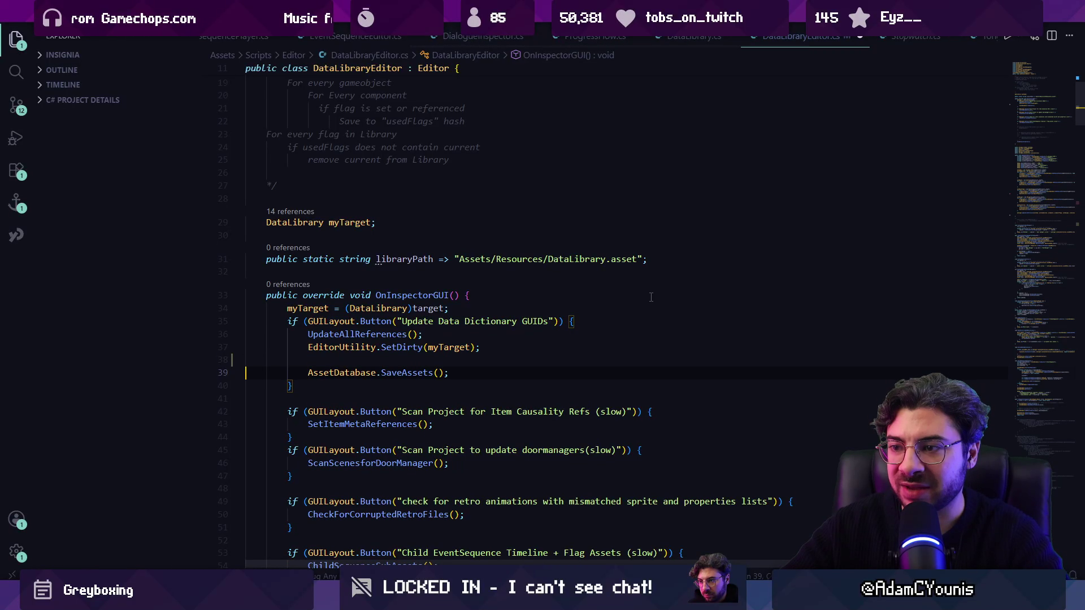
{"action": "key", "text": "ctrl+z"}
Step: Review the remaining UpdateAllReferences, SetDirty and SaveAssets statements by selecting them
{"action": "double_click", "coordinate": [429, 355]}
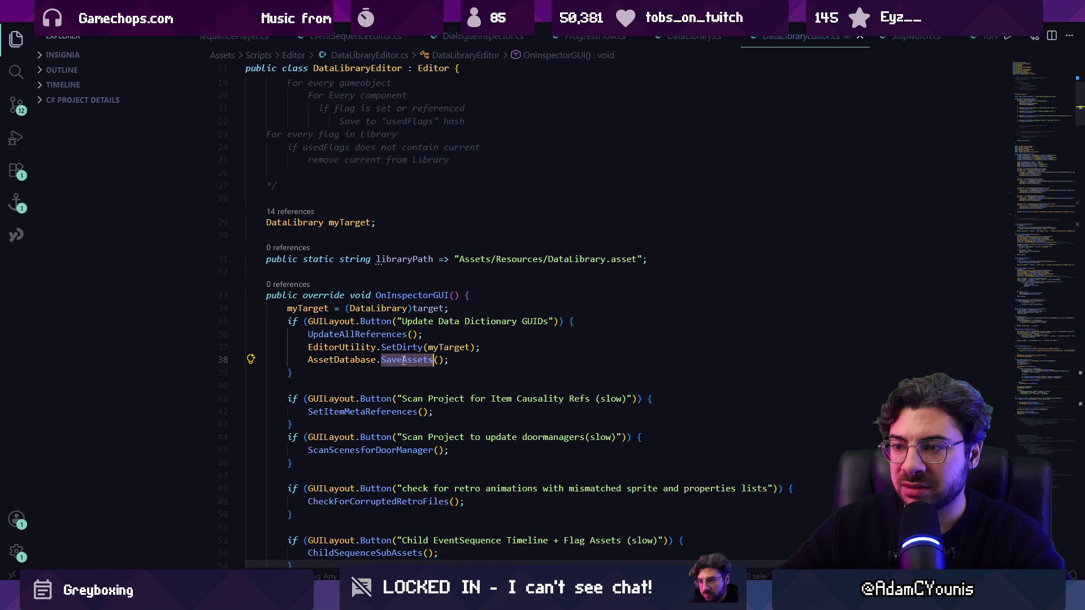
{"action": "double_click", "coordinate": [379, 335]}
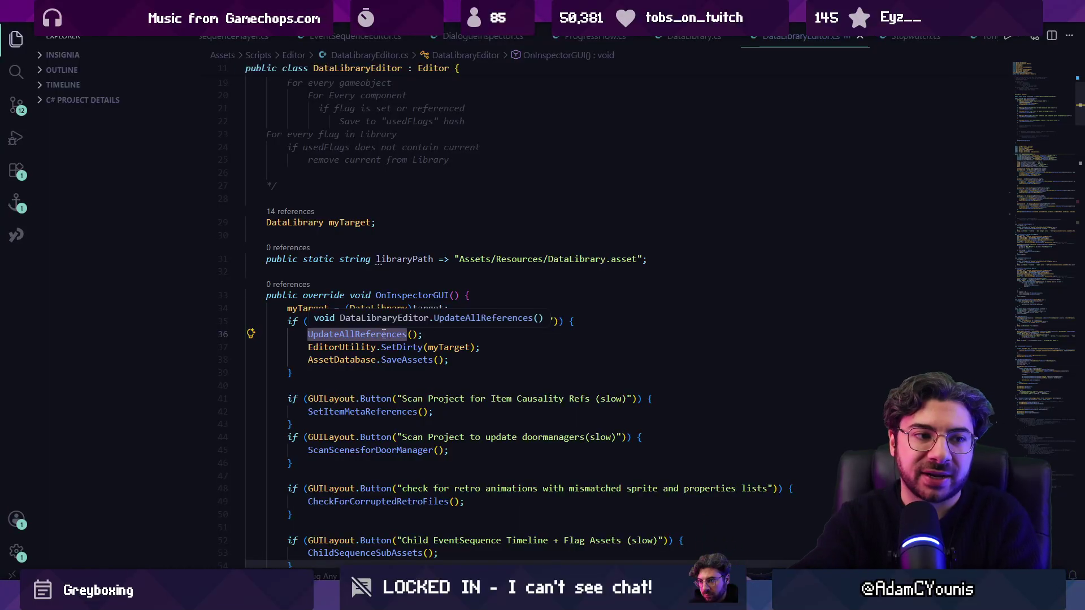
{"action": "left_click", "coordinate": [399, 334]}
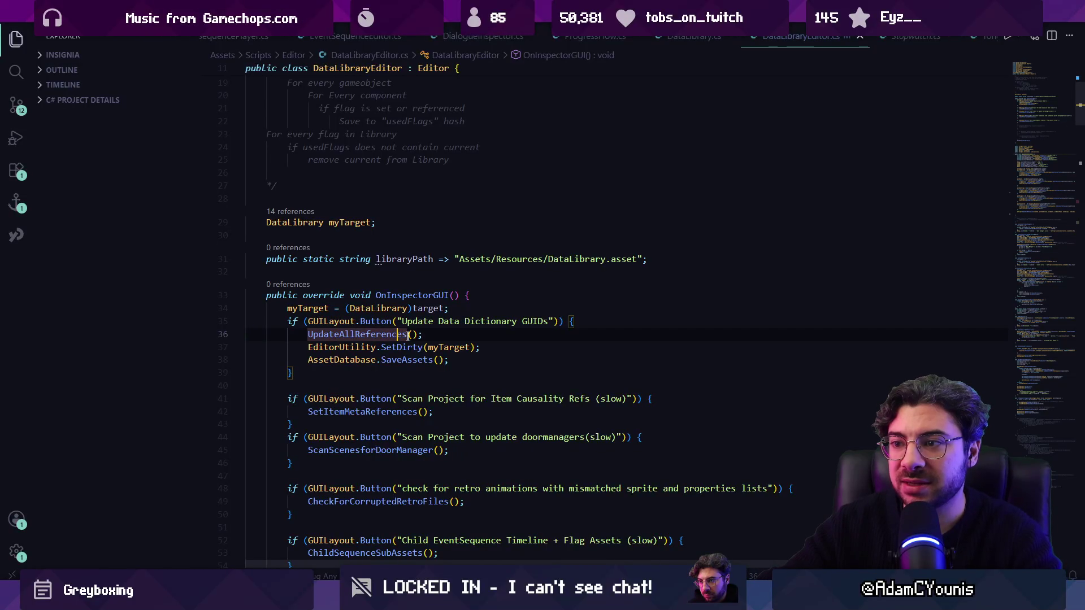
{"action": "triple_click", "coordinate": [334, 335]}
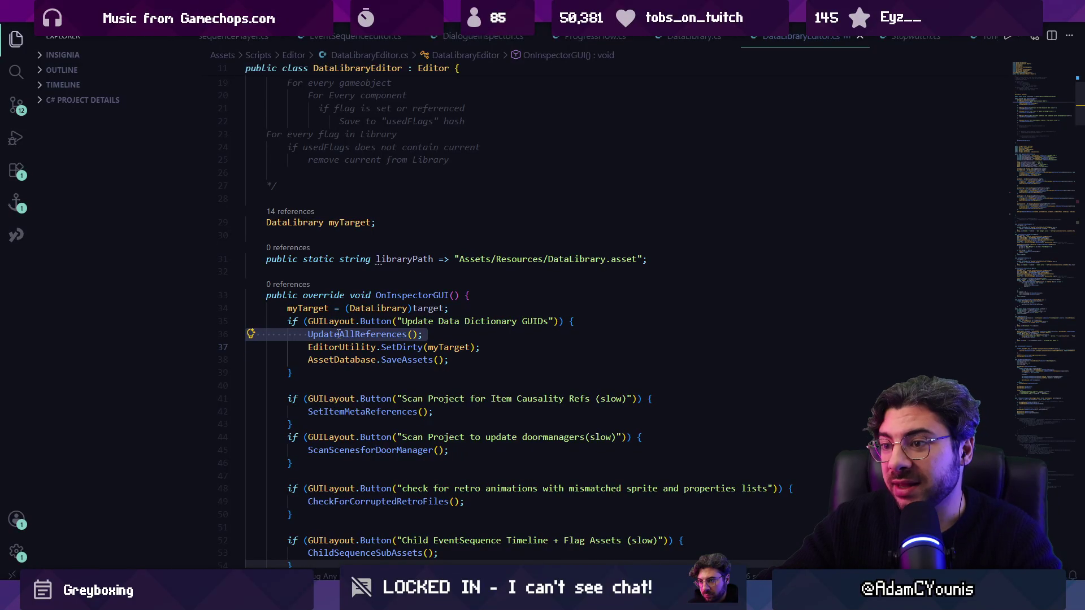
{"action": "double_click", "coordinate": [353, 334]}
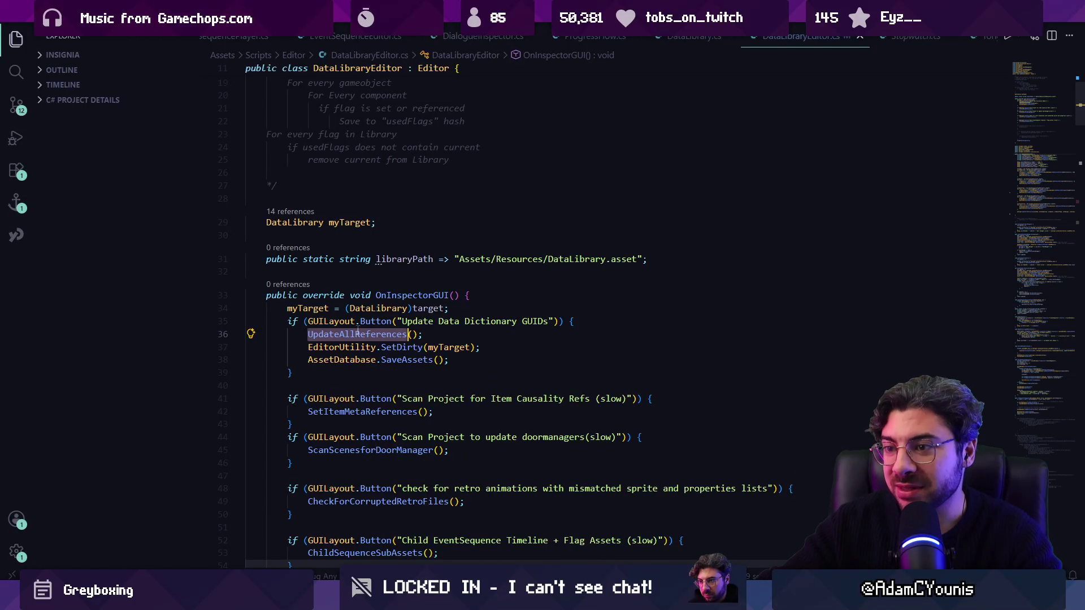
{"action": "left_click_drag", "start_coordinate": [305, 335], "coordinate": [438, 335]}
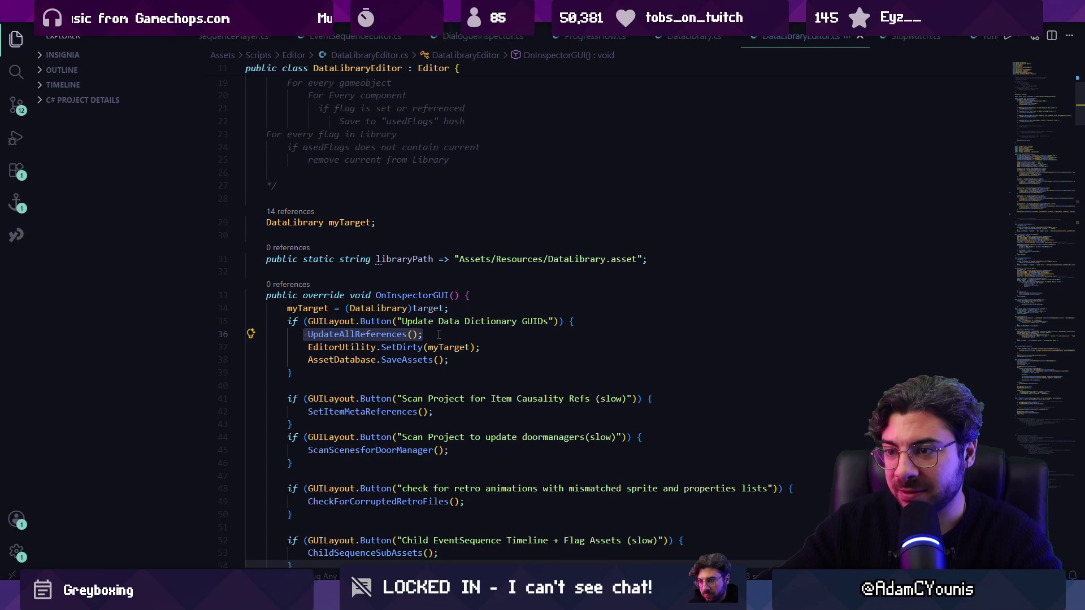
{"action": "double_click", "coordinate": [341, 338]}
{"action": "left_click_drag", "start_coordinate": [308, 347], "coordinate": [452, 359]}
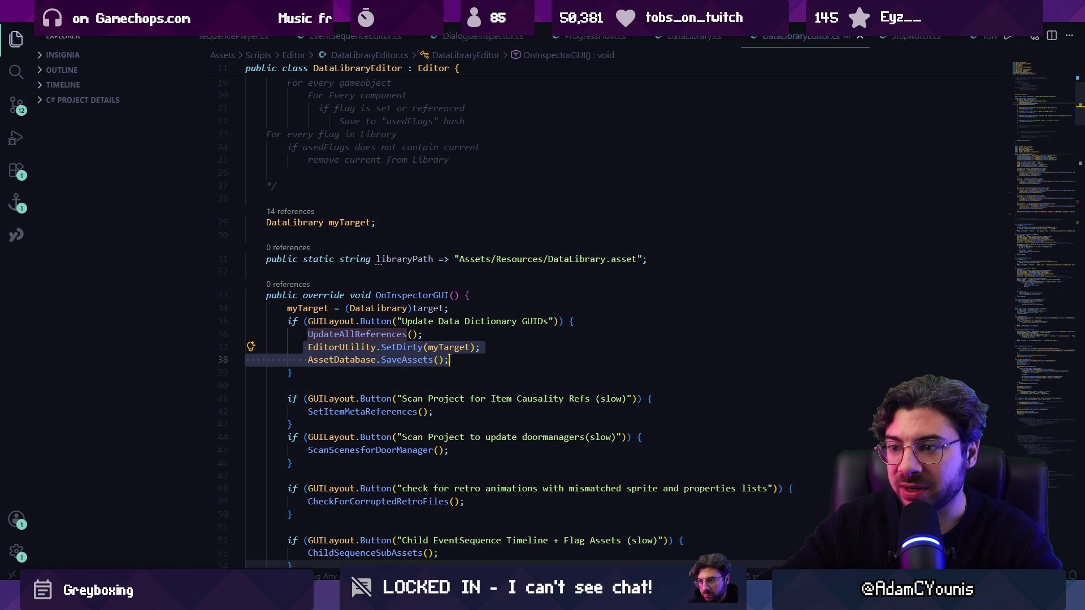
{"action": "left_click", "coordinate": [454, 360]}
{"action": "left_click", "coordinate": [368, 335]}
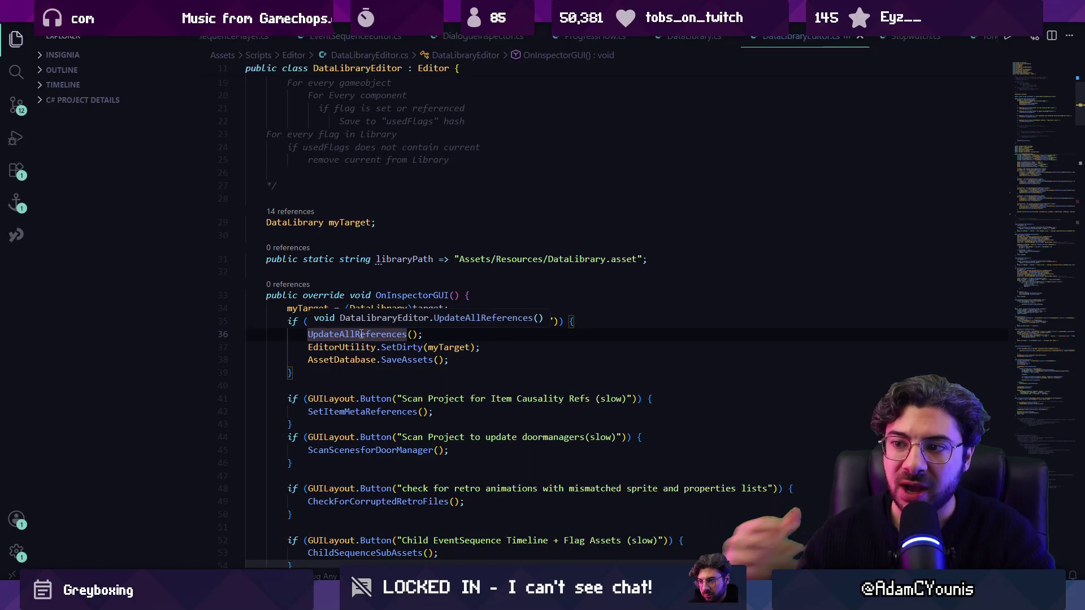
Step: Place the caret after the UpdateAllReferences call and switch to the Unity editor
{"action": "left_click", "coordinate": [427, 336]}
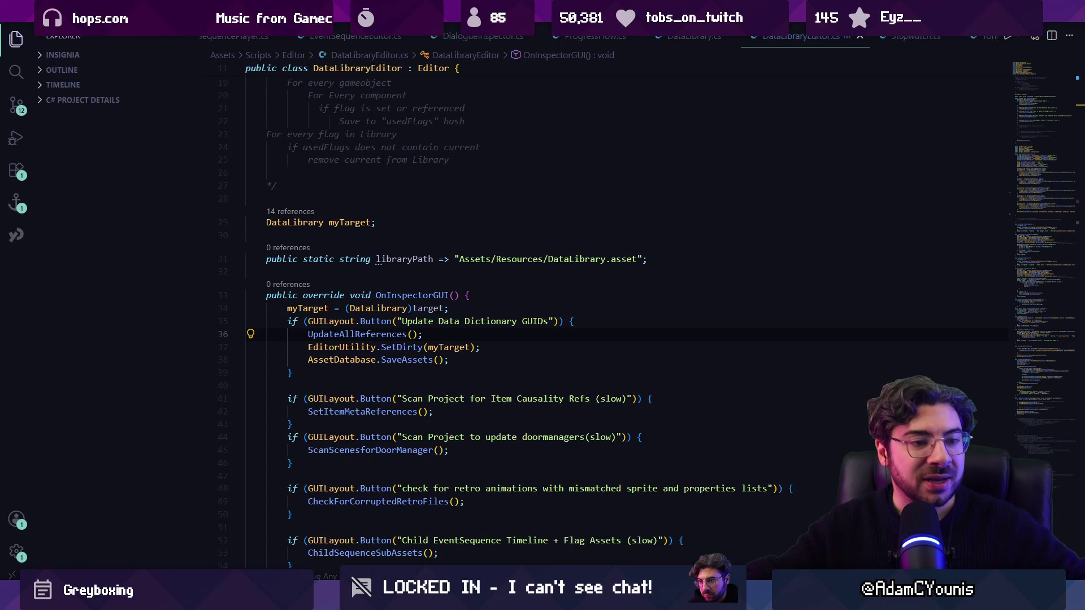
{"action": "key", "text": "alt+Tab"}
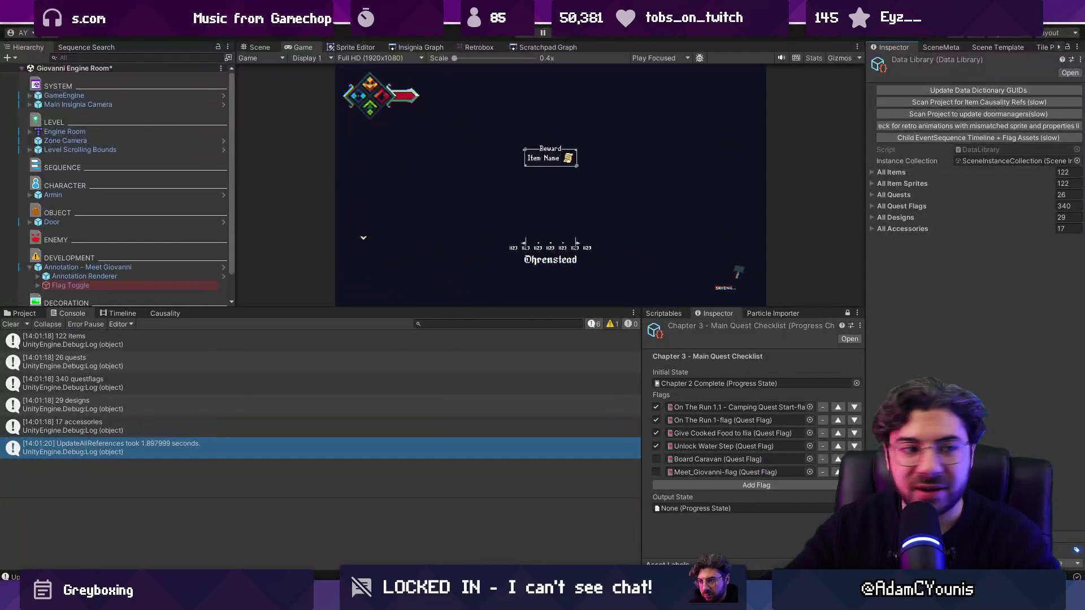
Step: Enlarge the game view, test Play, and open the Outskirts Station scene after saving the current one
{"action": "left_click_drag", "start_coordinate": [448, 308], "coordinate": [444, 391]}
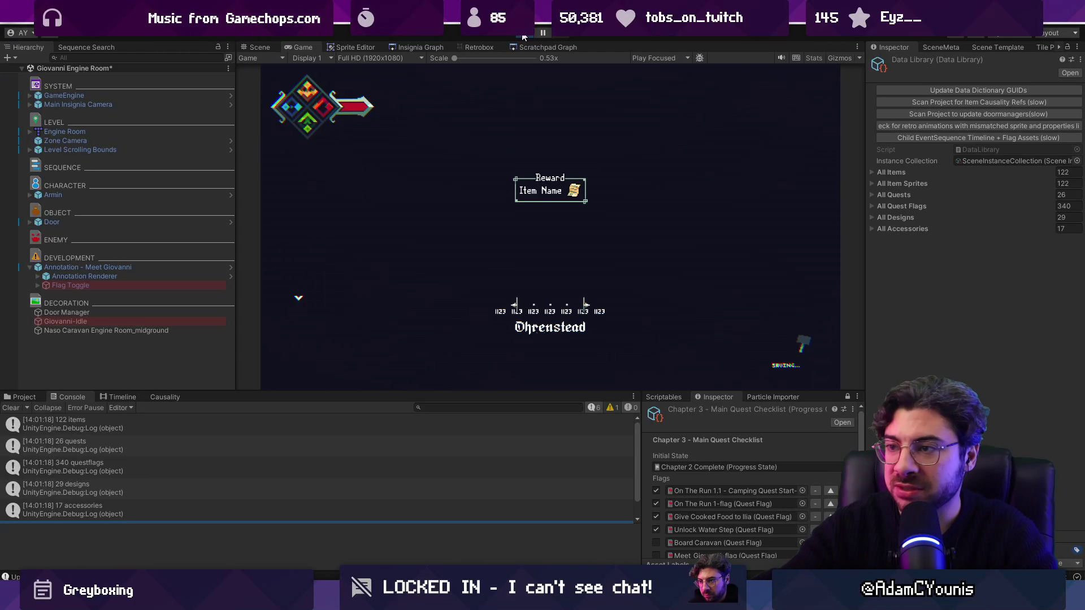
{"action": "left_click", "coordinate": [524, 35]}
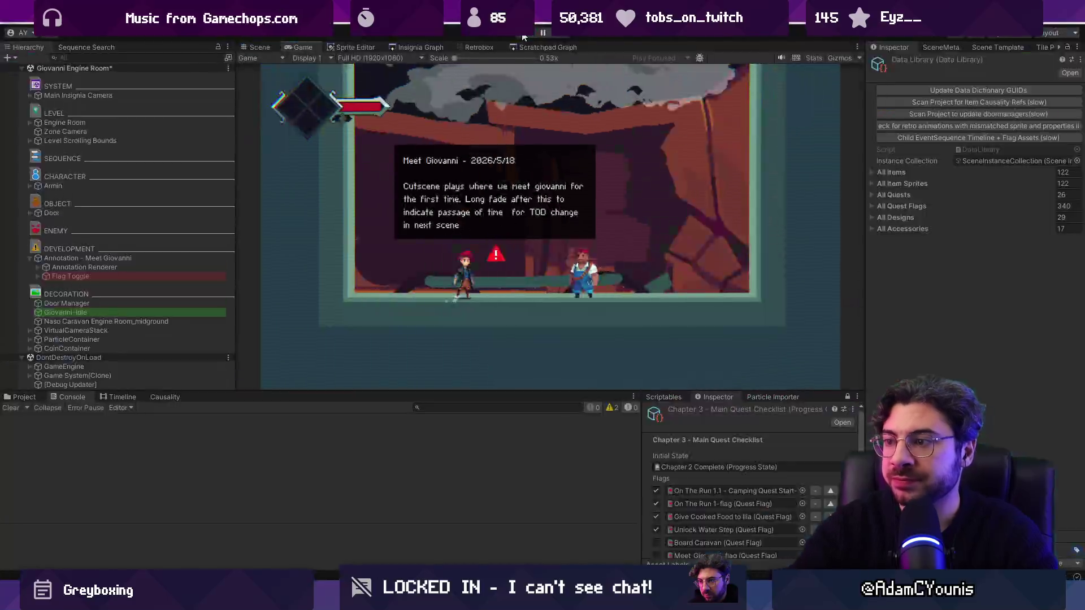
{"action": "left_click", "coordinate": [524, 35]}
{"action": "left_click", "coordinate": [439, 45]}
{"action": "scroll", "coordinate": [498, 197], "scroll_direction": "up", "scroll_amount": 5}
{"action": "double_click", "coordinate": [531, 187]}
{"action": "left_click", "coordinate": [530, 322]}
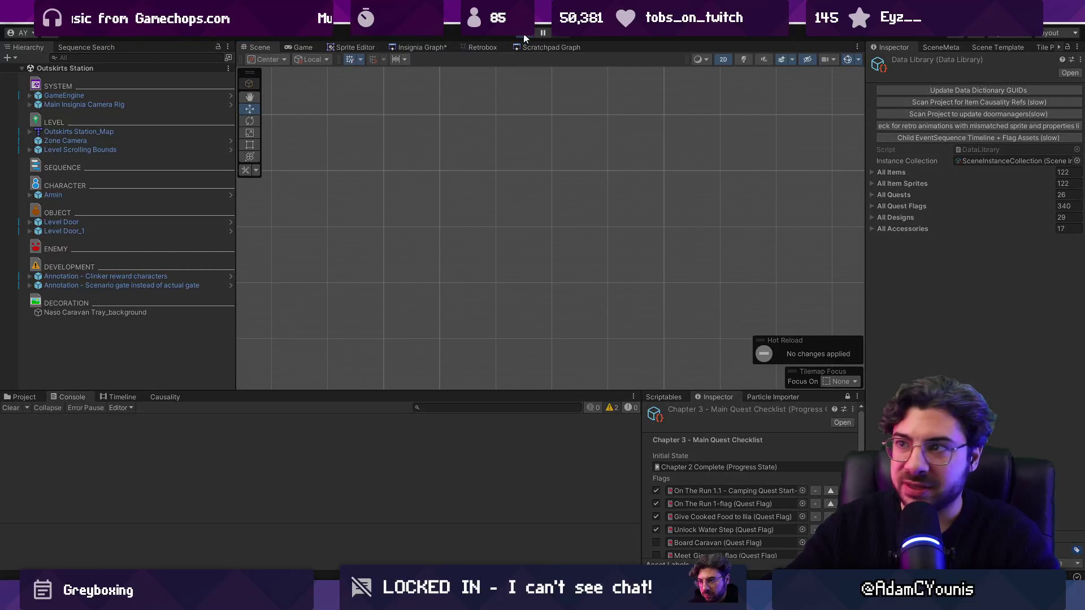
Step: Play from Outskirts Station, walking to the Meet Giovanni note and marking it done
{"action": "left_click", "coordinate": [524, 35]}
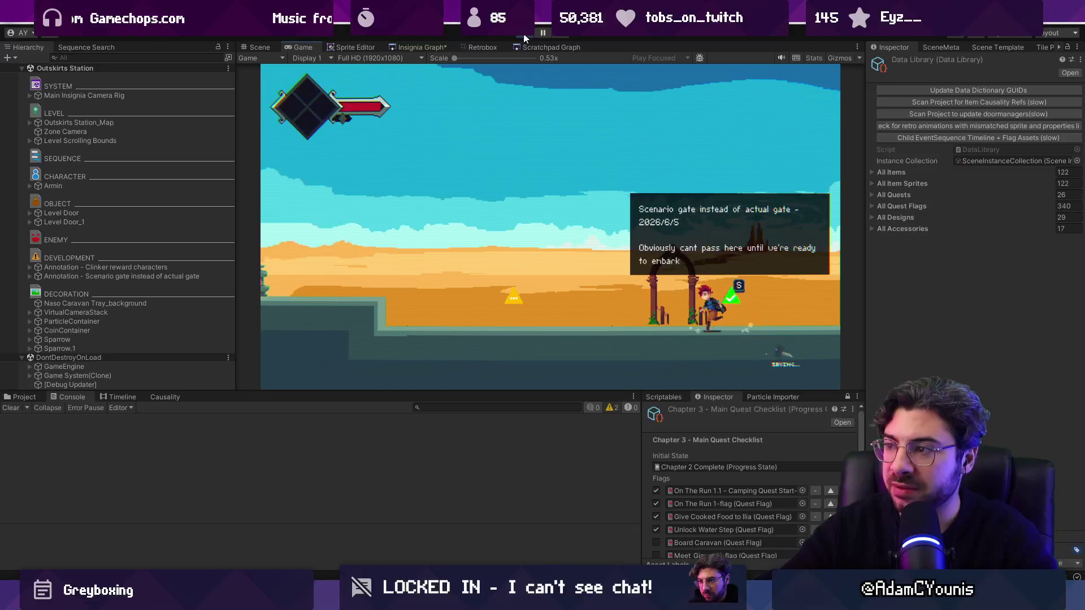
{"action": "key", "text": "s"}
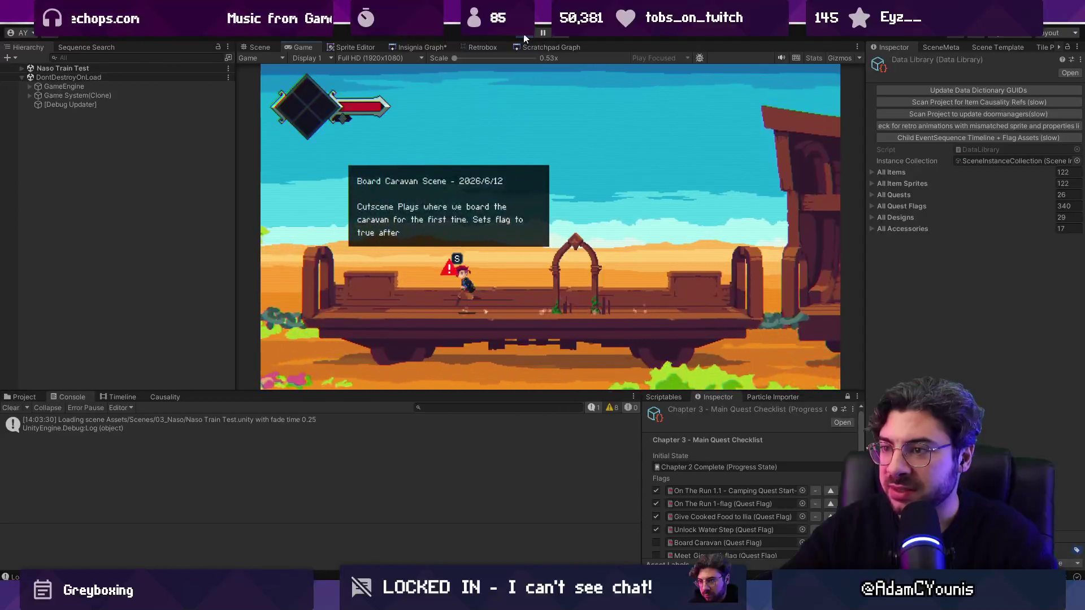
{"action": "key", "text": "d"}
{"action": "key", "text": "d"}
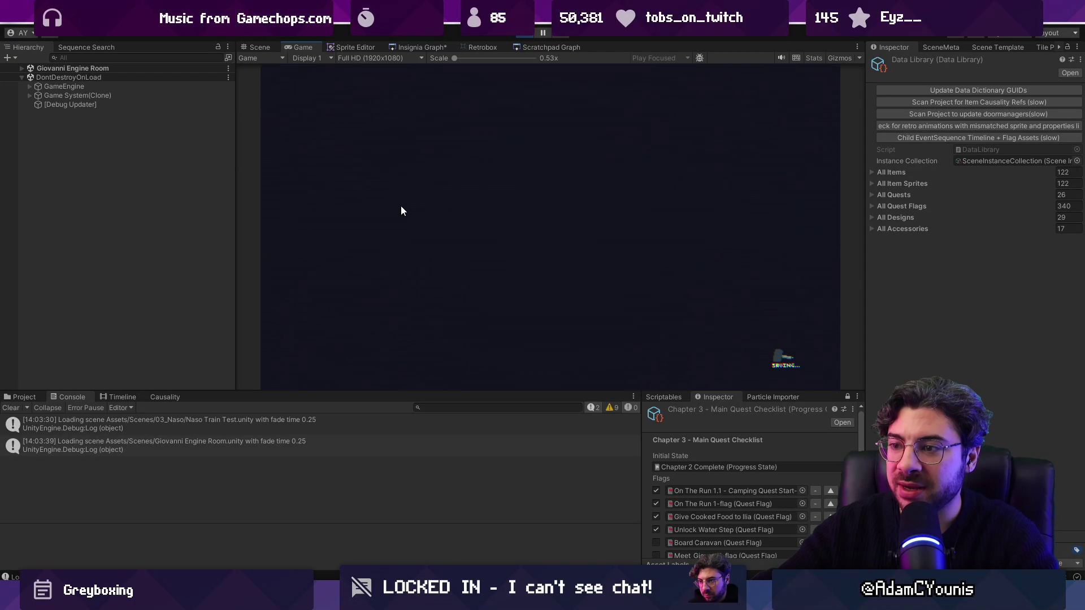
{"action": "key", "text": "a"}
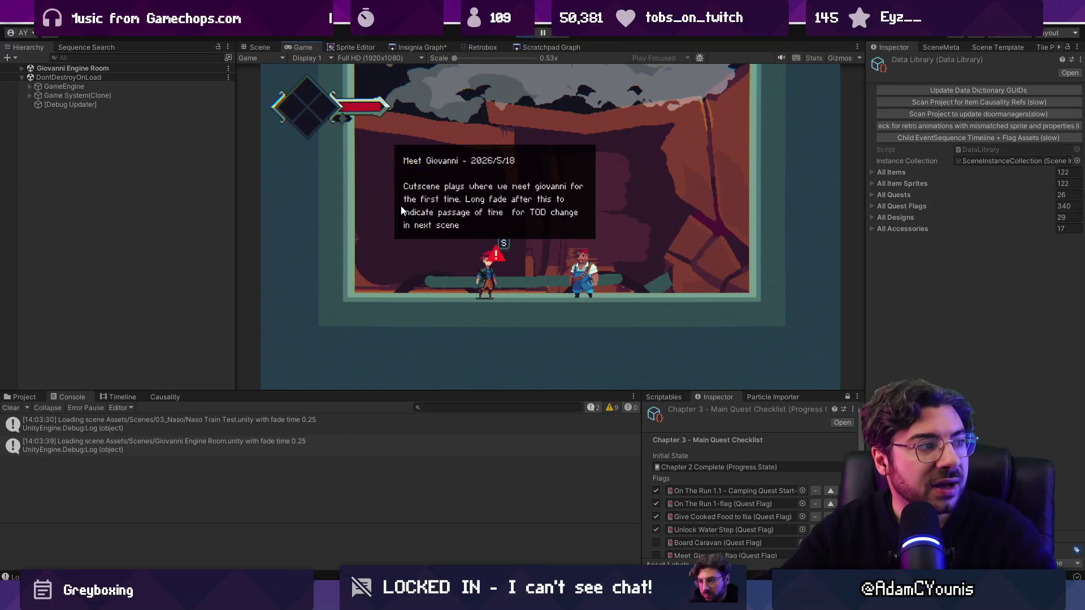
{"action": "key", "text": "s"}
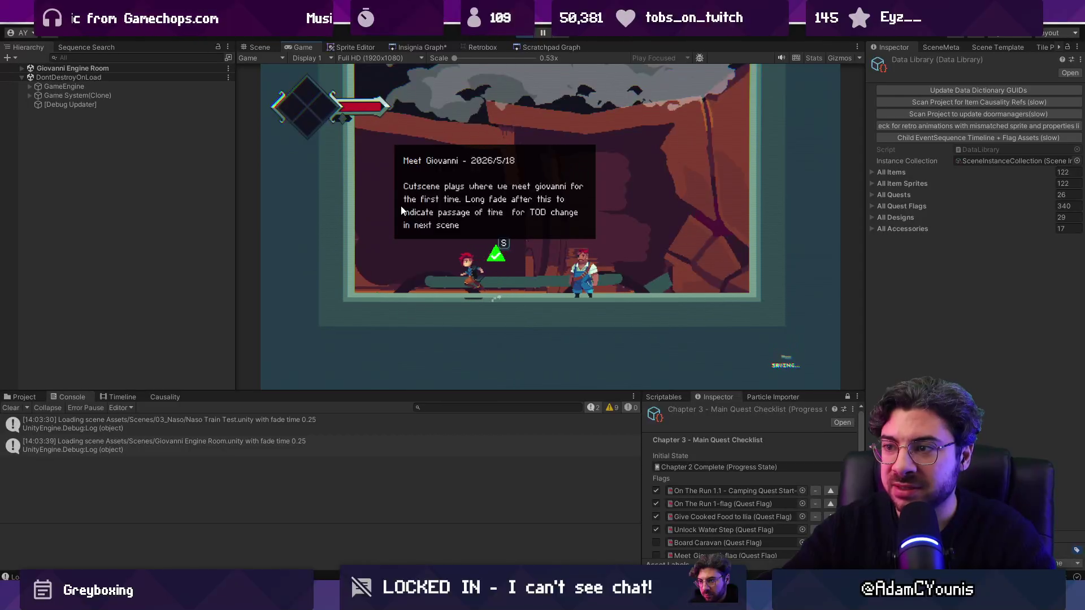
{"action": "key", "text": "Left"}
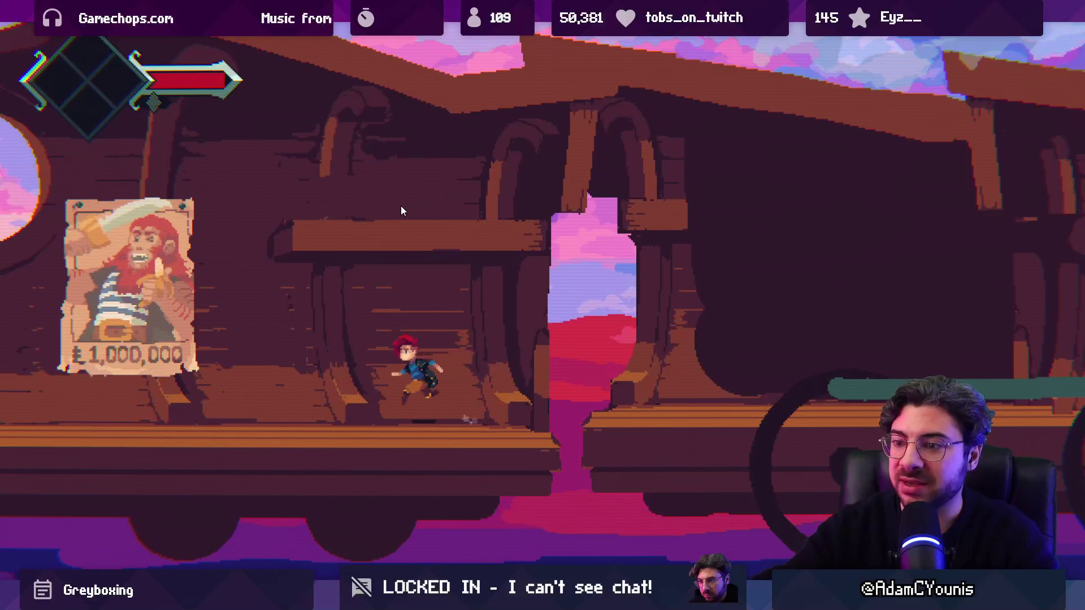
Step: Run the character left through the train cabin onto the outdoor platform and swing his sword
{"action": "key", "text": "Left"}
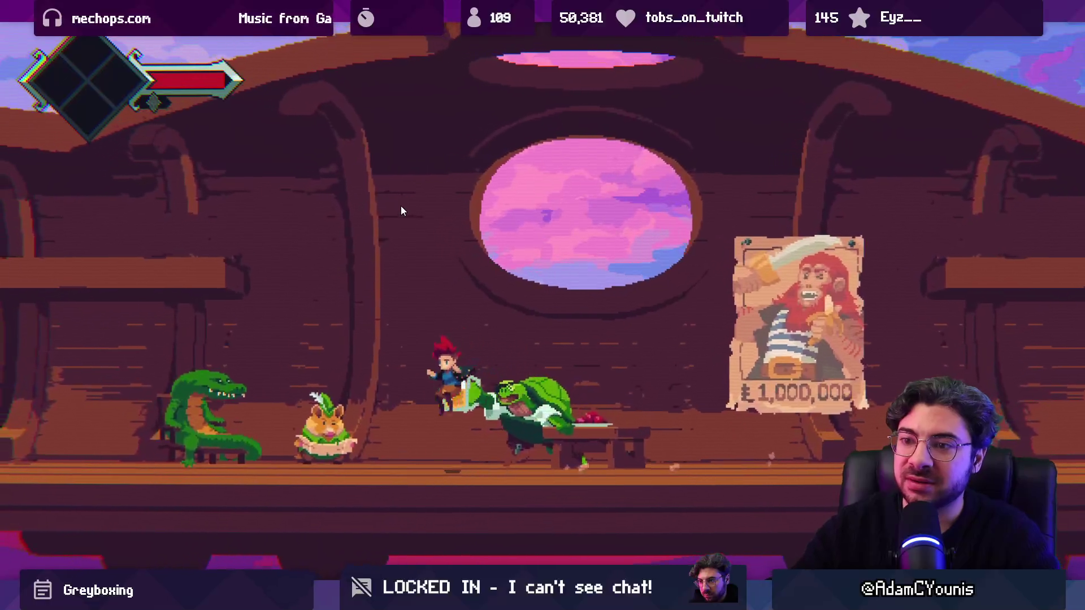
{"action": "key", "text": "Left"}
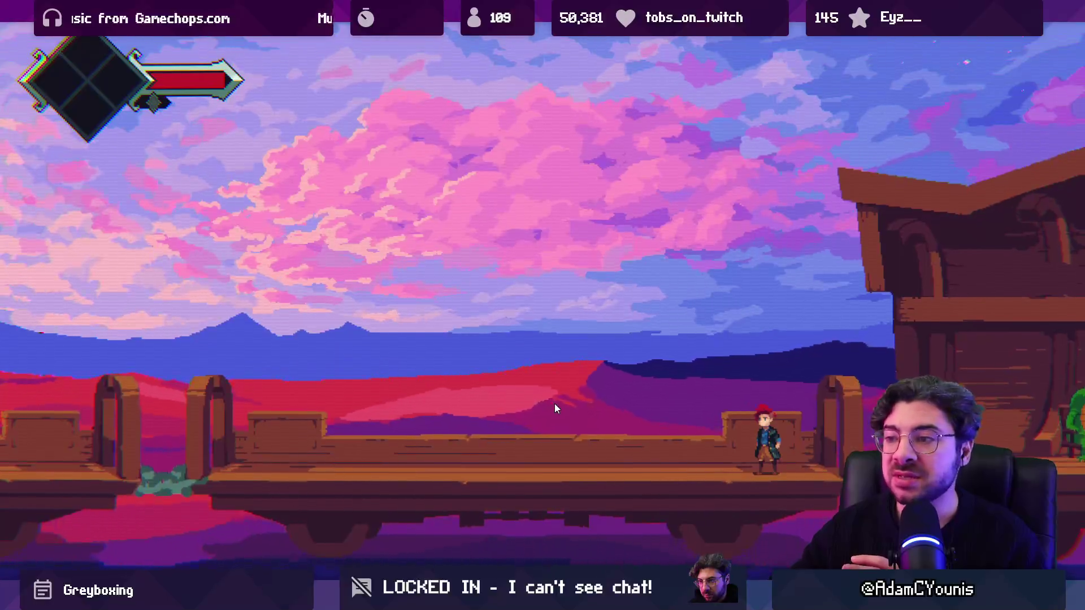
{"action": "key", "text": "x"}
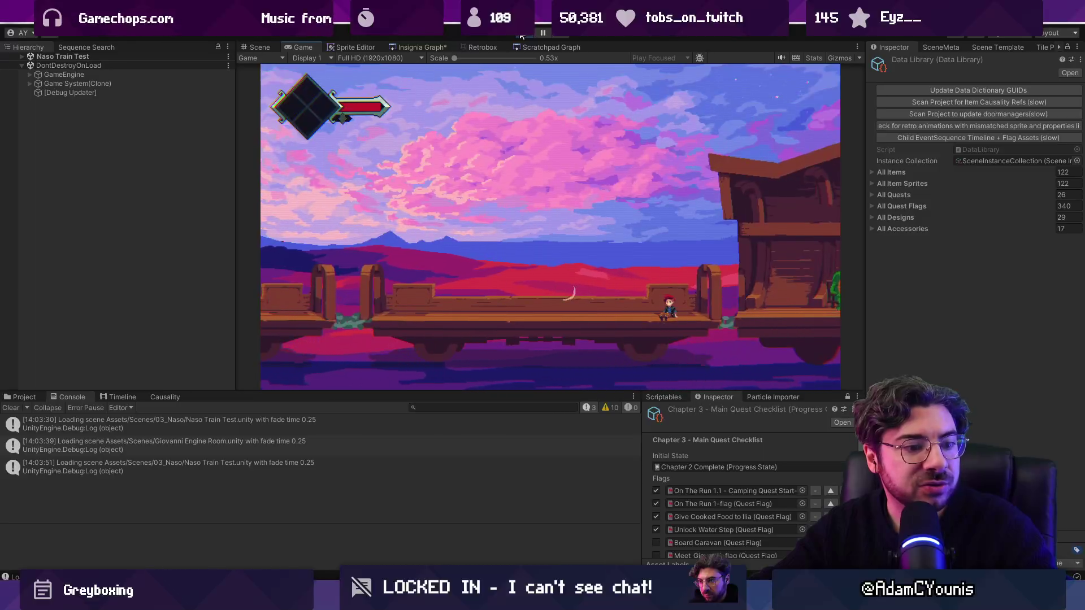
Step: Stop play mode, enlarge the scene view, and open Naso Train Test from the Insignia Graph
{"action": "left_click", "coordinate": [521, 34]}
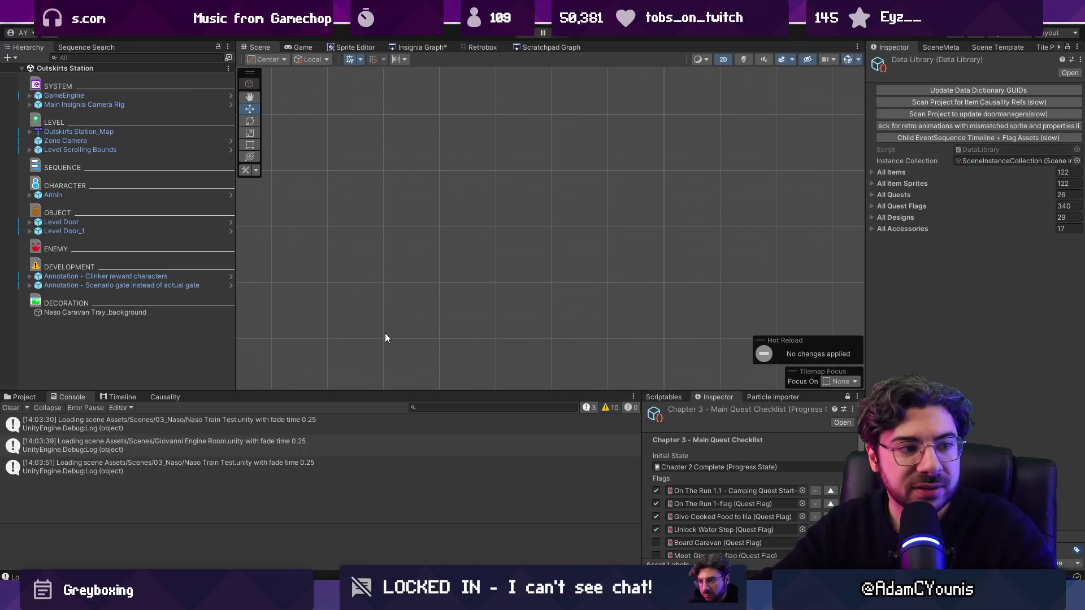
{"action": "left_click_drag", "start_coordinate": [373, 391], "coordinate": [371, 422]}
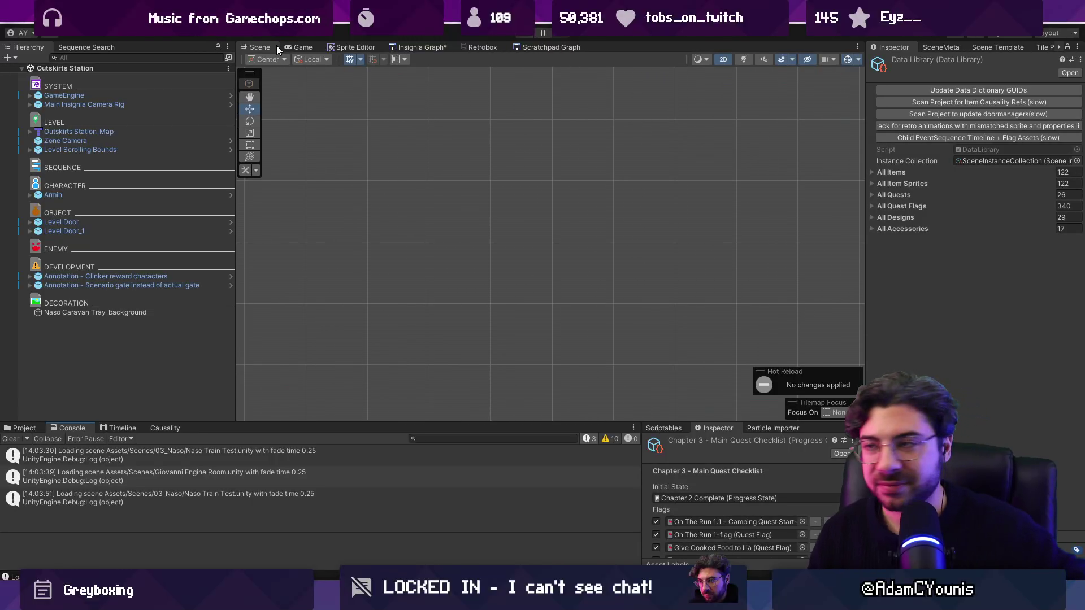
{"action": "left_click", "coordinate": [403, 47]}
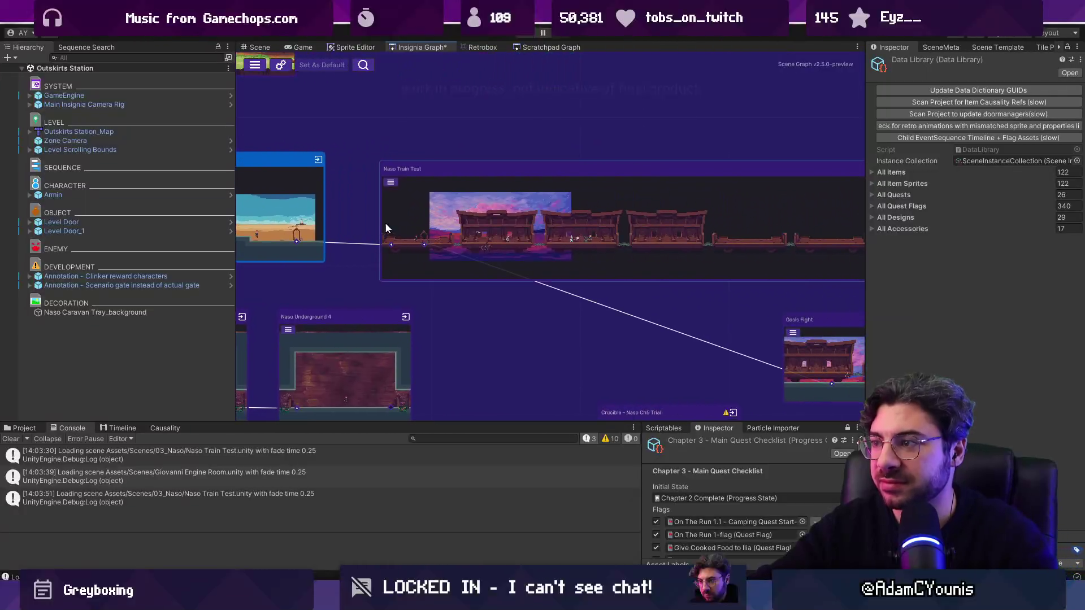
{"action": "double_click", "coordinate": [386, 229]}
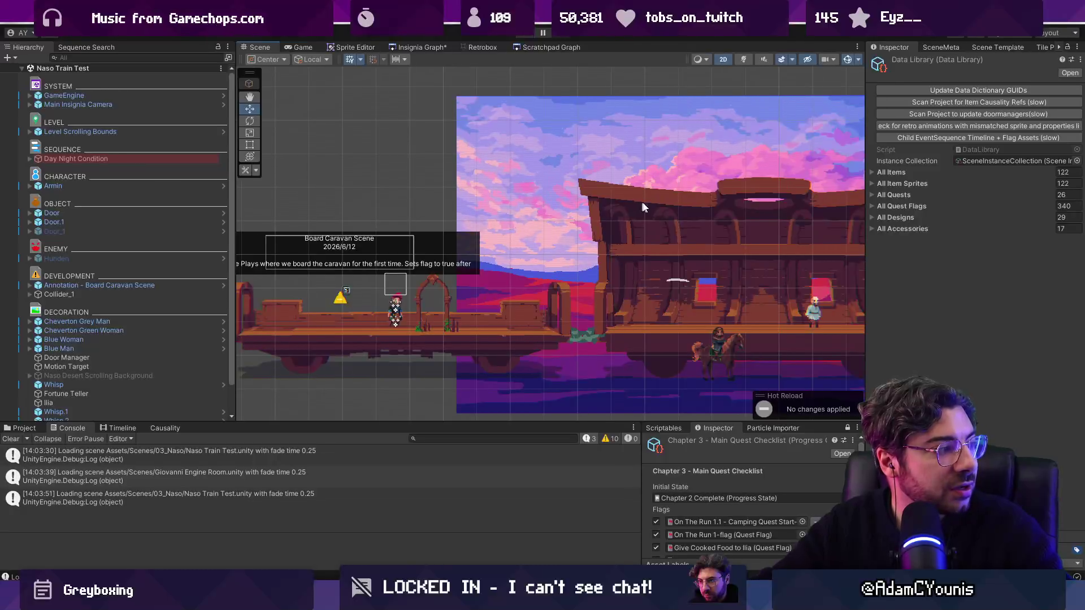
Step: Switch to VS Code at DataLibraryEditor.cs's OnInspectorGUI button handlers
{"action": "scroll", "coordinate": [478, 260], "scroll_direction": "down", "scroll_amount": 3}
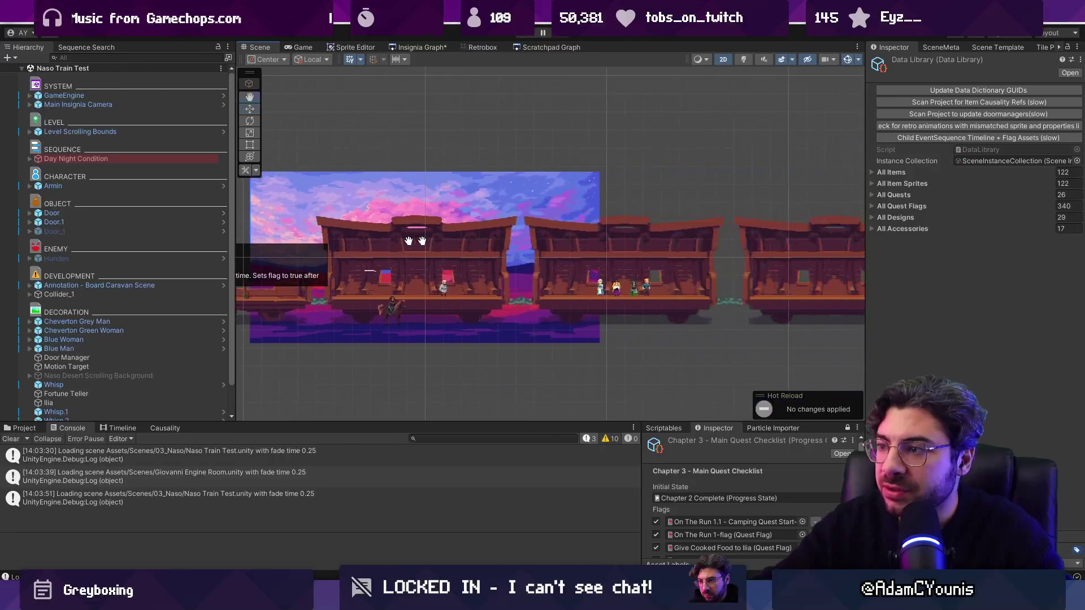
{"action": "scroll", "coordinate": [455, 246], "scroll_direction": "down", "scroll_amount": 2}
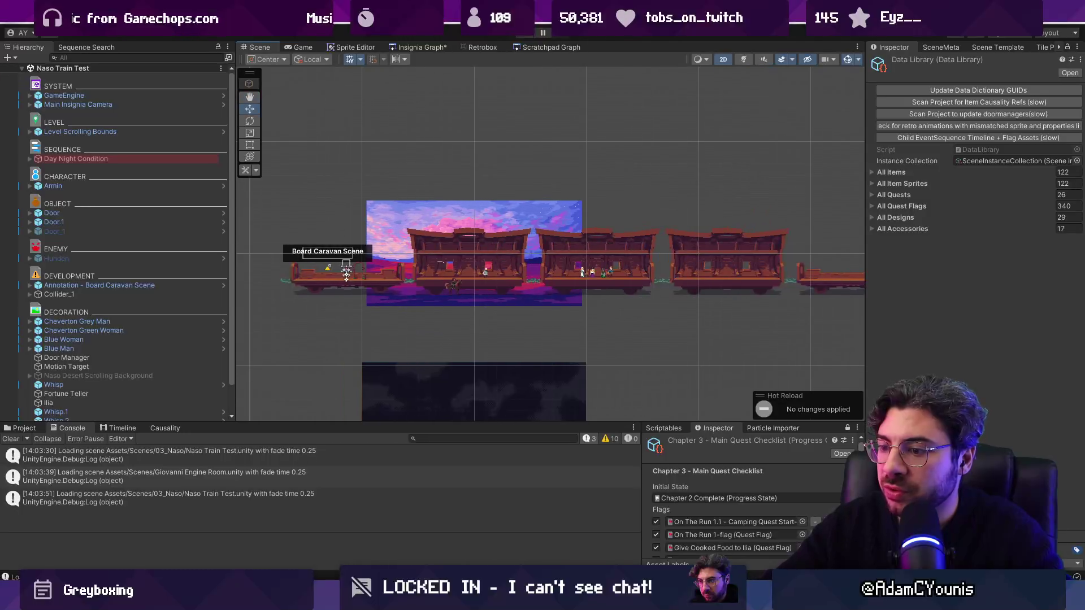
{"action": "key", "text": "alt+Tab"}
{"action": "scroll", "coordinate": [478, 283], "scroll_direction": "down", "scroll_amount": 2}
Step: Back in Unity, save the pending scene graph changes and clear the Console
{"action": "mouse_move", "coordinate": [368, 600]}
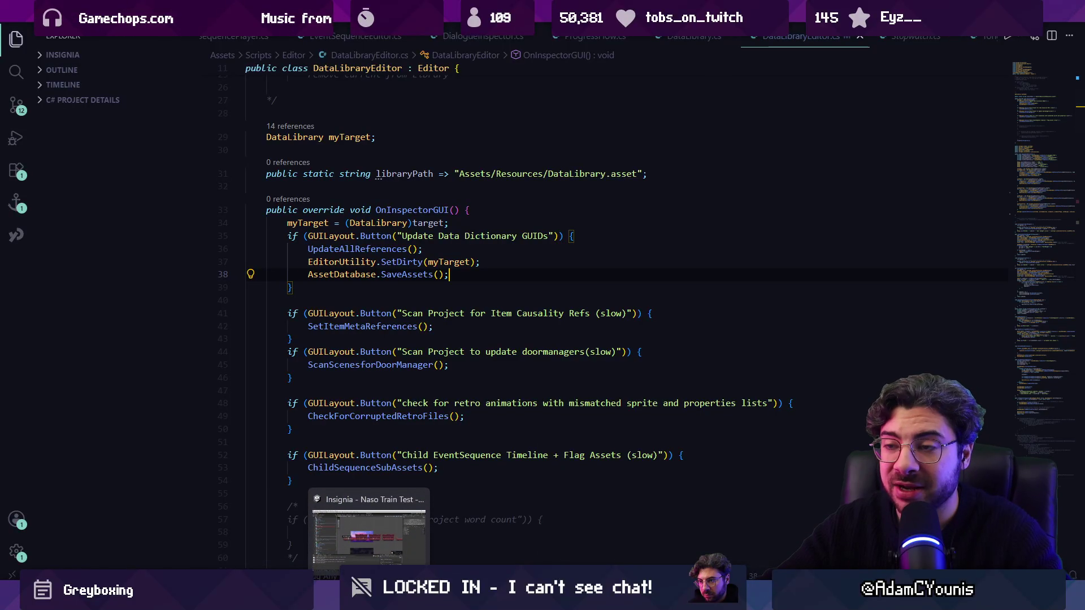
{"action": "left_click", "coordinate": [369, 534]}
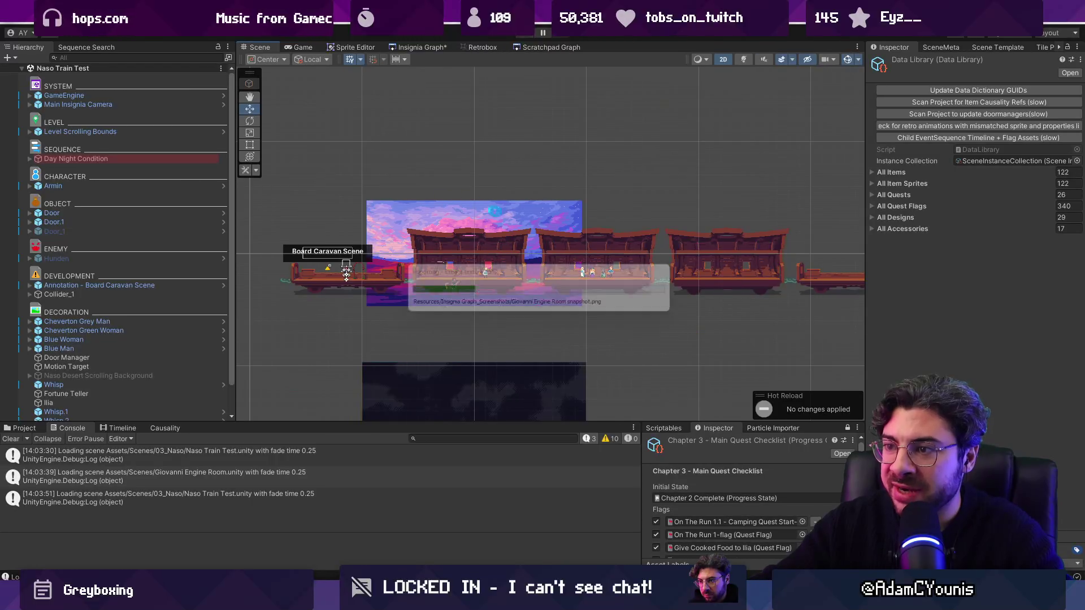
{"action": "key", "text": "ctrl+s"}
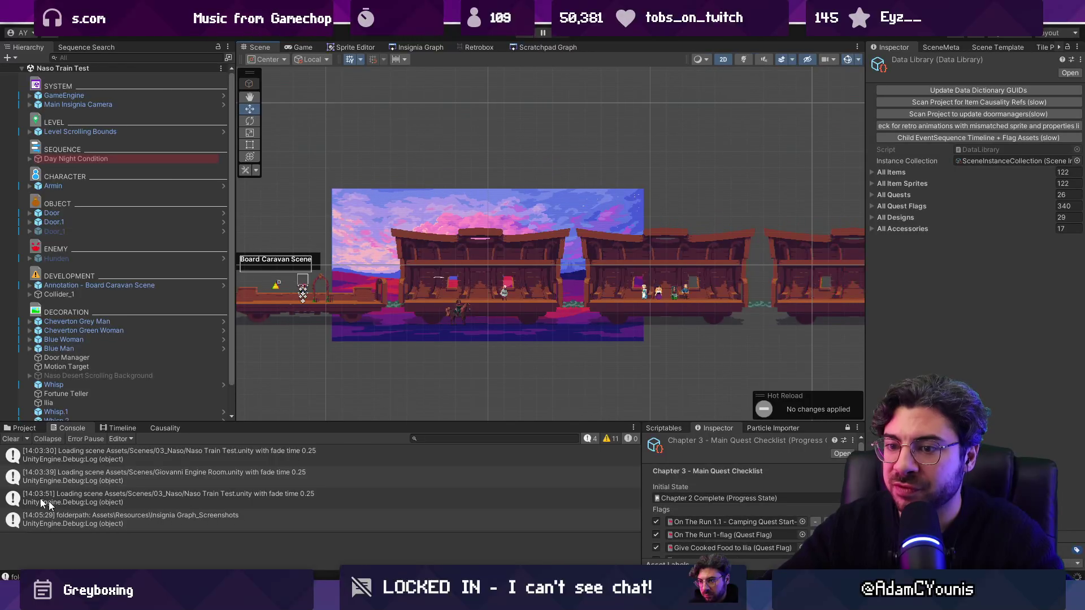
{"action": "left_click", "coordinate": [12, 440]}
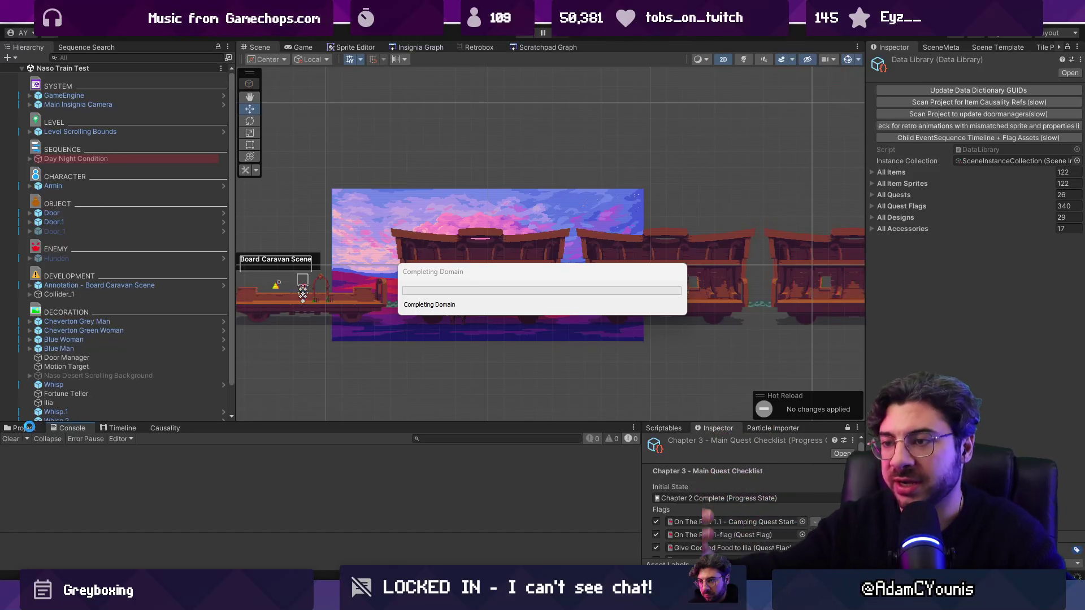
Step: Check the reloaded Data Library's All Items and 340 All Quest Flags lists, then return to VS Code
{"action": "left_click", "coordinate": [28, 428]}
{"action": "left_click", "coordinate": [898, 173]}
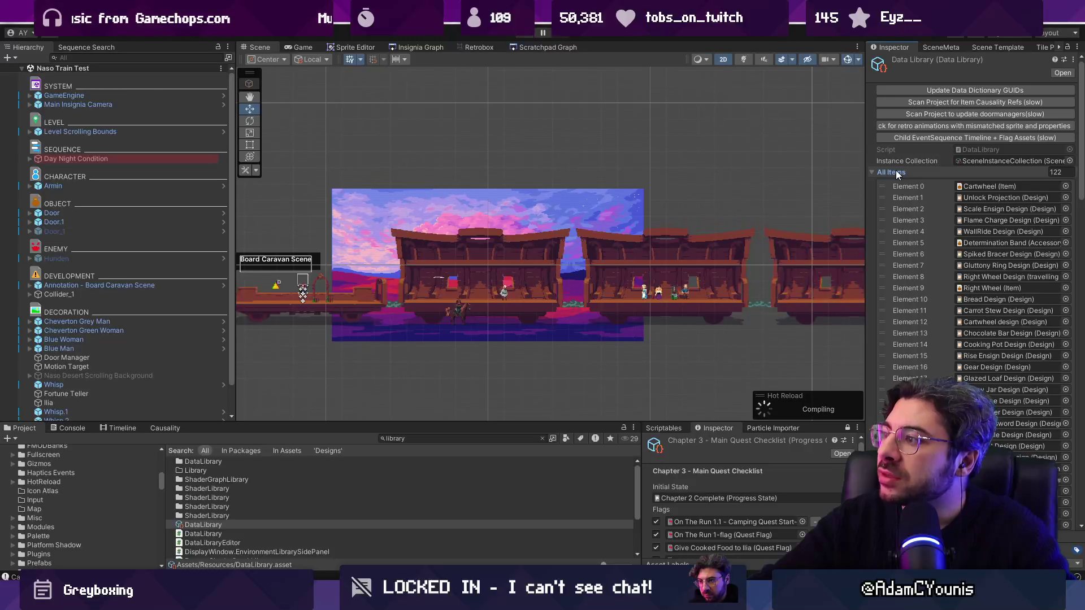
{"action": "left_click", "coordinate": [897, 173]}
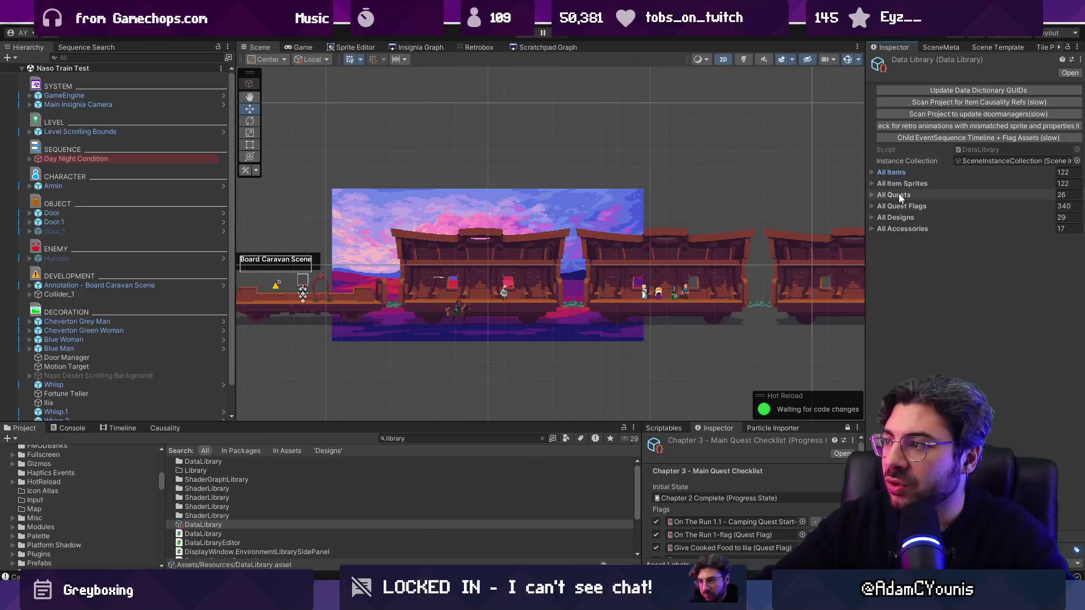
{"action": "left_click", "coordinate": [901, 206]}
{"action": "scroll", "coordinate": [938, 253], "scroll_direction": "down", "scroll_amount": 20}
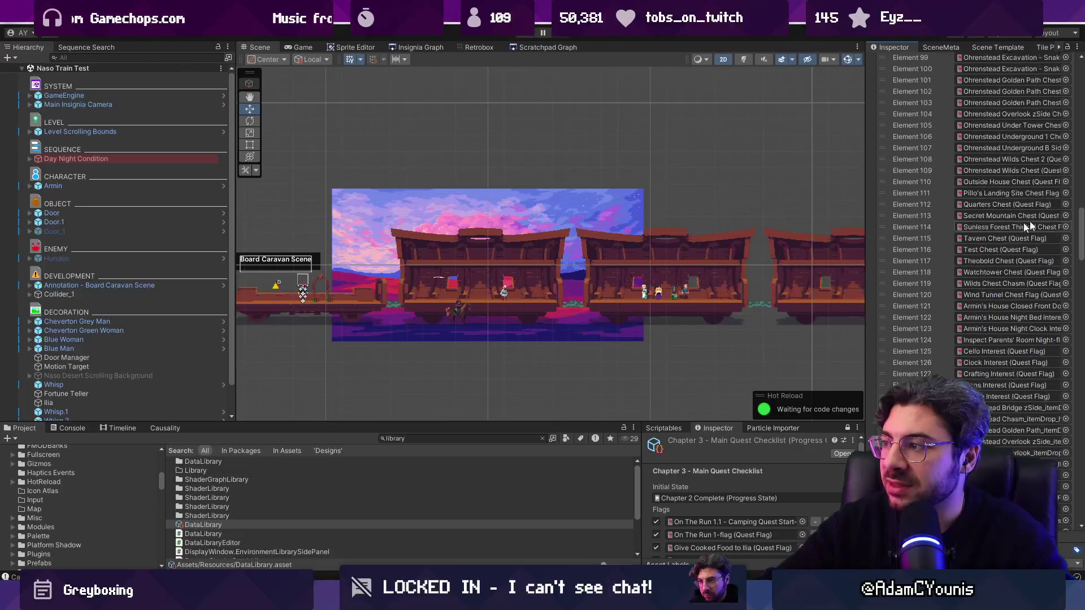
{"action": "mouse_move", "coordinate": [1078, 281]}
{"action": "left_mouse_down"}
{"action": "mouse_move", "coordinate": [1081, 405]}
{"action": "mouse_move", "coordinate": [1080, 113]}
{"action": "left_mouse_up"}
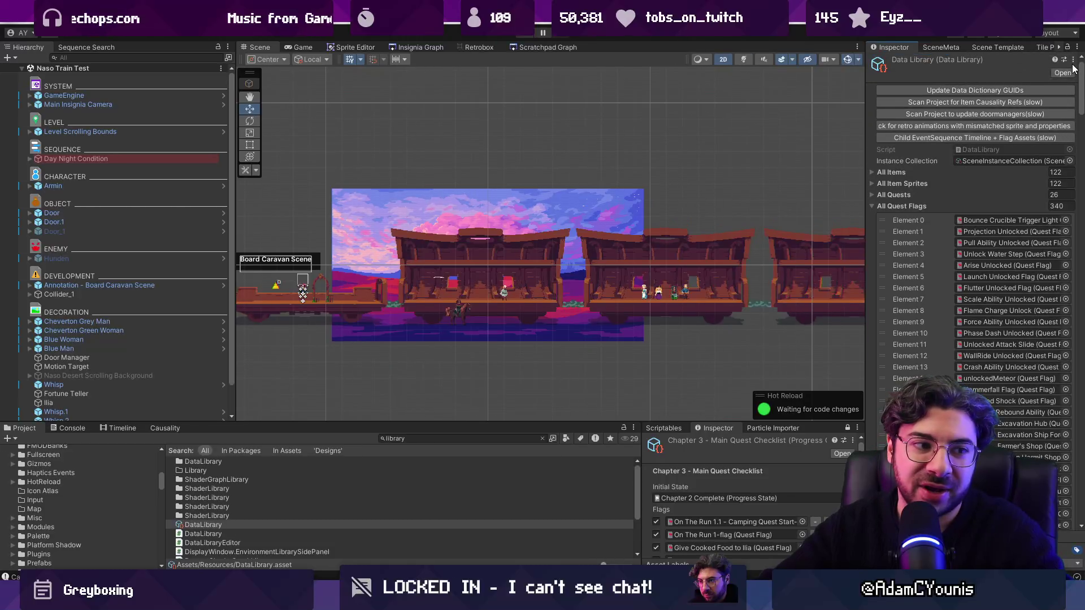
{"action": "left_click", "coordinate": [885, 206]}
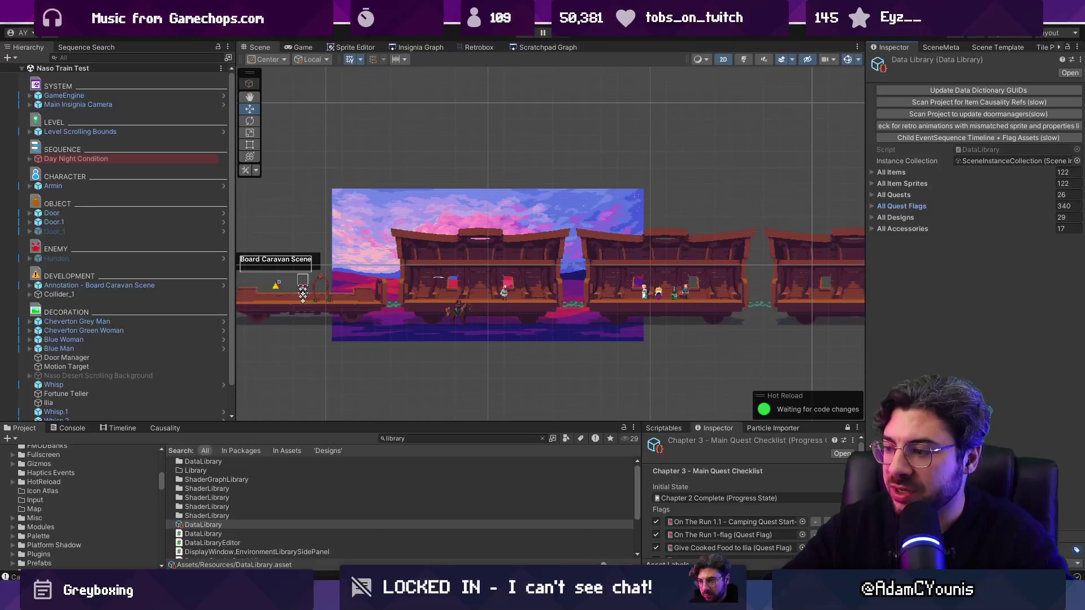
{"action": "key", "text": "alt+Tab"}
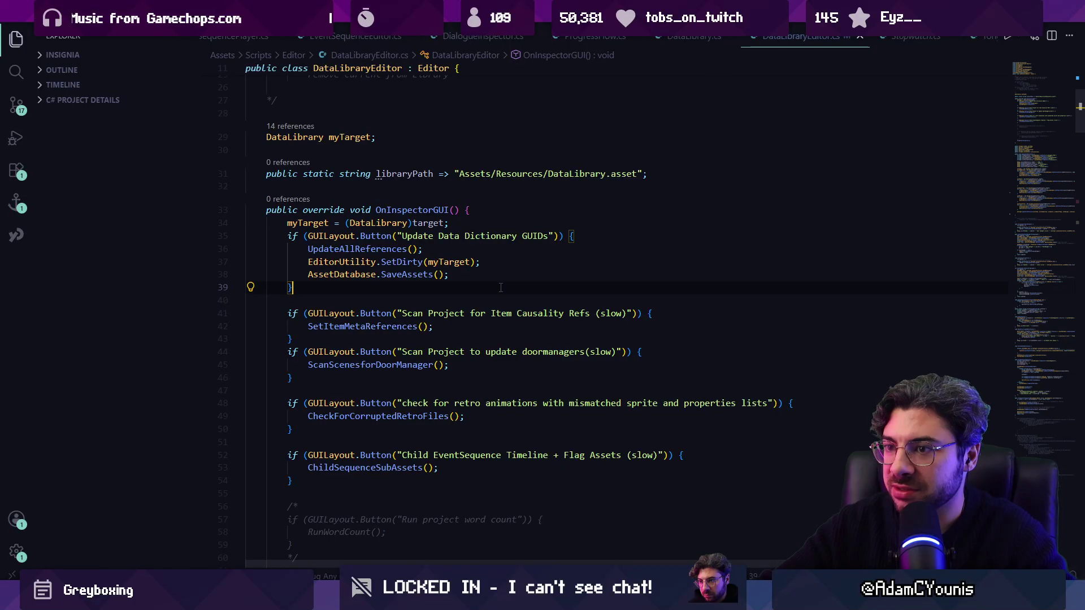
Step: Open the AI chat with the UpdateAllReferences() line attached and begin the prompt 'I want'
{"action": "scroll", "coordinate": [448, 242], "scroll_direction": "up", "scroll_amount": 1}
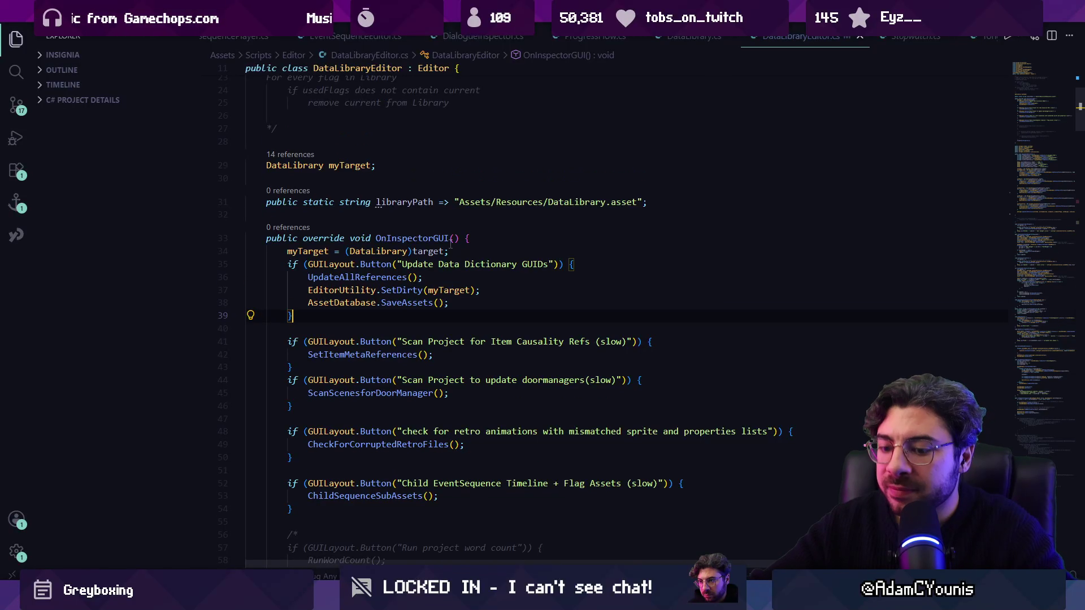
{"action": "key", "text": "ctrl+alt+i"}
{"action": "triple_click", "coordinate": [360, 279]}
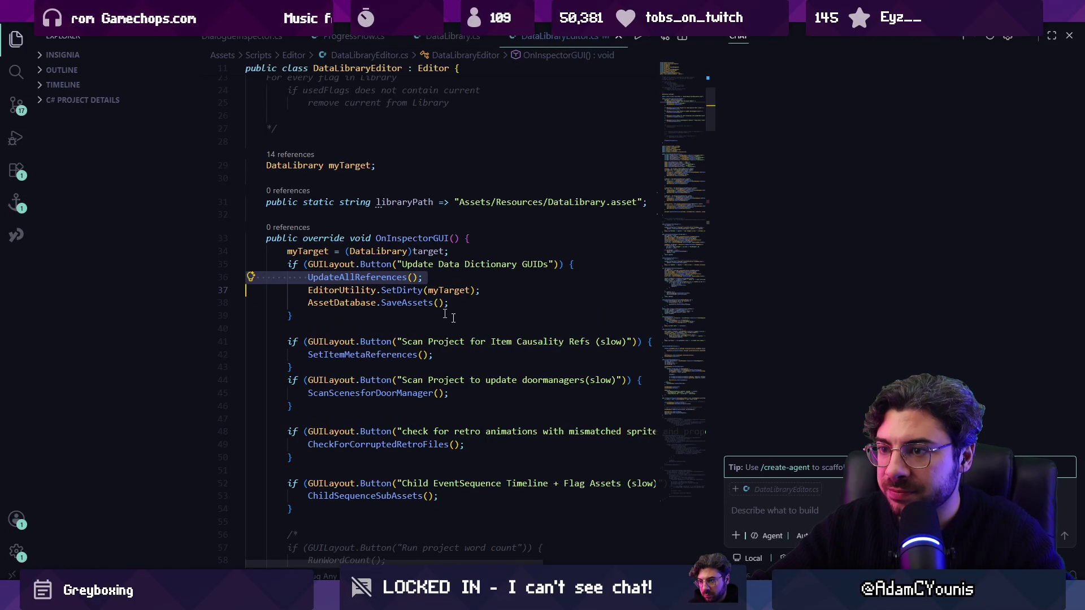
{"action": "left_click", "coordinate": [800, 507]}
{"action": "type", "text": "I w"}
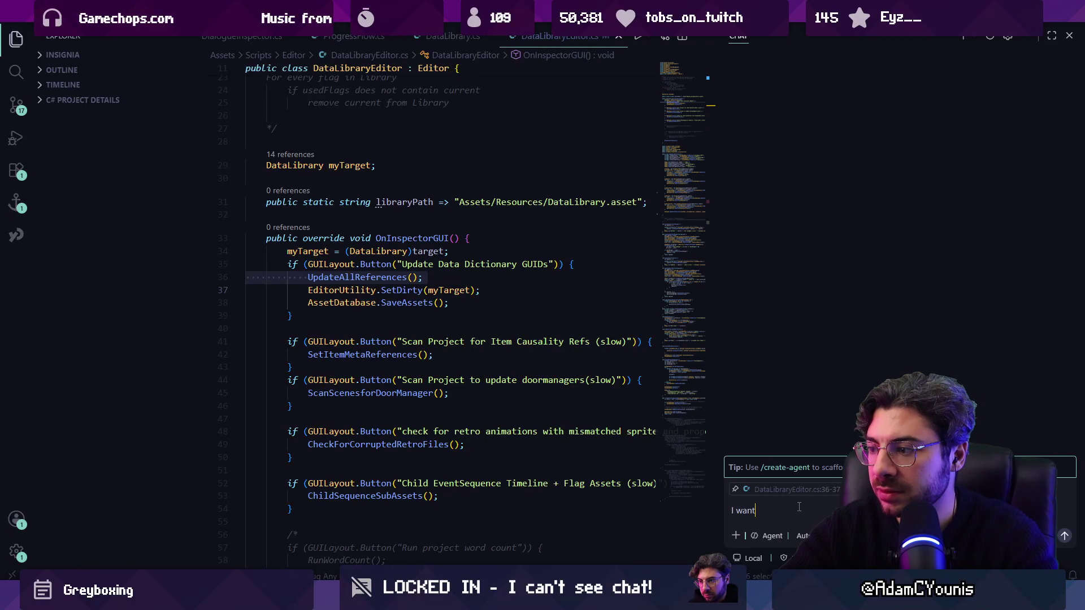
{"action": "type", "text": "ant"}
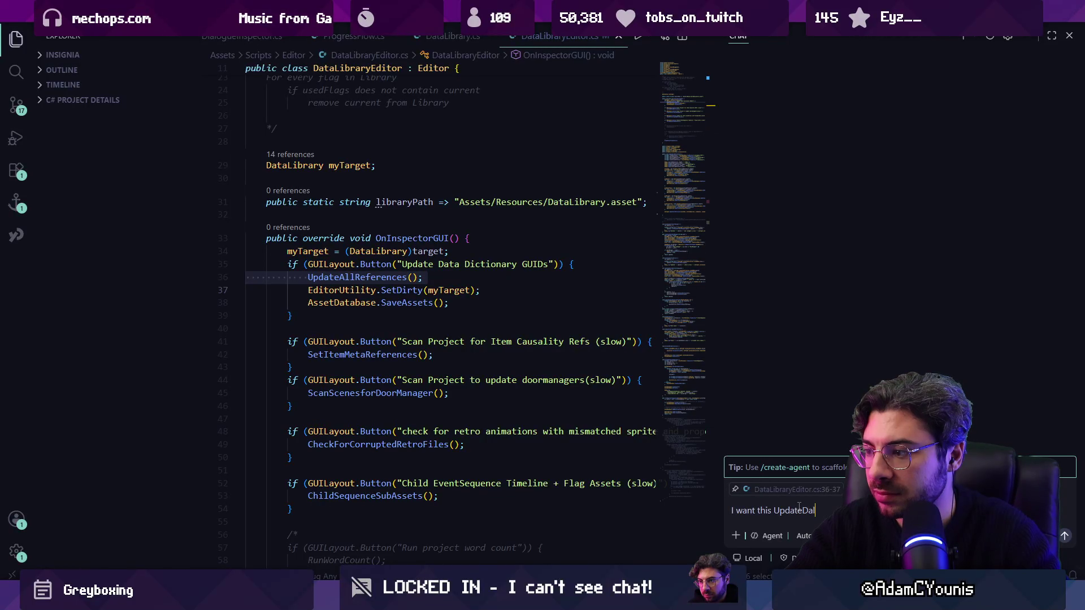
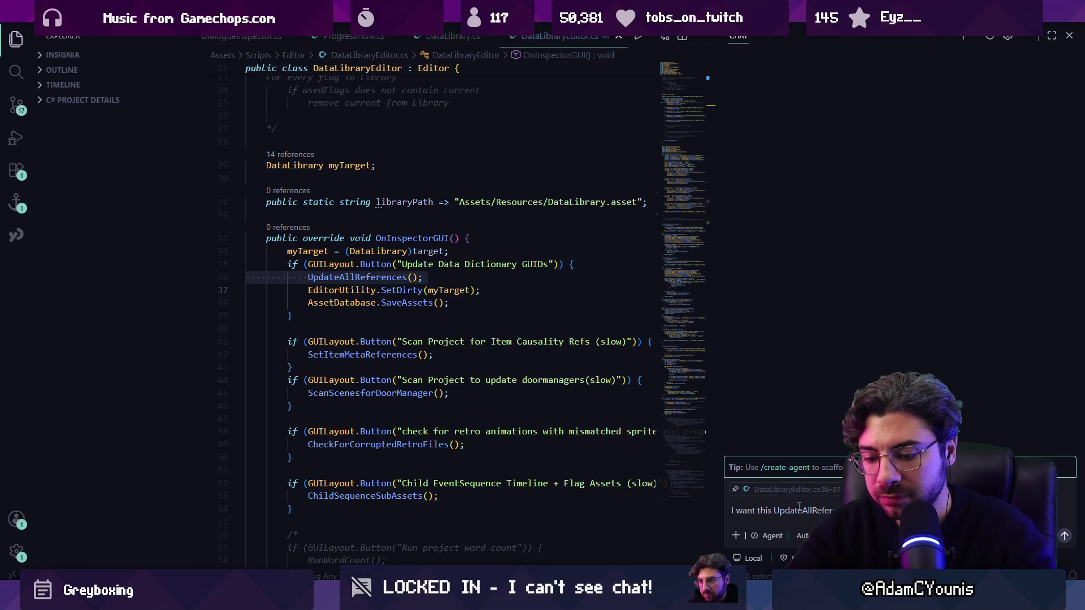
Step: Open HierarchyProcessor.cs with quick file search to view its OnWillSaveAssets save hook
{"action": "type", "text": "of script do I put this in to"}
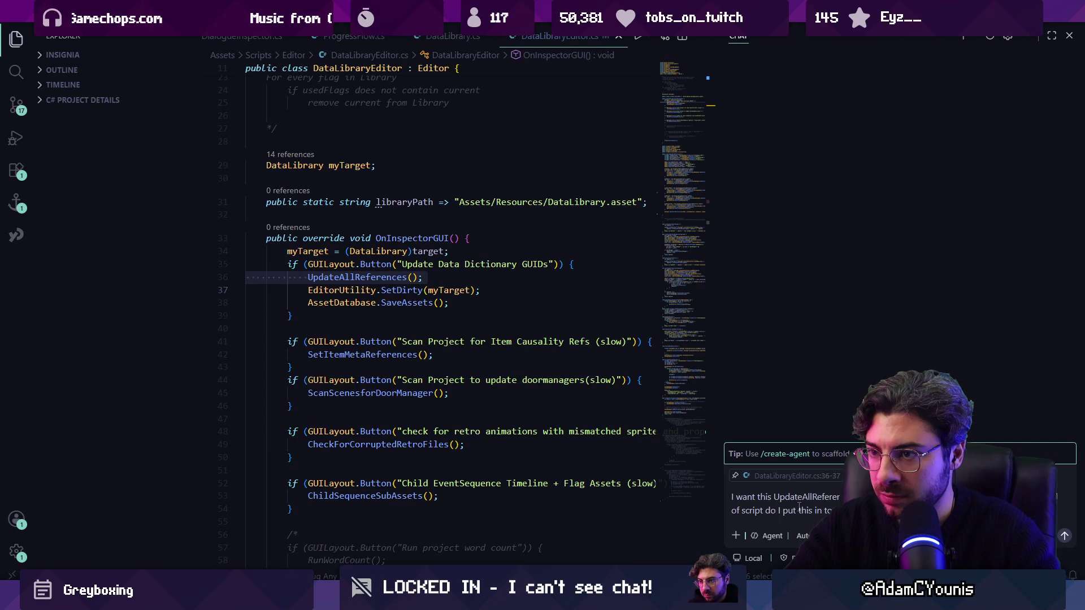
{"action": "left_click", "coordinate": [585, 312]}
{"action": "key", "text": "ctrl+p"}
{"action": "type", "text": "hierarchy"}
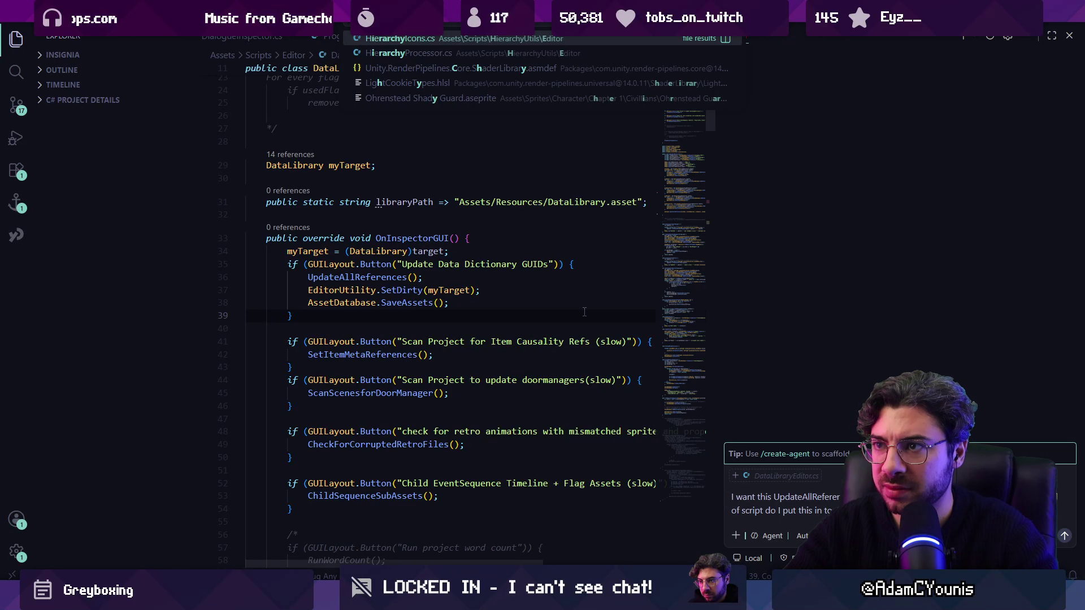
{"action": "key", "text": "Down"}
{"action": "key", "text": "Return"}
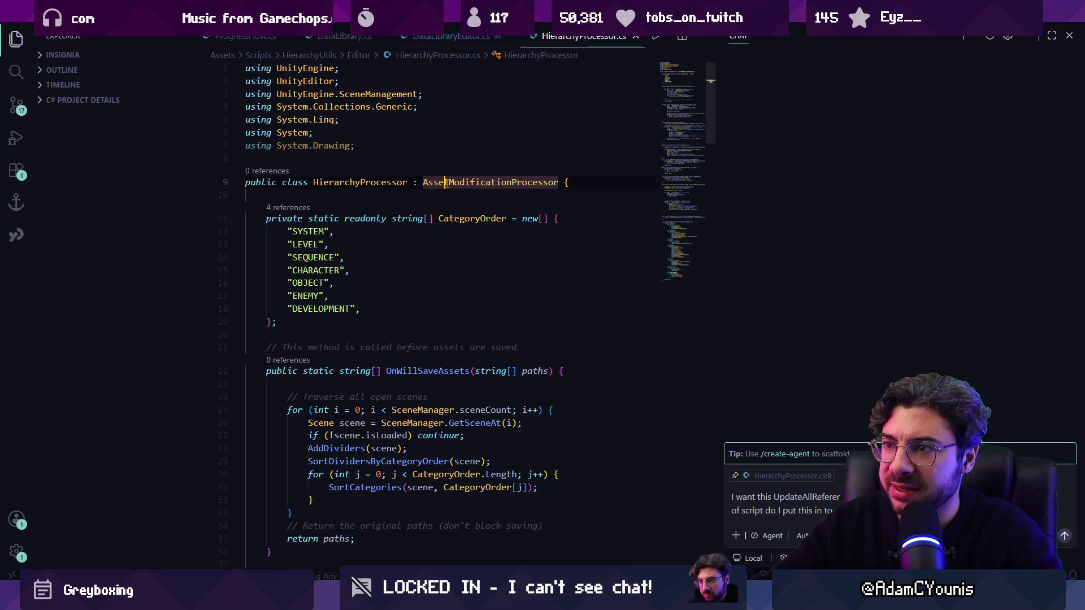
{"action": "mouse_move", "coordinate": [544, 181]}
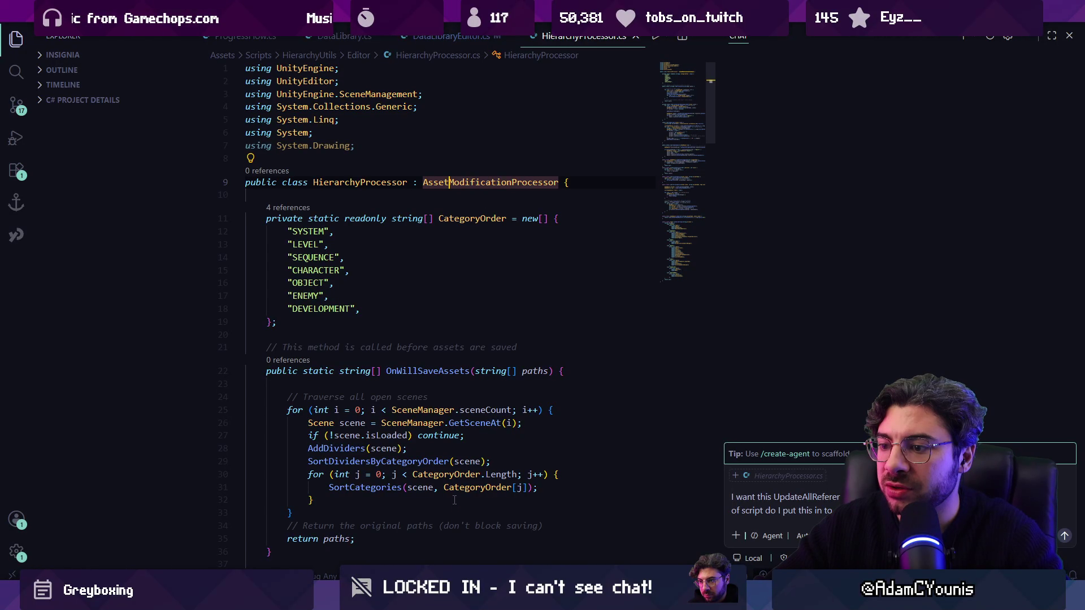
Step: In Unity, search the project for HierarchyProcessor and reveal its folder
{"action": "mouse_move", "coordinate": [382, 600]}
{"action": "left_click", "coordinate": [382, 551]}
{"action": "left_click", "coordinate": [442, 438]}
{"action": "type", "text": "hirra"}
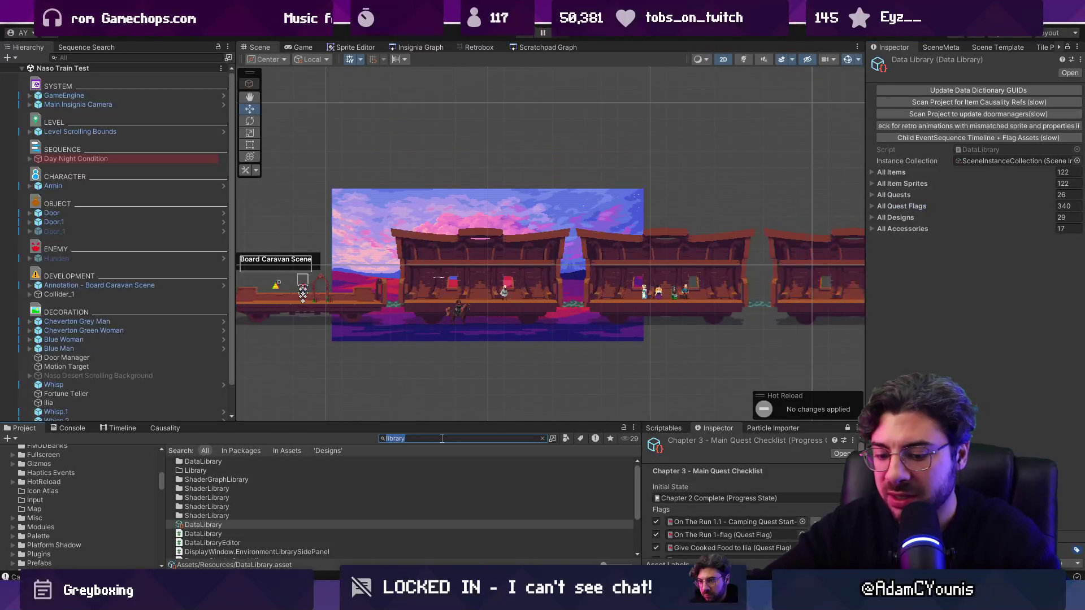
{"action": "type", "text": "r"}
{"action": "key", "text": "BackSpace"}
{"action": "key", "text": "BackSpace"}
{"action": "type", "text": "e"}
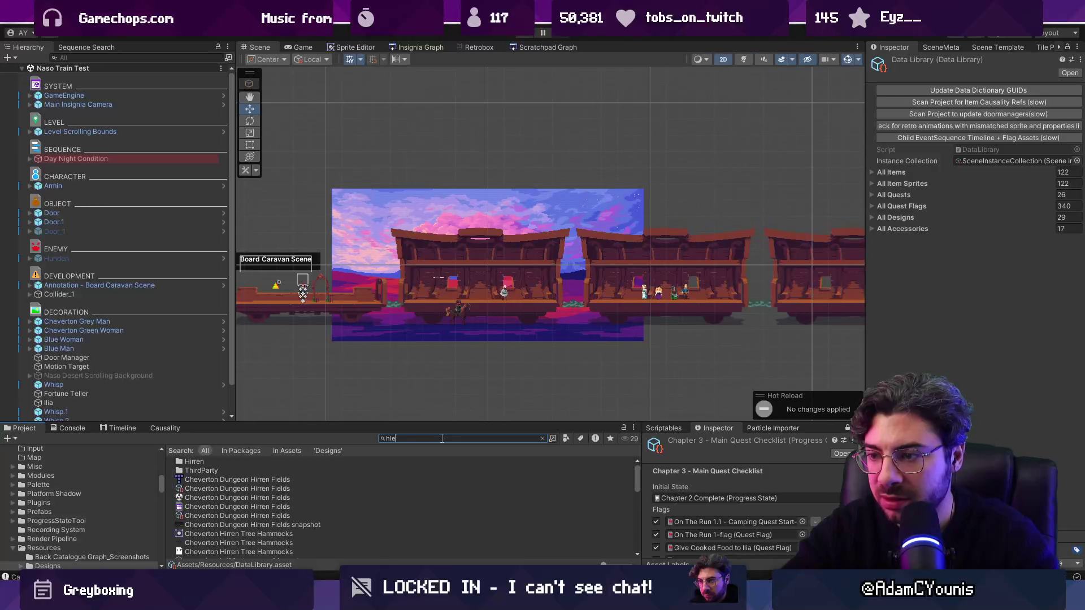
{"action": "type", "text": "rarchyprocess"}
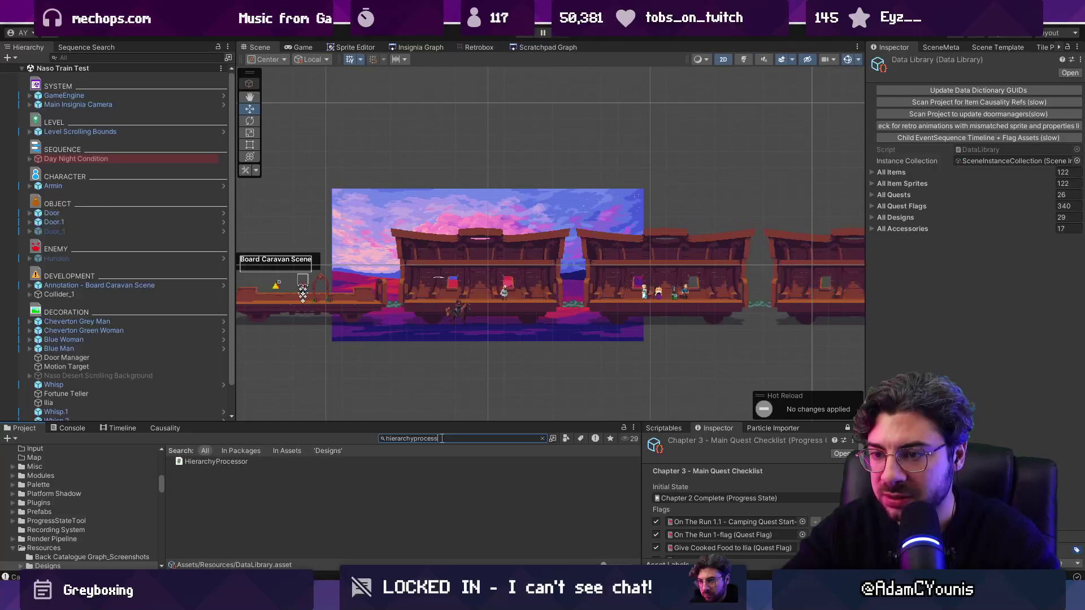
{"action": "key", "text": "Down"}
{"action": "left_click", "coordinate": [543, 438]}
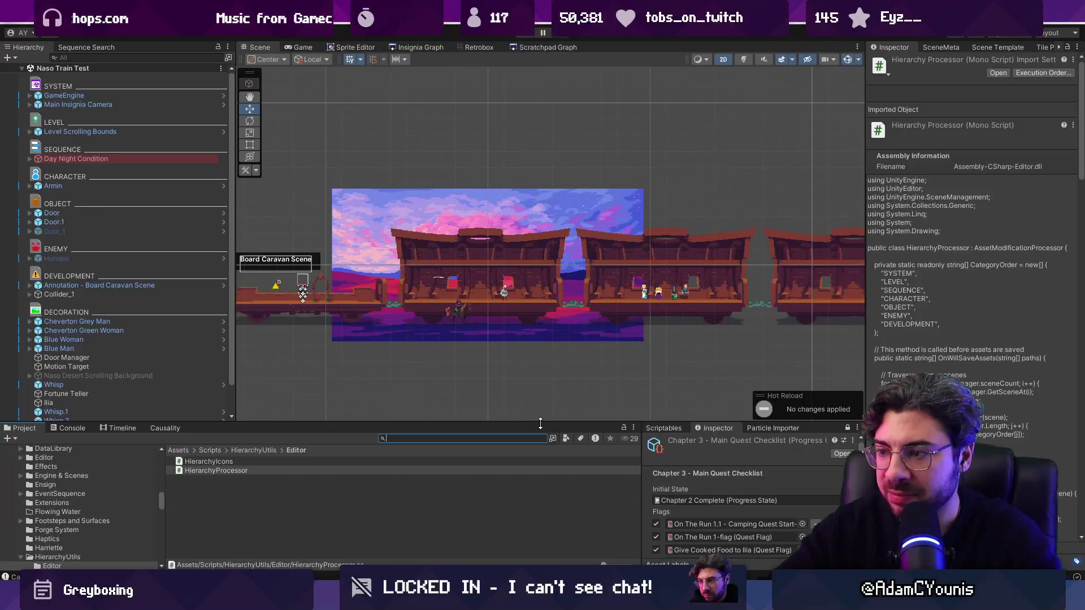
{"action": "left_click_drag", "start_coordinate": [479, 423], "coordinate": [479, 351]}
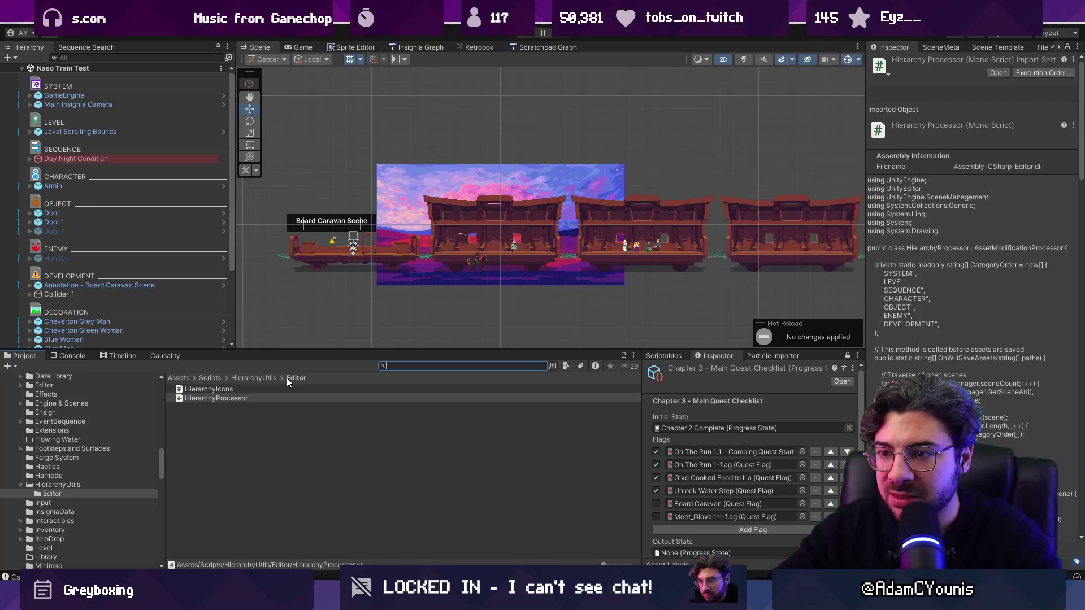
Step: Navigate to the Scripts/DataLibrary/Editor folder, enlarging the project panels
{"action": "left_click", "coordinate": [211, 378]}
{"action": "left_click_drag", "start_coordinate": [249, 351], "coordinate": [249, 267]}
{"action": "left_click", "coordinate": [411, 283]}
{"action": "type", "text": "quenc"}
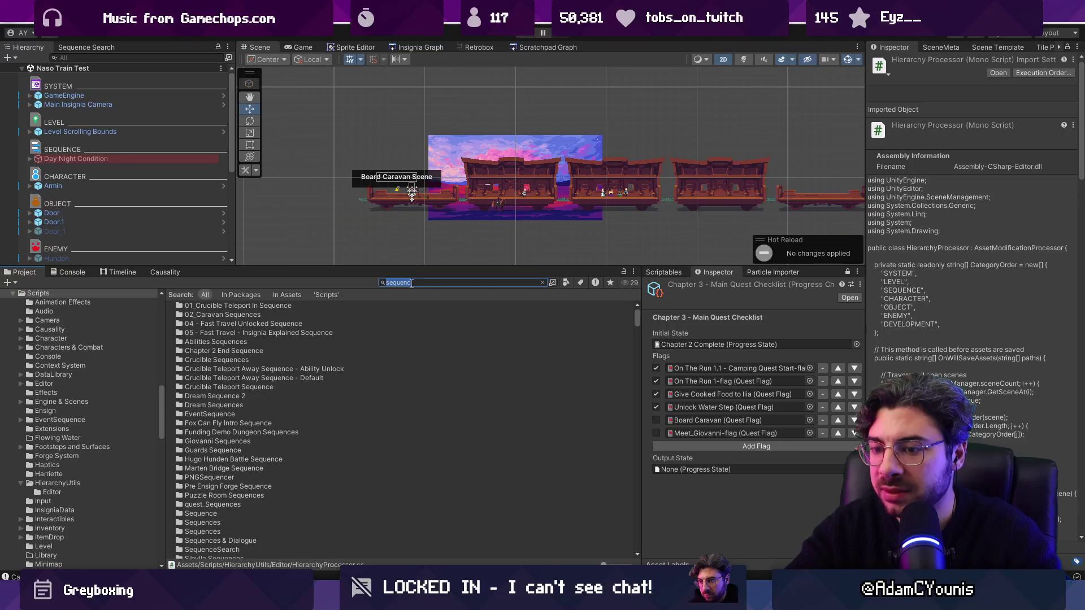
{"action": "key", "text": "ctrl+a"}
{"action": "type", "text": "libra"}
{"action": "double_click", "coordinate": [232, 307]}
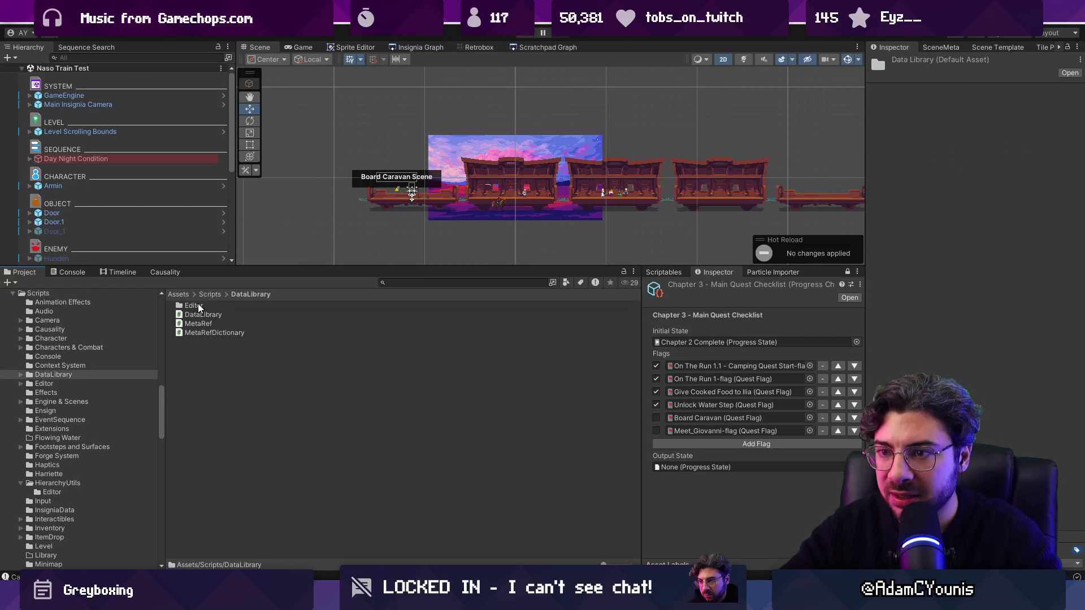
{"action": "double_click", "coordinate": [232, 305]}
{"action": "left_click", "coordinate": [233, 305]}
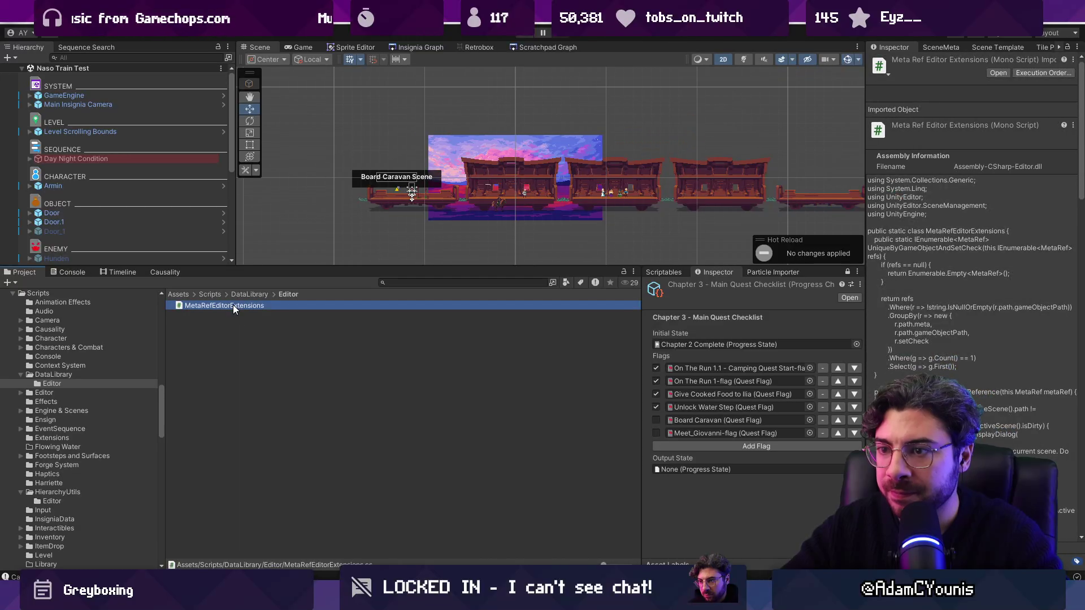
Step: Create a C# script named DataLibrarySaveProcessor there and open it in the code editor
{"action": "right_click", "coordinate": [233, 323]}
{"action": "mouse_move", "coordinate": [339, 238]}
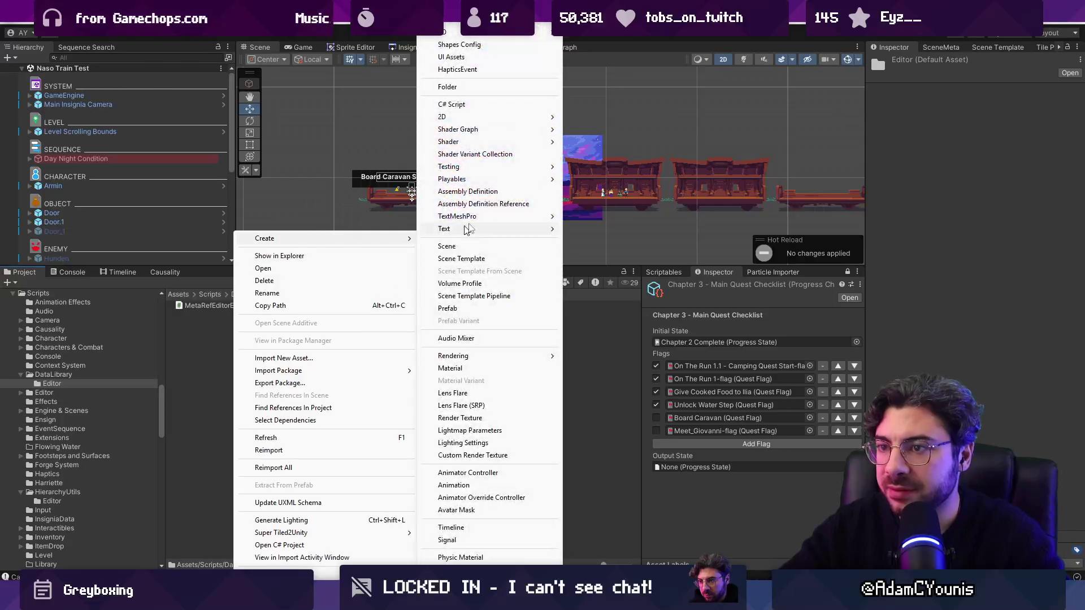
{"action": "left_click", "coordinate": [489, 106]}
{"action": "type", "text": "DataLibrarySaveProcessor"}
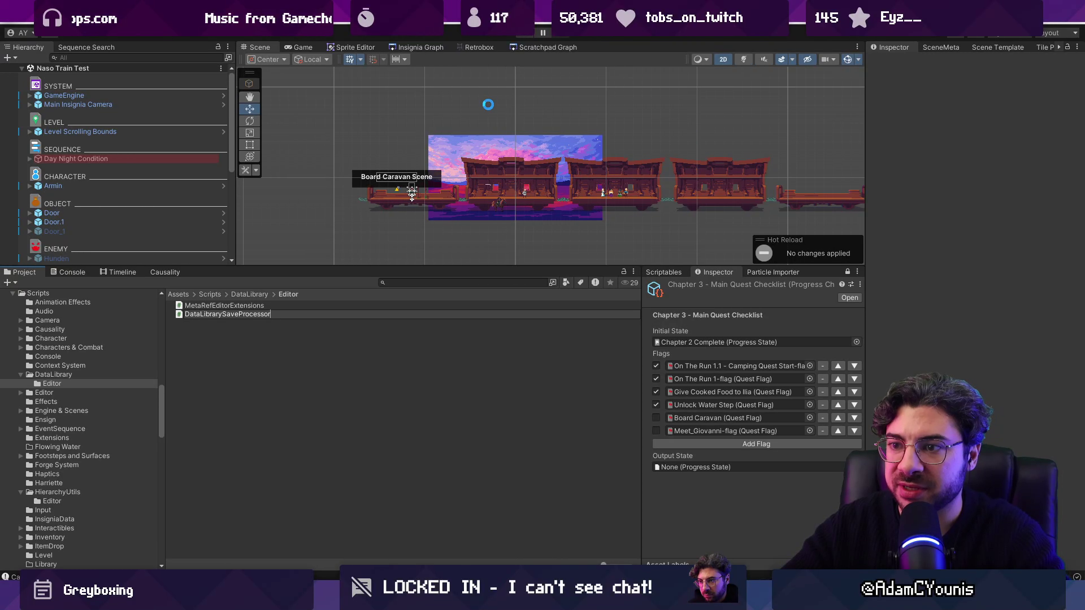
{"action": "key", "text": "Return"}
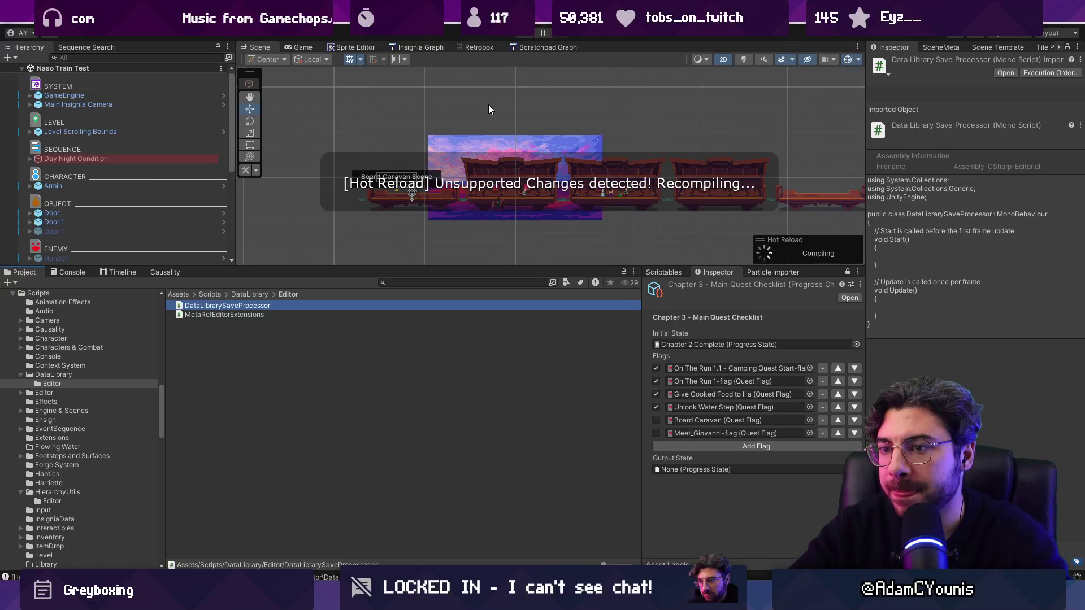
{"action": "key", "text": "Return"}
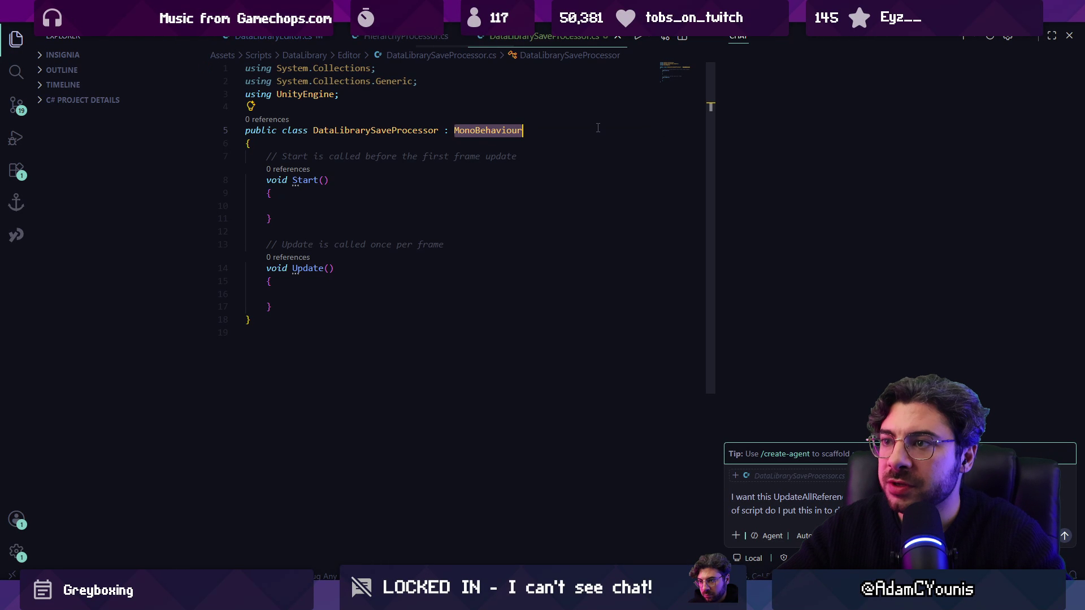
Step: Make AssetModificationProcessor the base class and add using UnityEditor to DataLibrarySaveProcessor.cs
{"action": "key", "text": "ctrl+Tab"}
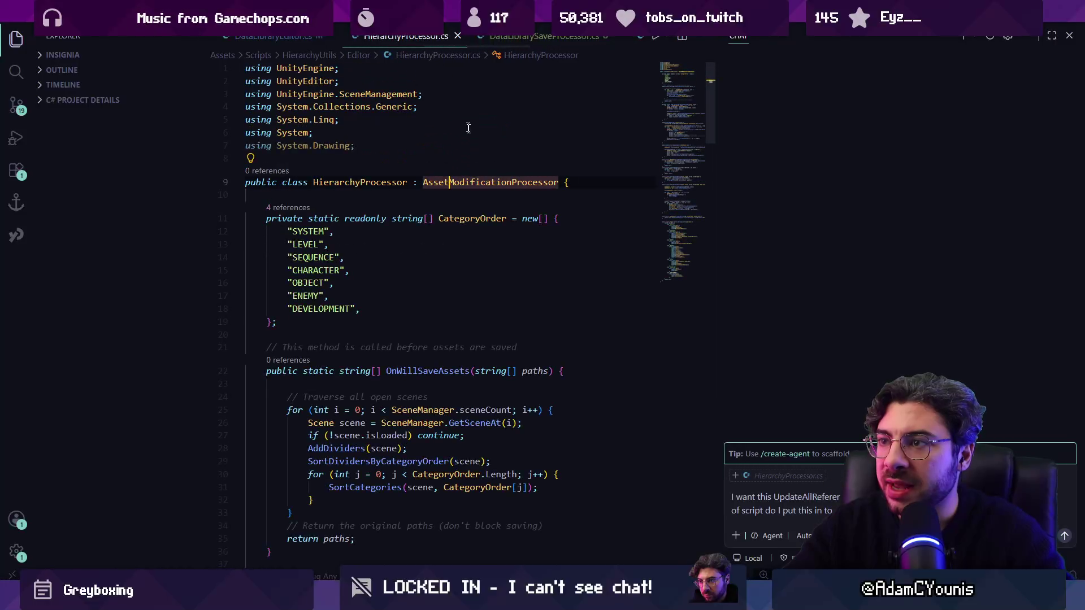
{"action": "key", "text": "ctrl+Tab"}
{"action": "double_click", "coordinate": [484, 130]}
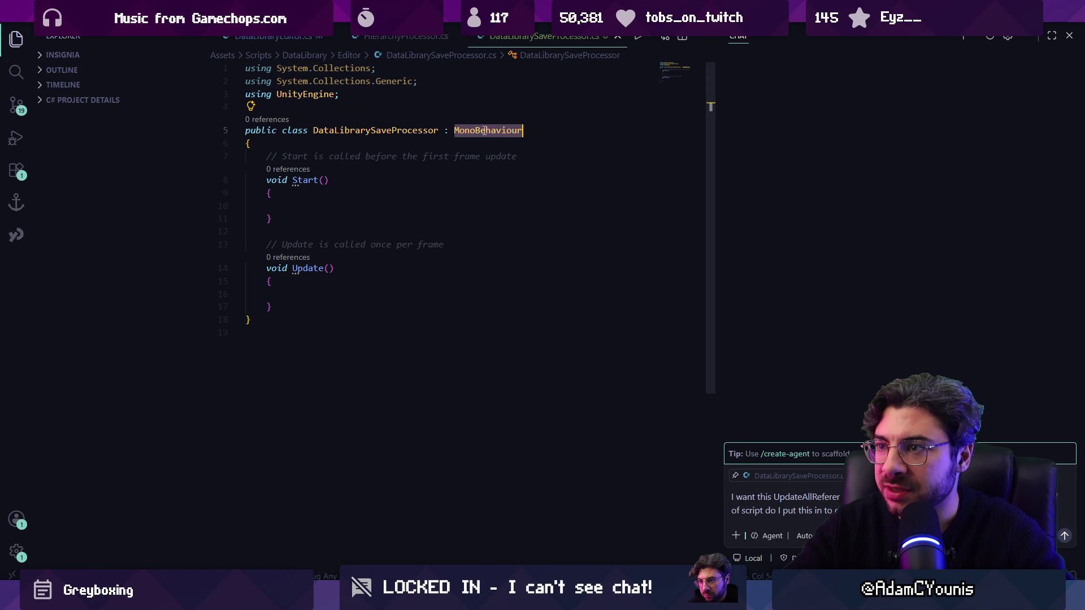
{"action": "type", "text": "AssetModificationProcessor"}
{"action": "key", "text": "ctrl+Tab"}
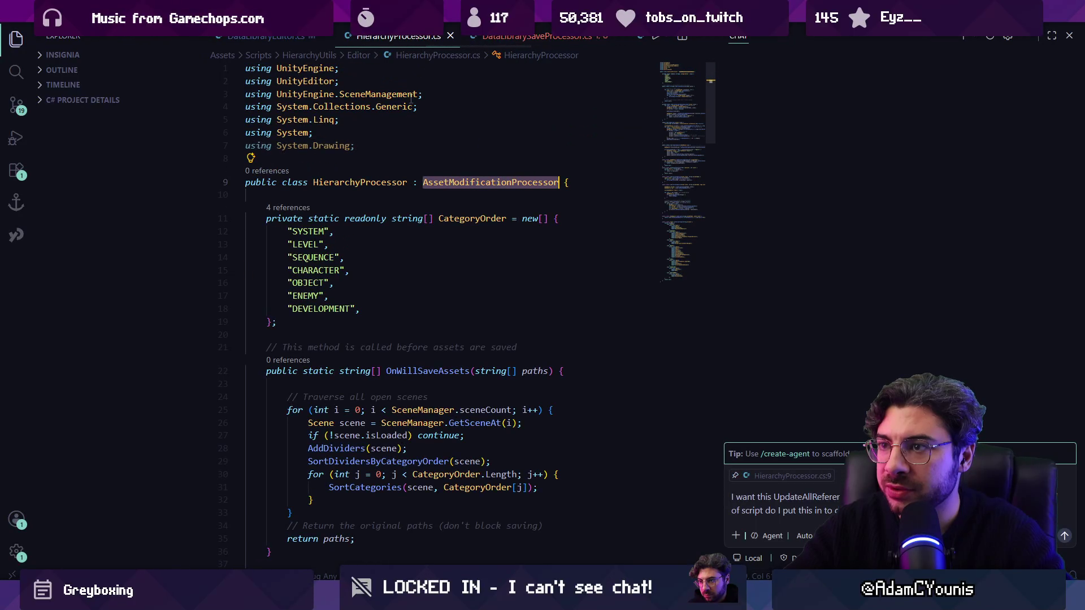
{"action": "left_click", "coordinate": [321, 81]}
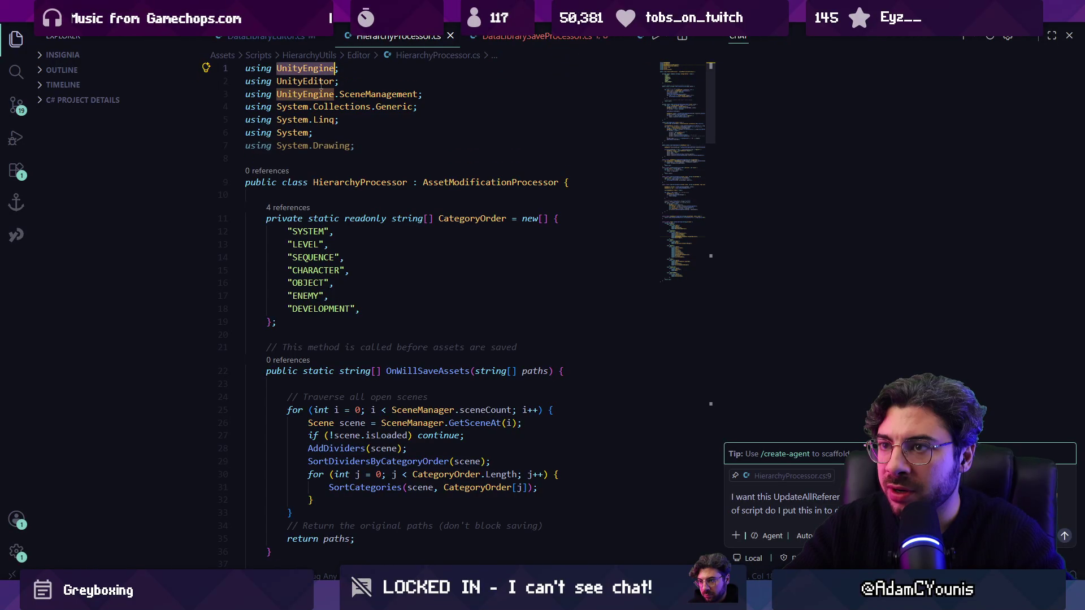
{"action": "triple_click", "coordinate": [321, 81]}
{"action": "key", "text": "ctrl+Tab"}
{"action": "key", "text": "ctrl+v"}
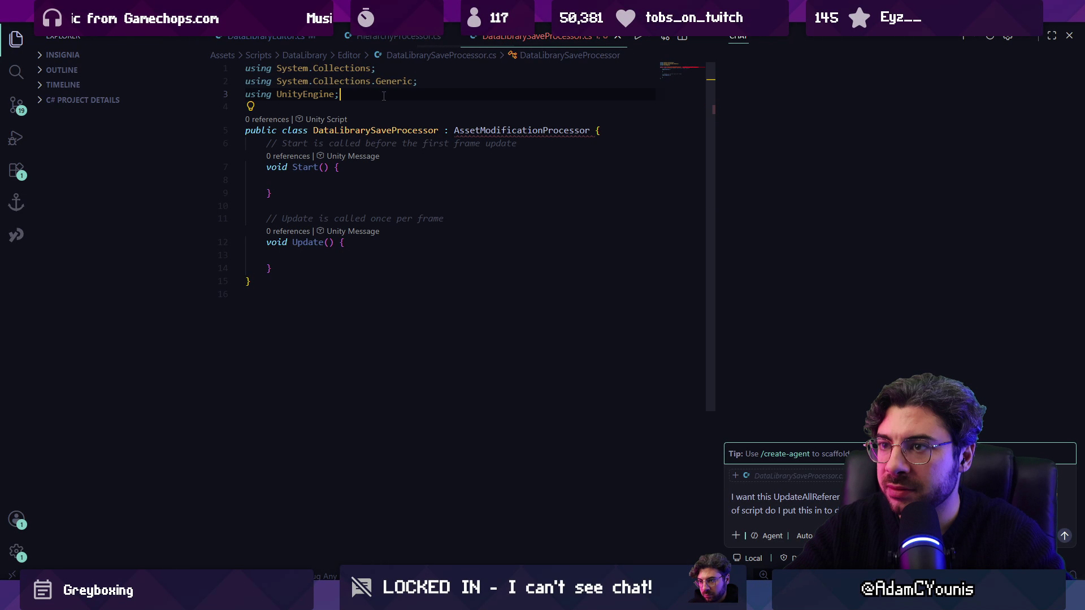
{"action": "type", "text": "using UnityEditor;"}
{"action": "key", "text": "Return"}
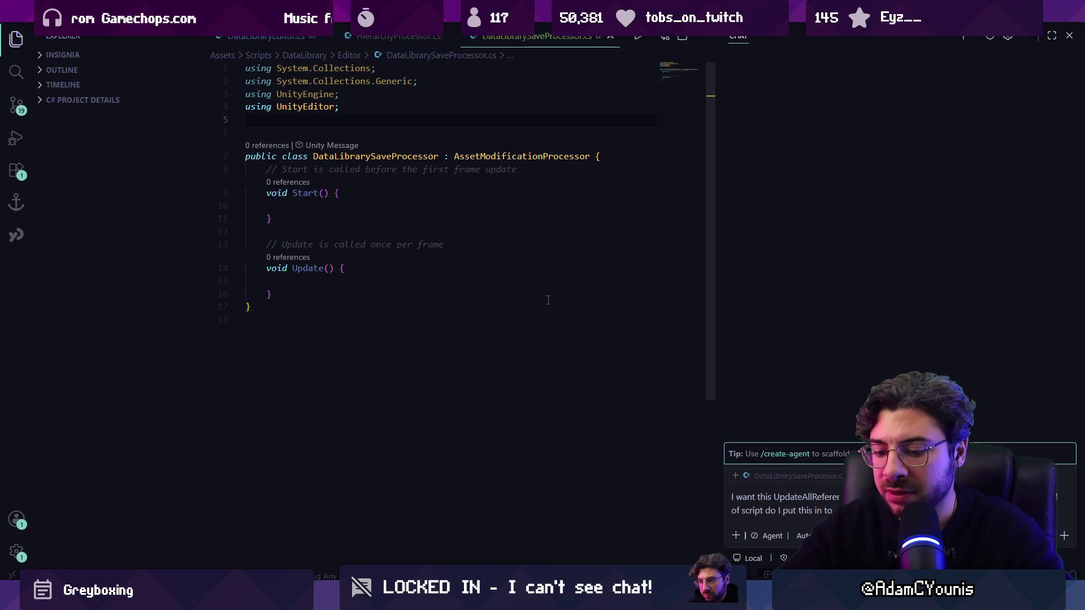
Step: Hide the chat panel and delete the default Start and Update methods
{"action": "key", "text": "ctrl+alt+b"}
{"action": "left_click", "coordinate": [335, 294]}
{"action": "key", "text": "shift+Up"}
{"action": "key", "text": "shift+Up"}
{"action": "key", "text": "shift+Up"}
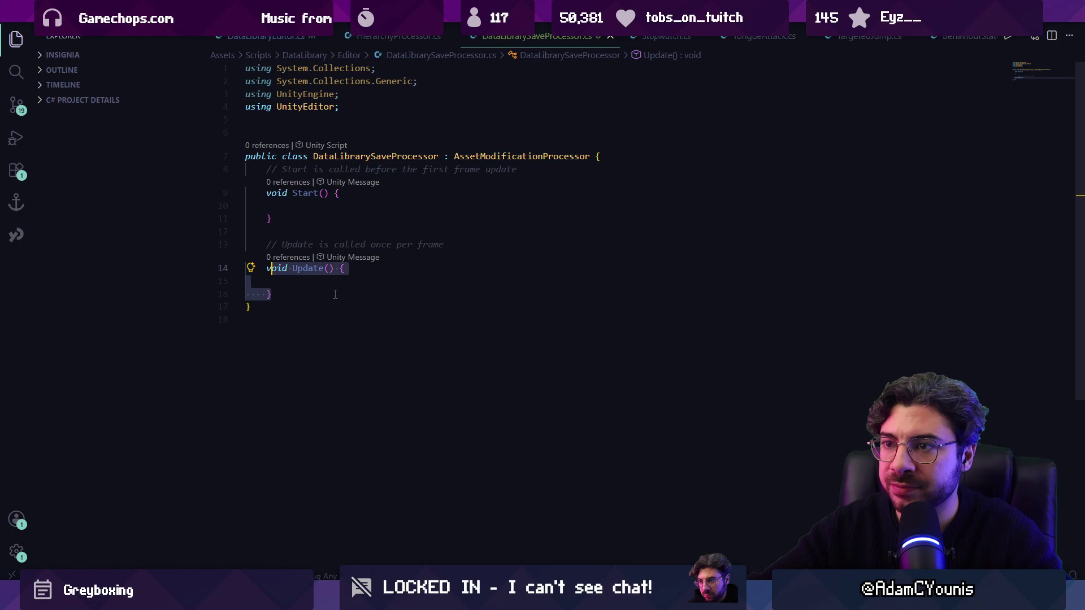
{"action": "key", "text": "BackSpace"}
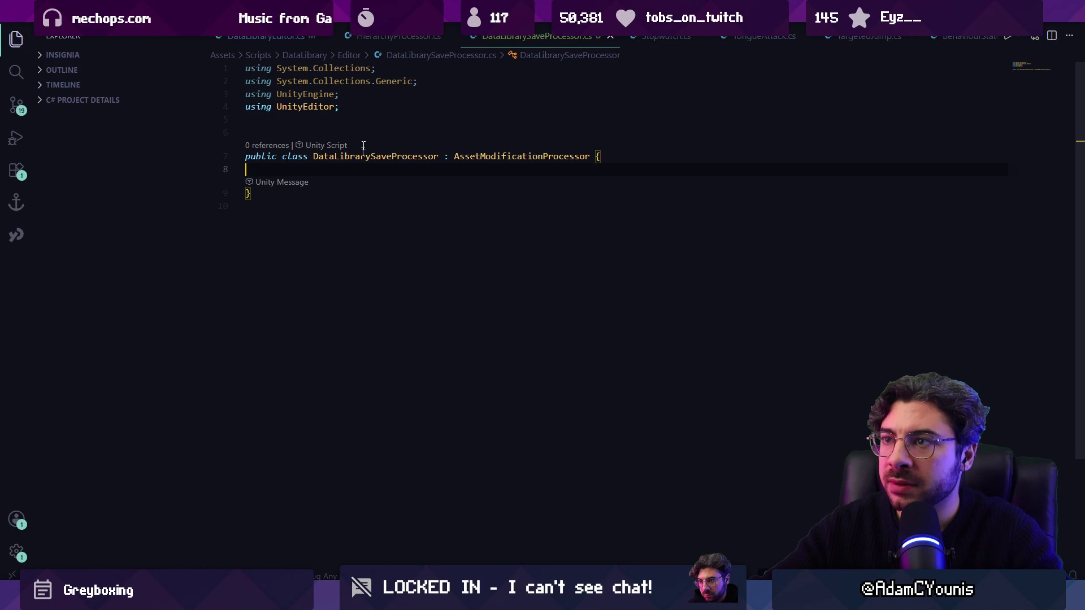
Step: Add the OnWillSaveAssets signature from HierarchyProcessor.cs with an empty body and save
{"action": "key", "text": "ctrl+Tab"}
{"action": "scroll", "coordinate": [327, 228], "scroll_direction": "down", "scroll_amount": 1}
{"action": "scroll", "coordinate": [445, 233], "scroll_direction": "down", "scroll_amount": 6}
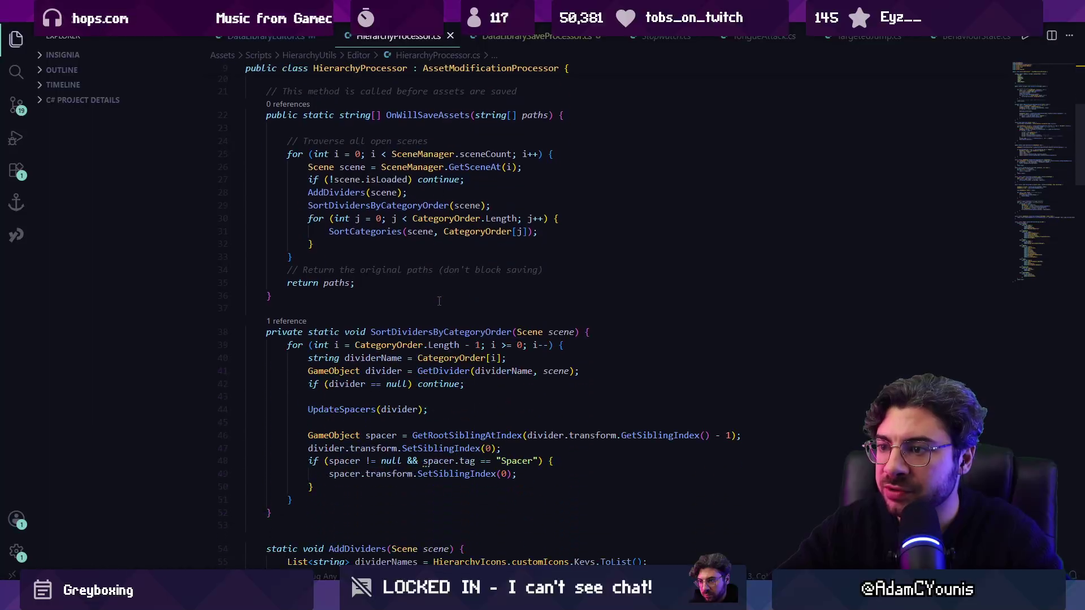
{"action": "scroll", "coordinate": [415, 132], "scroll_direction": "up", "scroll_amount": 3}
{"action": "triple_click", "coordinate": [272, 233]}
{"action": "key", "text": "ctrl+c"}
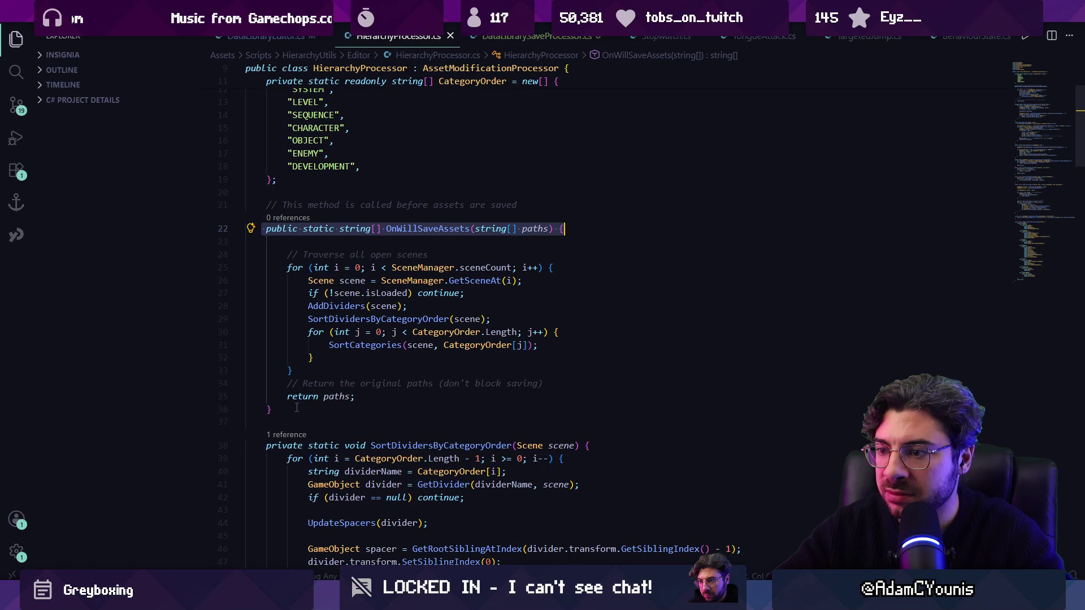
{"action": "left_click", "coordinate": [504, 38]}
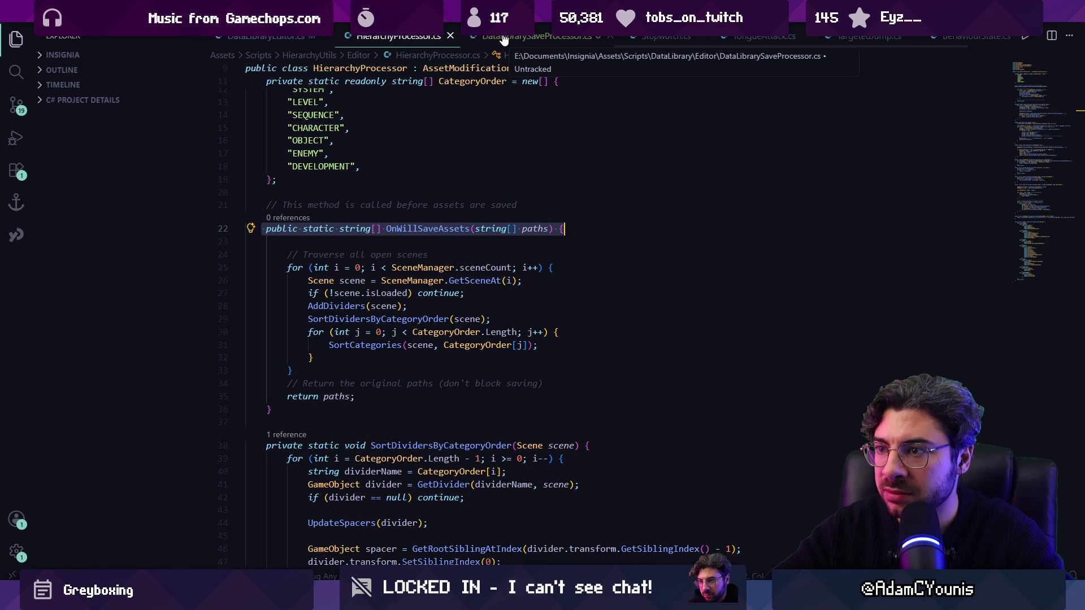
{"action": "key", "text": "ctrl+v"}
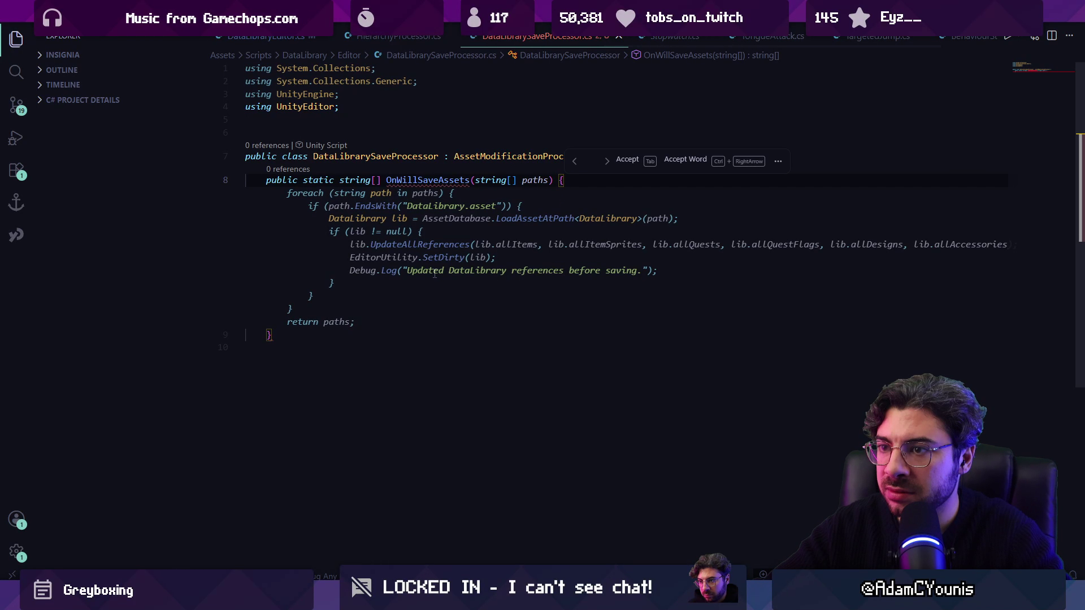
{"action": "type", "text": "}"}
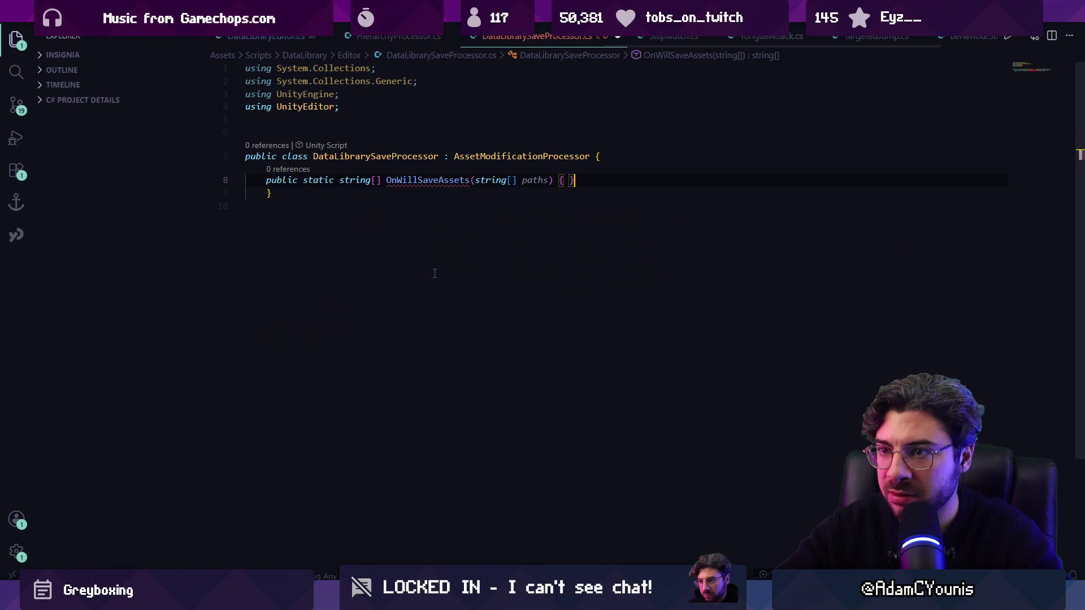
{"action": "key", "text": "Return"}
{"action": "key", "text": "ctrl+s"}
{"action": "key", "text": "Up"}
{"action": "key", "text": "Up"}
{"action": "key", "text": "End"}
Step: Find OnWillSaveAssets in HierarchyProcessor.cs with a file search
{"action": "left_click", "coordinate": [399, 35]}
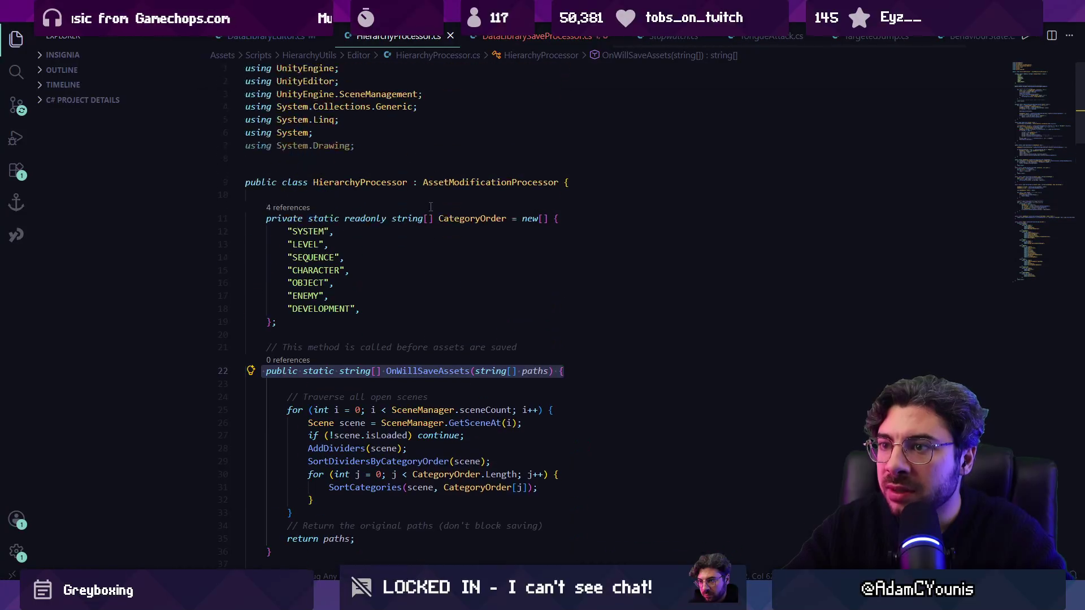
{"action": "scroll", "coordinate": [435, 218], "scroll_direction": "down", "scroll_amount": 5}
{"action": "scroll", "coordinate": [435, 218], "scroll_direction": "up", "scroll_amount": 3}
{"action": "key", "text": "ctrl+f"}
{"action": "type", "text": "onwillsave"}
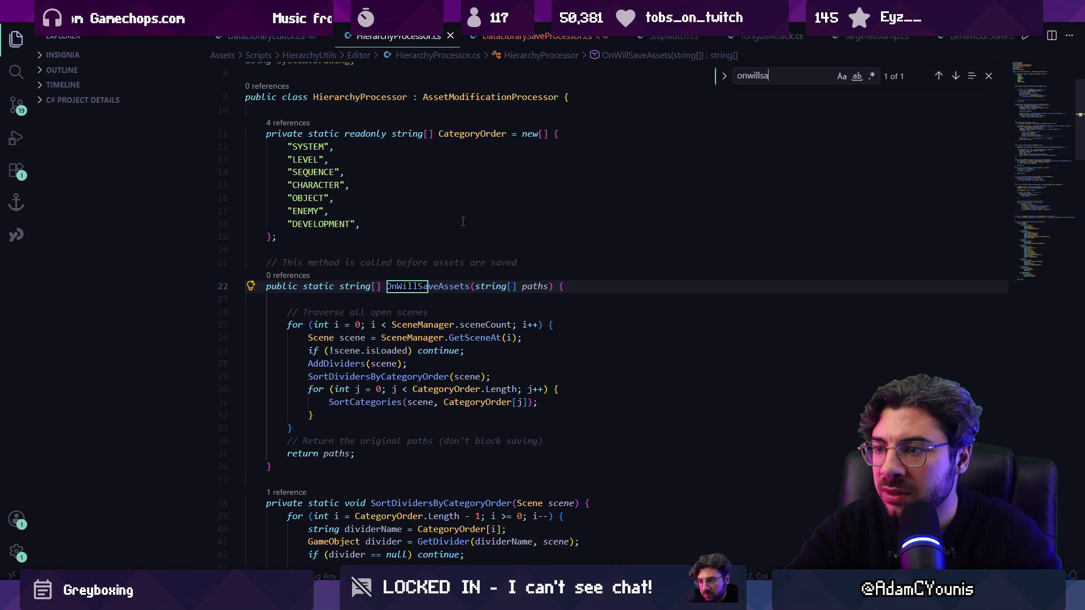
{"action": "key", "text": "Escape"}
Step: Copy the SceneManagement and System.Collections.Generic using lines into DataLibrarySaveProcessor.cs
{"action": "scroll", "coordinate": [463, 222], "scroll_direction": "up", "scroll_amount": 2}
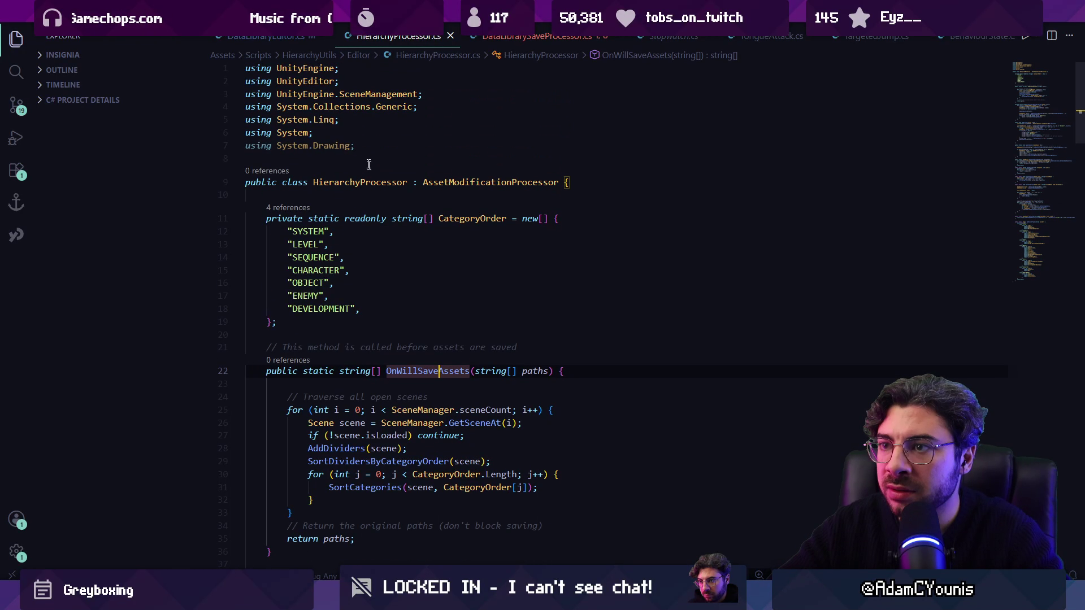
{"action": "triple_click", "coordinate": [359, 94]}
{"action": "key", "text": "ctrl+c"}
{"action": "key", "text": "ctrl+Tab"}
{"action": "left_click", "coordinate": [352, 124]}
{"action": "key", "text": "ctrl+v"}
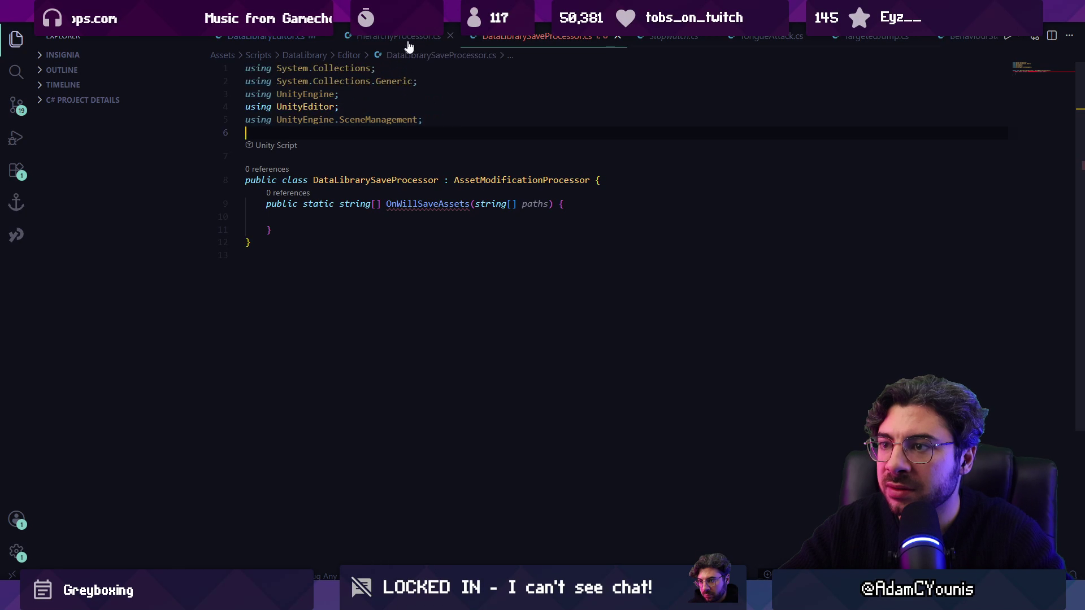
{"action": "key", "text": "ctrl+Tab"}
{"action": "triple_click", "coordinate": [394, 106]}
{"action": "key", "text": "ctrl+c"}
{"action": "key", "text": "ctrl+Tab"}
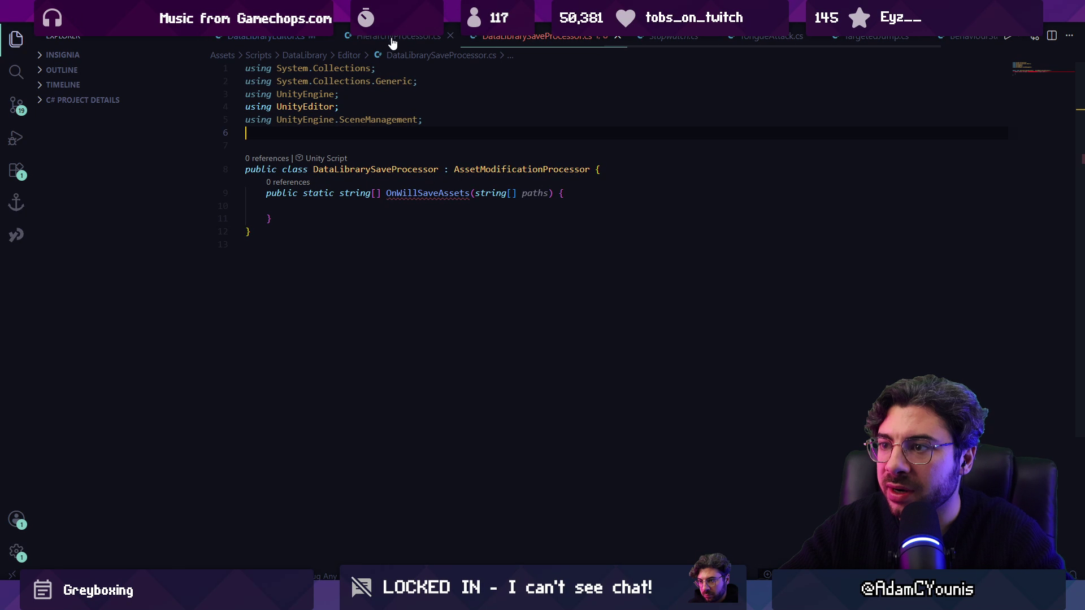
Step: Replace the usings with all seven from HierarchyProcessor.cs, then remove System.Drawing
{"action": "left_click", "coordinate": [401, 39]}
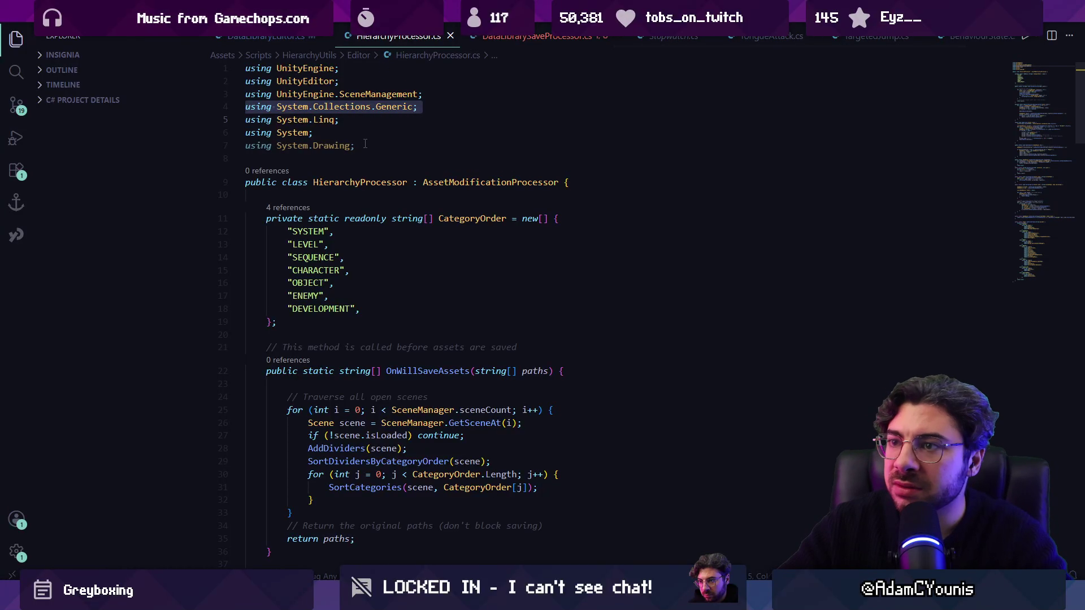
{"action": "left_click_drag", "start_coordinate": [245, 68], "coordinate": [418, 145]}
{"action": "key", "text": "ctrl+c"}
{"action": "key", "text": "ctrl+Tab"}
{"action": "key", "text": "ctrl+shift+Home"}
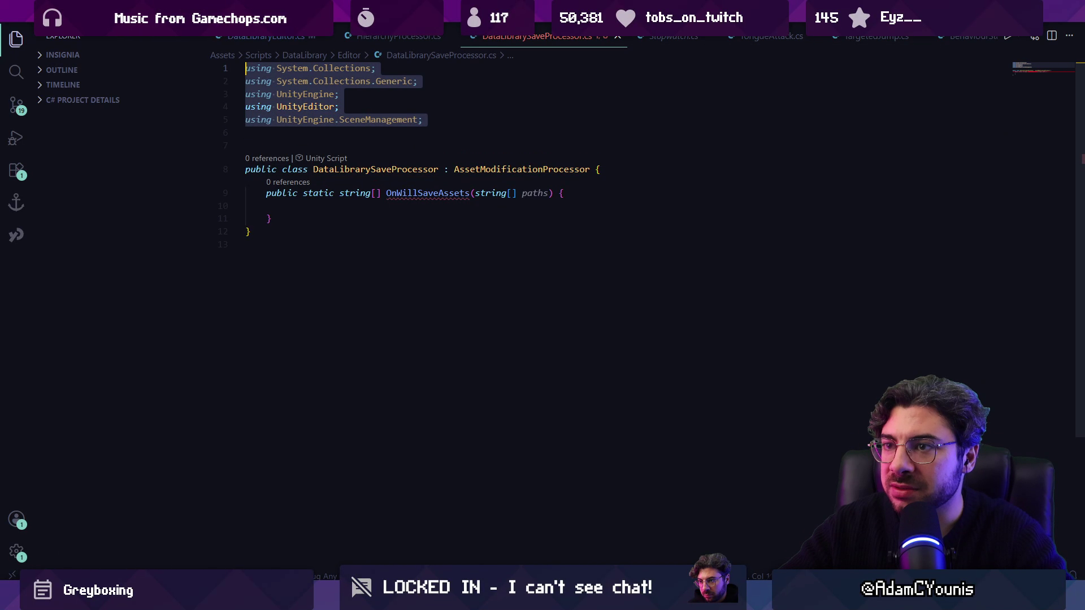
{"action": "key", "text": "ctrl+v"}
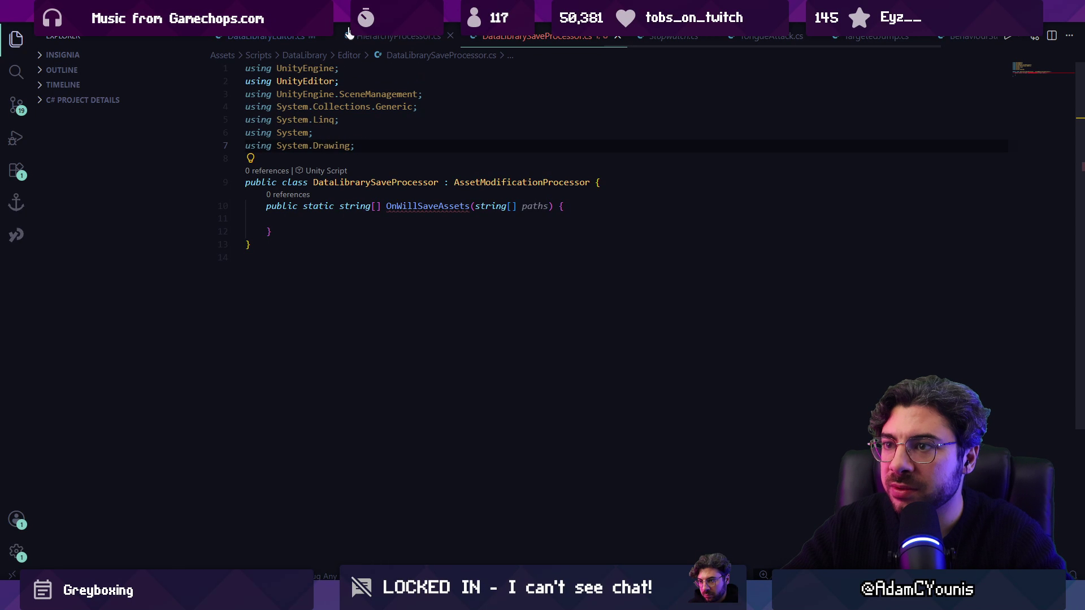
{"action": "key", "text": "shift+Up"}
{"action": "key", "text": "BackSpace"}
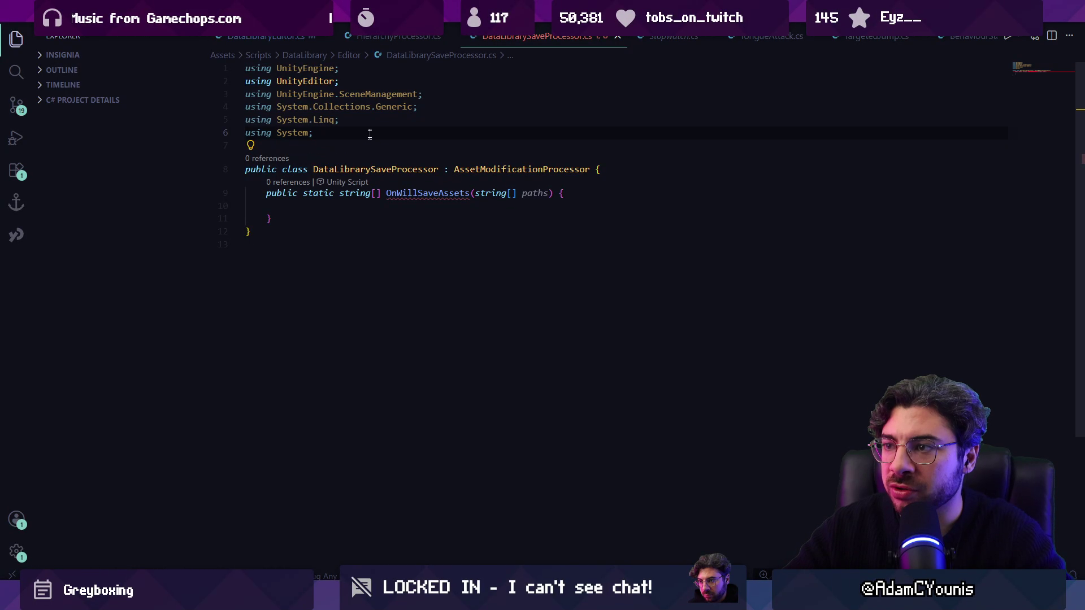
Step: Compare base classes and read the CS0161 error on OnWillSaveAssets
{"action": "key", "text": "ctrl+Tab"}
{"action": "left_click", "coordinate": [459, 187]}
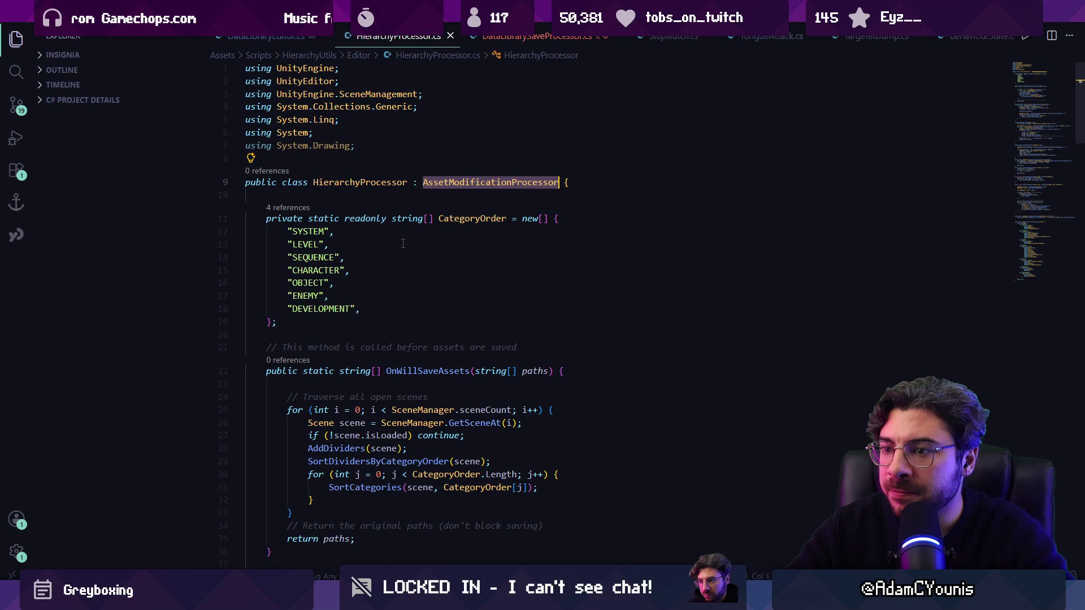
{"action": "left_click", "coordinate": [518, 44]}
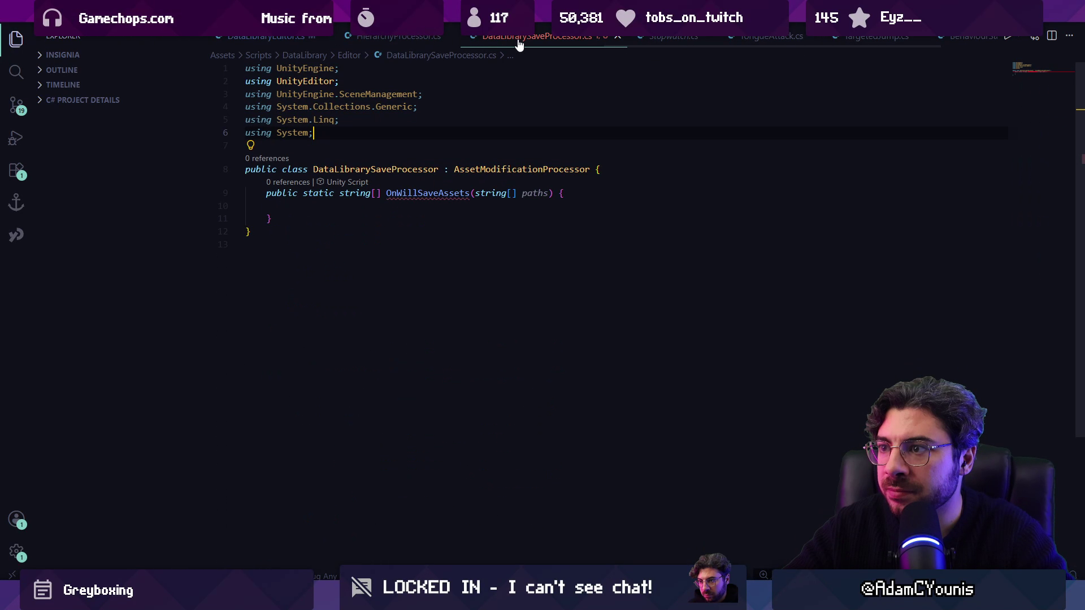
{"action": "left_click", "coordinate": [424, 194]}
{"action": "mouse_move", "coordinate": [424, 197]}
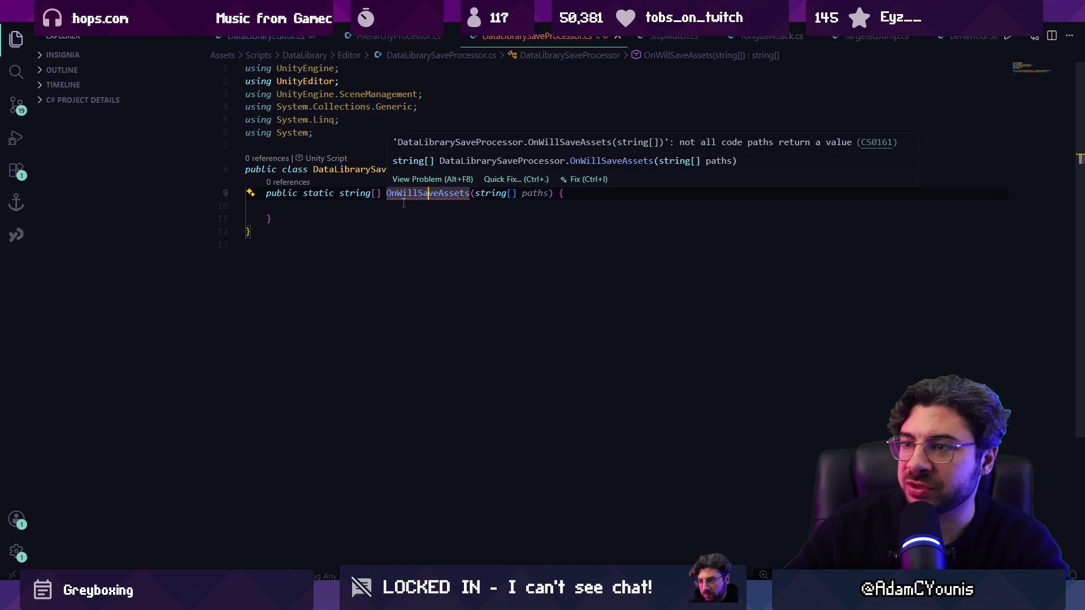
{"action": "key", "text": "Down"}
{"action": "left_click", "coordinate": [401, 38]}
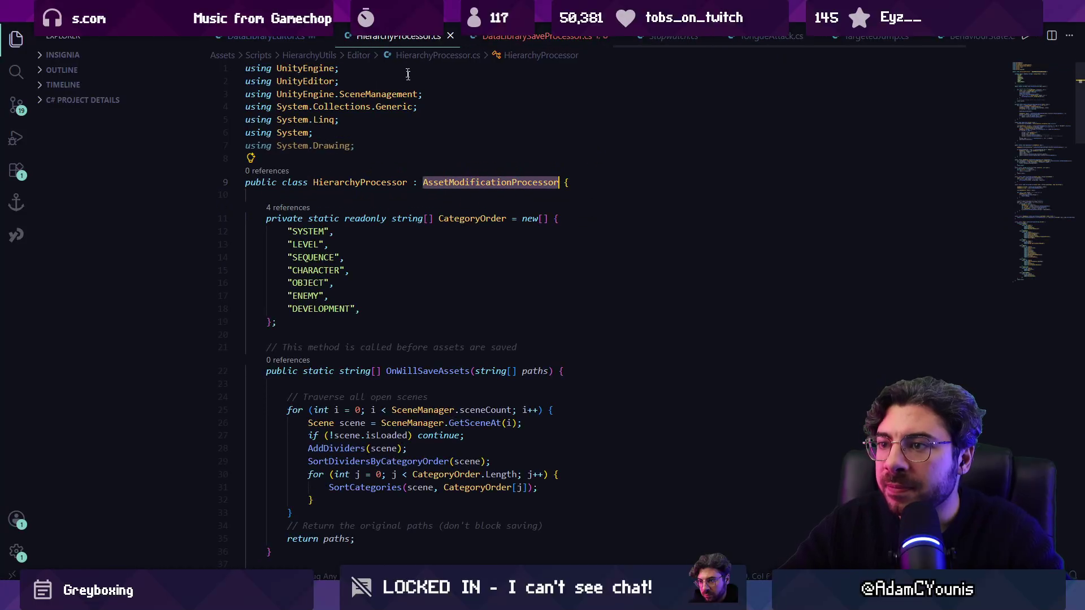
{"action": "scroll", "coordinate": [433, 289], "scroll_direction": "down", "scroll_amount": 4}
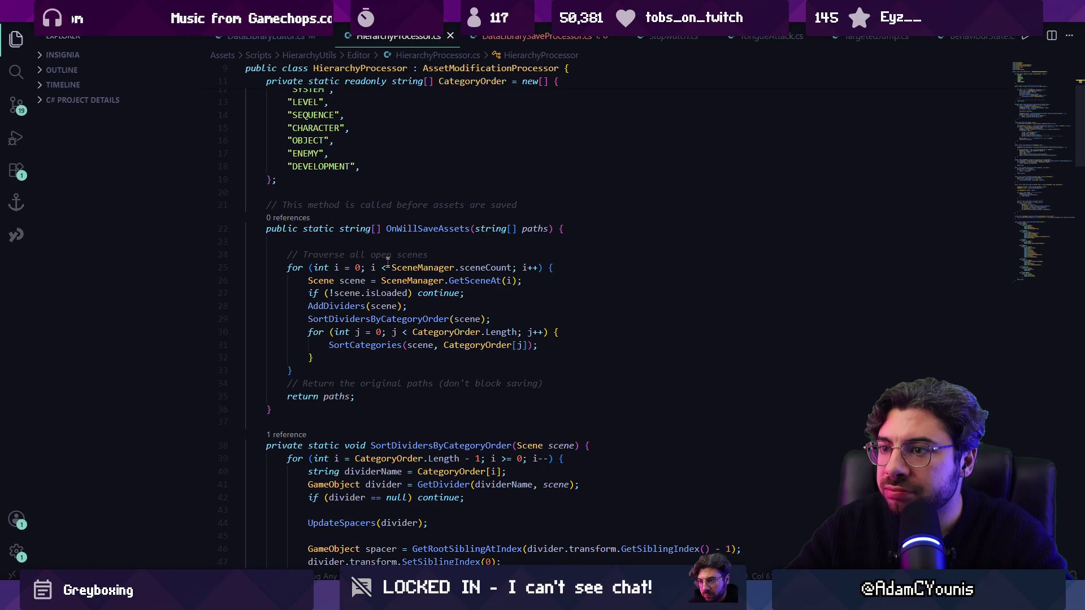
Step: Search HierarchyProcessor.cs for an 'after' save hook, finding none
{"action": "left_click", "coordinate": [350, 205]}
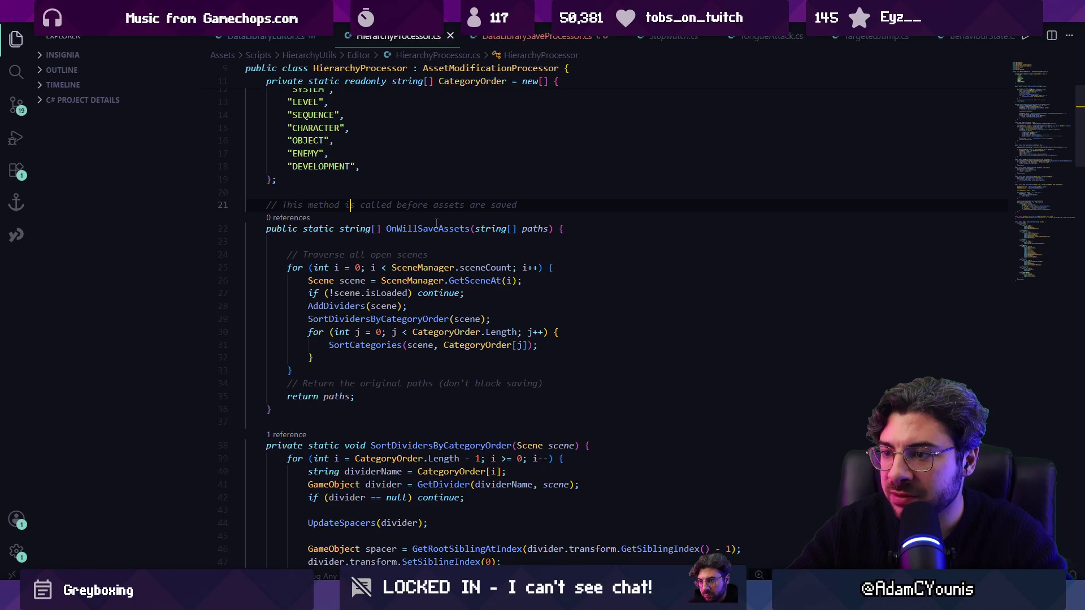
{"action": "key", "text": "ctrl+f"}
{"action": "type", "text": "after ass"}
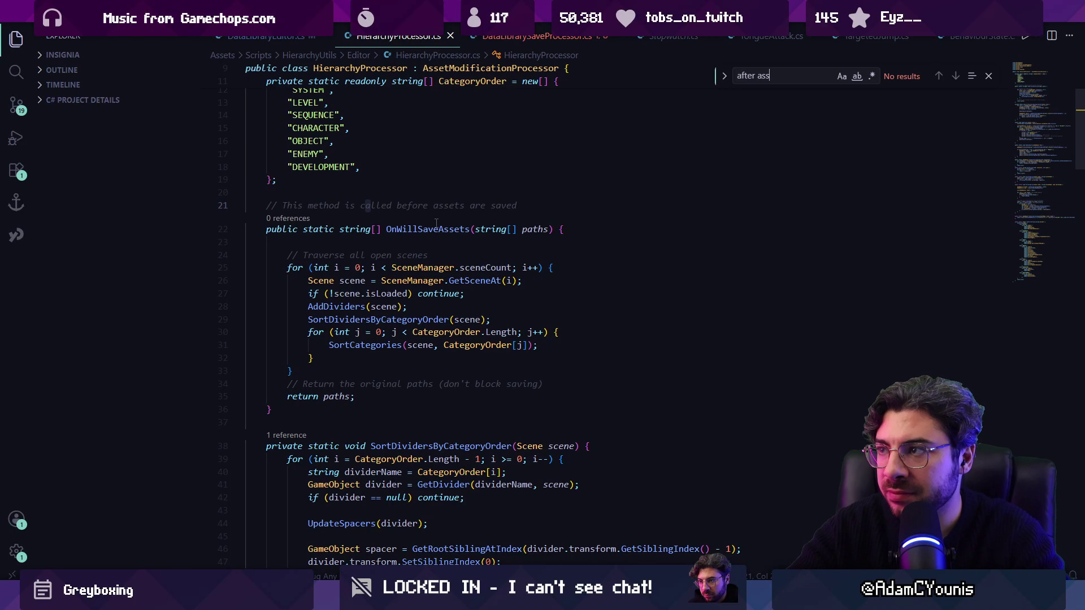
{"action": "key", "text": "Escape"}
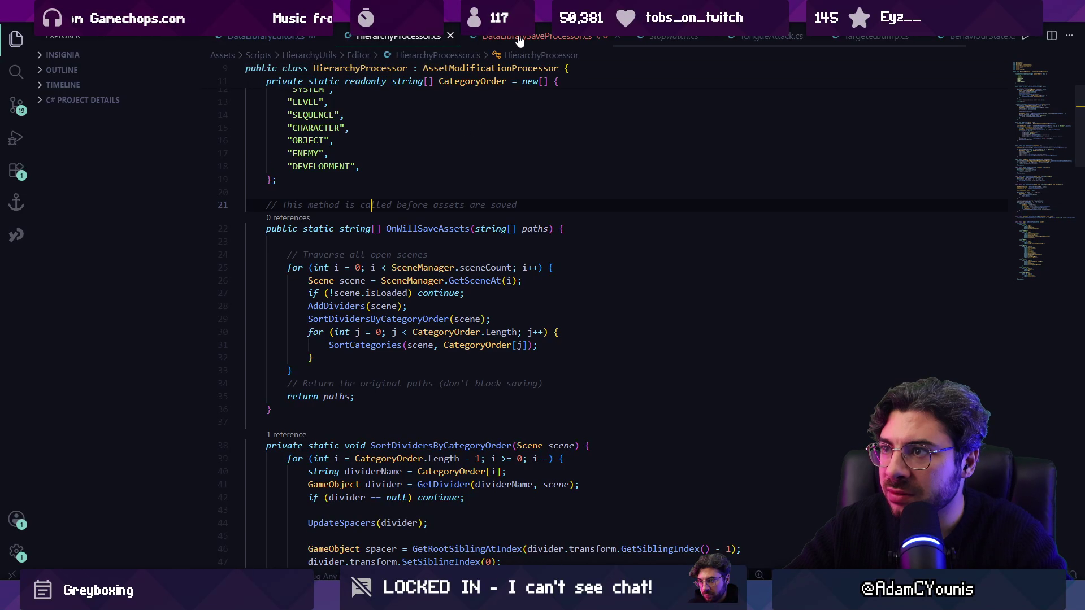
Step: Add 'return paths;' to OnWillSaveAssets with blank lines above it and save
{"action": "key", "text": "ctrl+Tab"}
{"action": "type", "text": "return"}
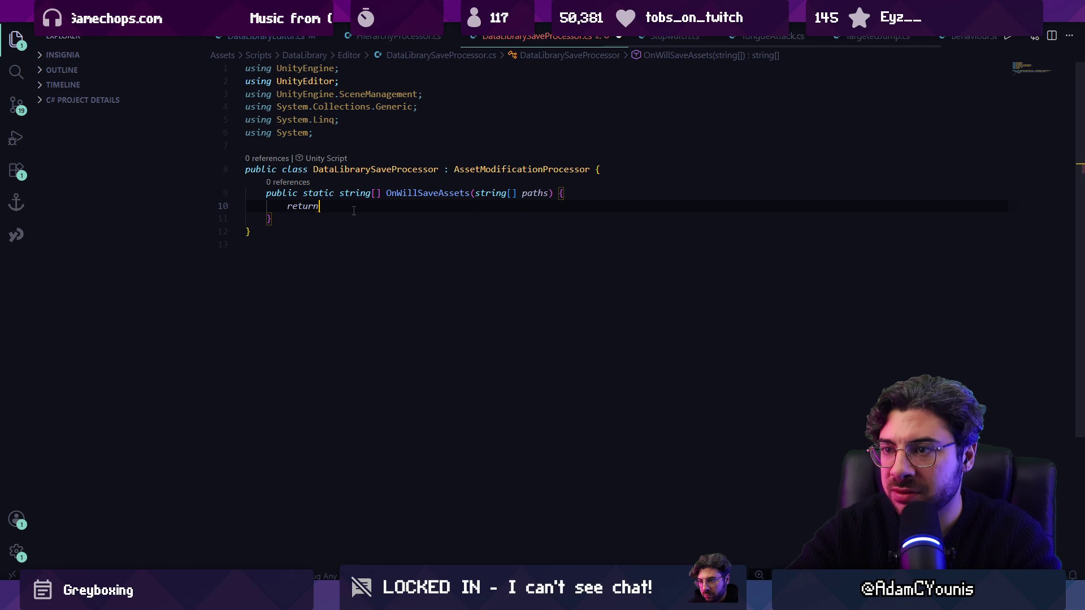
{"action": "type", "text": " paths;"}
{"action": "key", "text": "Up"}
{"action": "key", "text": "Return"}
{"action": "key", "text": "Return"}
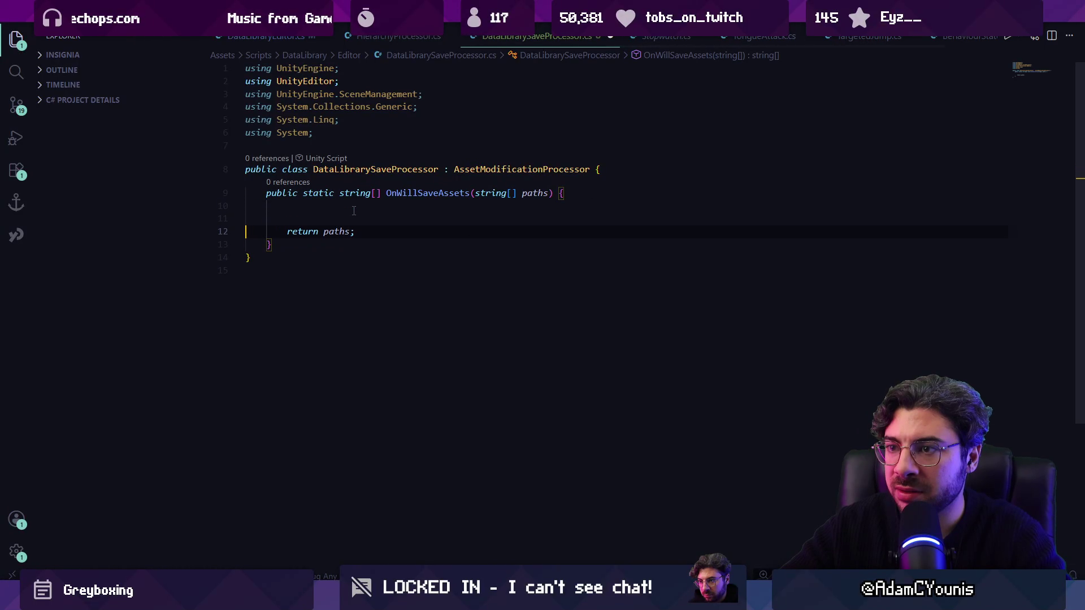
{"action": "key", "text": "Return"}
{"action": "key", "text": "ctrl+s"}
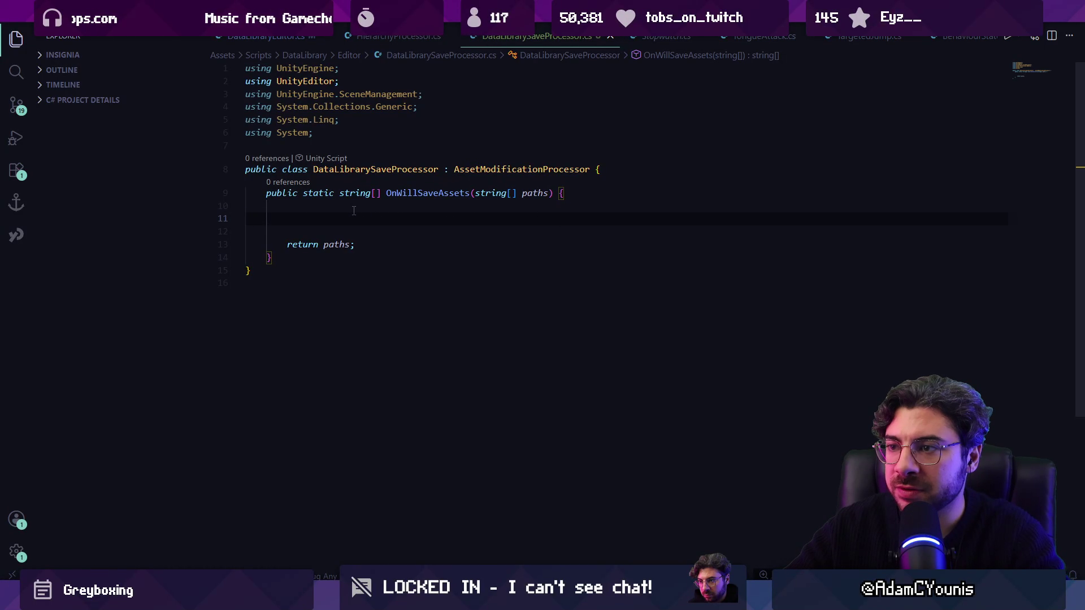
{"action": "key", "text": "Tab"}
{"action": "key", "text": "Tab"}
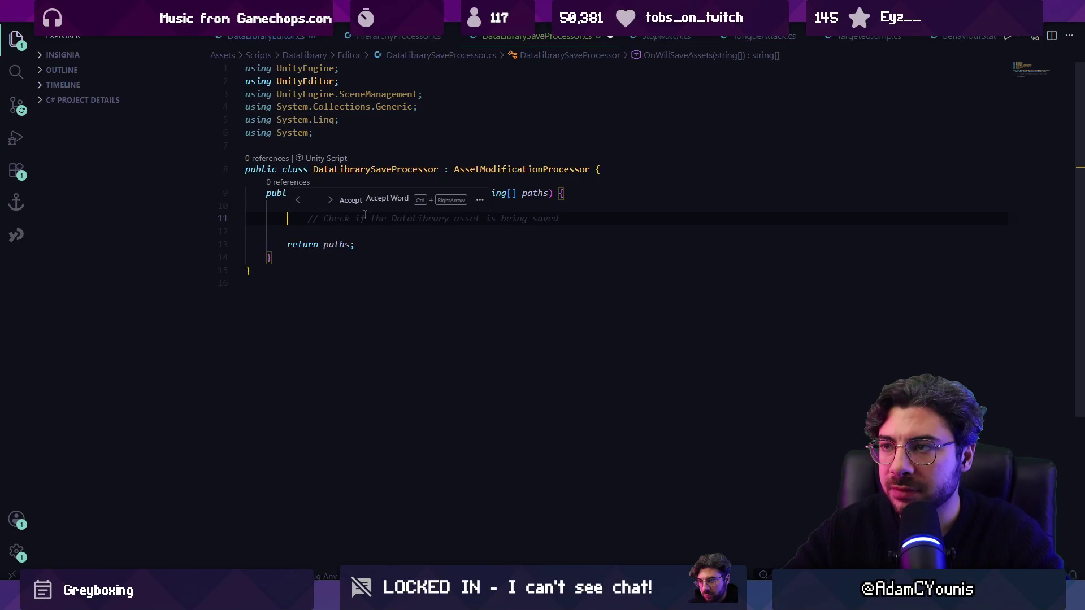
Step: Open DataLibraryEditor.cs via quick file search for 'Library'
{"action": "key", "text": "ctrl+p"}
{"action": "type", "text": "Library"}
{"action": "key", "text": "Return"}
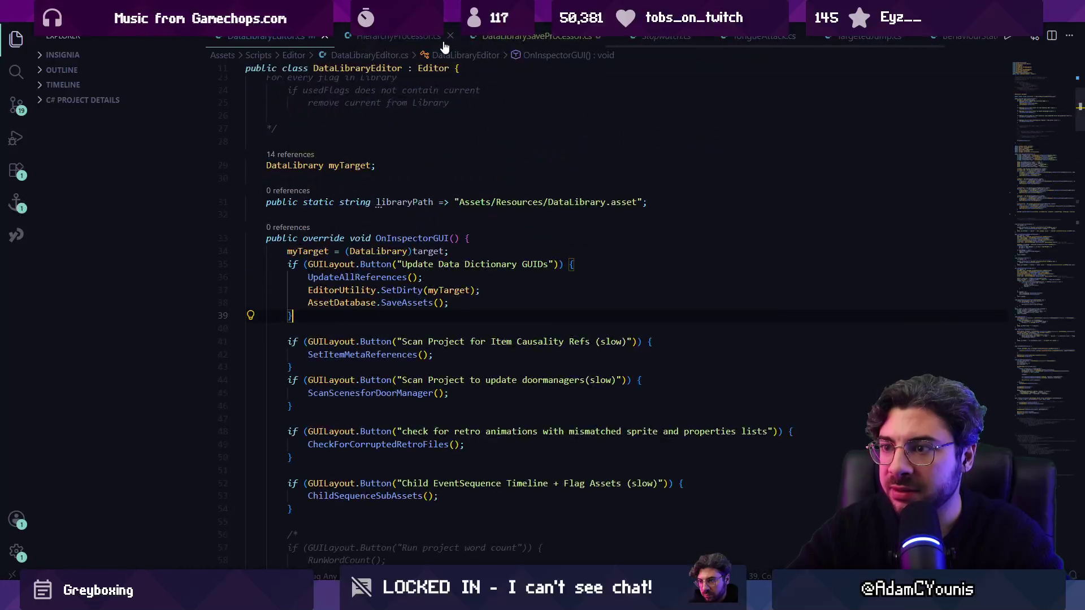
Step: Select the UpdateAllReferences method in DataLibraryEditor.cs, undoing a stray 'static' edit
{"action": "left_click", "coordinate": [342, 277], "text": "ctrl"}
{"action": "type", "text": "static void UpdateAllReferences() {"}
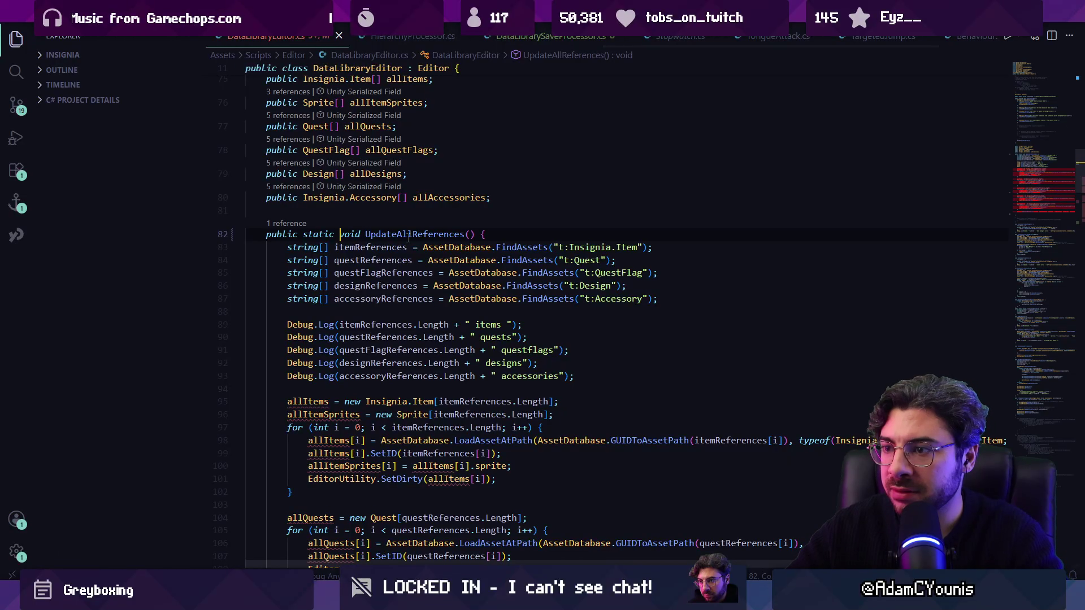
{"action": "scroll", "coordinate": [405, 237], "scroll_direction": "down", "scroll_amount": 5}
{"action": "scroll", "coordinate": [340, 243], "scroll_direction": "up", "scroll_amount": 5}
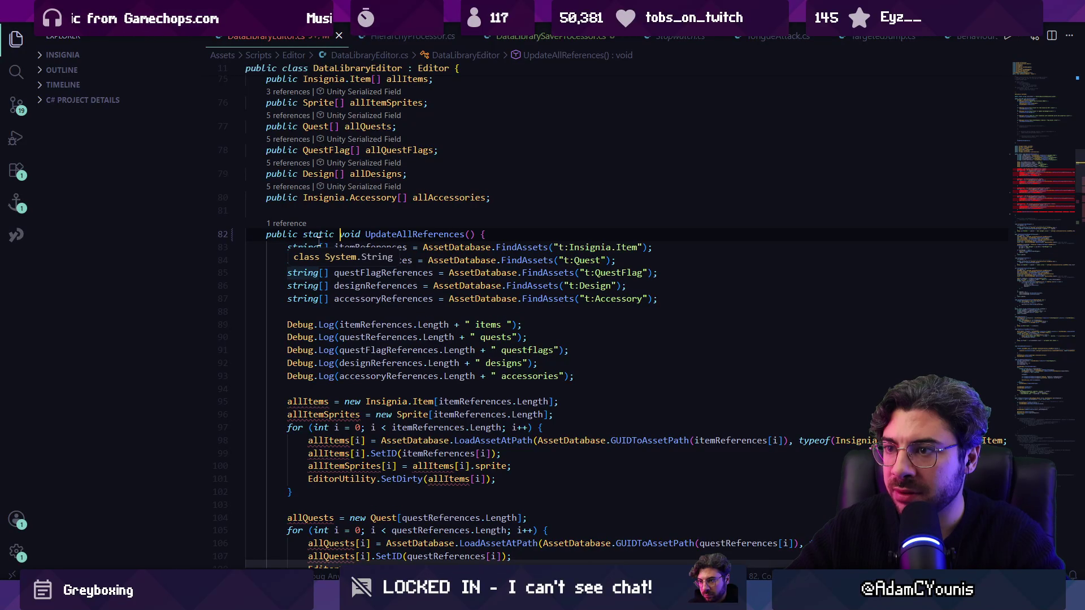
{"action": "key", "text": "ctrl+Left"}
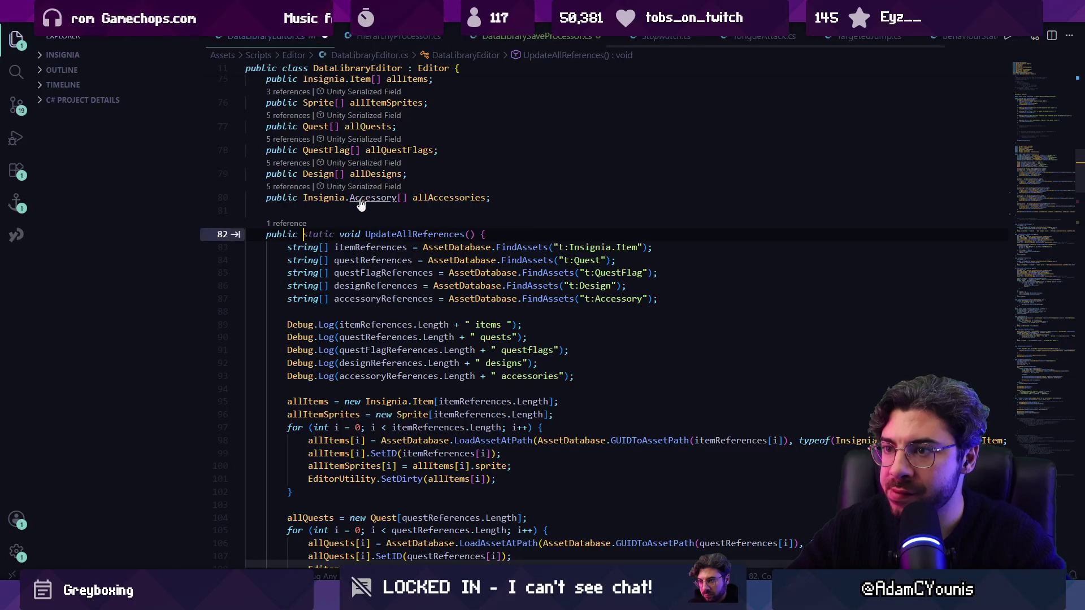
{"action": "key", "text": "ctrl+z"}
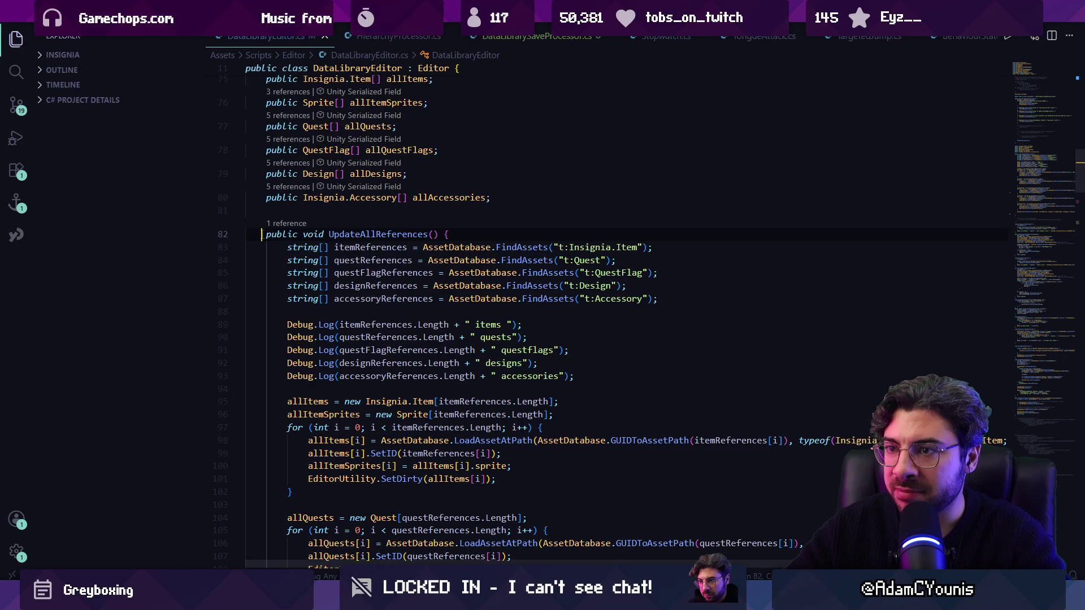
{"action": "mouse_move", "coordinate": [261, 234]}
{"action": "left_mouse_down"}
{"action": "mouse_move", "coordinate": [294, 243]}
{"action": "mouse_move", "coordinate": [308, 404]}
{"action": "left_mouse_up"}
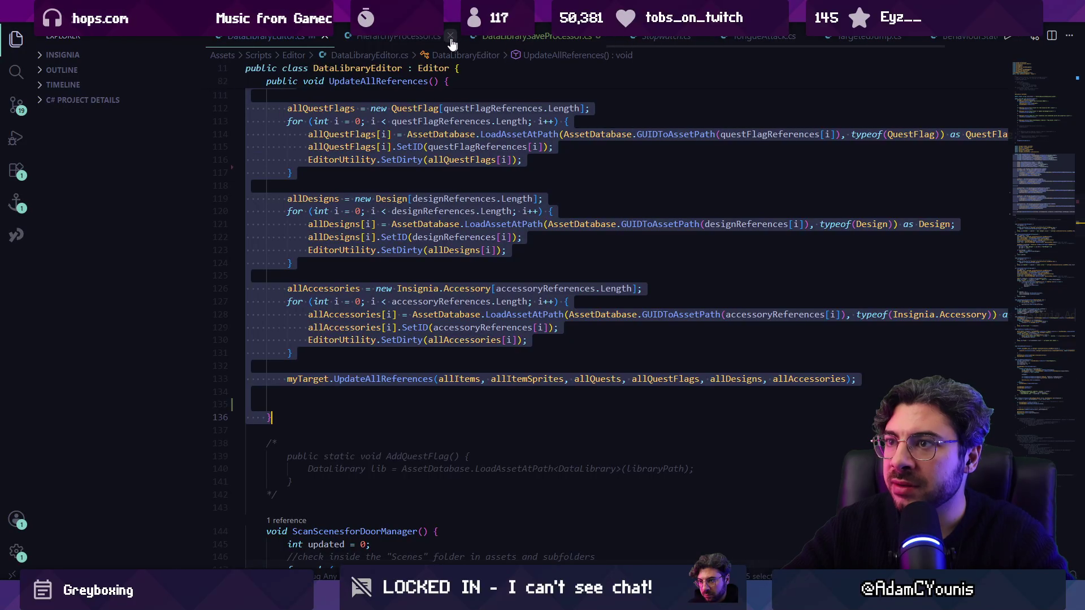
Step: Paste UpdateAllReferences into DataLibrarySaveProcessor.cs as static and open a line inside OnWillSaveAssets
{"action": "left_click", "coordinate": [532, 39]}
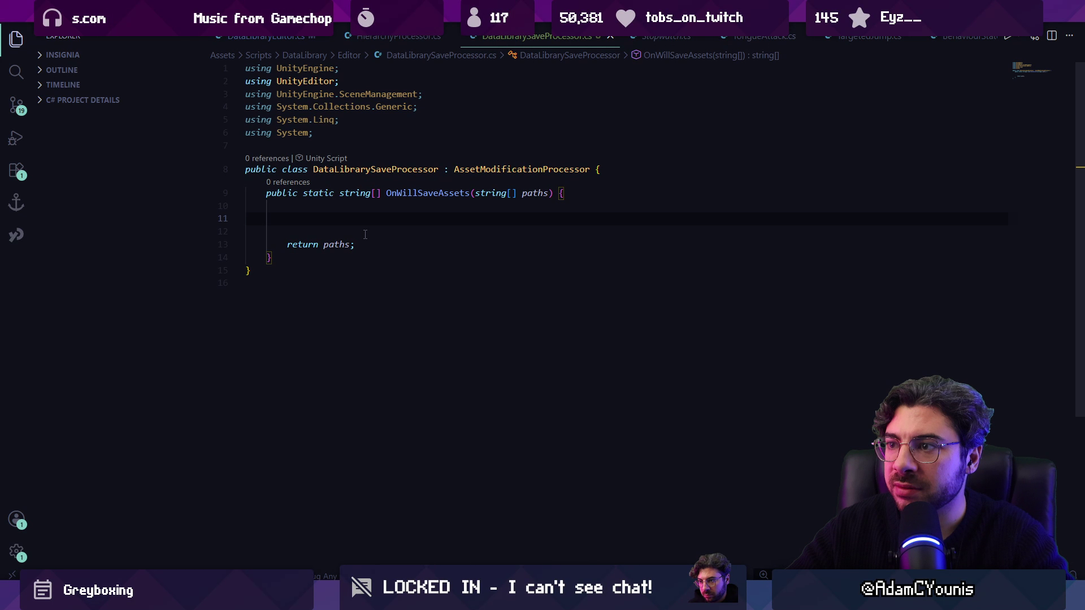
{"action": "left_click", "coordinate": [273, 258]}
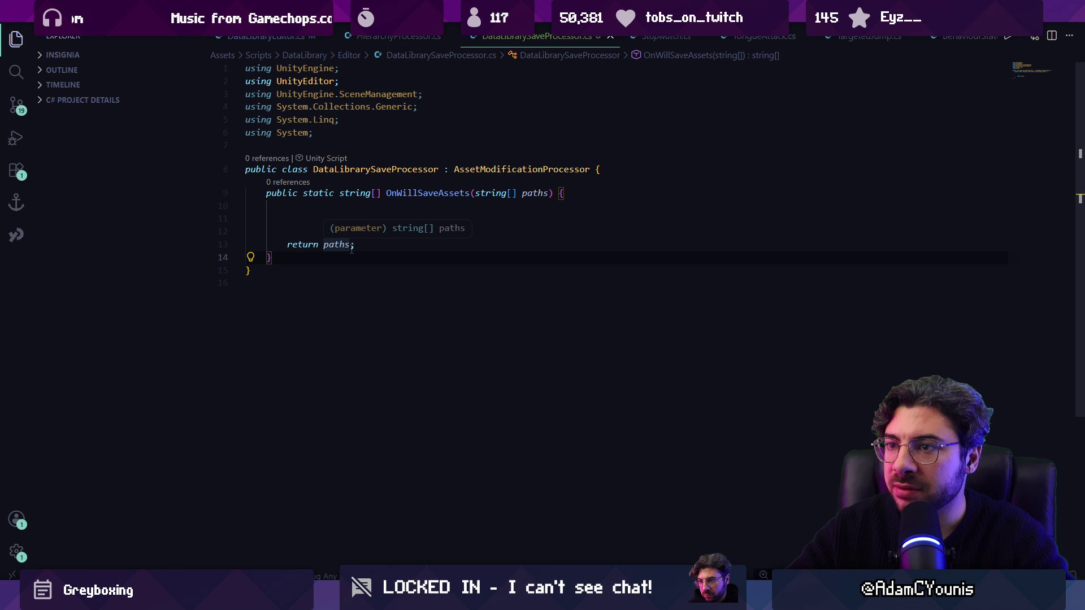
{"action": "left_click", "coordinate": [414, 39]}
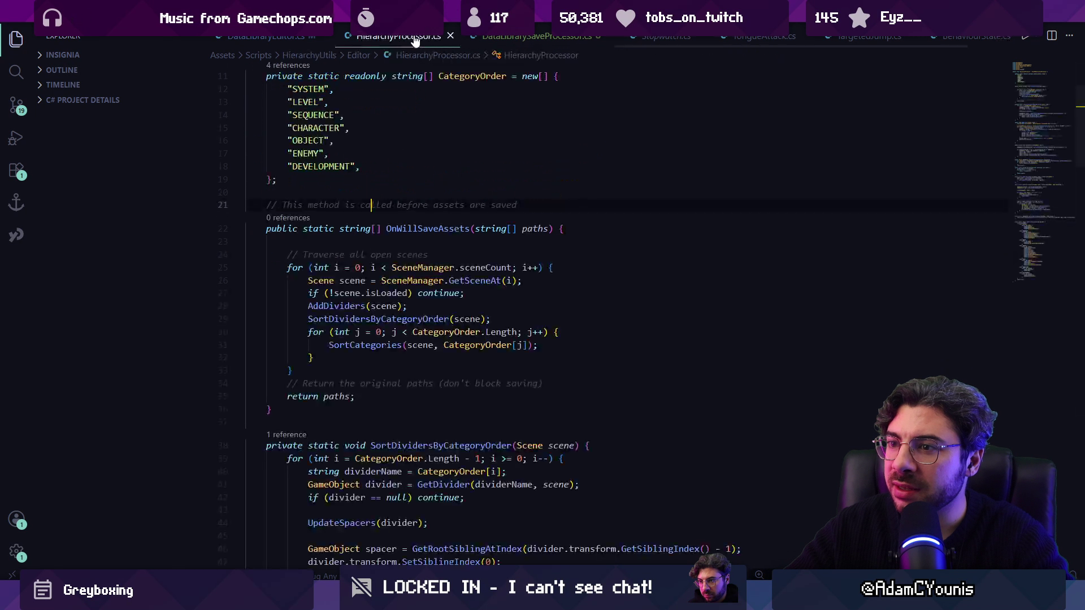
{"action": "left_click", "coordinate": [491, 37]}
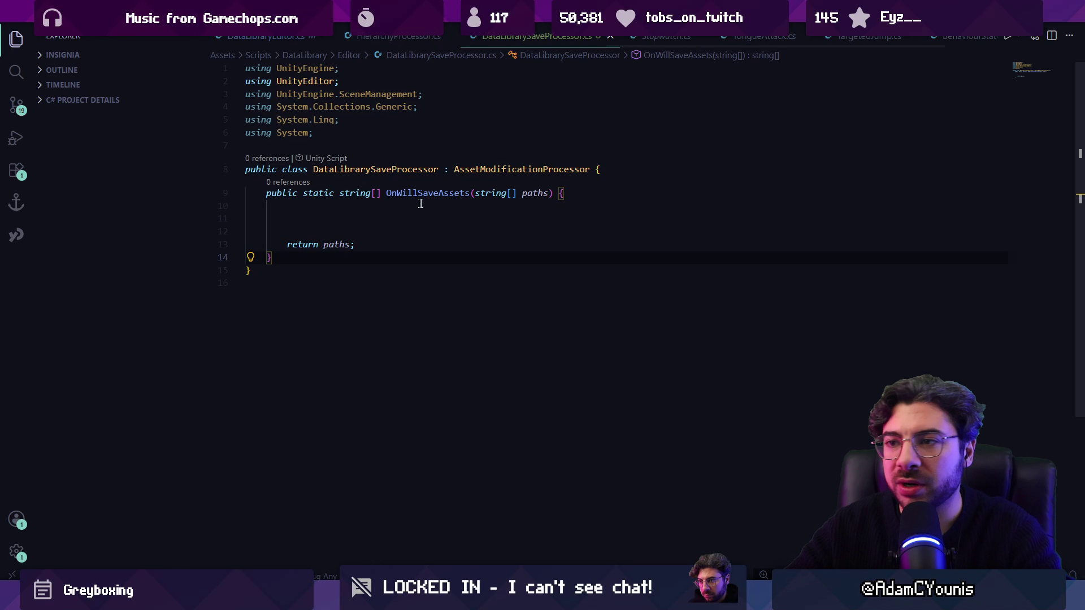
{"action": "key", "text": "ctrl+v"}
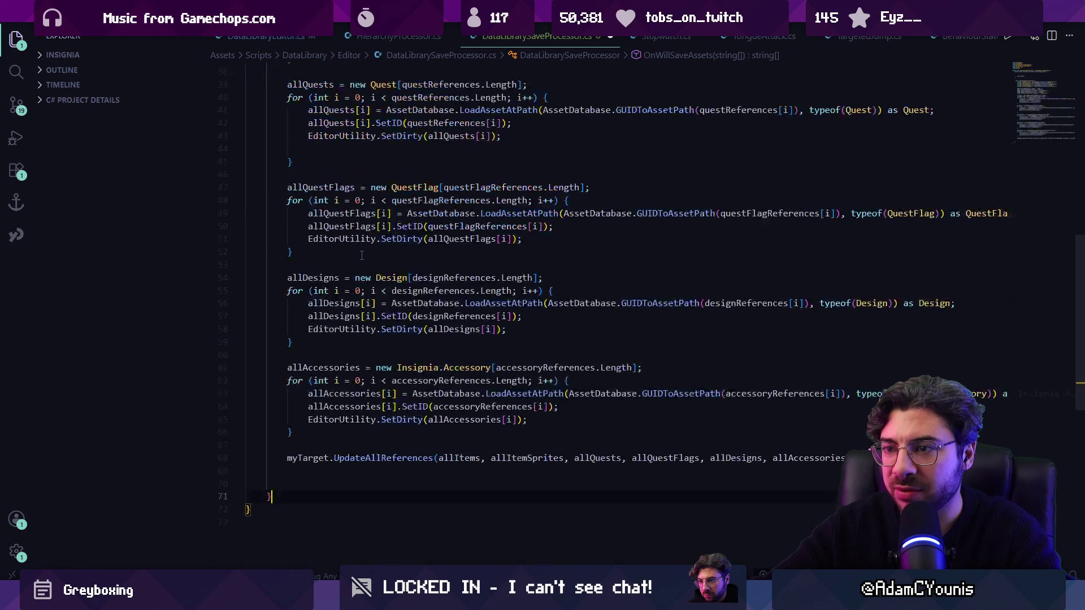
{"action": "scroll", "coordinate": [367, 188], "scroll_direction": "up", "scroll_amount": 15}
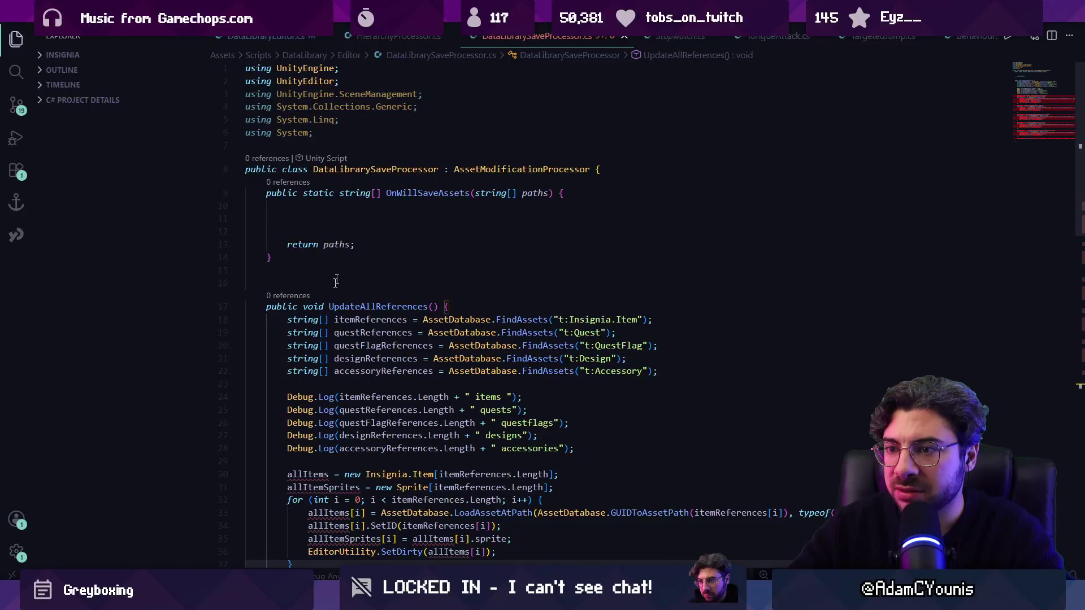
{"action": "type", "text": "static"}
{"action": "left_click", "coordinate": [336, 208]}
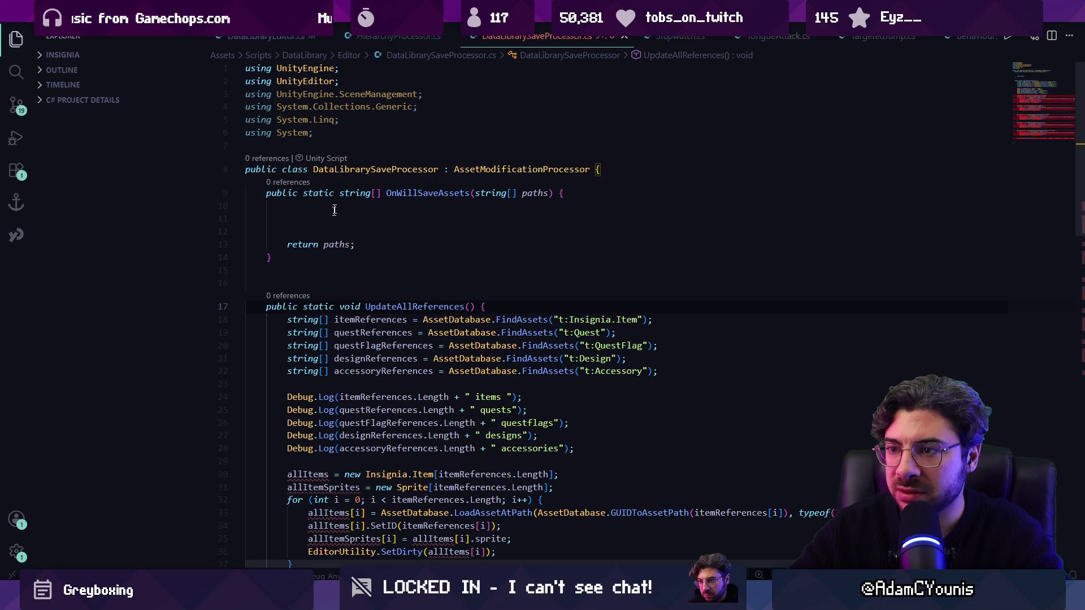
{"action": "key", "text": "Return"}
{"action": "type", "text": "UpdateAllReferences("}
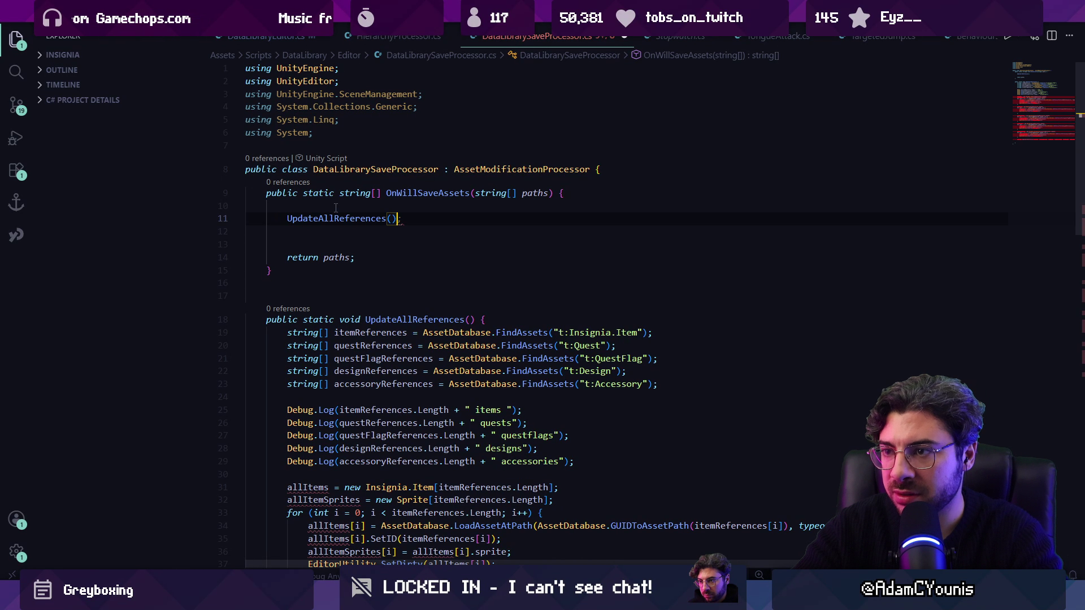
Step: Finish the UpdateAllReferences(); call, save, and compare with HierarchyProcessor.cs
{"action": "type", "text": ";"}
{"action": "key", "text": "ctrl+s"}
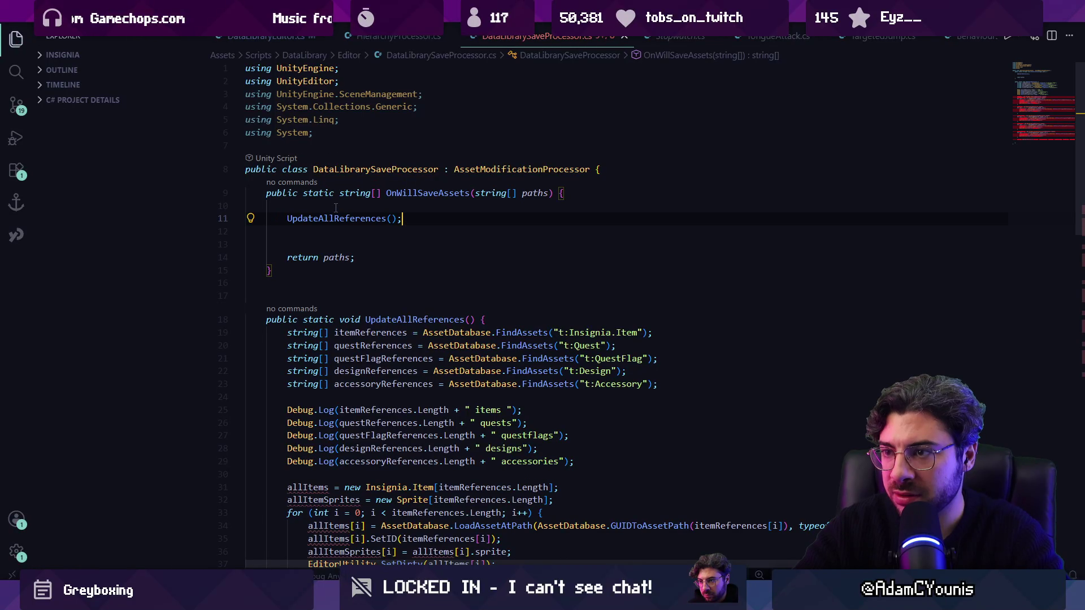
{"action": "left_click", "coordinate": [354, 235]}
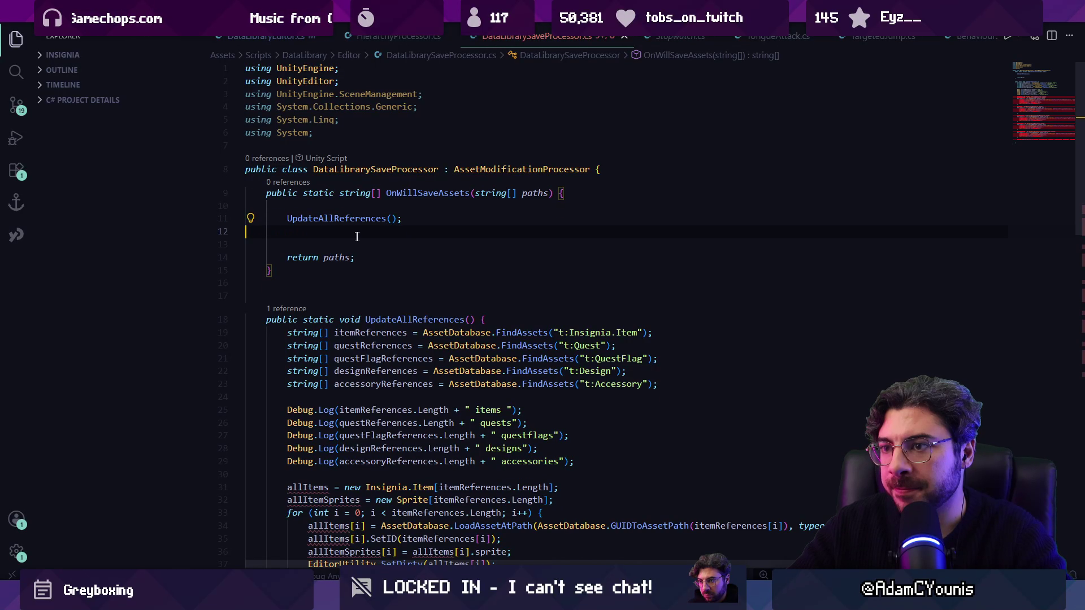
{"action": "scroll", "coordinate": [368, 232], "scroll_direction": "down", "scroll_amount": 5}
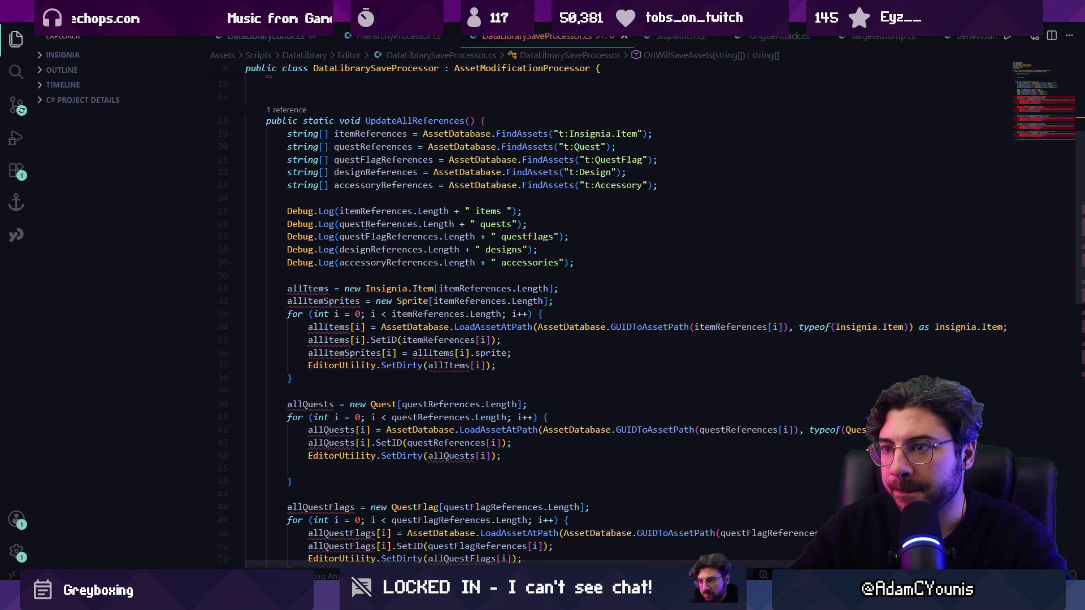
{"action": "left_click", "coordinate": [314, 288]}
{"action": "scroll", "coordinate": [369, 222], "scroll_direction": "up", "scroll_amount": 5}
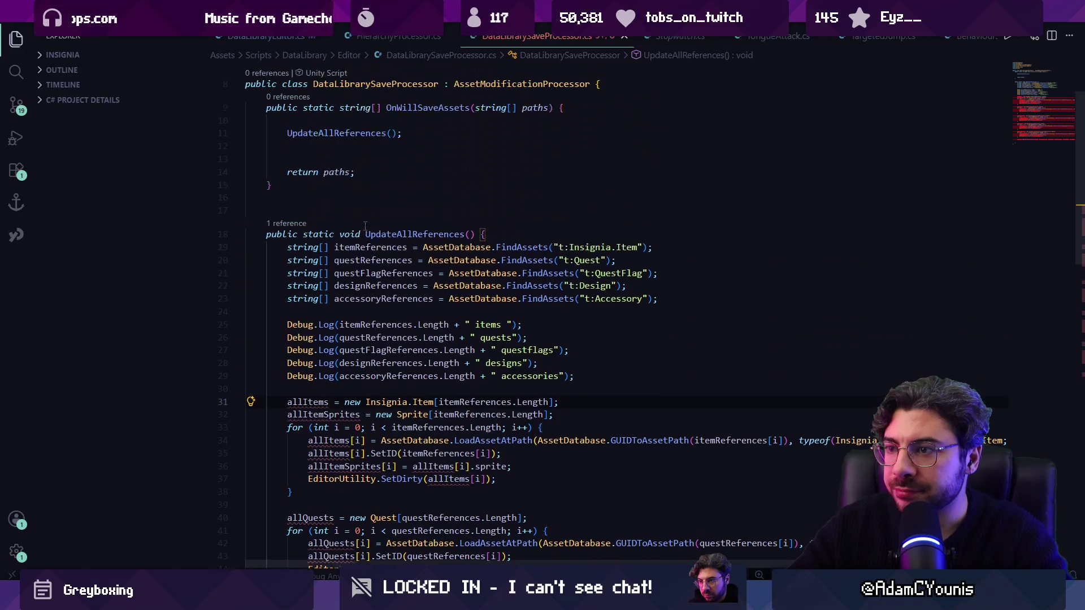
{"action": "left_click", "coordinate": [386, 44]}
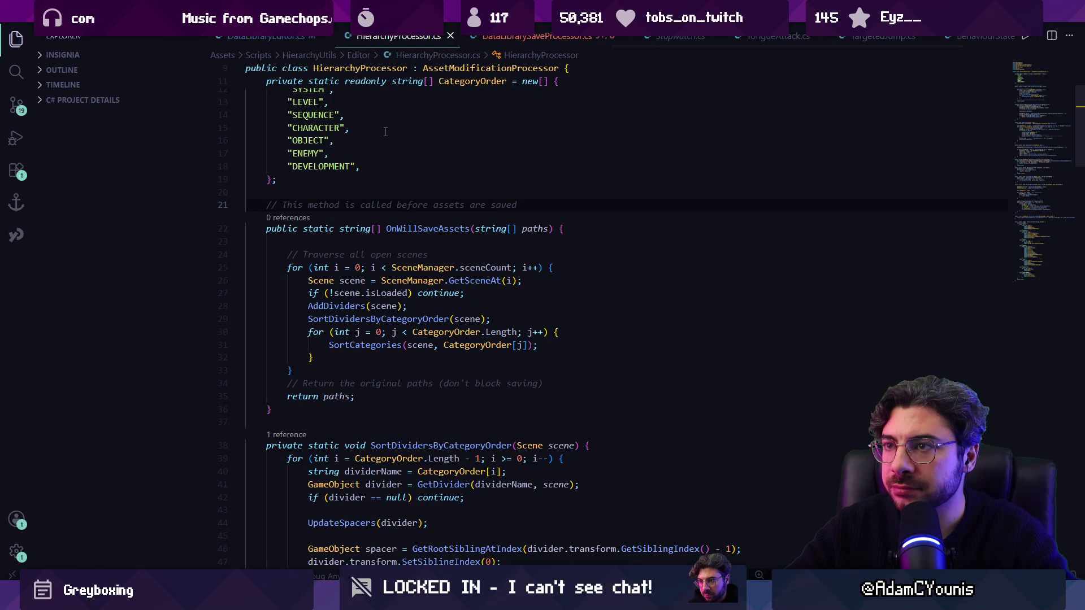
{"action": "key", "text": "ctrl+Tab"}
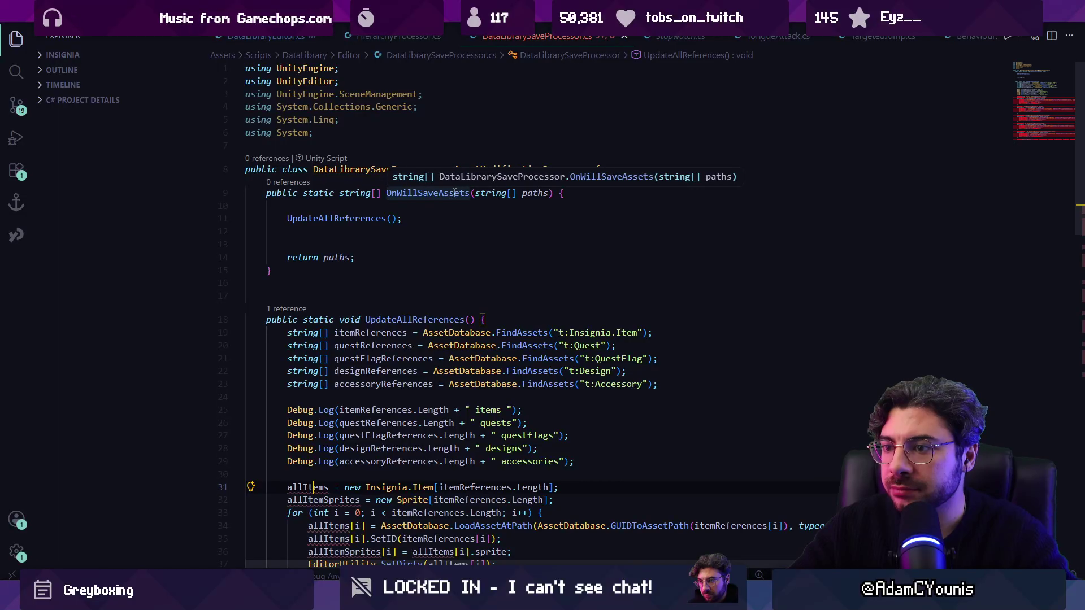
{"action": "scroll", "coordinate": [444, 226], "scroll_direction": "down", "scroll_amount": 14}
{"action": "scroll", "coordinate": [437, 247], "scroll_direction": "up", "scroll_amount": 14}
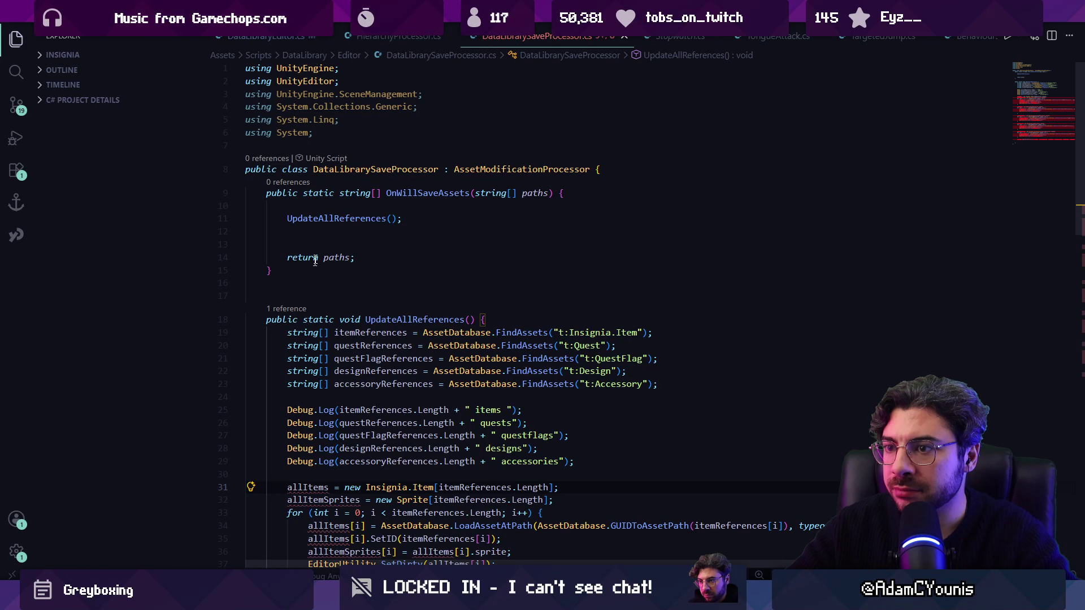
Step: Remove the extra blank line above return paths and start a 'public DataLibrary myTarget' declaration in UpdateAllReferences
{"action": "left_click", "coordinate": [305, 244]}
{"action": "key", "text": "BackSpace"}
{"action": "left_click", "coordinate": [495, 309]}
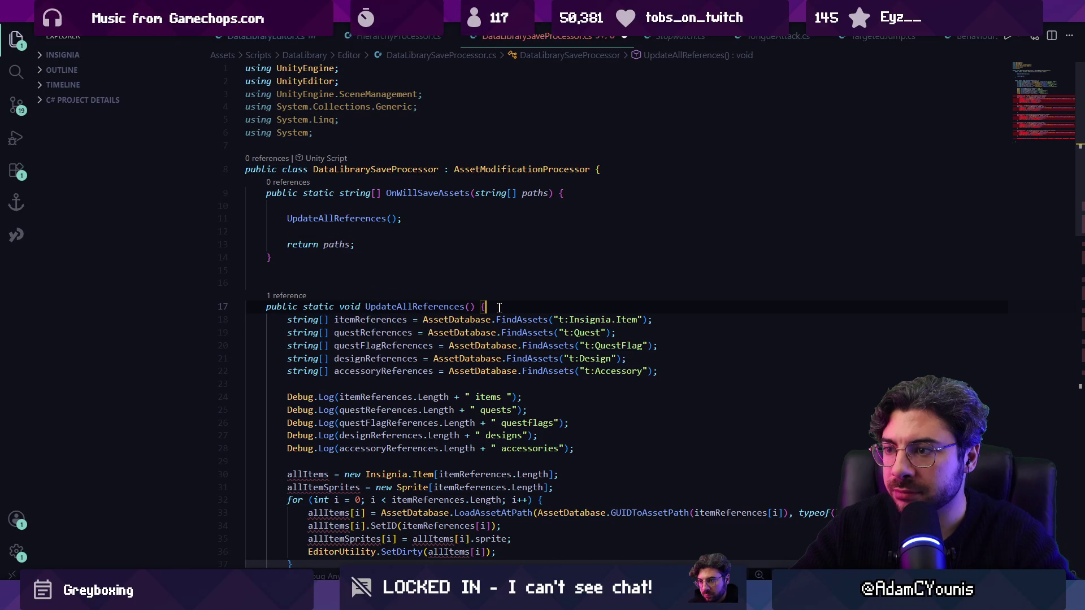
{"action": "key", "text": "Return"}
{"action": "key", "text": "Return"}
{"action": "type", "text": "public DataLibrary myTarget"}
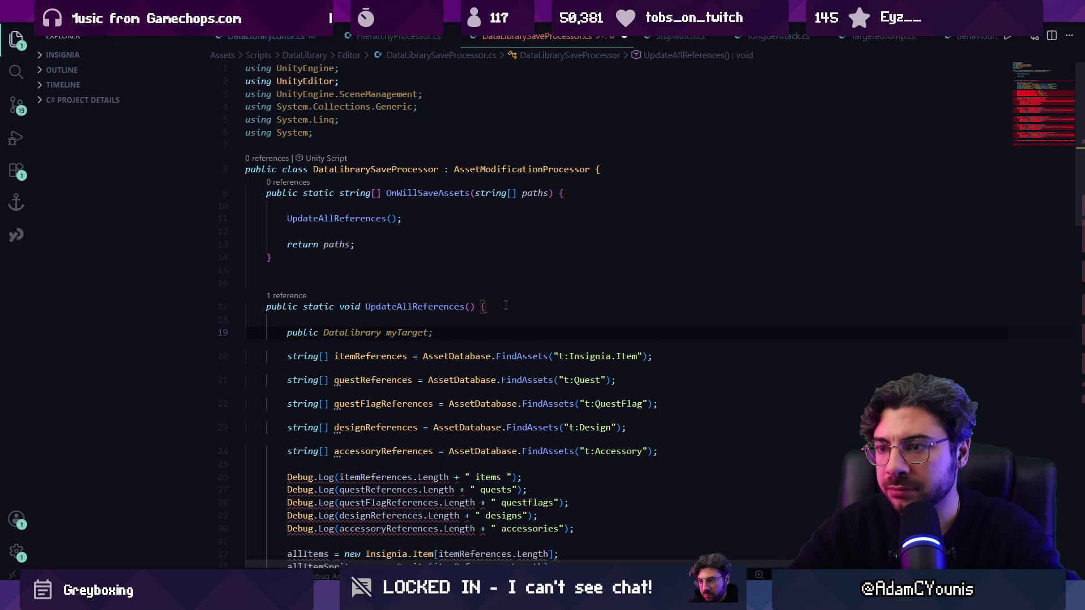
{"action": "type", "text": " stat"}
Step: Declare a local 'DataLibrary library' set to Insignia.Data.library on line 19
{"action": "key", "text": "BackSpace"}
{"action": "key", "text": "BackSpace"}
{"action": "key", "text": "BackSpace"}
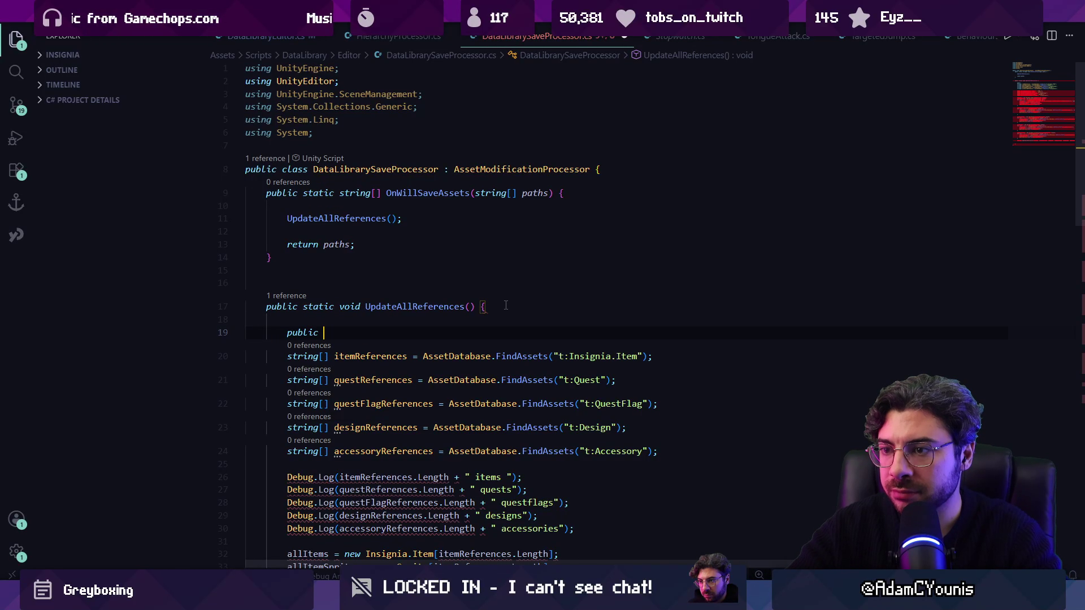
{"action": "key", "text": "BackSpace"}
{"action": "key", "text": "BackSpace"}
{"action": "key", "text": "BackSpace"}
{"action": "type", "text": "DataLibrary library"}
{"action": "key", "text": "Tab"}
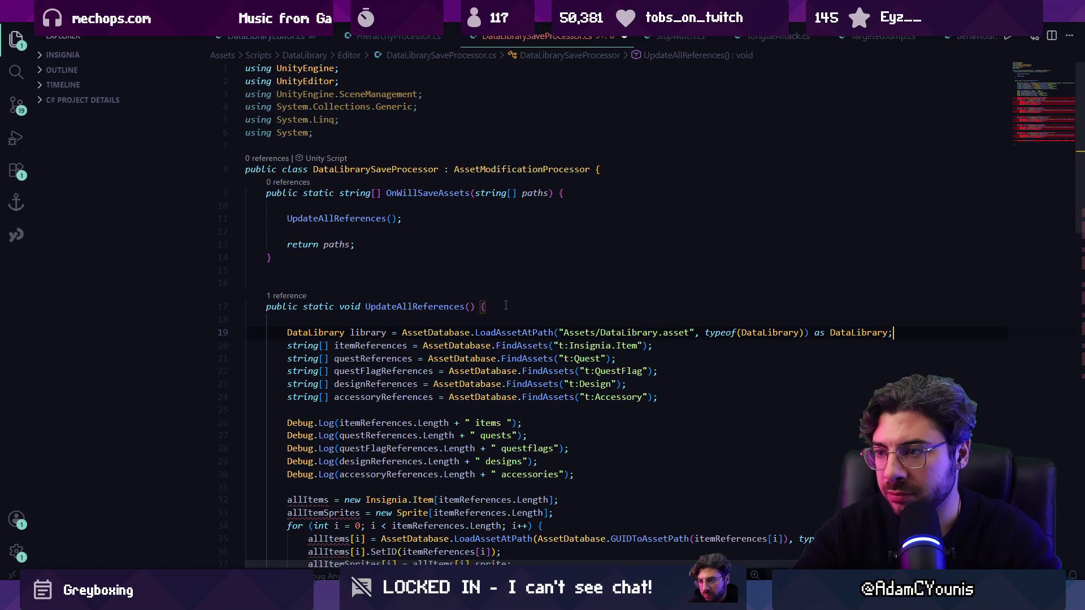
{"action": "key", "text": "ctrl+shift+Left"}
{"action": "key", "text": "ctrl+shift+Left"}
{"action": "key", "text": "ctrl+shift+Left"}
{"action": "key", "text": "ctrl+shift+Right"}
{"action": "key", "text": "BackSpace"}
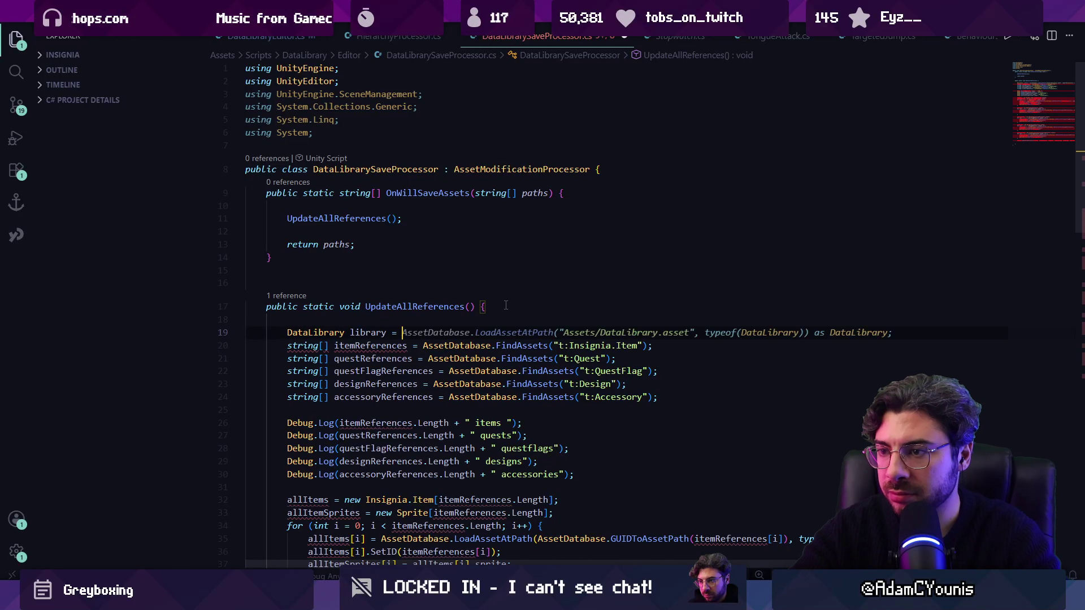
{"action": "type", "text": "Insignia."}
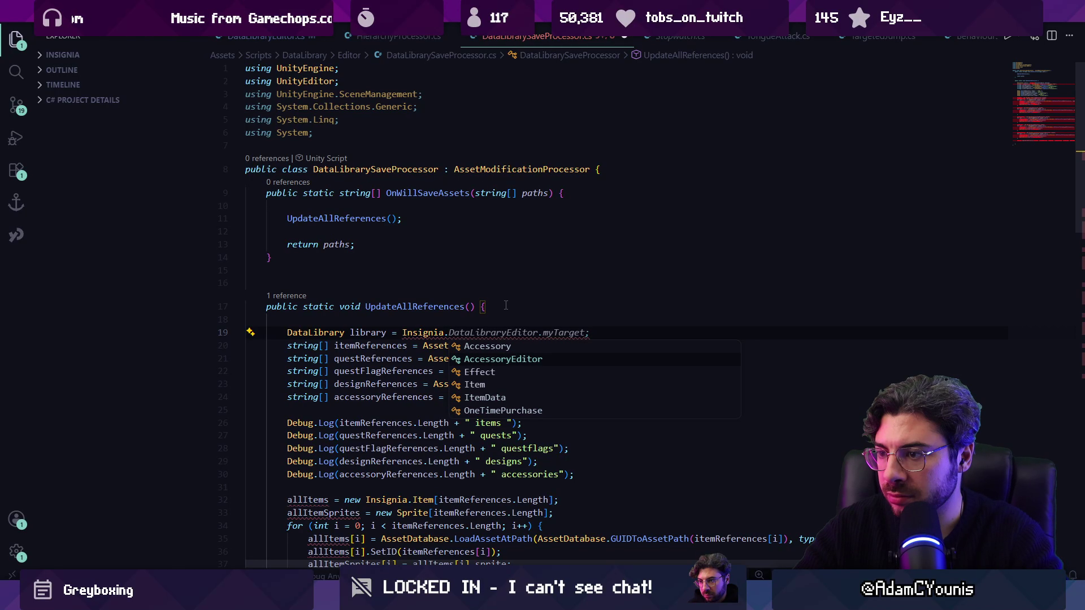
{"action": "key", "text": "BackSpace"}
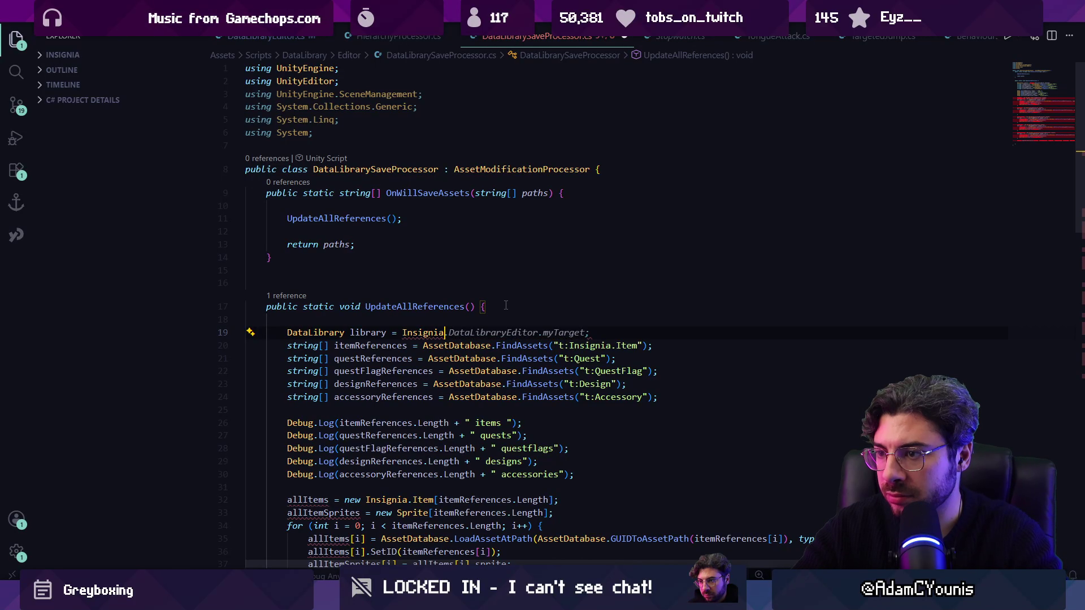
{"action": "type", "text": "Data."}
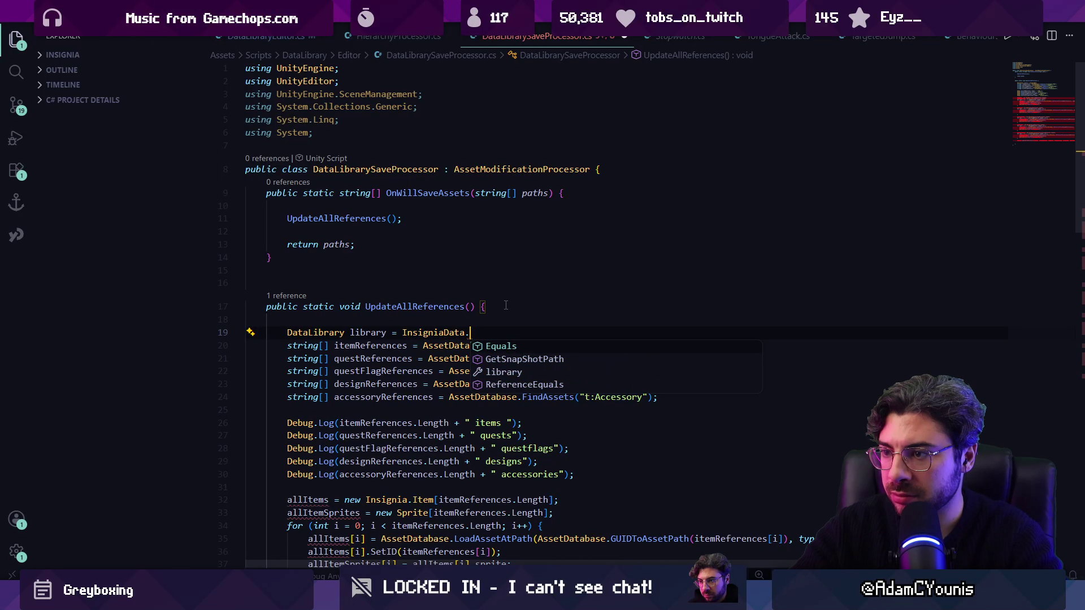
{"action": "type", "text": "library;"}
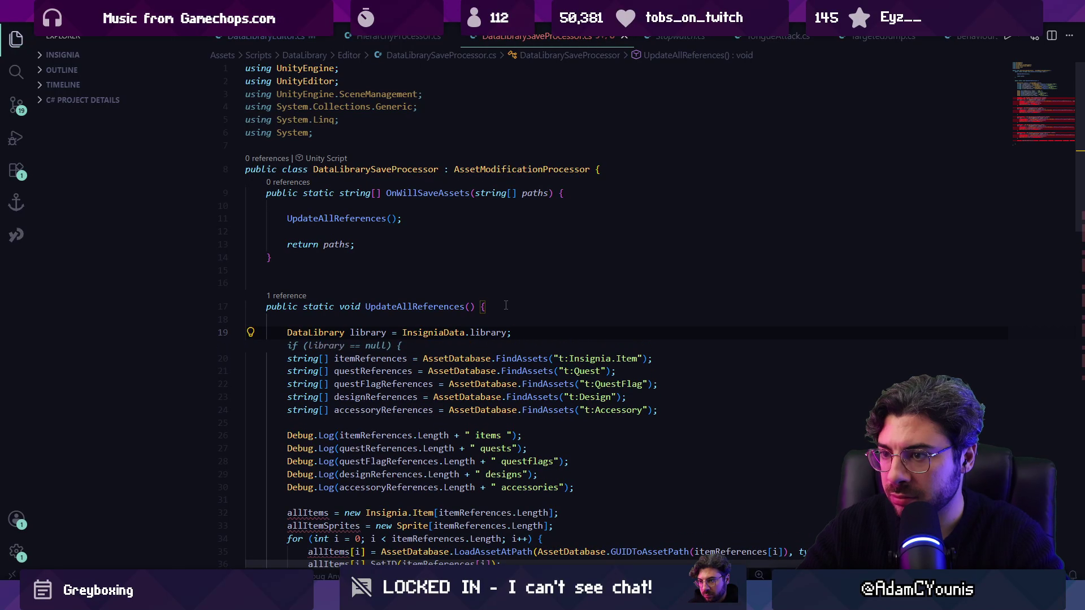
Step: Prefix allItems with library., then rename the variable to l and apply l. prefixes throughout
{"action": "scroll", "coordinate": [309, 380], "scroll_direction": "down", "scroll_amount": 3}
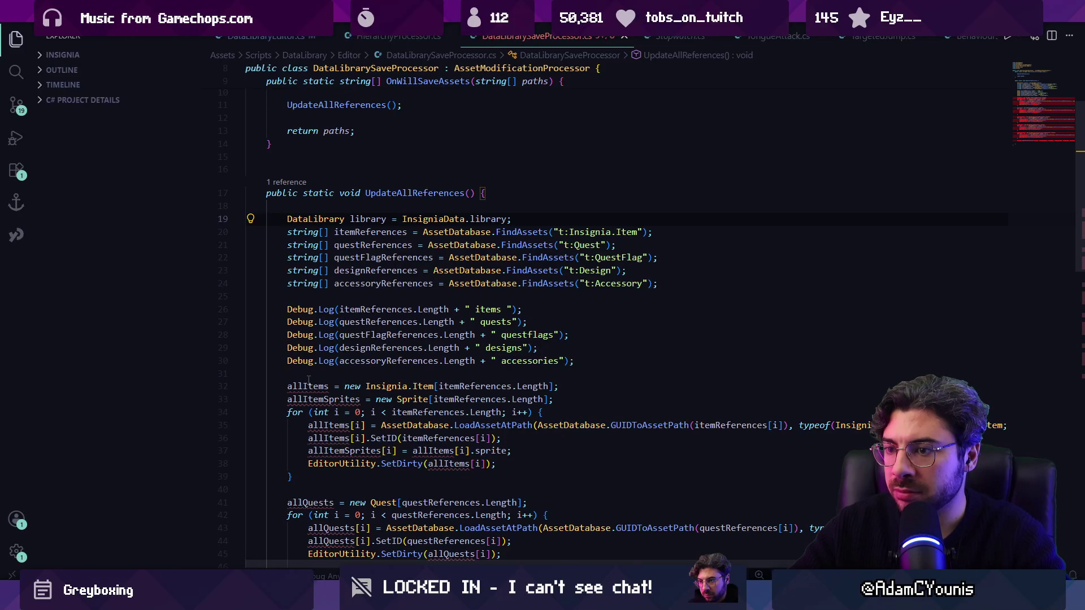
{"action": "left_click", "coordinate": [287, 386]}
{"action": "type", "text": "library."}
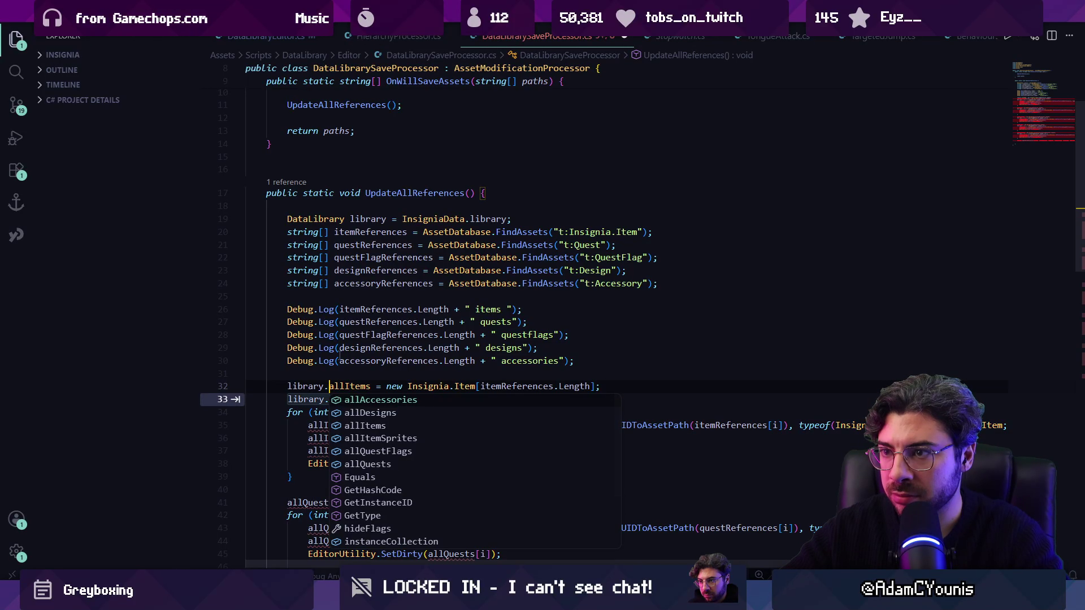
{"action": "left_click", "coordinate": [366, 218]}
{"action": "key", "text": "F2"}
{"action": "type", "text": "l"}
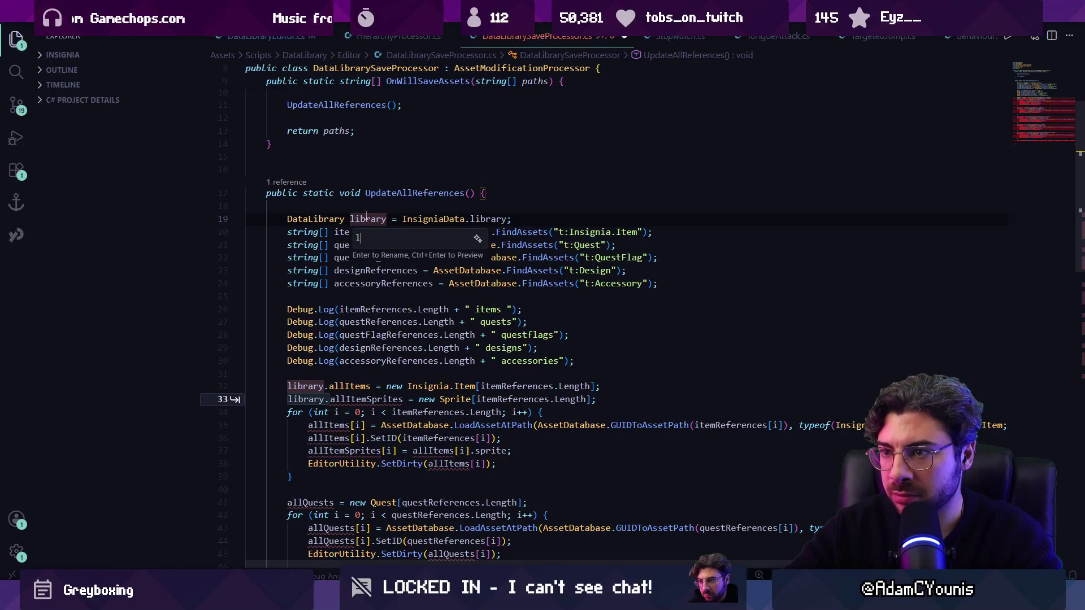
{"action": "key", "text": "Return"}
{"action": "key", "text": "Tab"}
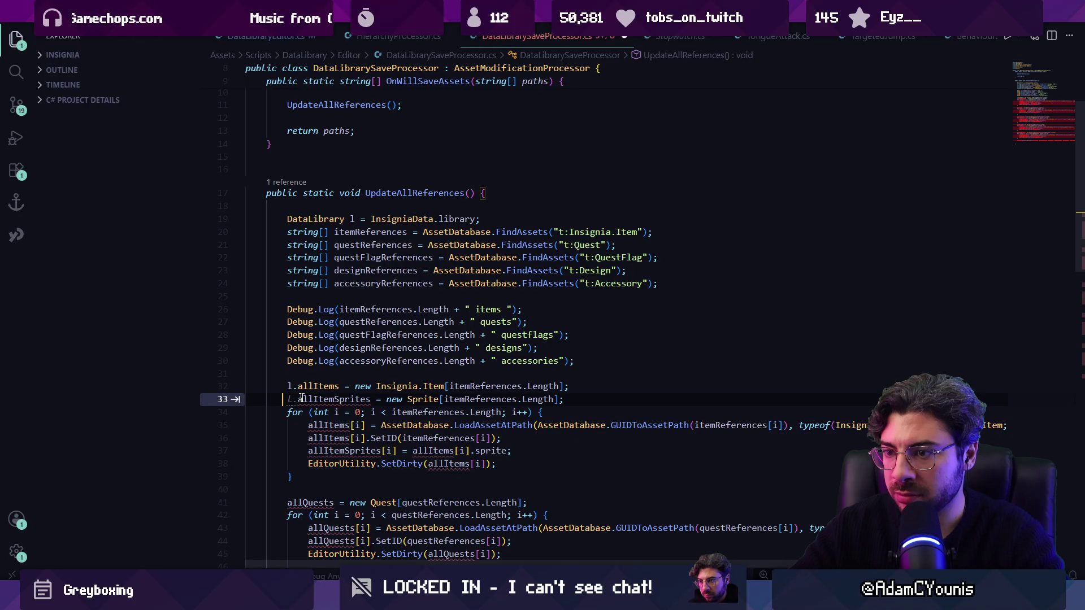
{"action": "key", "text": "Tab"}
{"action": "key", "text": "Tab"}
{"action": "key", "text": "Tab"}
{"action": "key", "text": "Tab"}
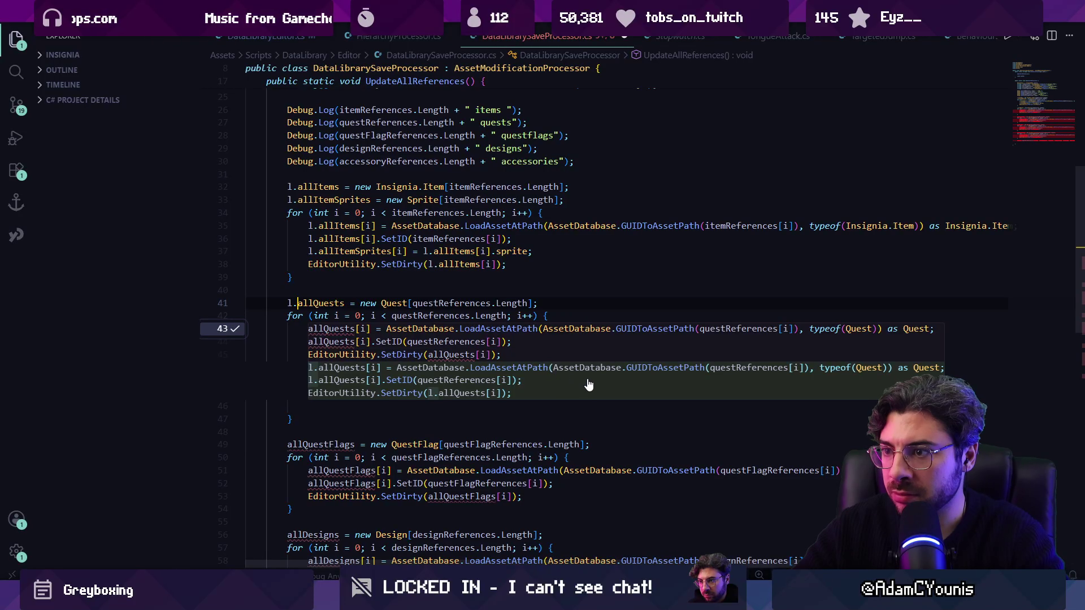
{"action": "key", "text": "Tab"}
{"action": "key", "text": "Tab"}
{"action": "key", "text": "Tab"}
{"action": "key", "text": "Tab"}
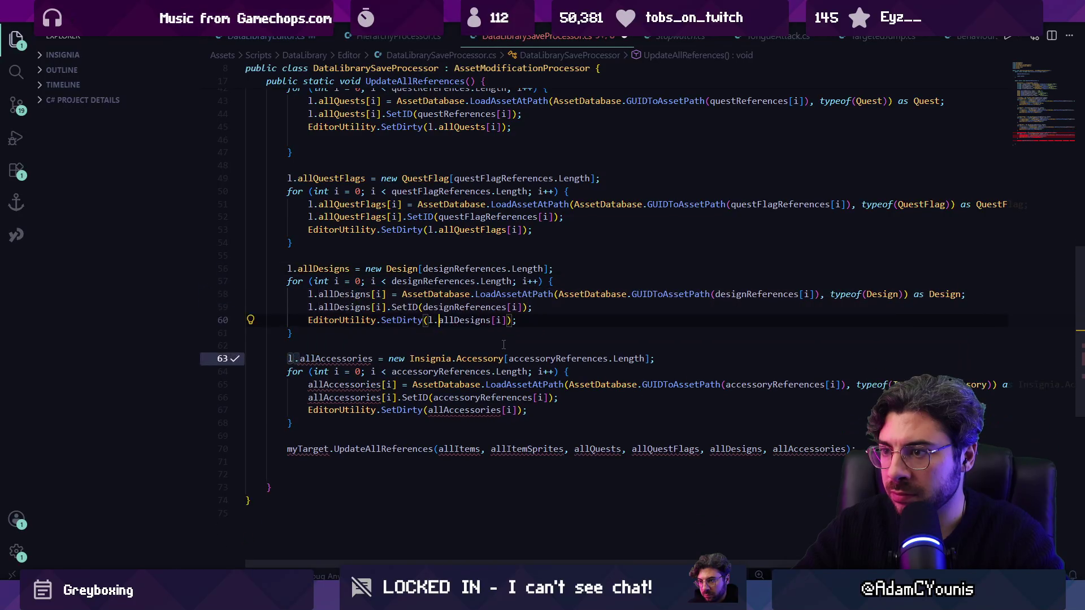
{"action": "key", "text": "Tab"}
{"action": "key", "text": "Tab"}
{"action": "key", "text": "Tab"}
{"action": "key", "text": "Tab"}
{"action": "key", "text": "Tab"}
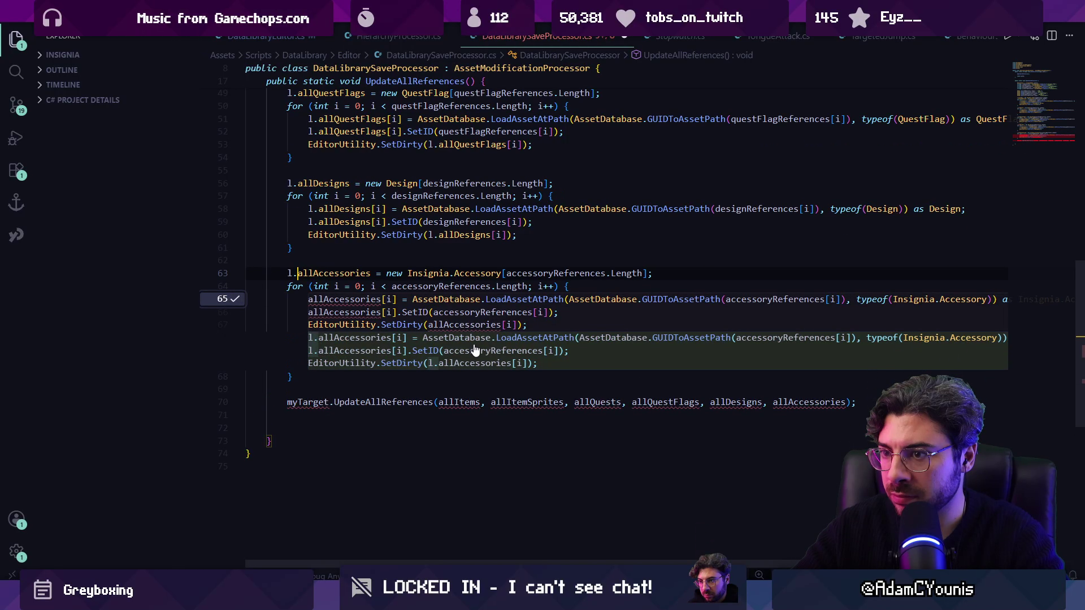
Step: Change line 70 from myTarget to l.UpdateAllReferences, remove the blank lines below, and save
{"action": "left_click", "coordinate": [334, 363]}
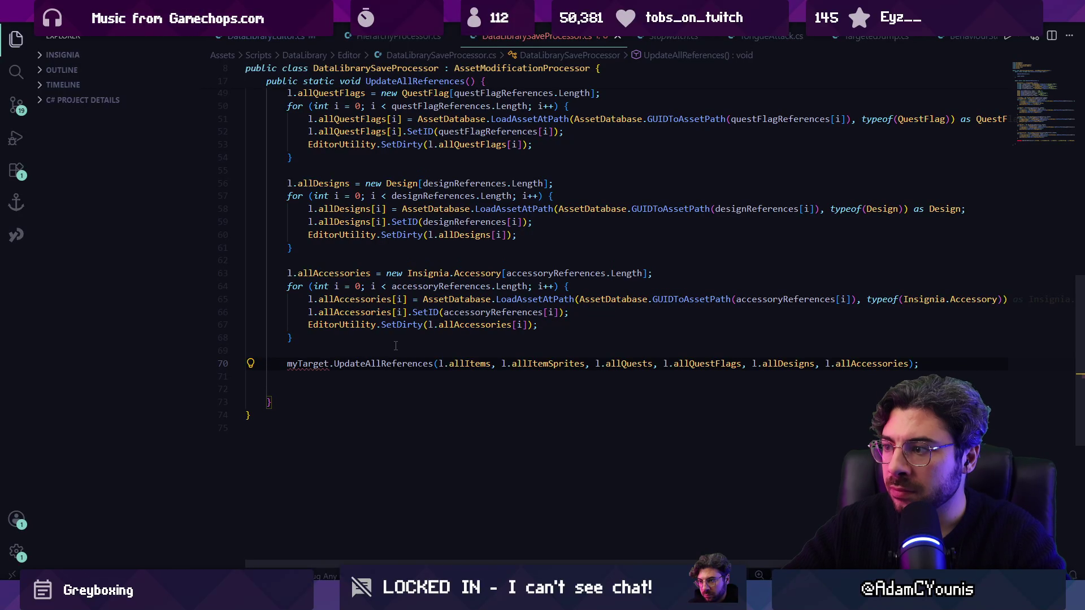
{"action": "key", "text": "ctrl+p"}
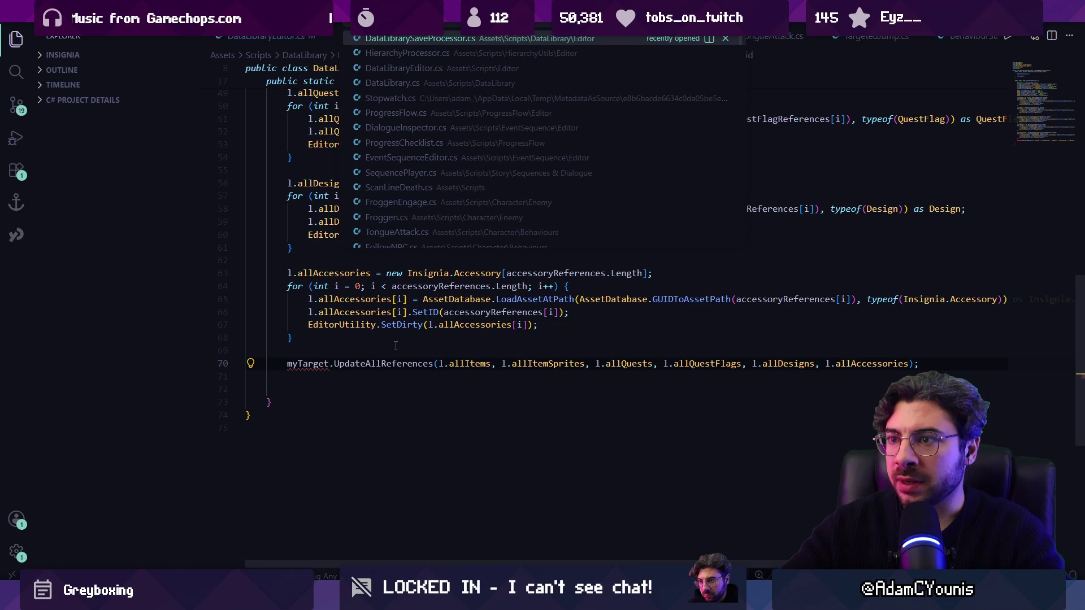
{"action": "key", "text": "Escape"}
{"action": "key", "text": "shift+Home"}
{"action": "type", "text": "library."}
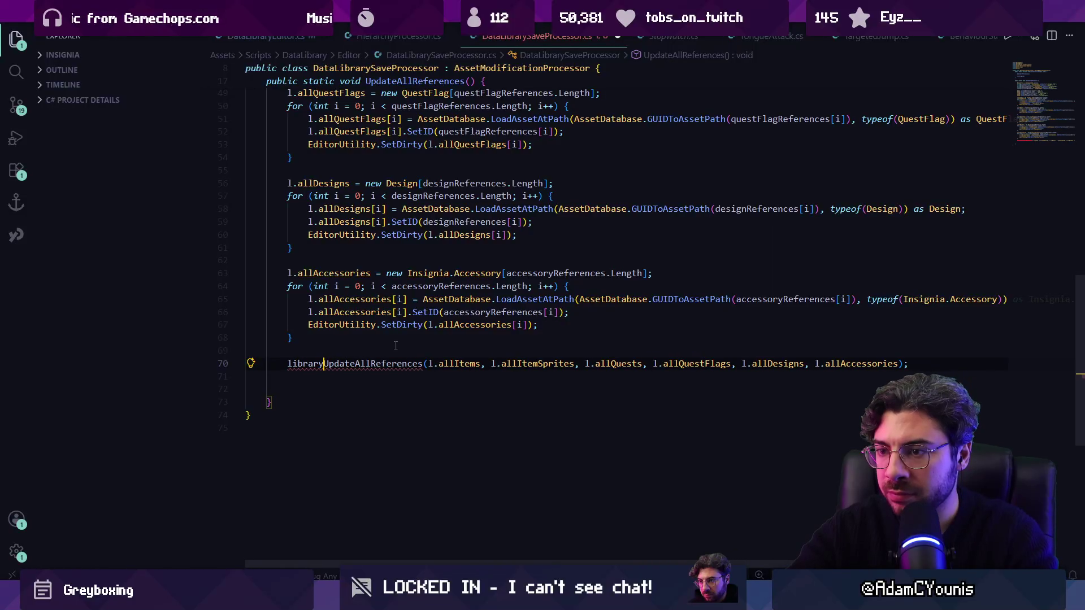
{"action": "key", "text": "Home"}
{"action": "key", "text": "ctrl+Delete"}
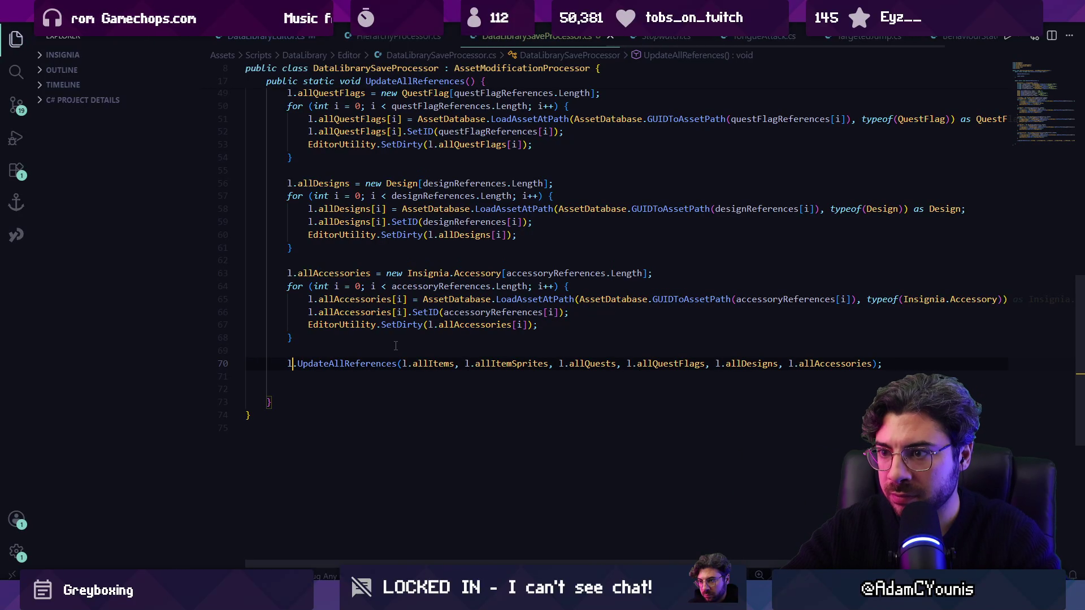
{"action": "type", "text": "l"}
{"action": "key", "text": "Escape"}
{"action": "left_click", "coordinate": [311, 376]}
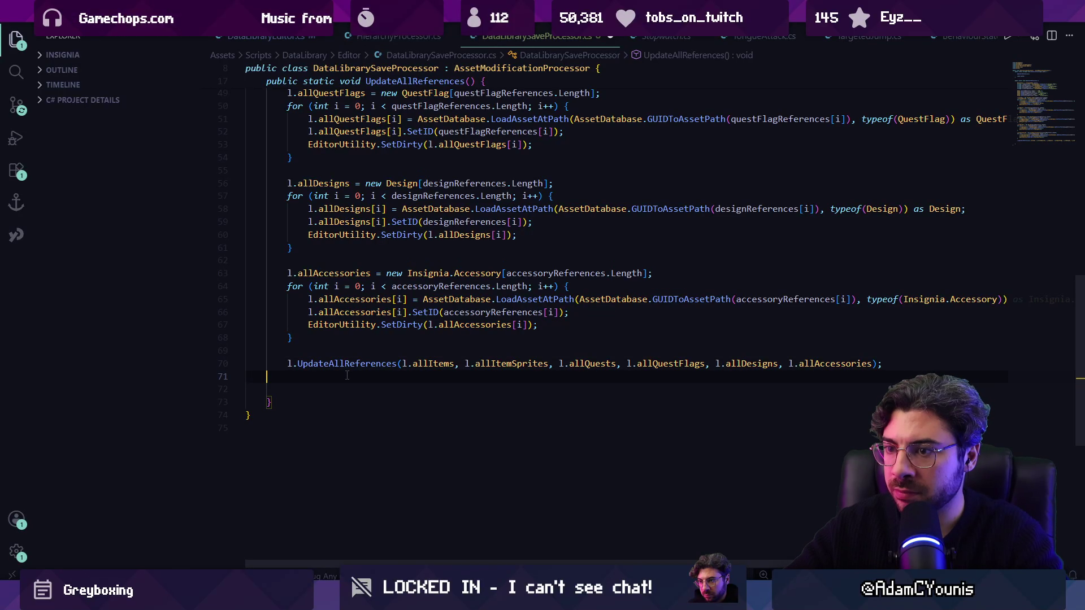
{"action": "key", "text": "BackSpace"}
{"action": "key", "text": "BackSpace"}
{"action": "key", "text": "BackSpace"}
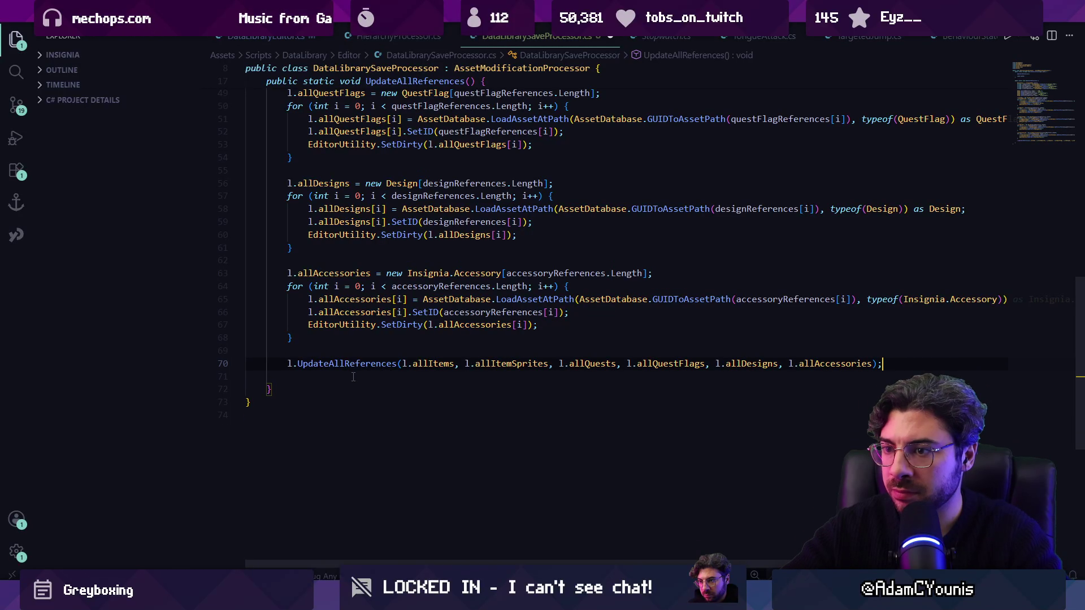
{"action": "key", "text": "Delete"}
{"action": "key", "text": "ctrl+s"}
{"action": "scroll", "coordinate": [486, 316], "scroll_direction": "up", "scroll_amount": 12}
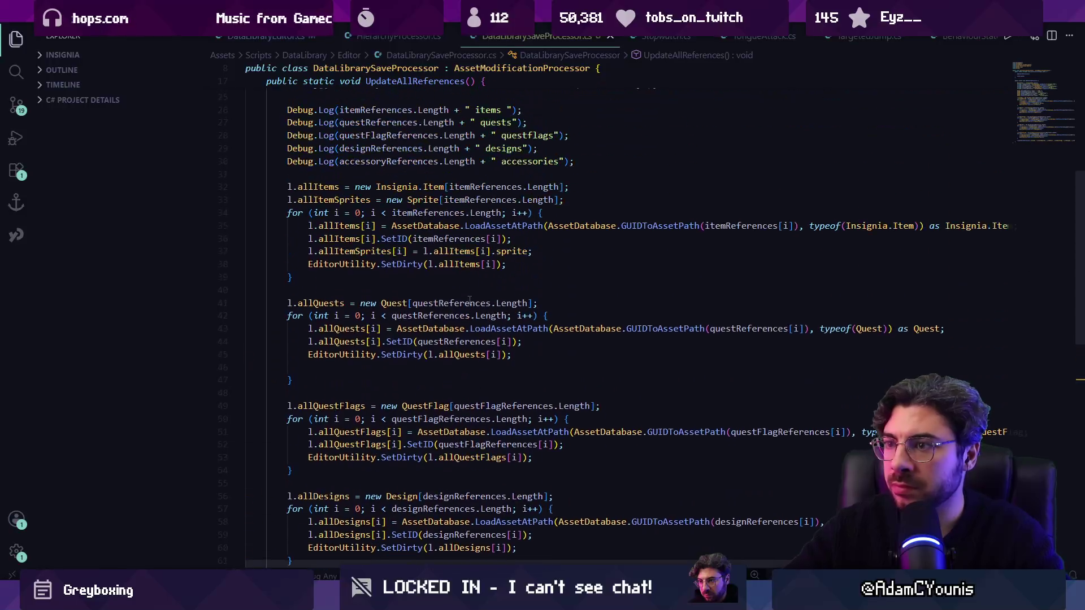
Step: Give UpdateAllReferences the optional parameter 'bool shouldMarkDirty = false'
{"action": "scroll", "coordinate": [368, 288], "scroll_direction": "up", "scroll_amount": 4}
{"action": "left_click", "coordinate": [387, 218]}
{"action": "left_click", "coordinate": [468, 306]}
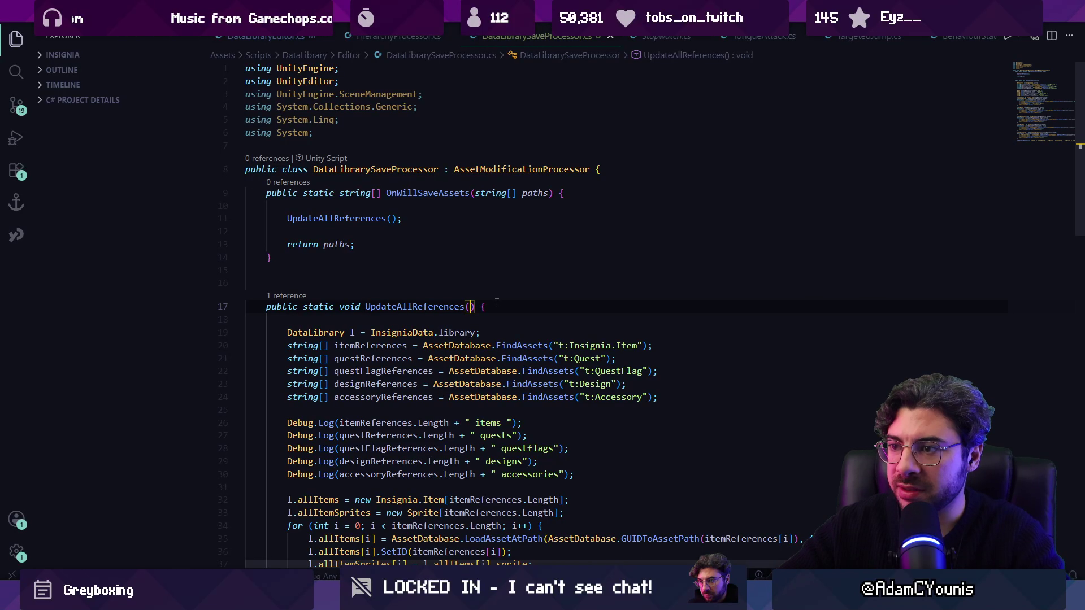
{"action": "type", "text": "bool forceUpdate = false"}
{"action": "key", "text": "ctrl+shift+Left"}
{"action": "key", "text": "ctrl+shift+Left"}
{"action": "key", "text": "ctrl+shift+Left"}
{"action": "key", "text": "BackSpace"}
{"action": "type", "text": "shouldUpdatr"}
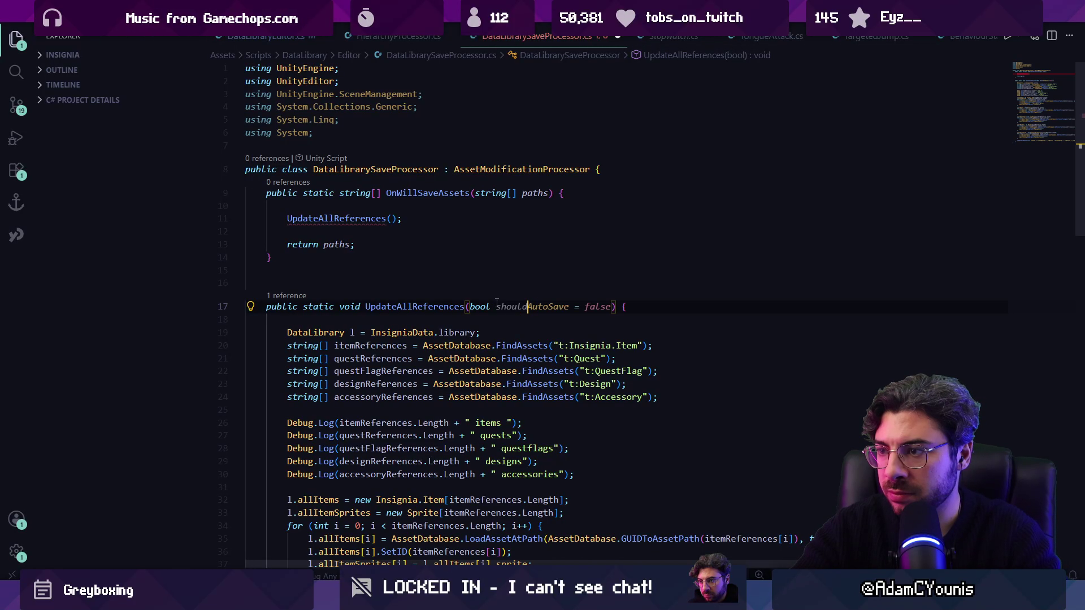
{"action": "key", "text": "BackSpace"}
{"action": "key", "text": "Left"}
{"action": "key", "text": "Left"}
{"action": "key", "text": "Left"}
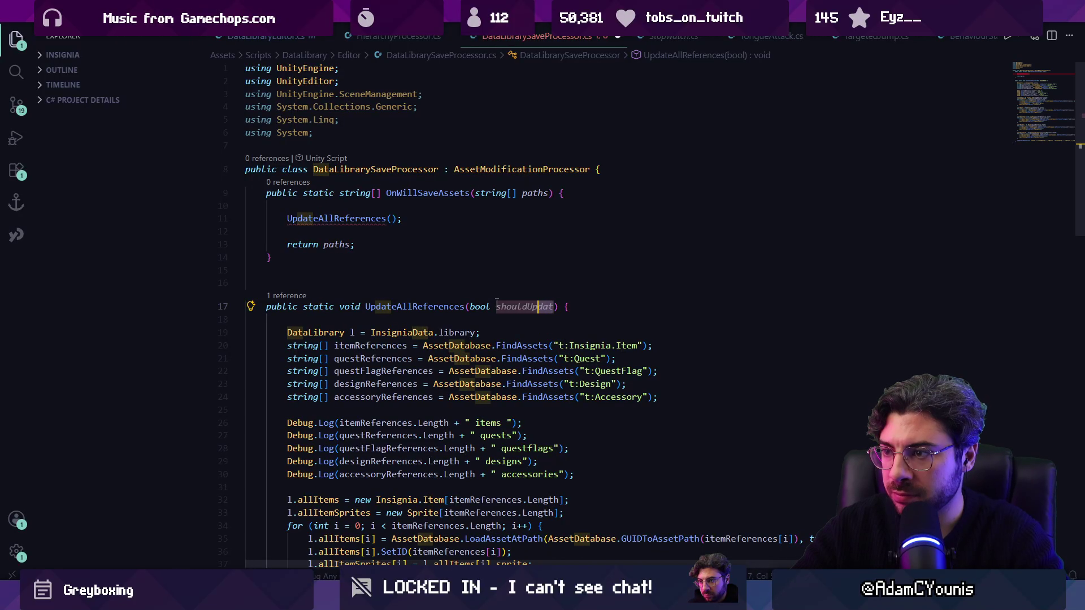
{"action": "key", "text": "ctrl+Delete"}
{"action": "type", "text": "MarkDirty = true"}
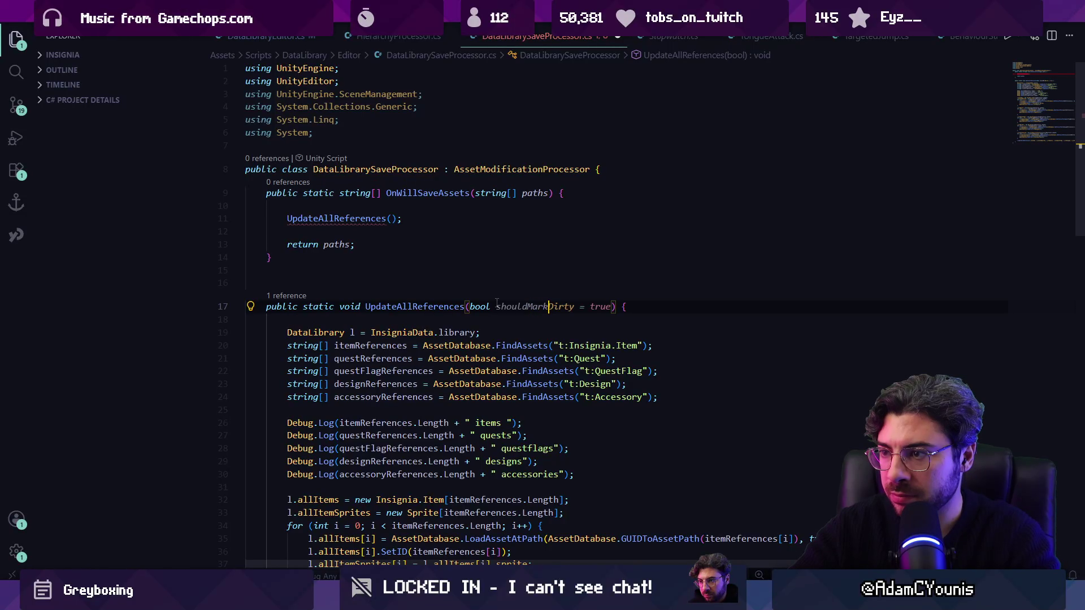
{"action": "key", "text": "ctrl+s"}
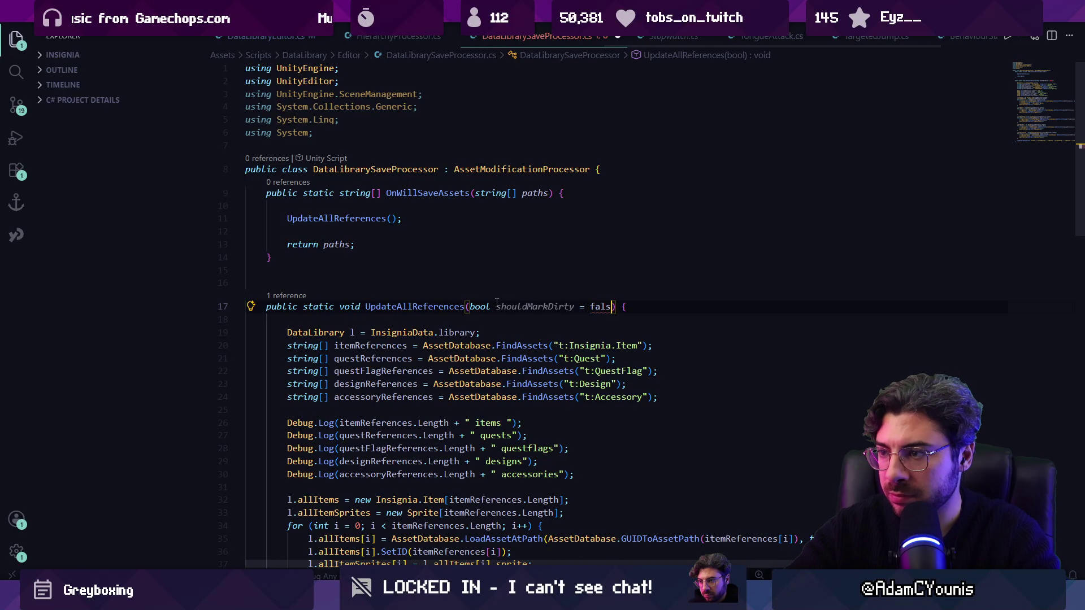
{"action": "key", "text": "ctrl+BackSpace"}
{"action": "type", "text": "false"}
{"action": "left_click", "coordinate": [502, 324]}
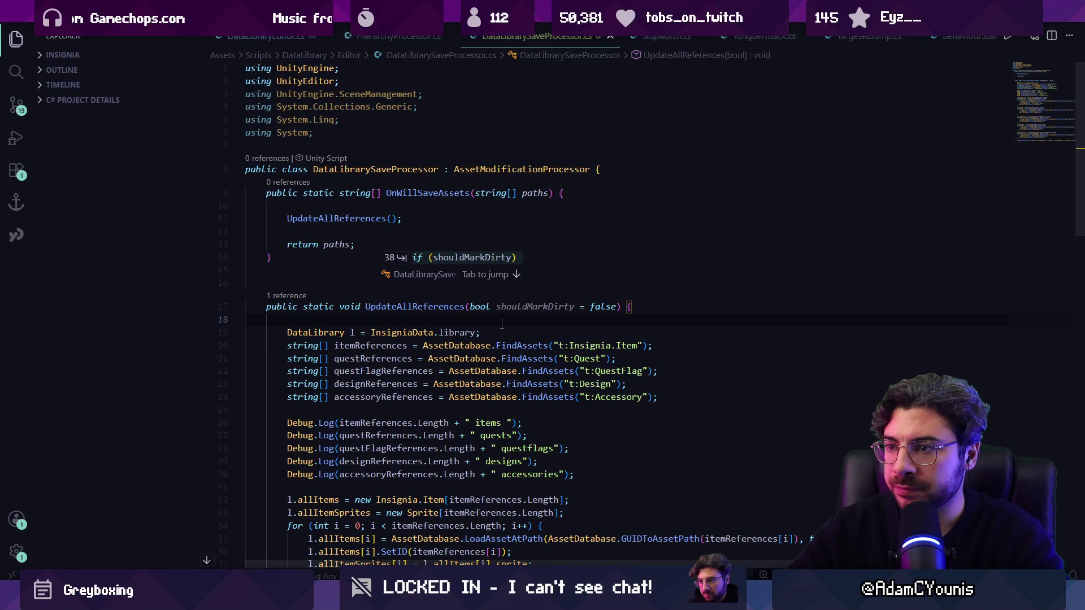
Step: Check the DataLibrary class, then delete the five Debug.Log count lines and save
{"action": "left_click", "coordinate": [339, 334], "text": "ctrl"}
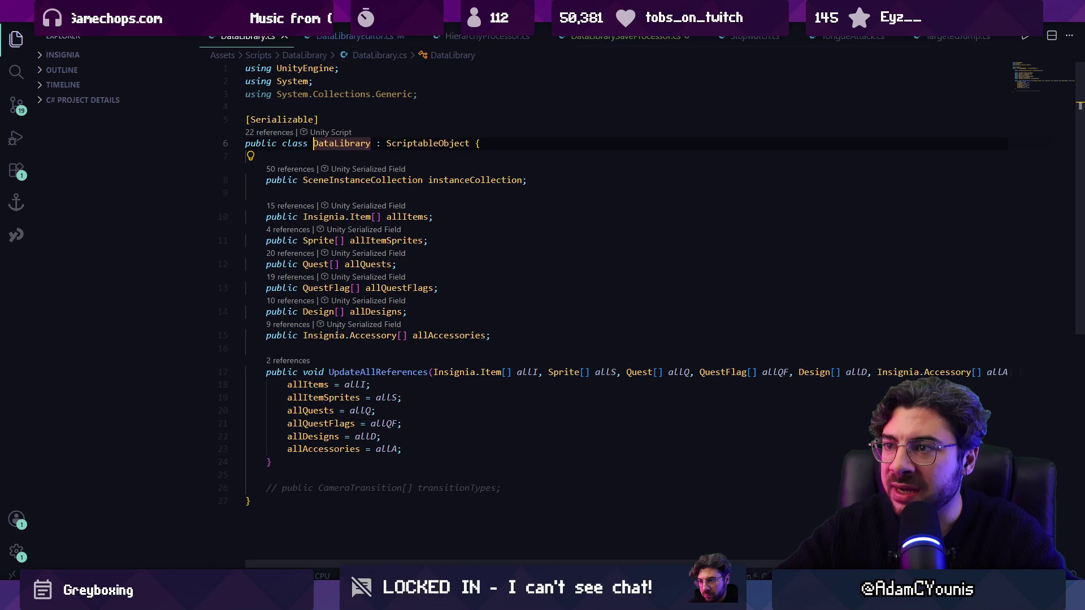
{"action": "key", "text": "alt+Left"}
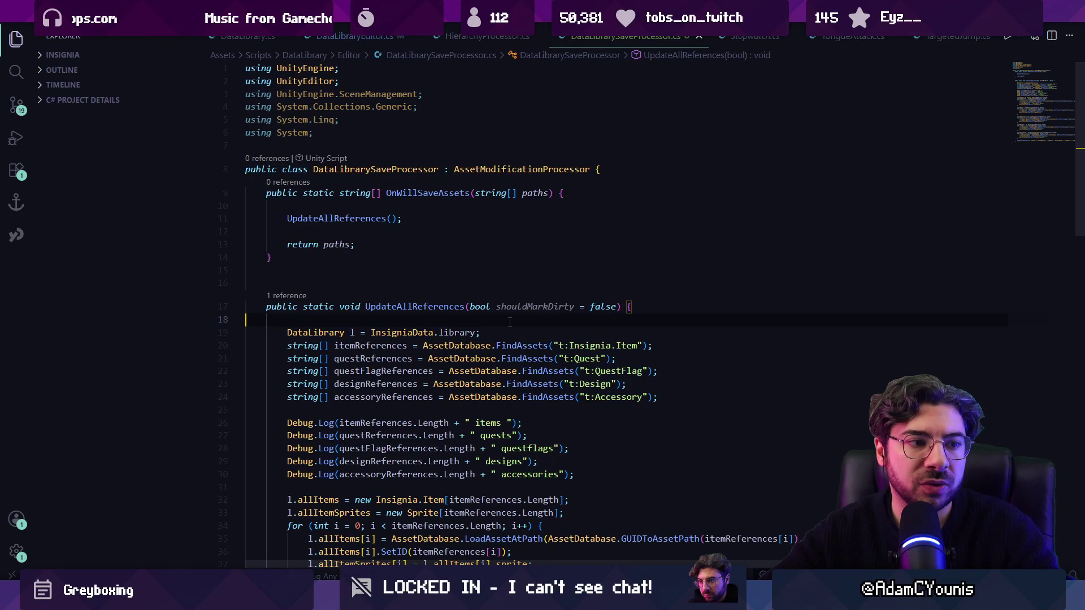
{"action": "scroll", "coordinate": [509, 316], "scroll_direction": "down", "scroll_amount": 4}
{"action": "scroll", "coordinate": [504, 312], "scroll_direction": "down", "scroll_amount": 1}
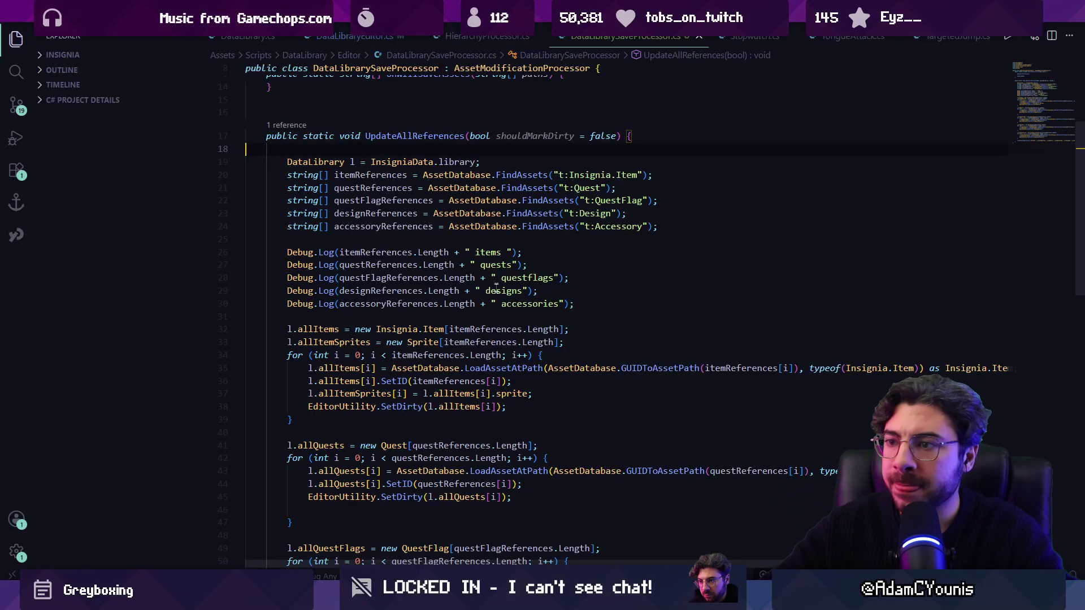
{"action": "scroll", "coordinate": [466, 270], "scroll_direction": "up", "scroll_amount": 1}
{"action": "left_click_drag", "start_coordinate": [586, 332], "coordinate": [270, 276]}
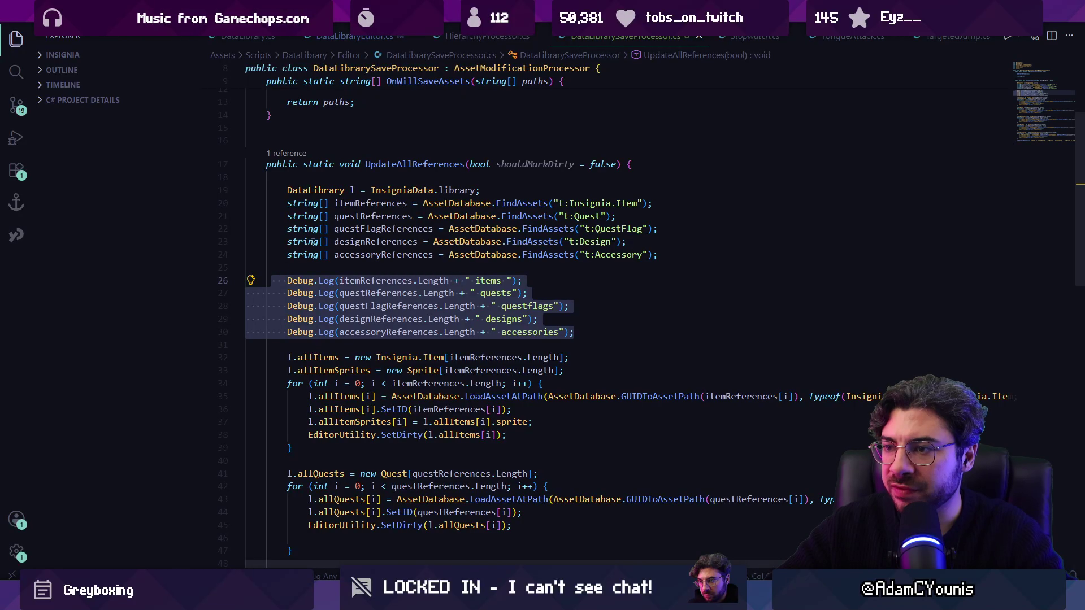
{"action": "key", "text": "Delete"}
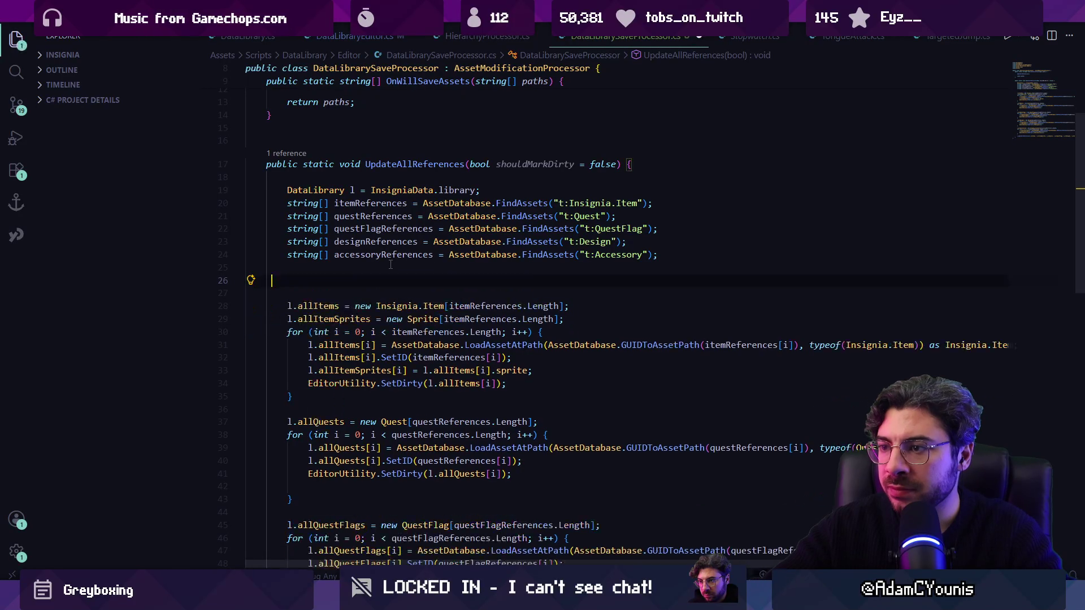
{"action": "key", "text": "BackSpace"}
{"action": "key", "text": "BackSpace"}
{"action": "key", "text": "ctrl+s"}
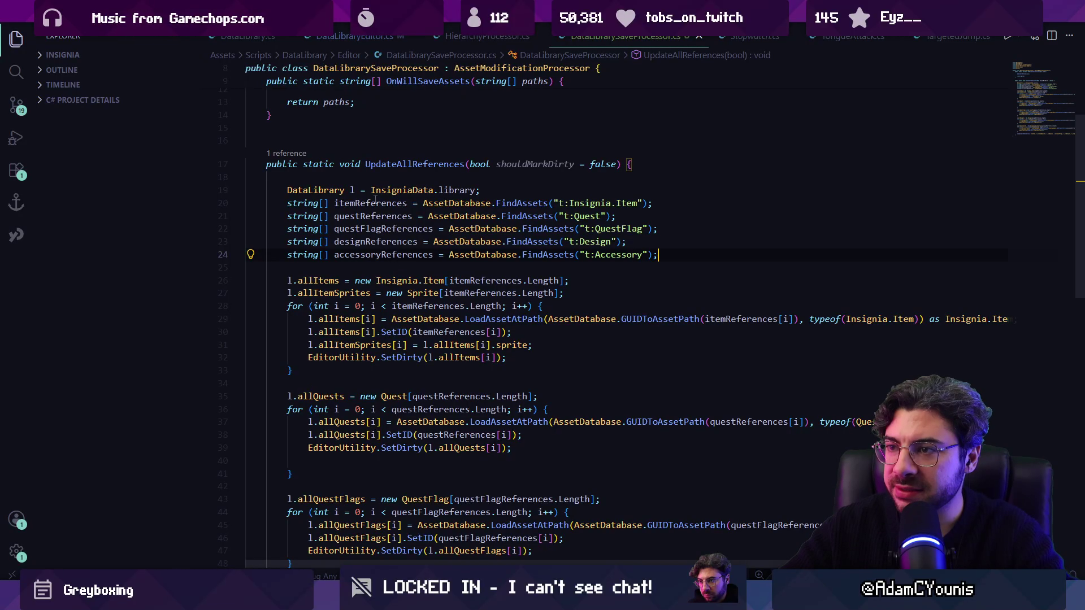
Step: Inspect the asset reference variables and the DataLibrary UpdateAllReferences and allQuestFlags definitions
{"action": "left_click", "coordinate": [366, 202]}
{"action": "key", "text": "Down"}
{"action": "key", "text": "Down"}
{"action": "key", "text": "Down"}
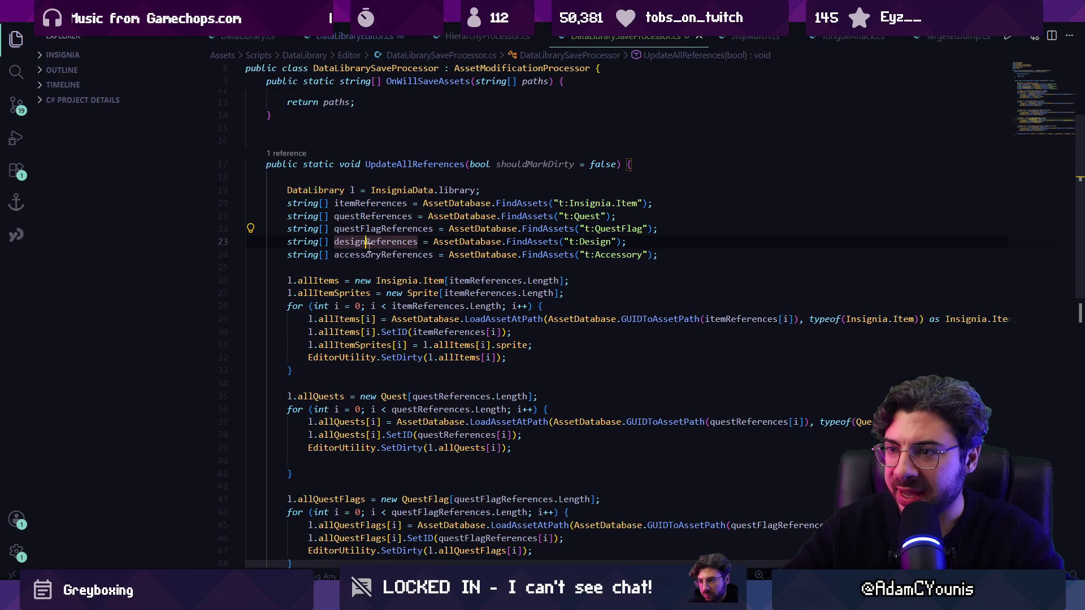
{"action": "key", "text": "Tab"}
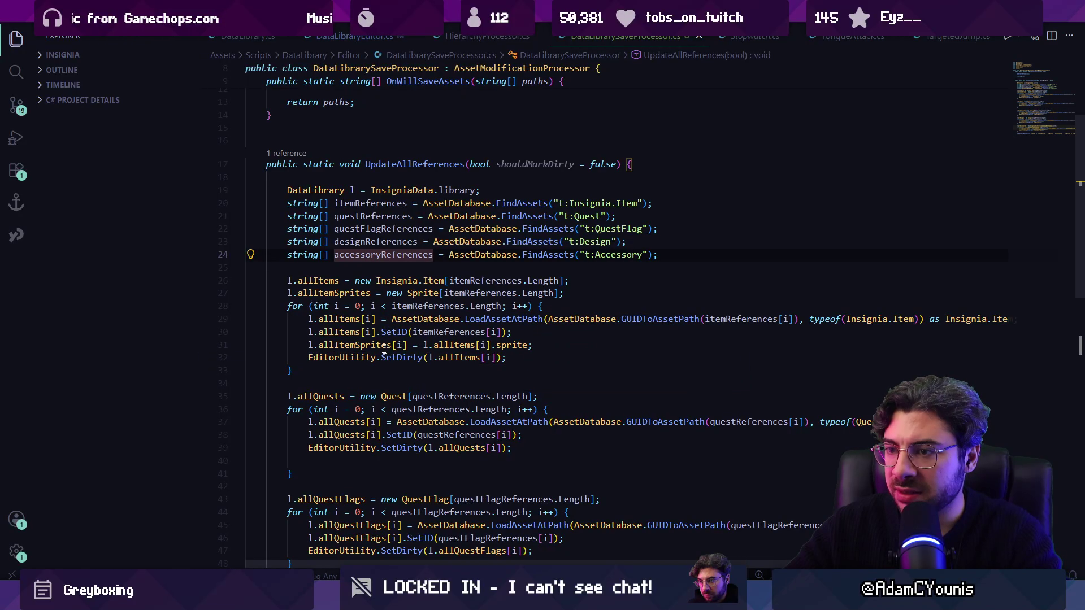
{"action": "scroll", "coordinate": [273, 254], "scroll_direction": "down", "scroll_amount": 4}
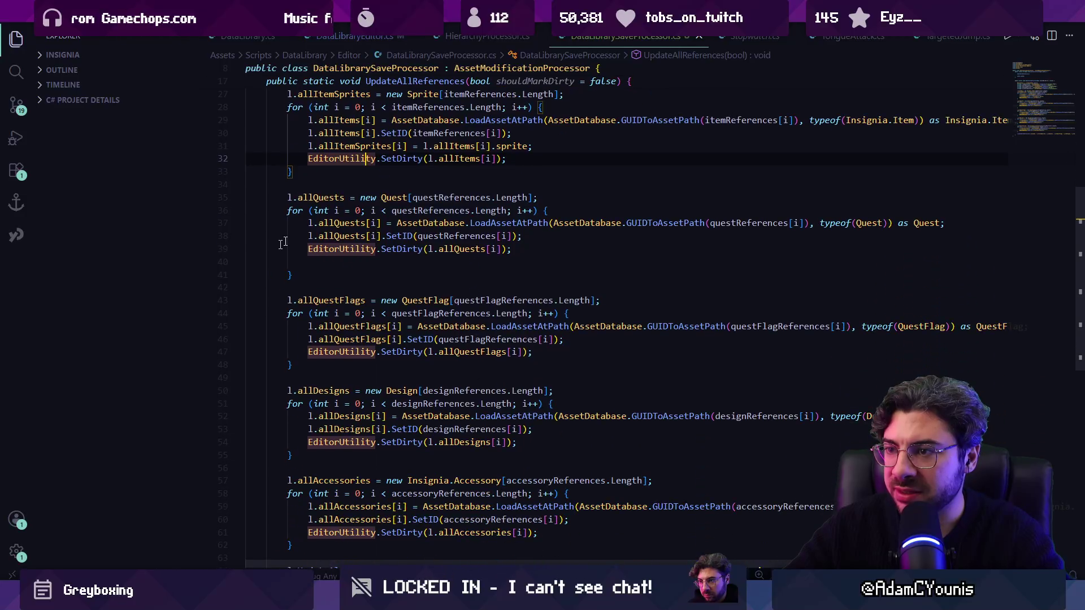
{"action": "left_click", "coordinate": [429, 249]}
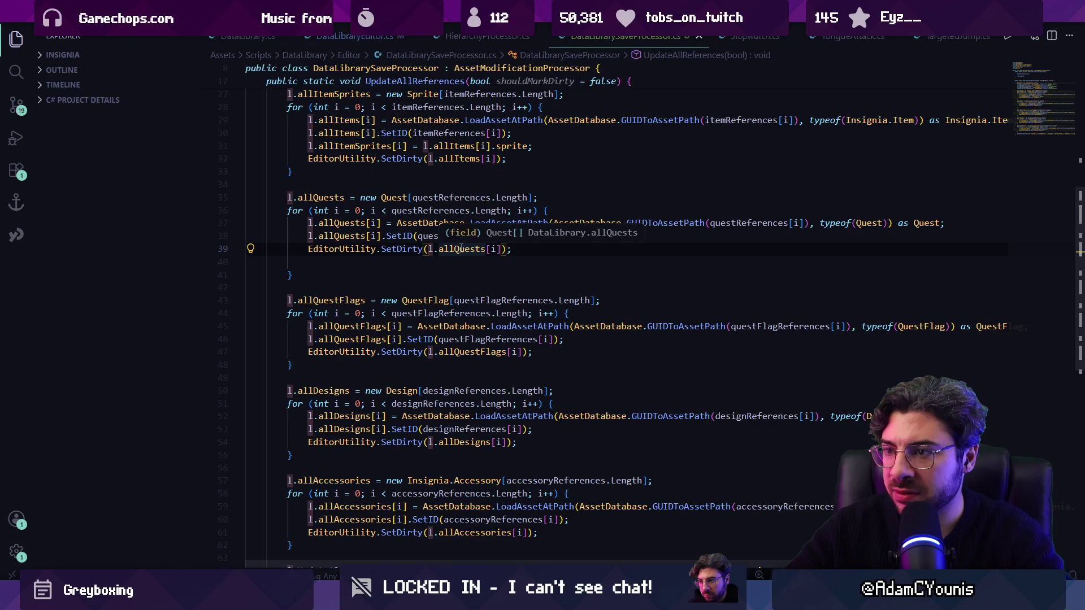
{"action": "scroll", "coordinate": [461, 248], "scroll_direction": "down", "scroll_amount": 5}
{"action": "scroll", "coordinate": [461, 249], "scroll_direction": "up", "scroll_amount": 3}
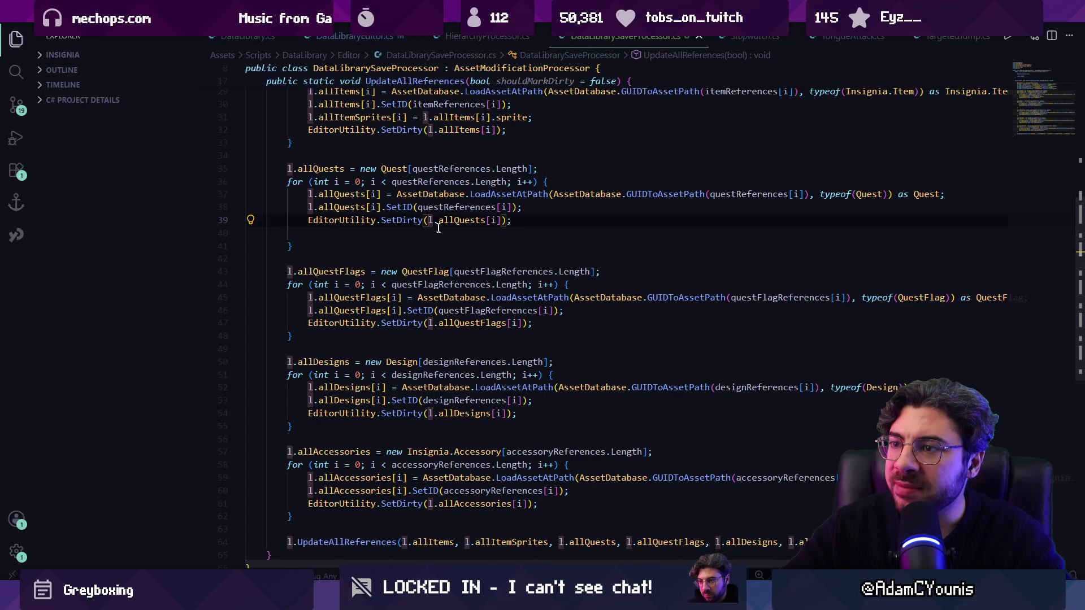
{"action": "scroll", "coordinate": [339, 412], "scroll_direction": "down", "scroll_amount": 3}
{"action": "left_click", "coordinate": [342, 400], "text": "ctrl"}
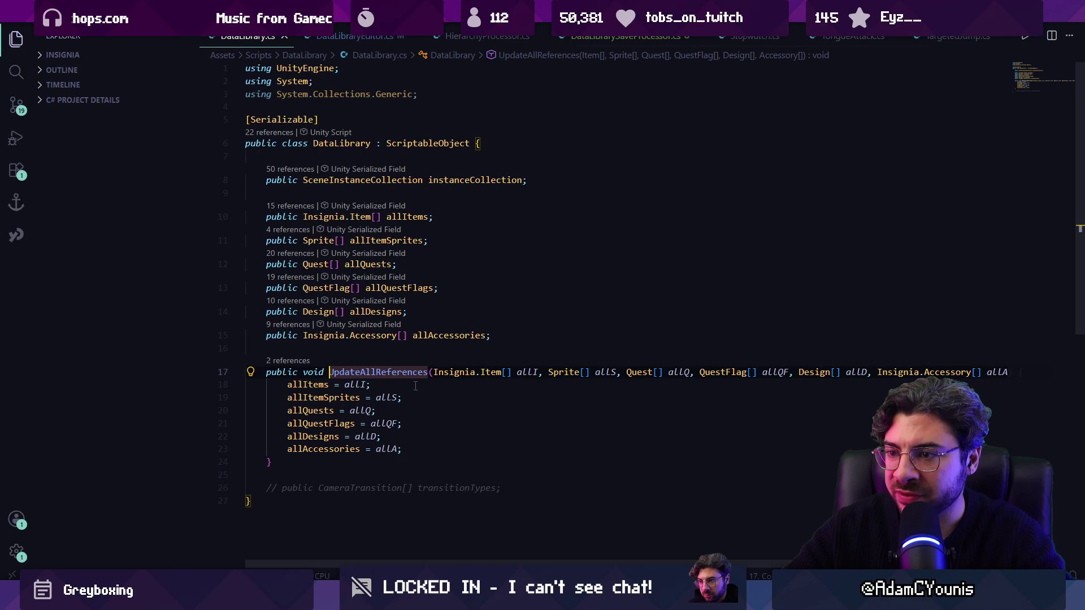
{"action": "key", "text": "alt+Left"}
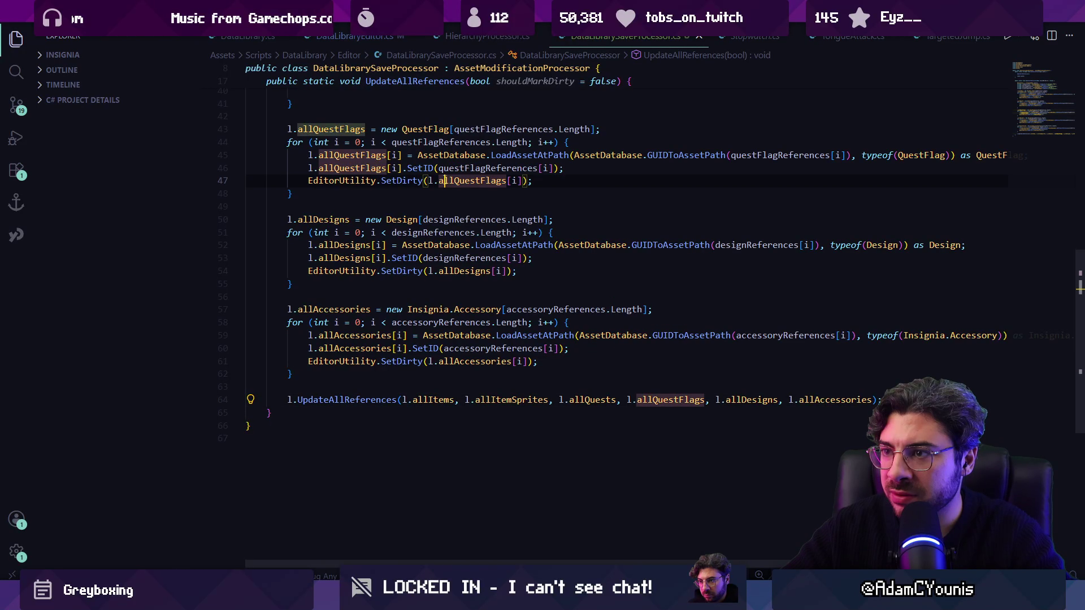
{"action": "left_click", "coordinate": [445, 179], "text": "ctrl"}
{"action": "key", "text": "alt+Left"}
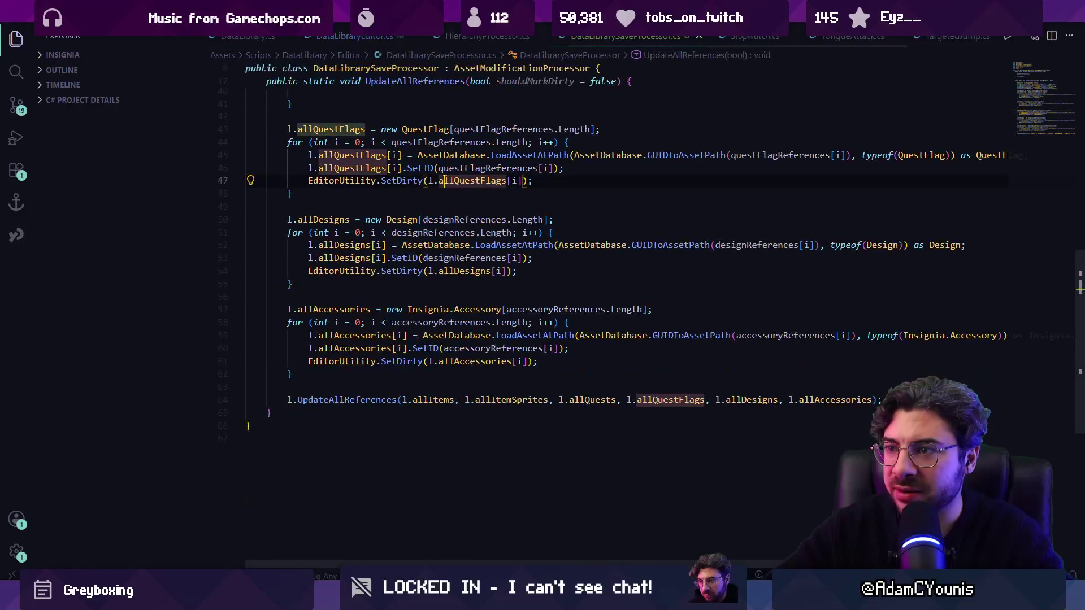
{"action": "scroll", "coordinate": [435, 198], "scroll_direction": "up", "scroll_amount": 7}
{"action": "left_click", "coordinate": [403, 328]}
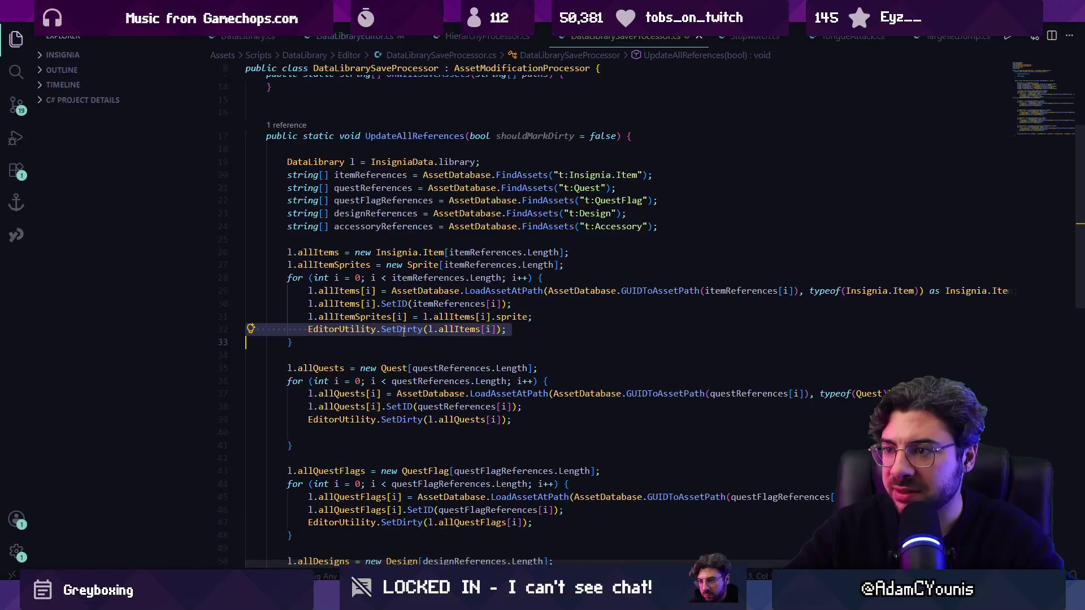
Step: Delete the SetDirty line in the items loop and discard the stray if lines
{"action": "key", "text": "End"}
{"action": "key", "text": "shift+Home"}
{"action": "key", "text": "BackSpace"}
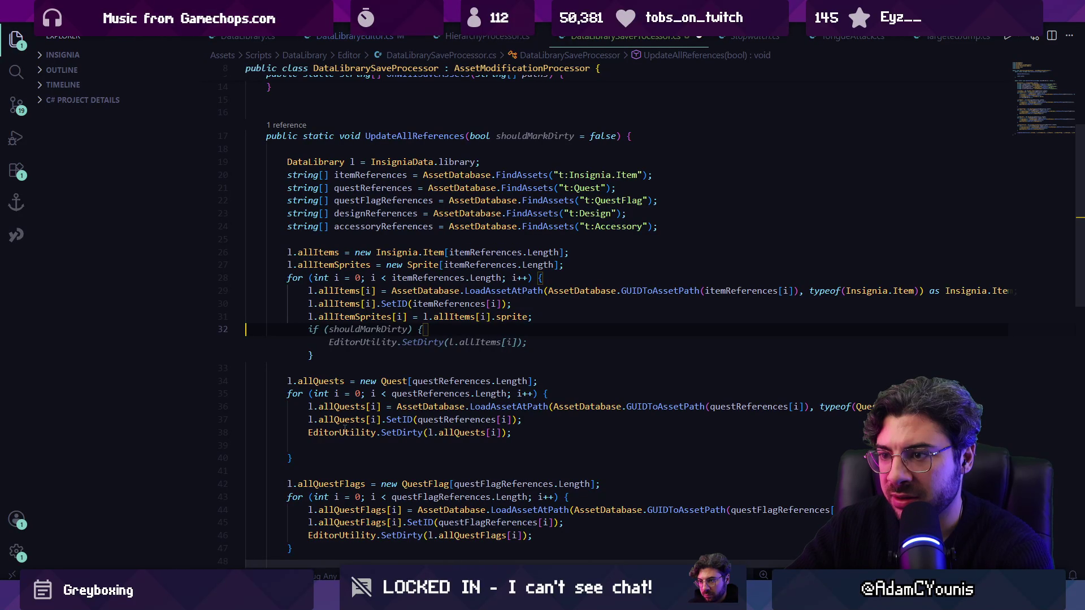
{"action": "key", "text": "BackSpace"}
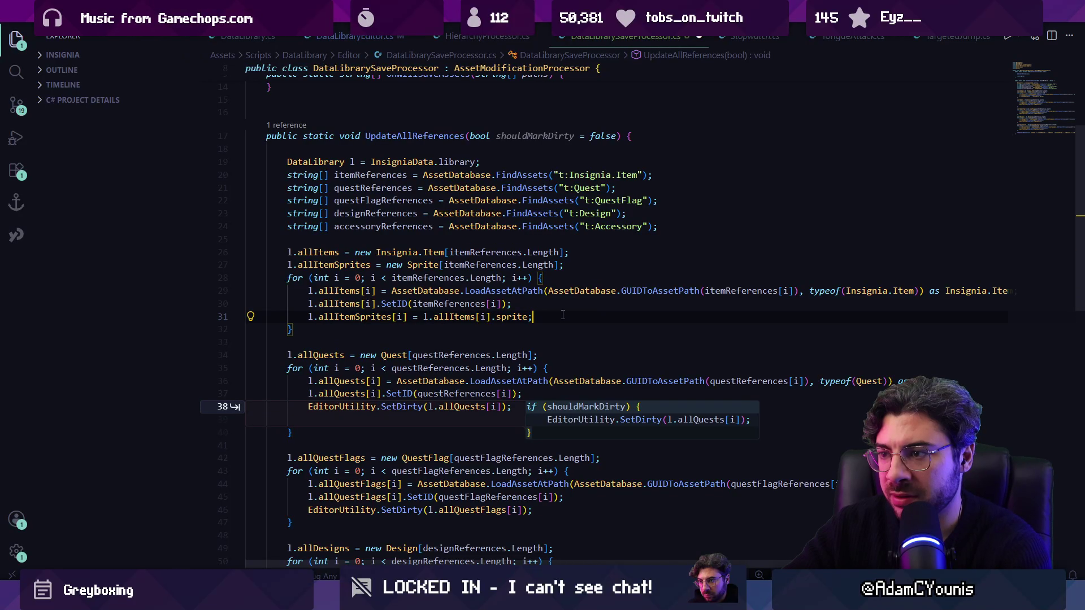
{"action": "key", "text": "Return"}
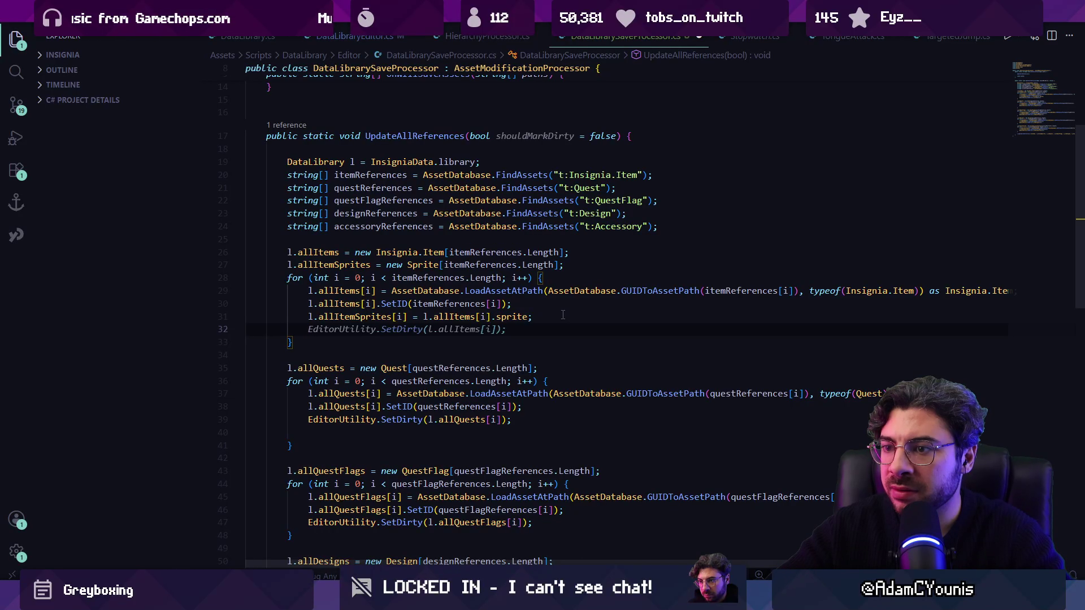
{"action": "type", "text": "if"}
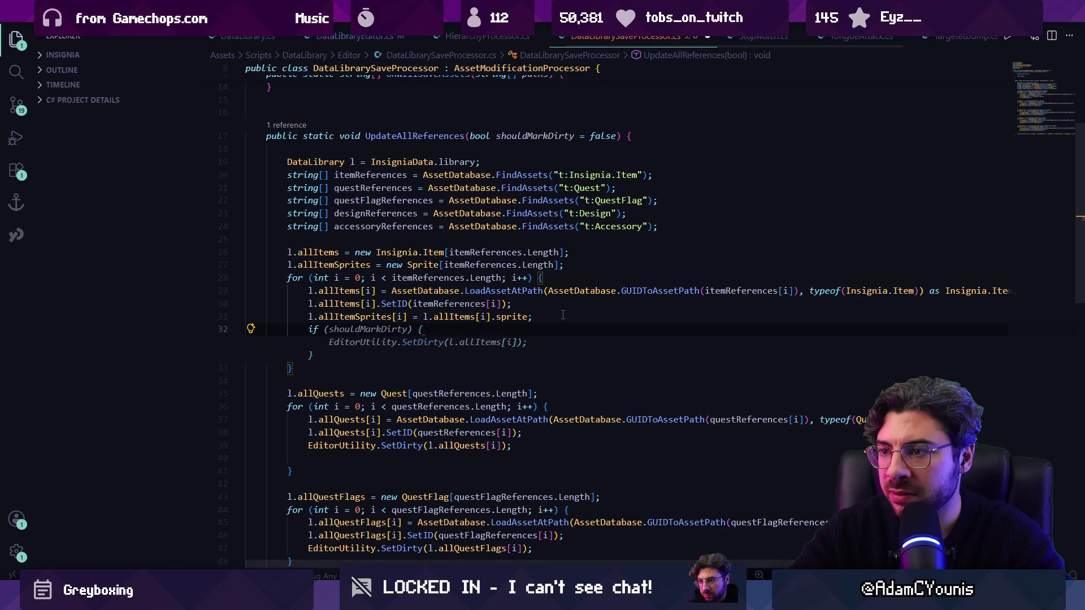
{"action": "key", "text": "BackSpace"}
{"action": "key", "text": "BackSpace"}
{"action": "key", "text": "Down"}
{"action": "key", "text": "Down"}
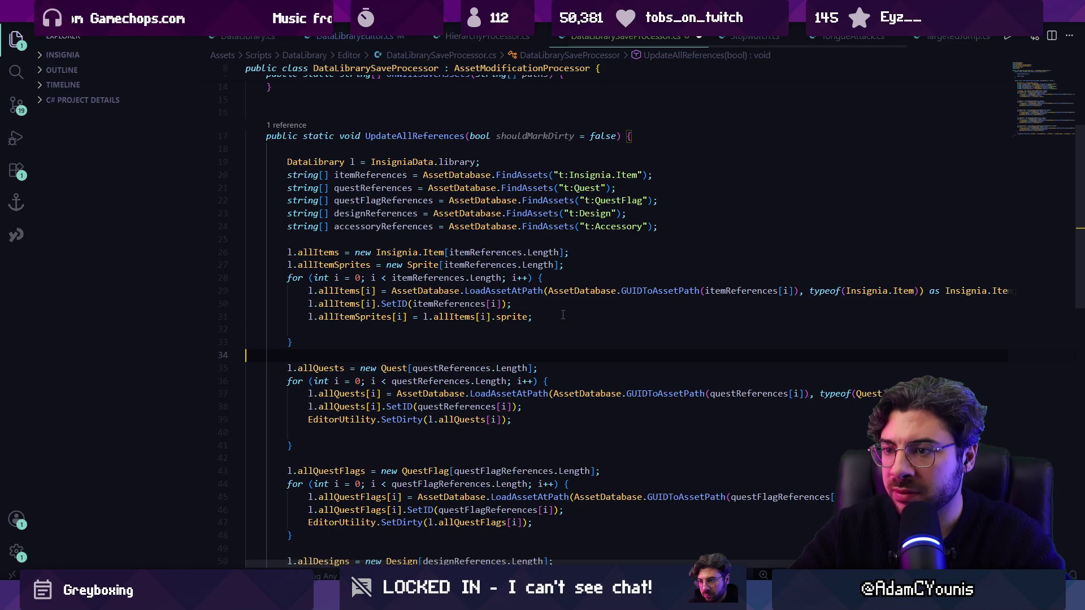
{"action": "key", "text": "Return"}
{"action": "type", "text": "if"}
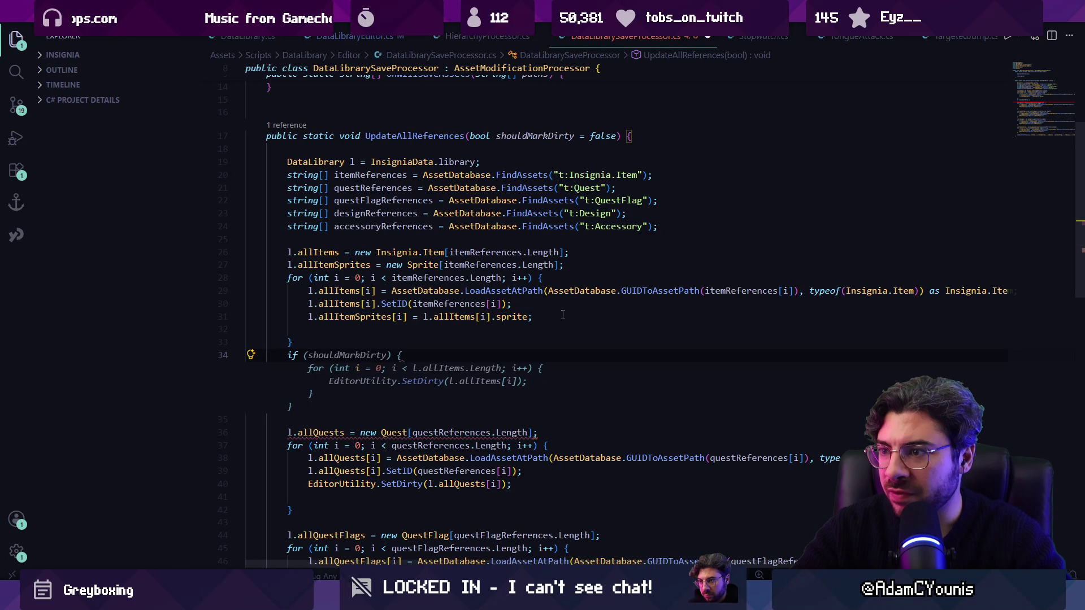
{"action": "key", "text": "Escape"}
Step: Remove the SetDirty lines from the quests, quest flags, designs and accessories loops
{"action": "scroll", "coordinate": [518, 382], "scroll_direction": "down", "scroll_amount": 2}
{"action": "triple_click", "coordinate": [369, 348]}
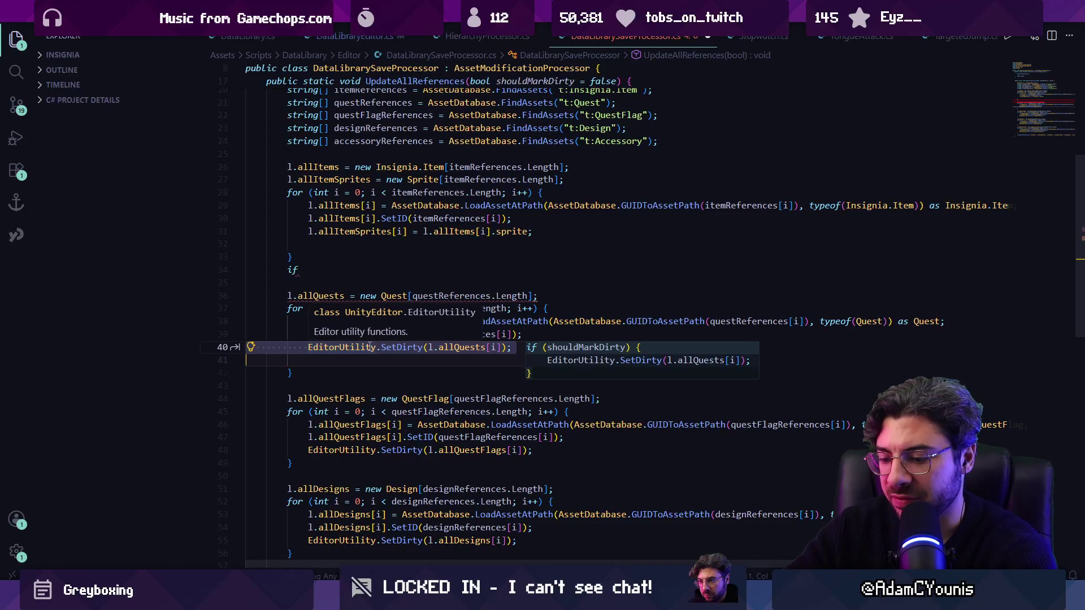
{"action": "key", "text": "BackSpace"}
{"action": "key", "text": "Up"}
{"action": "key", "text": "Up"}
{"action": "key", "text": "Up"}
{"action": "key", "text": "ctrl+shift+k"}
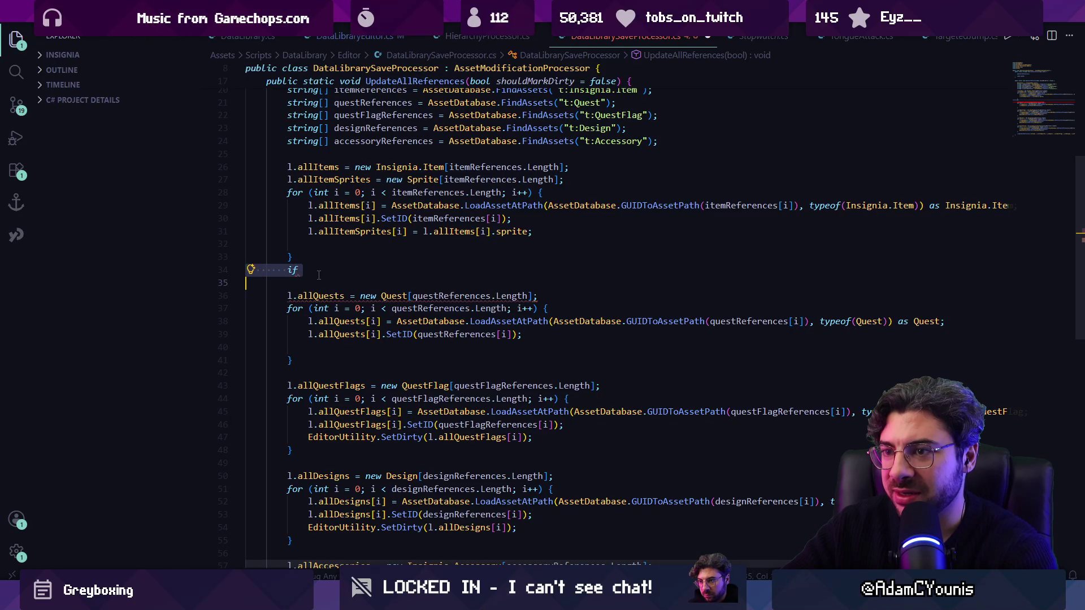
{"action": "scroll", "coordinate": [334, 368], "scroll_direction": "down", "scroll_amount": 1}
{"action": "left_click", "coordinate": [335, 367]}
{"action": "key", "text": "ctrl+z"}
{"action": "double_click", "coordinate": [341, 239]}
{"action": "key", "text": "shift+End"}
{"action": "key", "text": "ctrl+shift+k"}
{"action": "double_click", "coordinate": [346, 317]}
{"action": "key", "text": "ctrl+shift+k"}
{"action": "double_click", "coordinate": [341, 394]}
{"action": "key", "text": "ctrl+shift+k"}
Step: Remove the blank line closing the items loop, save, and open new lines after the accessories loop
{"action": "scroll", "coordinate": [354, 347], "scroll_direction": "up", "scroll_amount": 10}
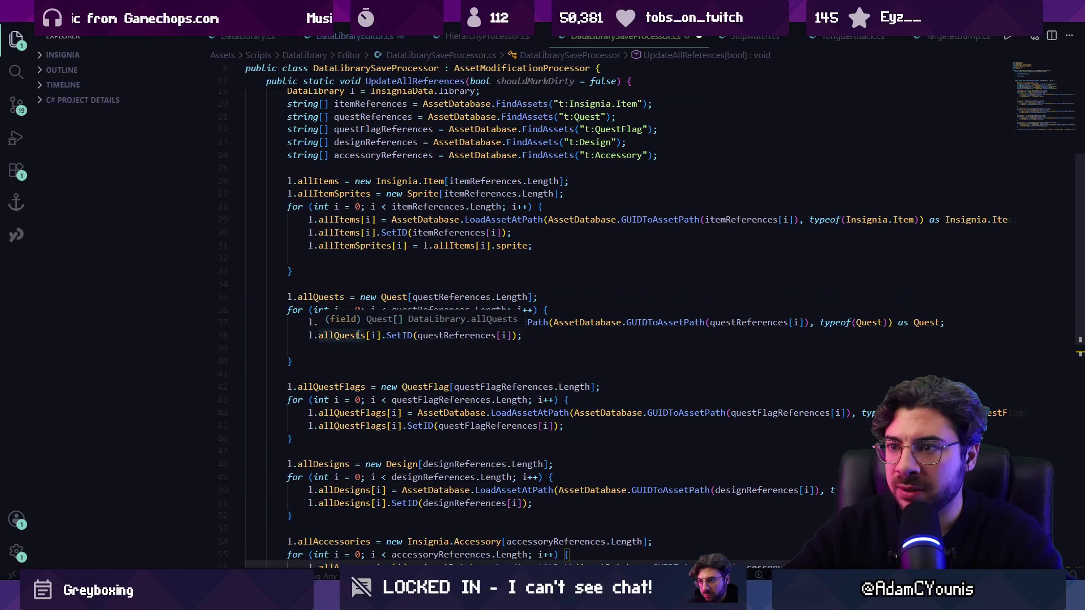
{"action": "left_click", "coordinate": [578, 338]}
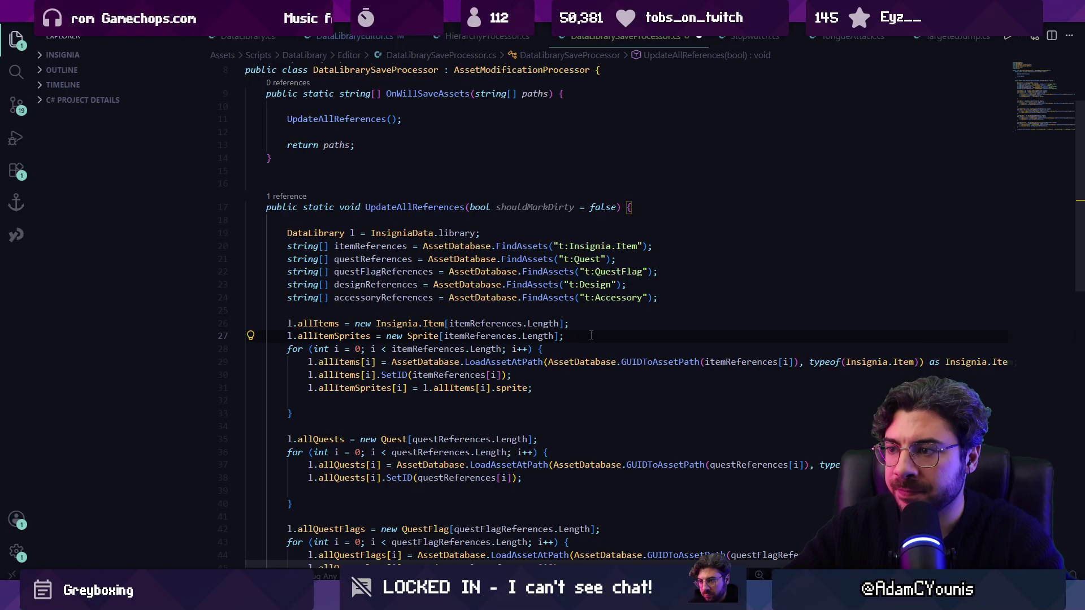
{"action": "left_click", "coordinate": [435, 401]}
{"action": "key", "text": "BackSpace"}
{"action": "key", "text": "ctrl+s"}
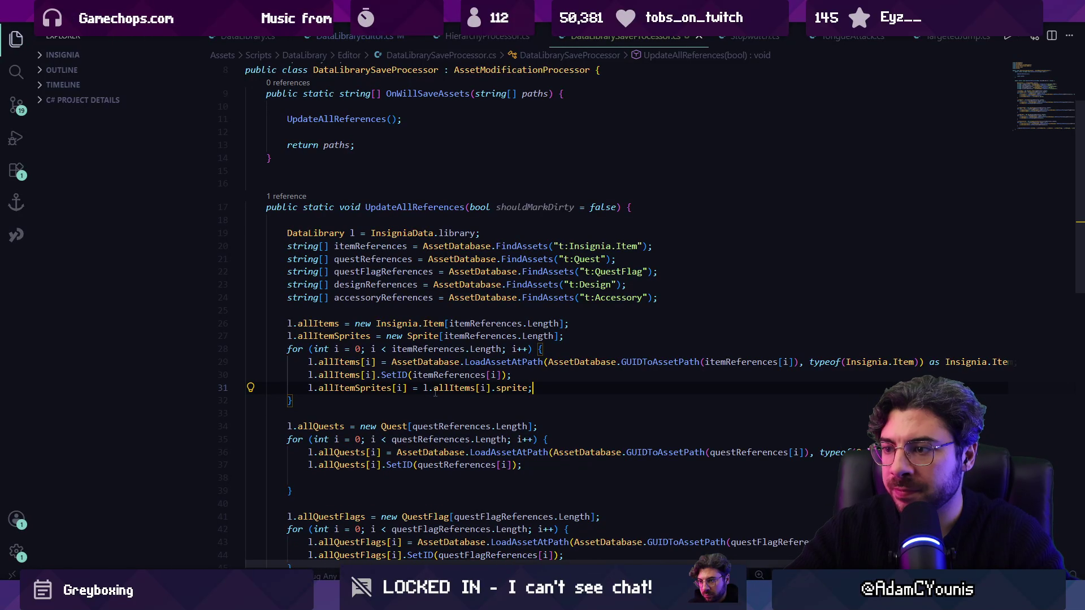
{"action": "scroll", "coordinate": [429, 384], "scroll_direction": "down", "scroll_amount": 10}
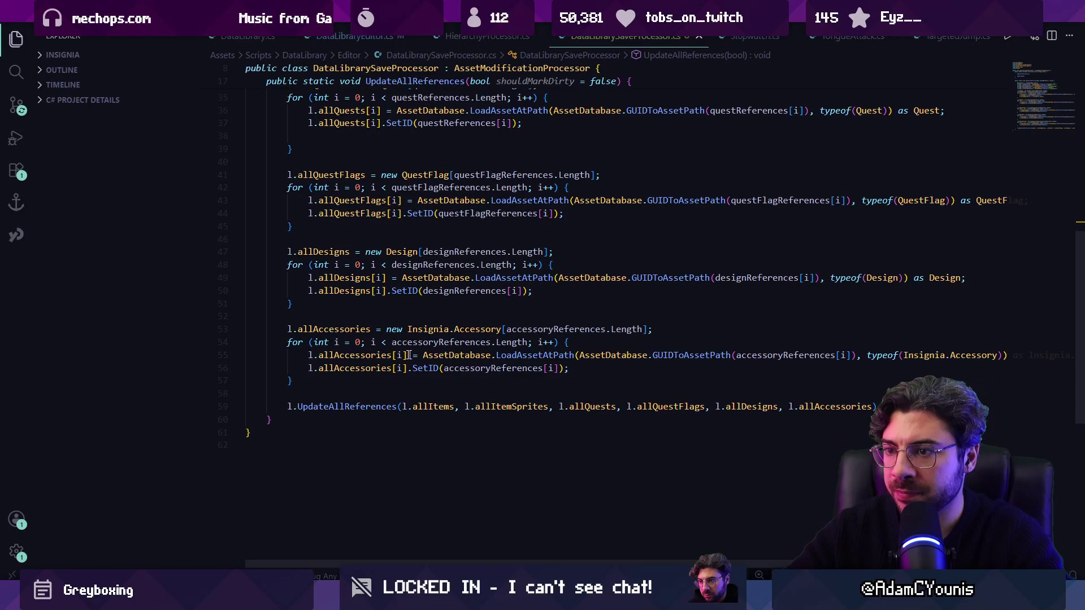
{"action": "left_click", "coordinate": [371, 384]}
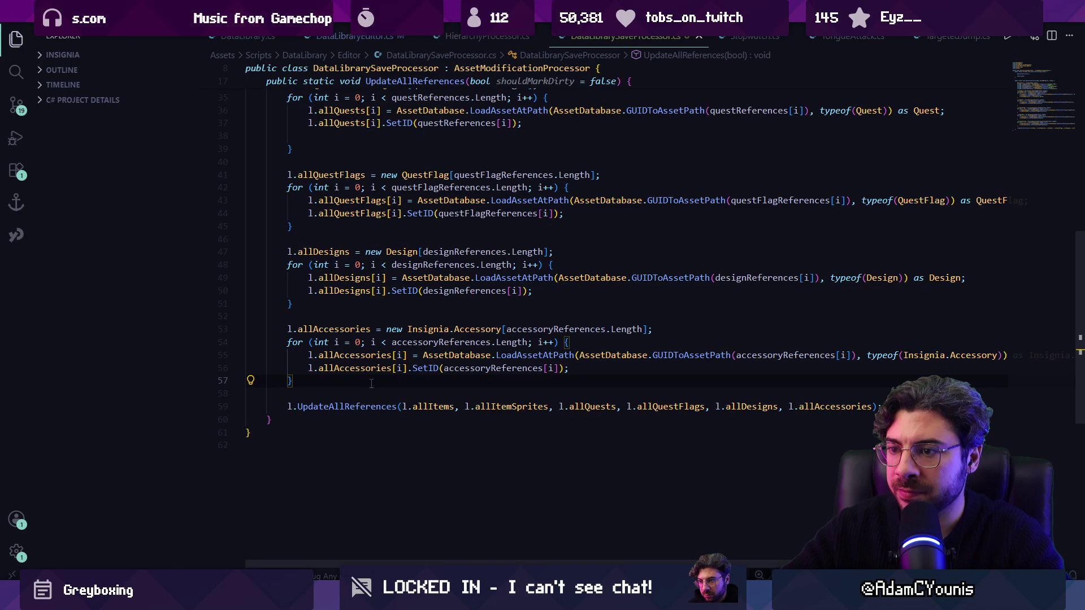
{"action": "key", "text": "Return"}
{"action": "key", "text": "Return"}
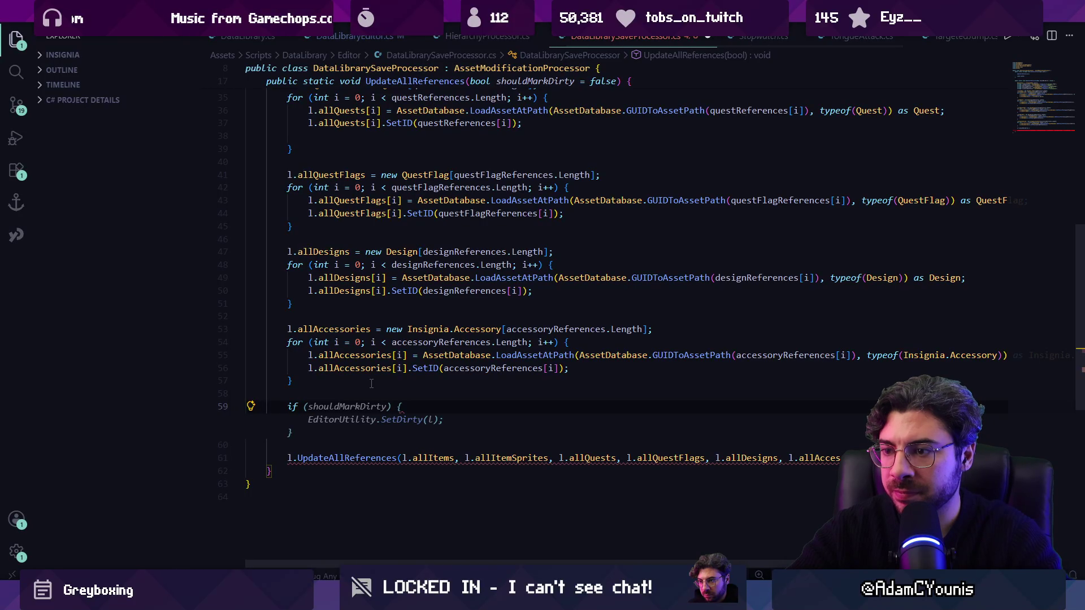
Step: Insert the suggested if(l.allAccessories) debug block, then delete it and save
{"action": "type", "text": "if(l."}
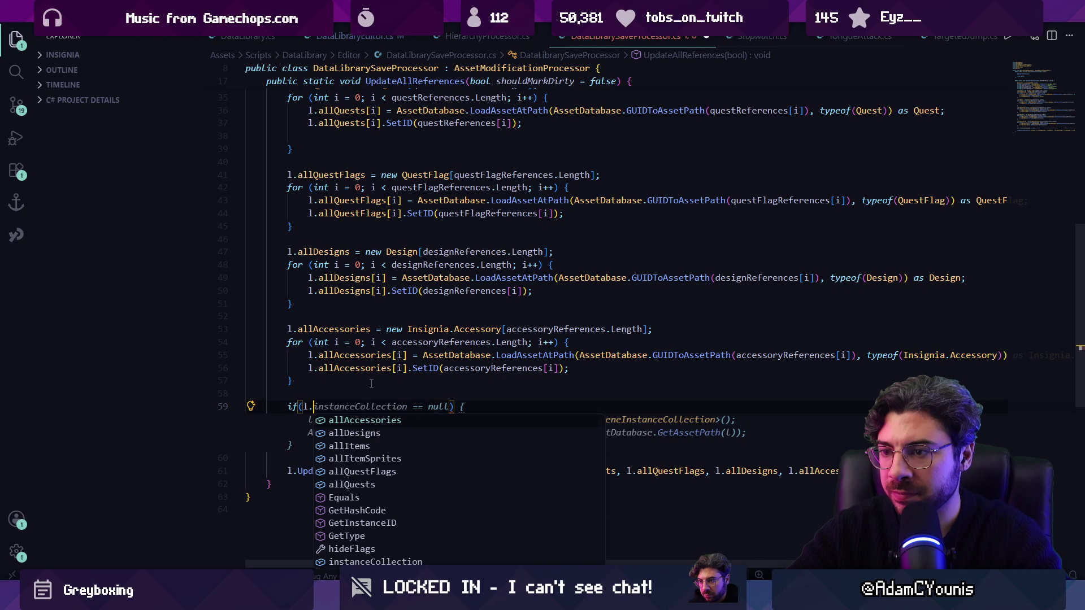
{"action": "type", "text": "all"}
{"action": "key", "text": "Tab"}
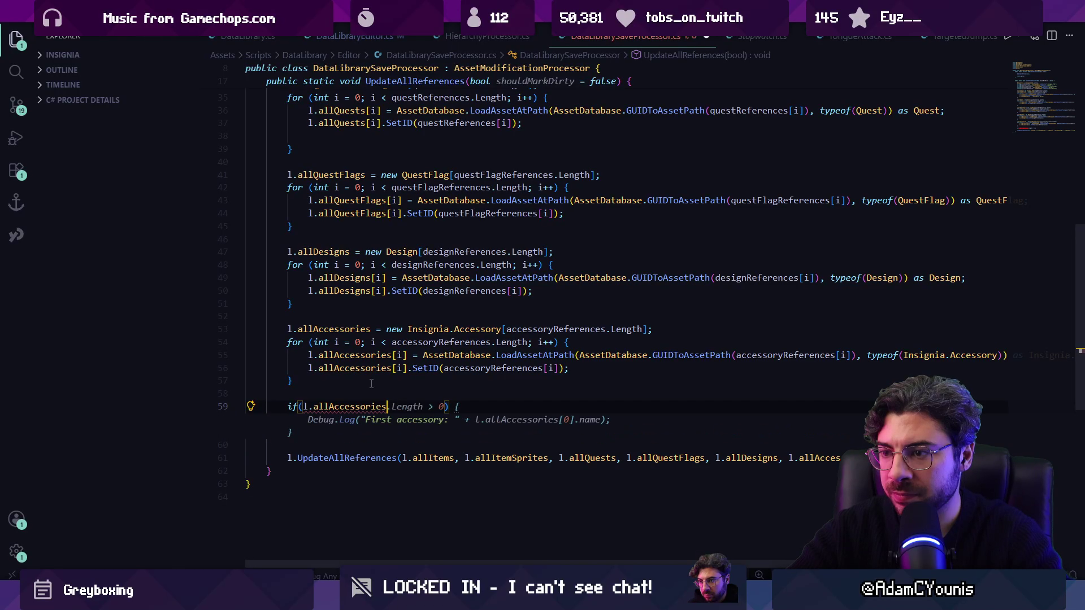
{"action": "key", "text": "Tab"}
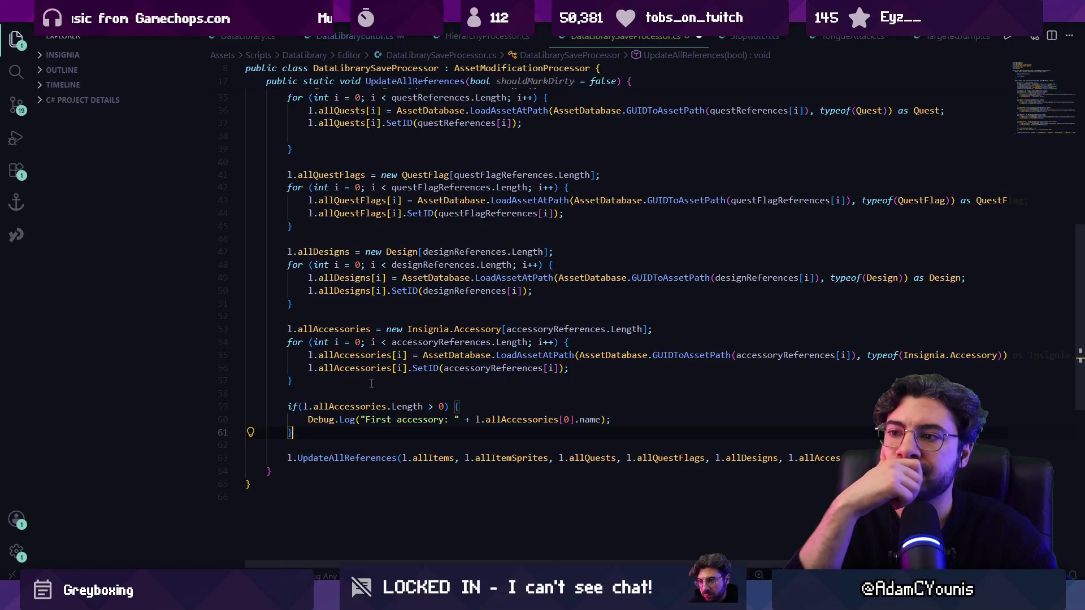
{"action": "key", "text": "shift+Up"}
{"action": "key", "text": "shift+Up"}
{"action": "key", "text": "BackSpace"}
{"action": "key", "text": "ctrl+s"}
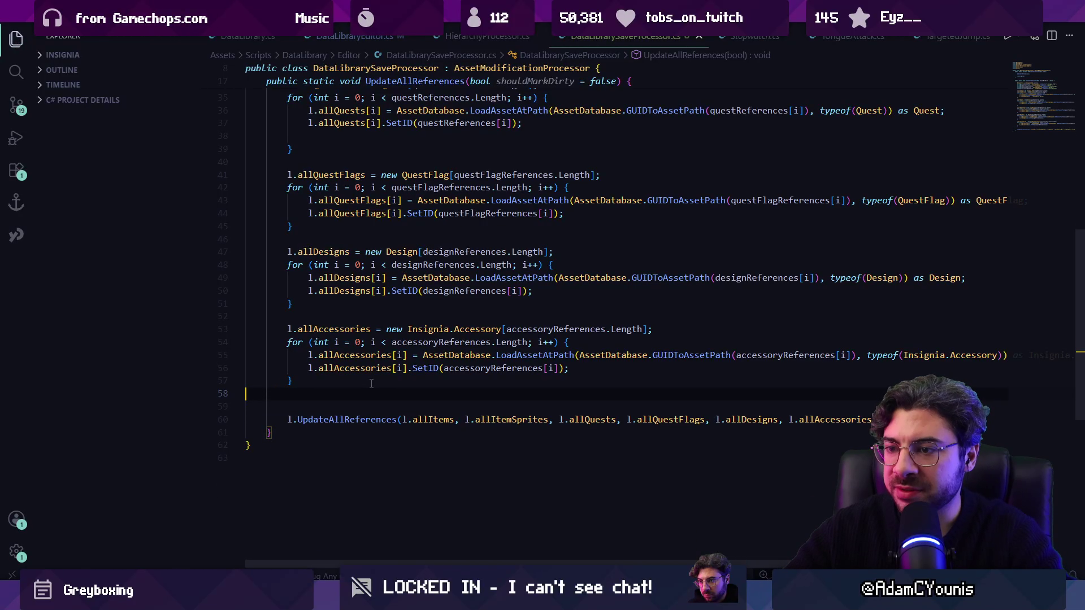
Step: Review the allItems setup references and add blank lines above the allItems assignment
{"action": "scroll", "coordinate": [394, 305], "scroll_direction": "up", "scroll_amount": 10}
{"action": "scroll", "coordinate": [394, 305], "scroll_direction": "down", "scroll_amount": 4}
{"action": "left_click", "coordinate": [277, 264]}
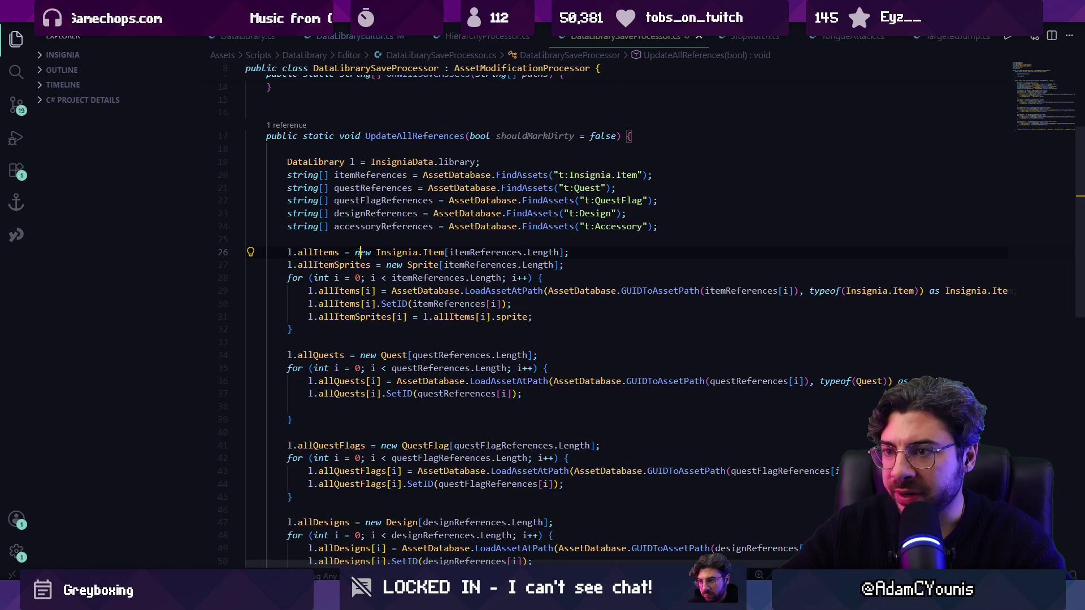
{"action": "left_click", "coordinate": [314, 252]}
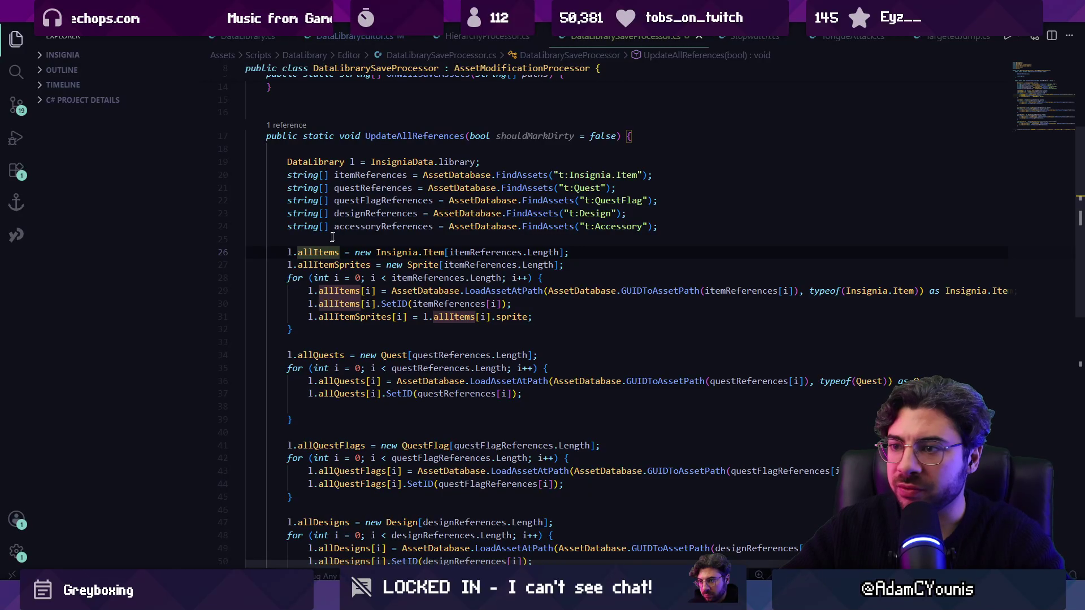
{"action": "left_click", "coordinate": [396, 252]}
{"action": "left_click", "coordinate": [455, 252]}
{"action": "left_click_drag", "start_coordinate": [346, 252], "coordinate": [569, 252]}
{"action": "left_click", "coordinate": [570, 243]}
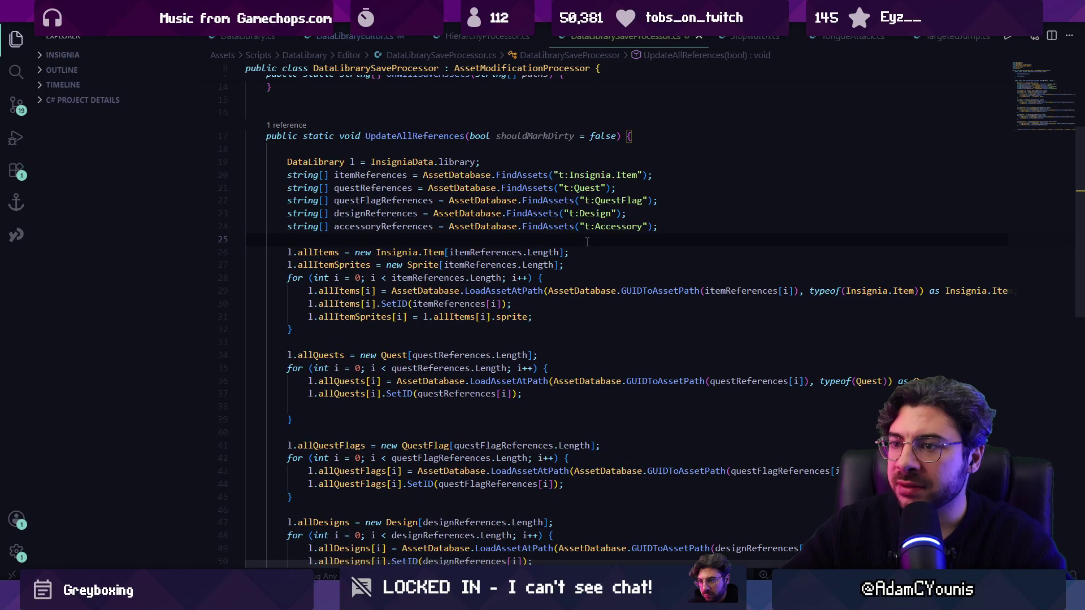
{"action": "key", "text": "Return"}
{"action": "key", "text": "Return"}
{"action": "key", "text": "Return"}
{"action": "key", "text": "Up"}
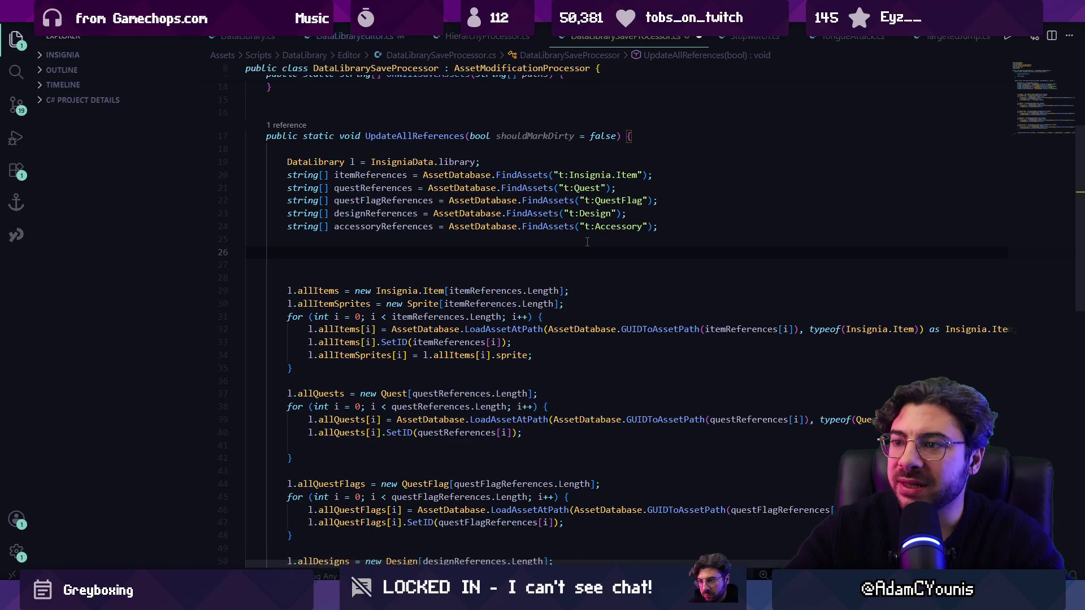
Step: Add the comment '//compare the lists to see if there's any change' above allItems
{"action": "key", "text": "BackSpace"}
{"action": "key", "text": "BackSpace"}
{"action": "key", "text": "BackSpace"}
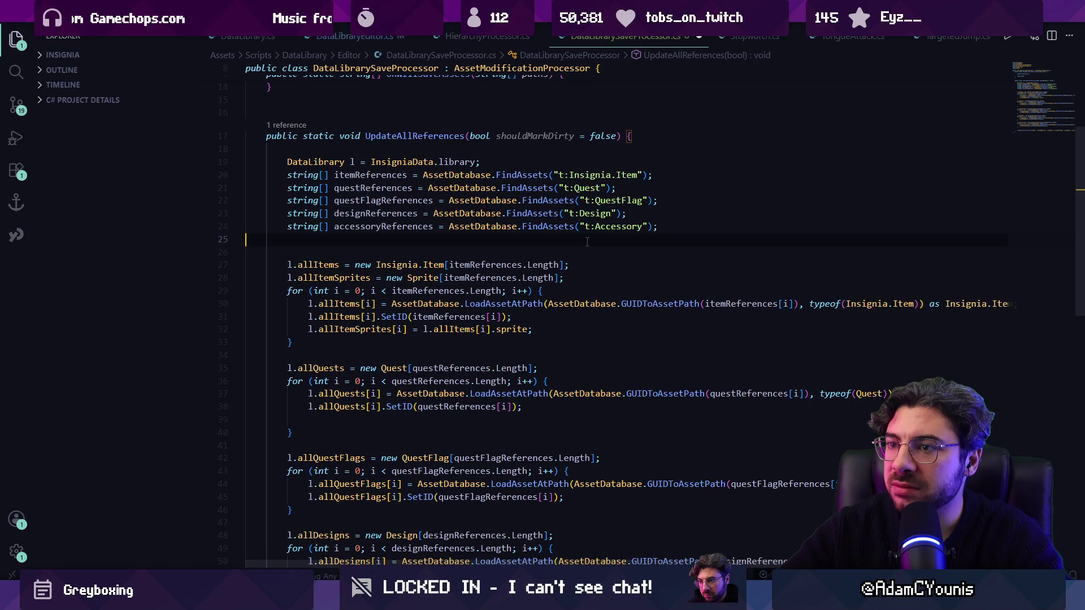
{"action": "key", "text": "Return"}
{"action": "key", "text": "Return"}
{"action": "type", "text": "/"}
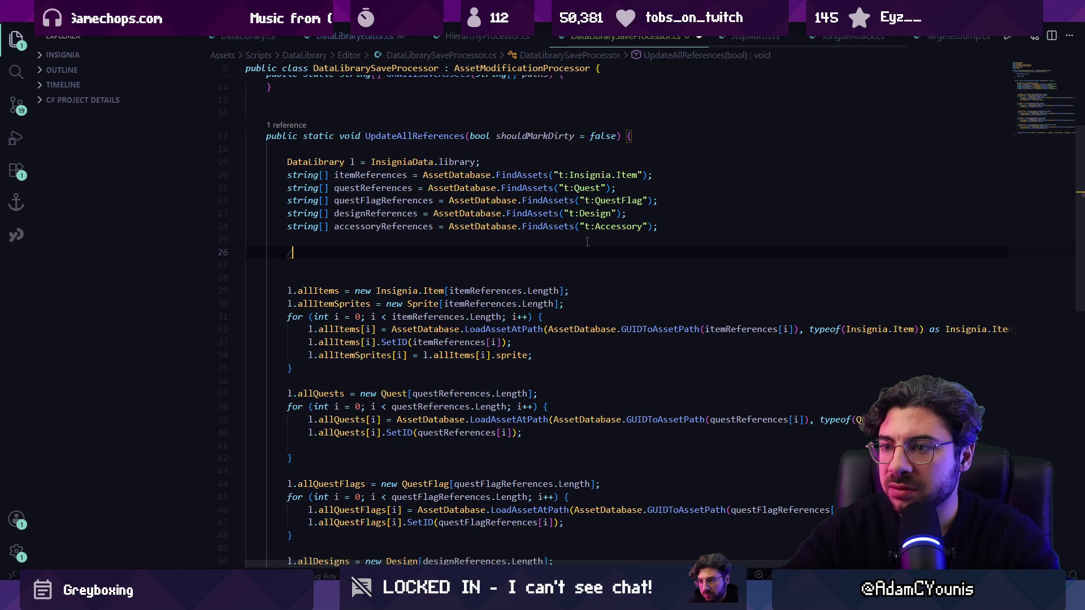
{"action": "type", "text": "/compare the li"}
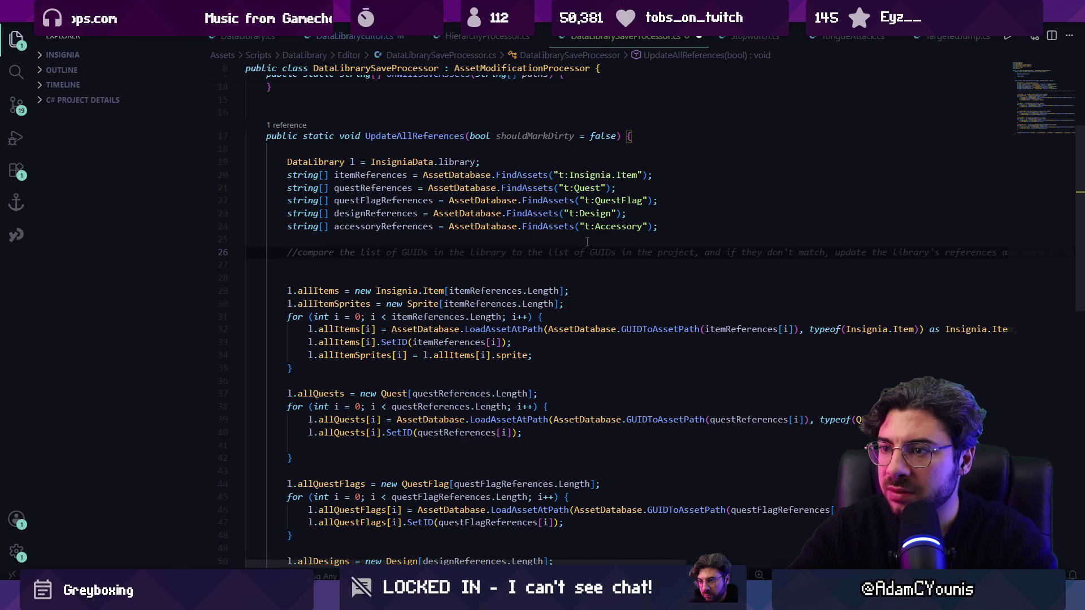
{"action": "type", "text": "sts to see if there's a"}
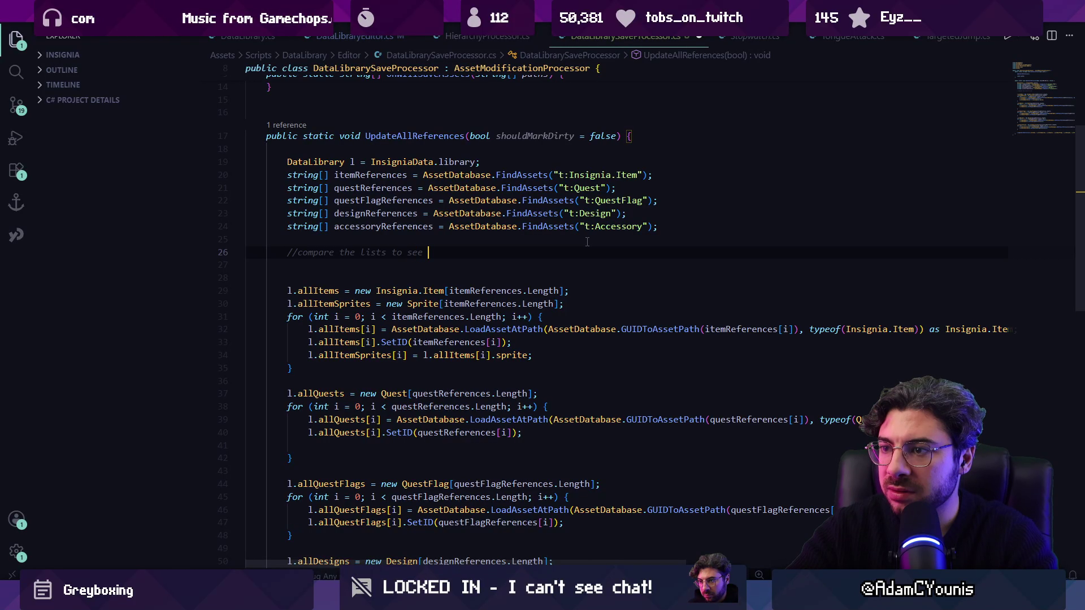
{"action": "type", "text": "ny change"}
{"action": "key", "text": "Return"}
{"action": "type", "text": "if("}
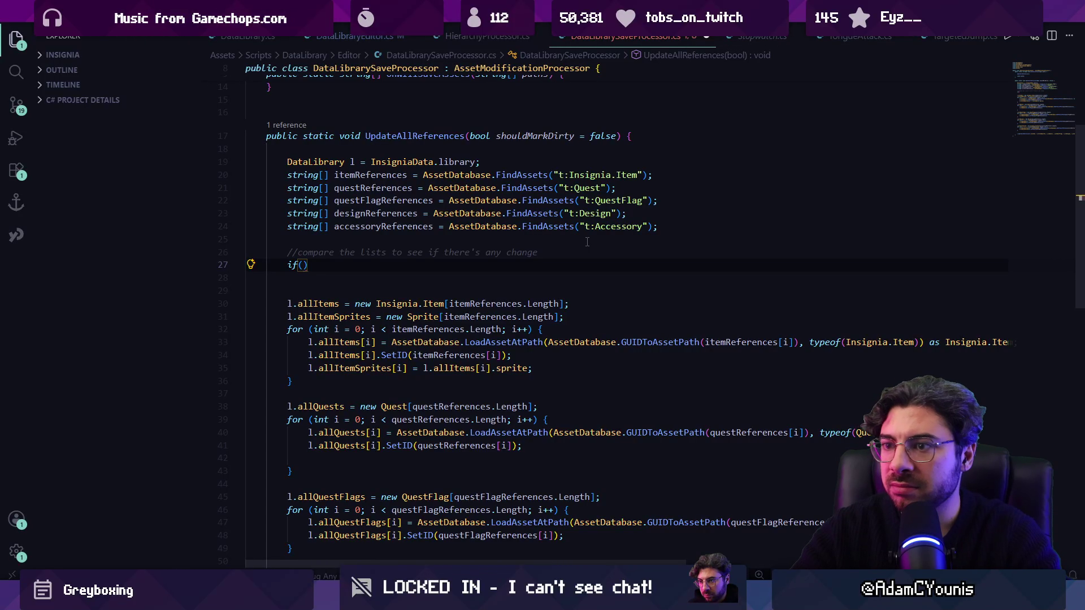
{"action": "scroll", "coordinate": [356, 133], "scroll_direction": "up", "scroll_amount": 5}
{"action": "scroll", "coordinate": [356, 133], "scroll_direction": "down", "scroll_amount": 4}
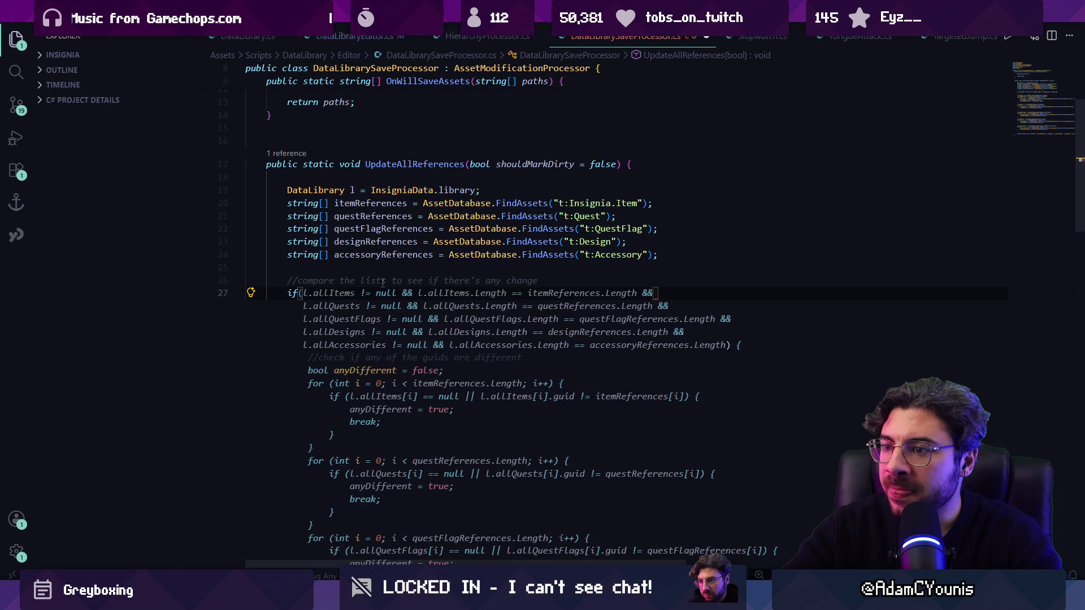
{"action": "key", "text": "Escape"}
{"action": "key", "text": "BackSpace"}
{"action": "key", "text": "BackSpace"}
{"action": "key", "text": "BackSpace"}
Step: Open the Copilot Chat panel and its chat mode options
{"action": "key", "text": "ctrl+alt+i"}
{"action": "key", "text": "Return"}
{"action": "left_click", "coordinate": [770, 536]}
Step: In Ask mode, ask Copilot Chat for an efficient check that two lists are the same
{"action": "left_click", "coordinate": [777, 482]}
{"action": "type", "text": "is there an"}
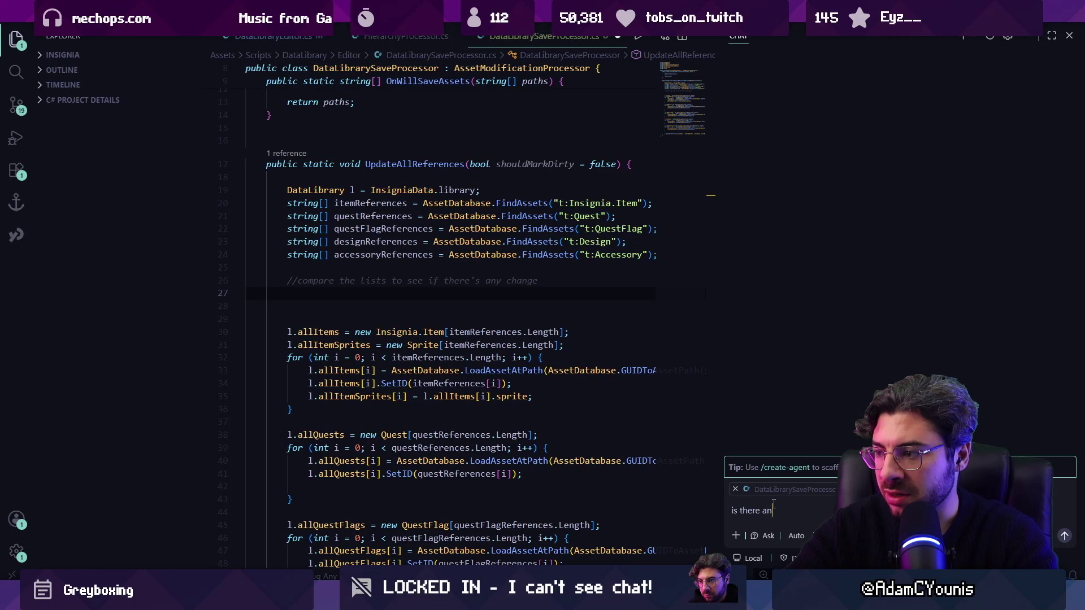
{"action": "type", "text": " efficient check"}
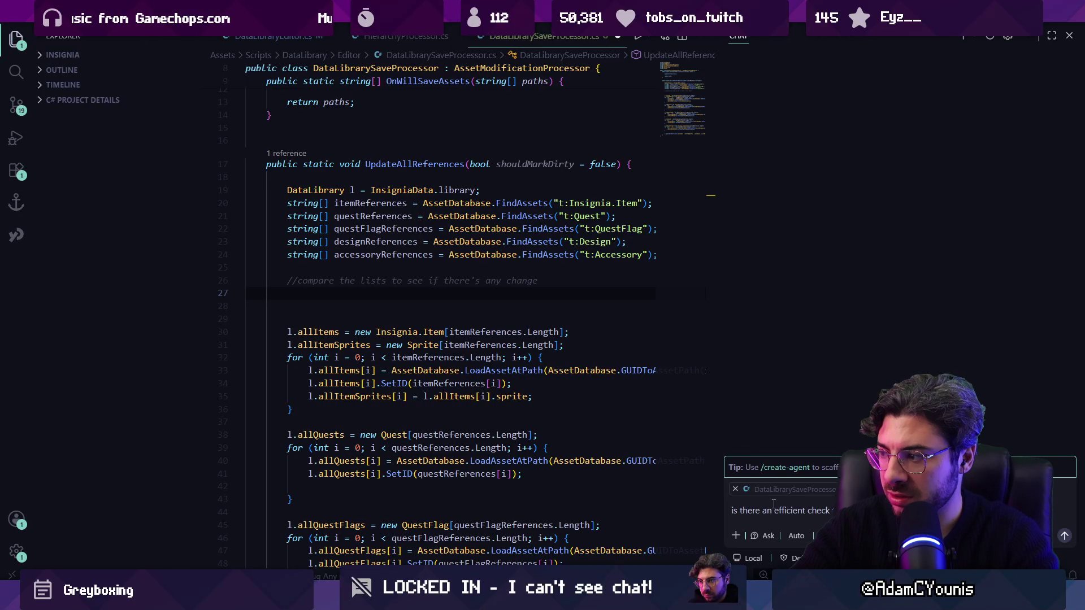
{"action": "type", "text": "s a"}
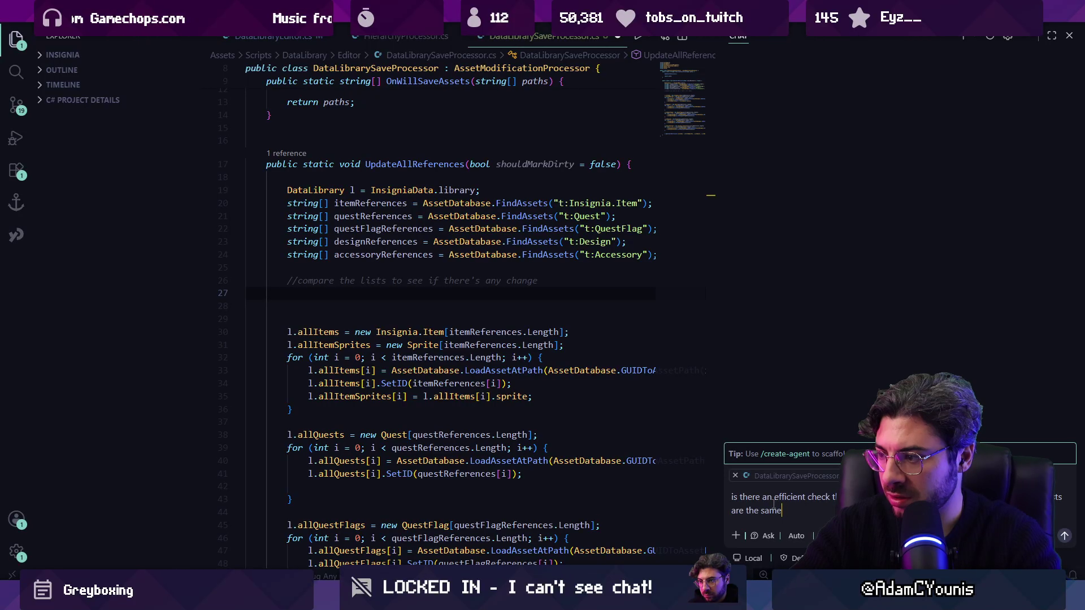
{"action": "type", "text": "kn"}
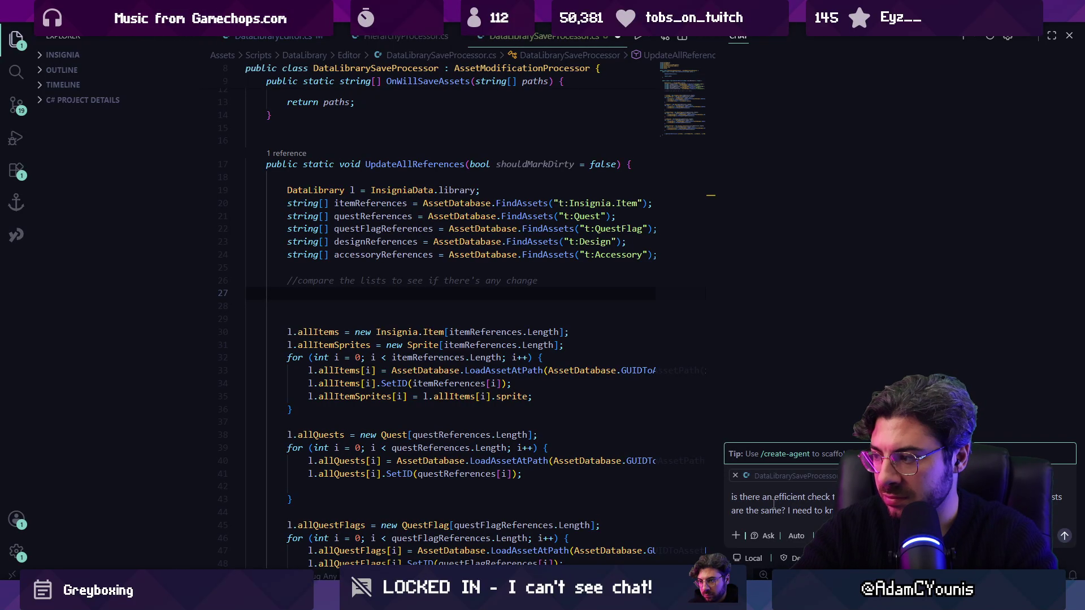
{"action": "key", "text": "Return"}
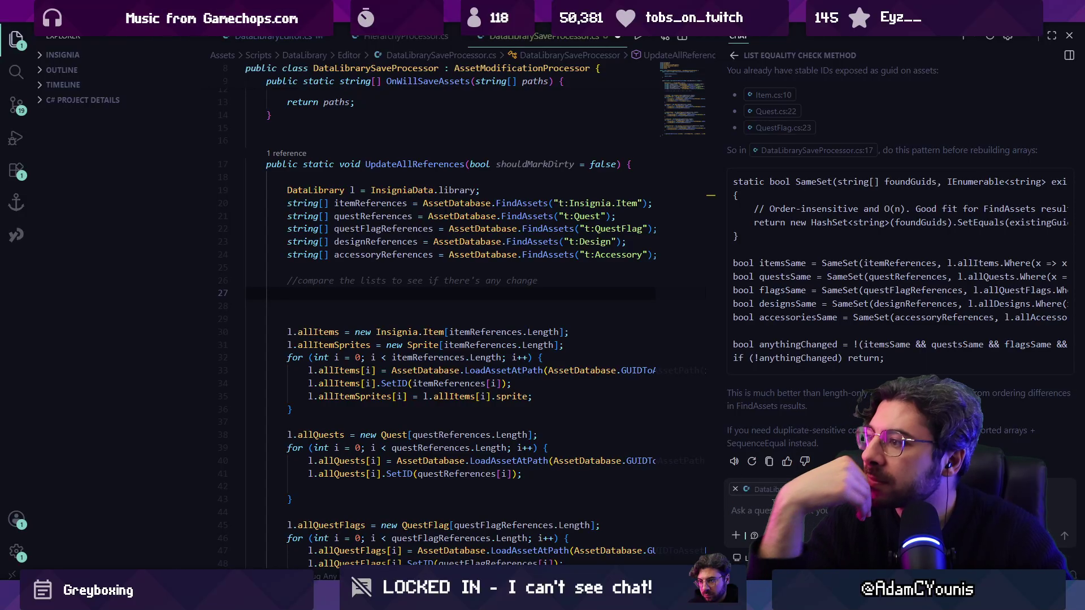
Step: Undo the stray edit near the end of DataLibrarySaveProcessor.cs
{"action": "scroll", "coordinate": [452, 340], "scroll_direction": "down", "scroll_amount": 10}
{"action": "left_click", "coordinate": [294, 321]}
{"action": "key", "text": "ctrl+z"}
{"action": "scroll", "coordinate": [807, 291], "scroll_direction": "right", "scroll_amount": 5}
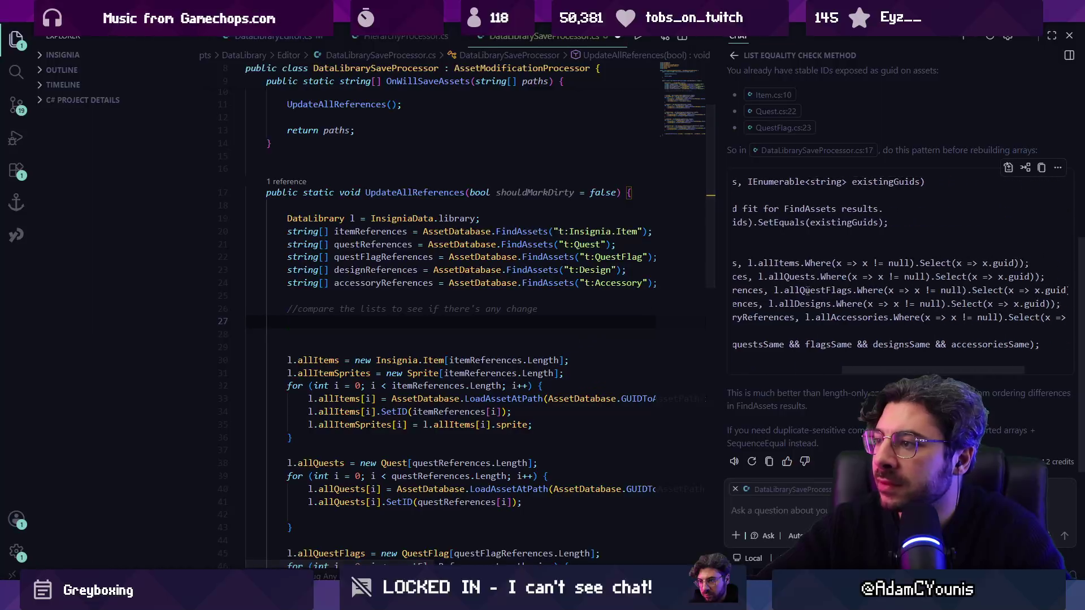
{"action": "scroll", "coordinate": [807, 290], "scroll_direction": "left", "scroll_amount": 5}
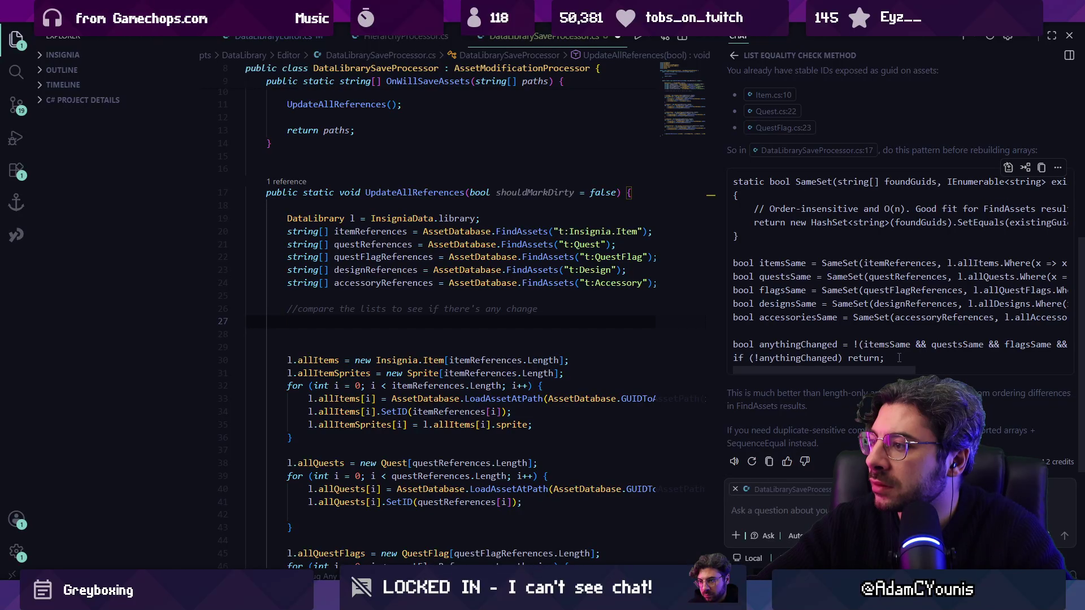
Step: Copy the chat's suggested SameSet helper and bool GUID comparison lines from the code block
{"action": "left_click_drag", "start_coordinate": [875, 353], "coordinate": [738, 266]}
{"action": "scroll", "coordinate": [809, 286], "scroll_direction": "up", "scroll_amount": 2}
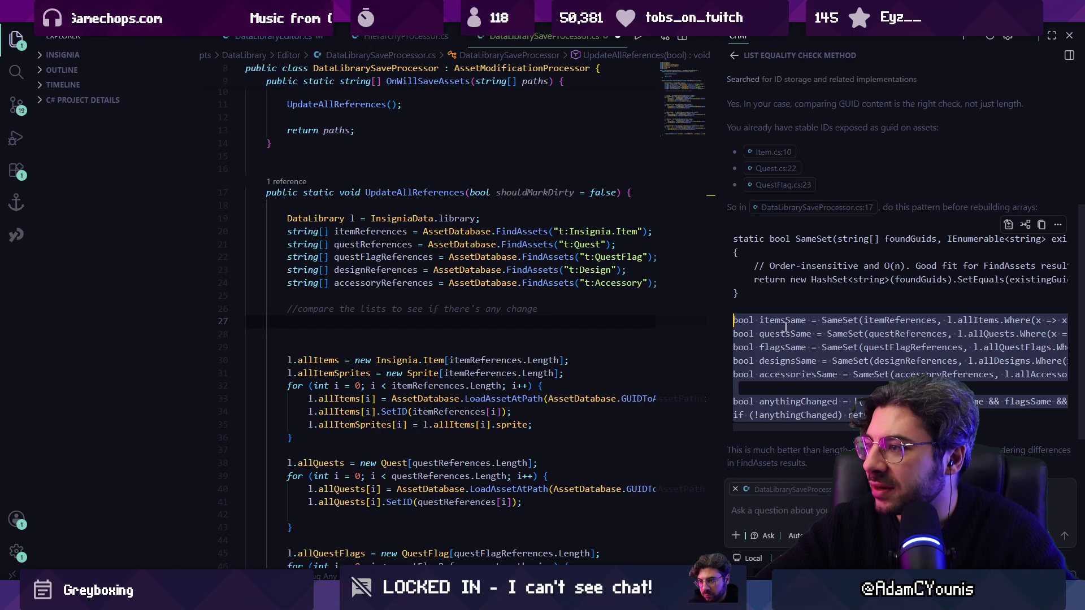
{"action": "key", "text": "ctrl+1"}
{"action": "key", "text": "Down"}
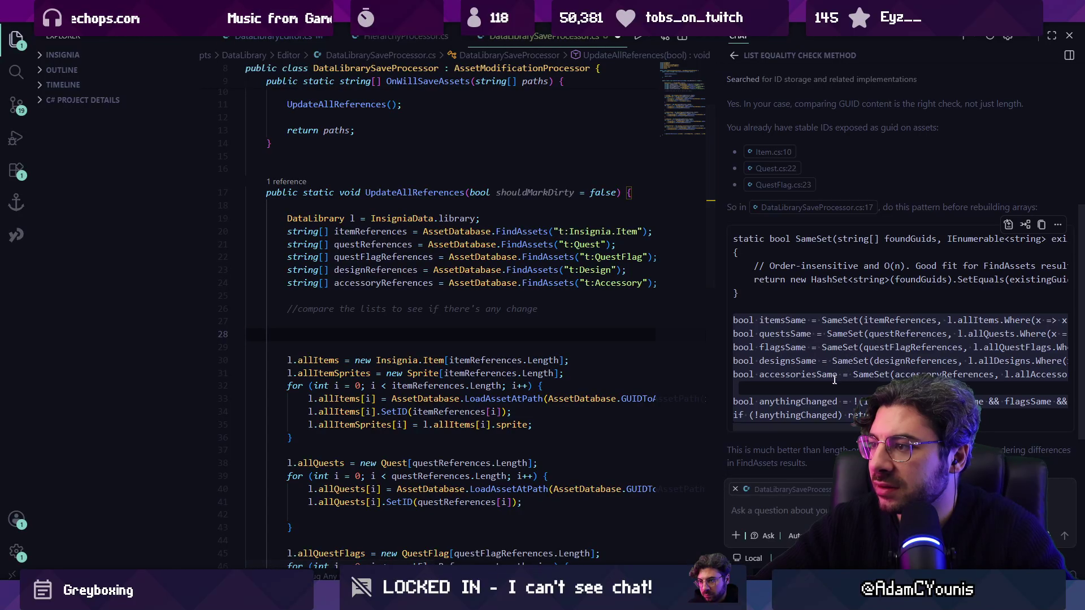
{"action": "left_click", "coordinate": [832, 388]}
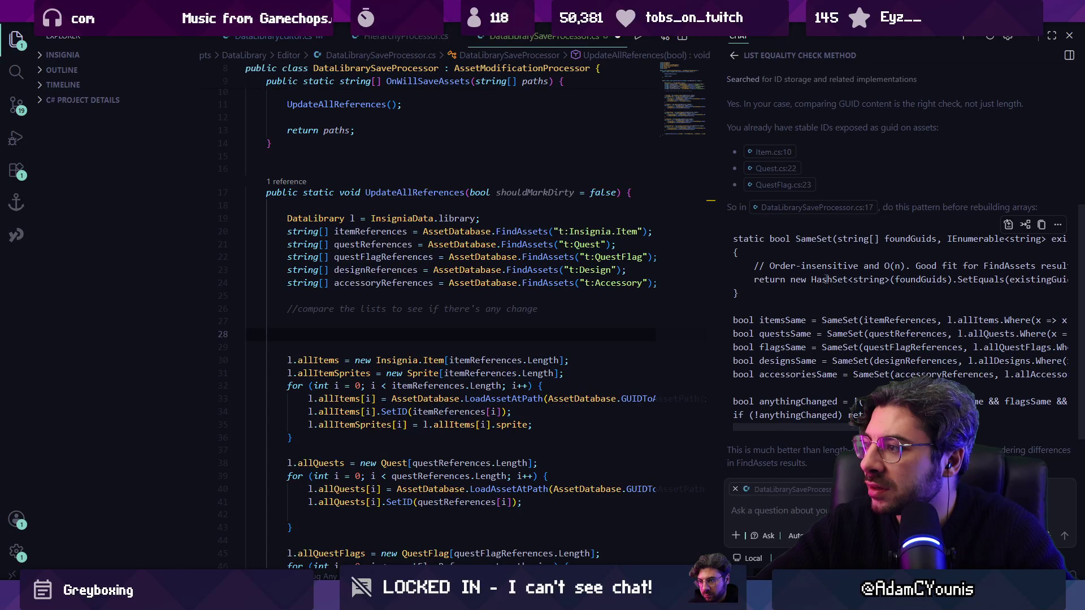
{"action": "scroll", "coordinate": [826, 279], "scroll_direction": "right", "scroll_amount": 2}
{"action": "scroll", "coordinate": [828, 279], "scroll_direction": "left", "scroll_amount": 2}
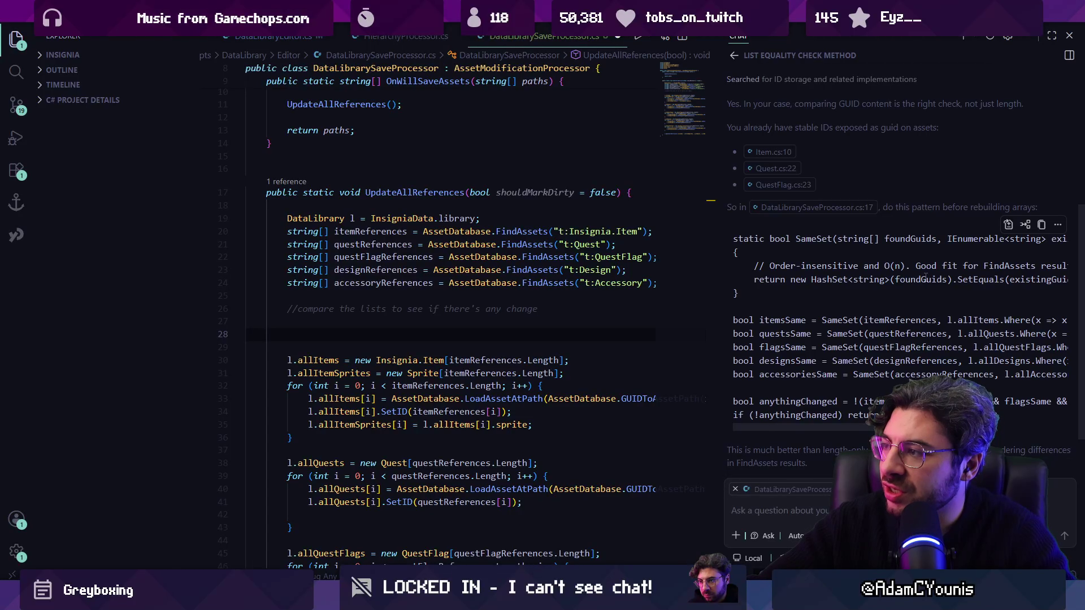
{"action": "scroll", "coordinate": [926, 276], "scroll_direction": "right", "scroll_amount": 1}
{"action": "scroll", "coordinate": [982, 276], "scroll_direction": "left", "scroll_amount": 1}
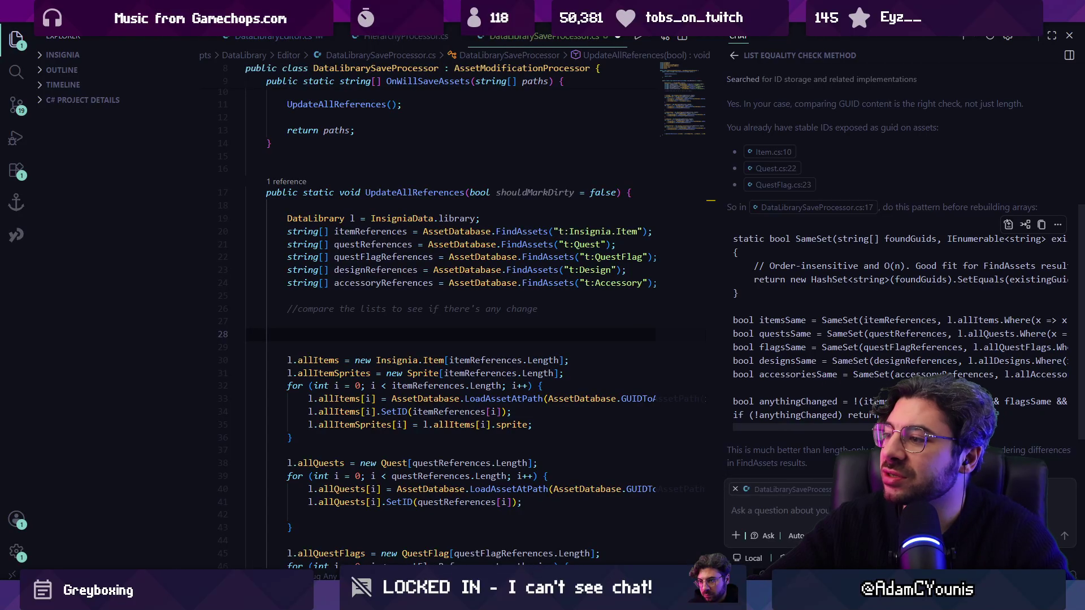
{"action": "scroll", "coordinate": [961, 283], "scroll_direction": "down", "scroll_amount": 1}
{"action": "left_click_drag", "start_coordinate": [885, 387], "coordinate": [738, 224]}
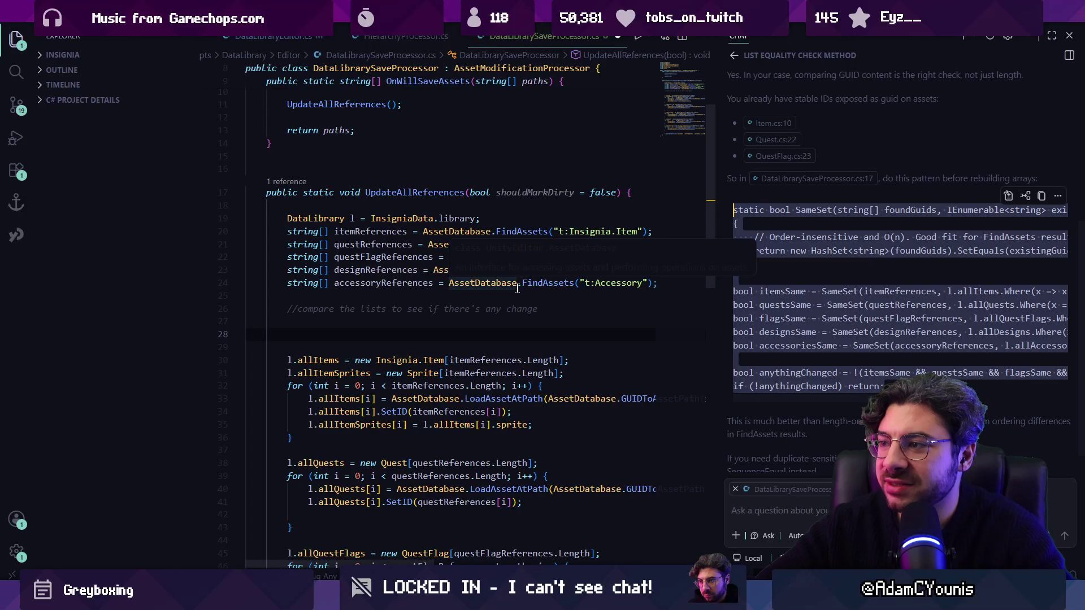
{"action": "key", "text": "ctrl+alt+b"}
Step: Paste the SameSet checks and anythingChanged early return under the //compare comment, and save
{"action": "scroll", "coordinate": [519, 289], "scroll_direction": "down", "scroll_amount": 10}
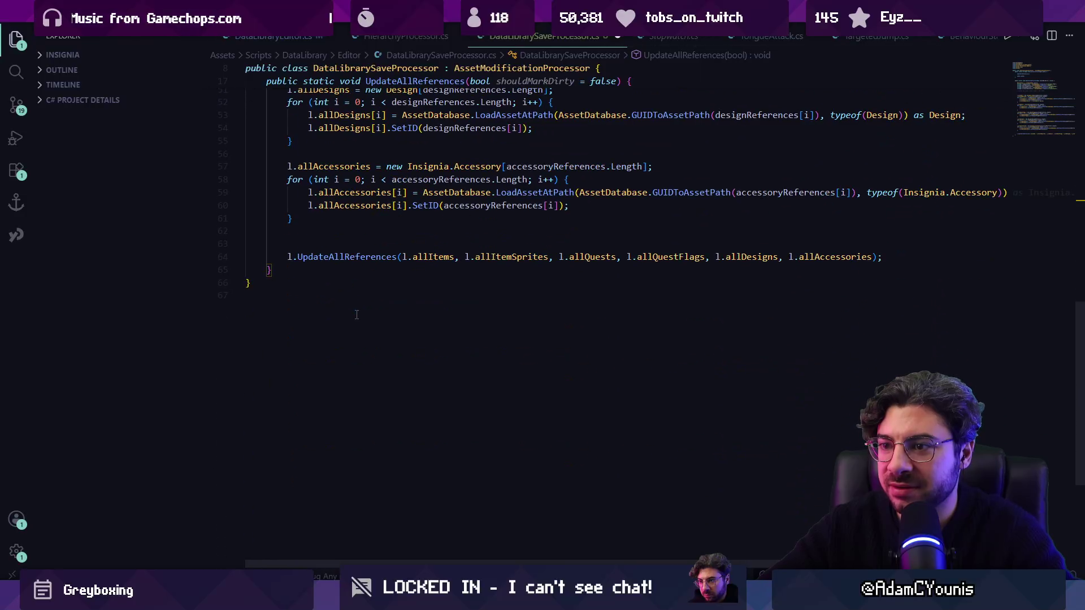
{"action": "key", "text": "ctrl+v"}
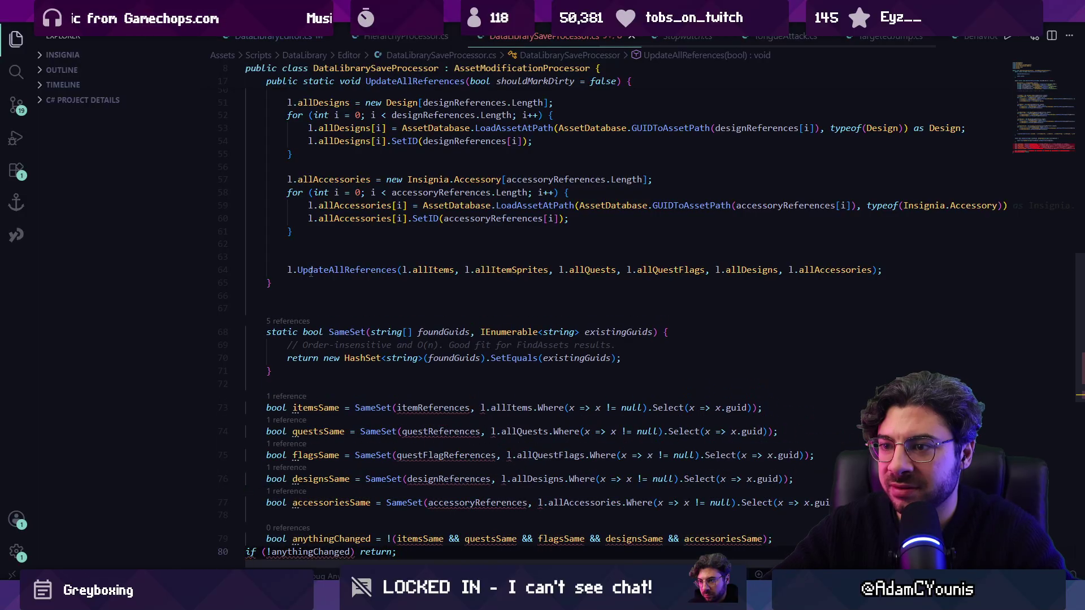
{"action": "scroll", "coordinate": [334, 321], "scroll_direction": "down", "scroll_amount": 2}
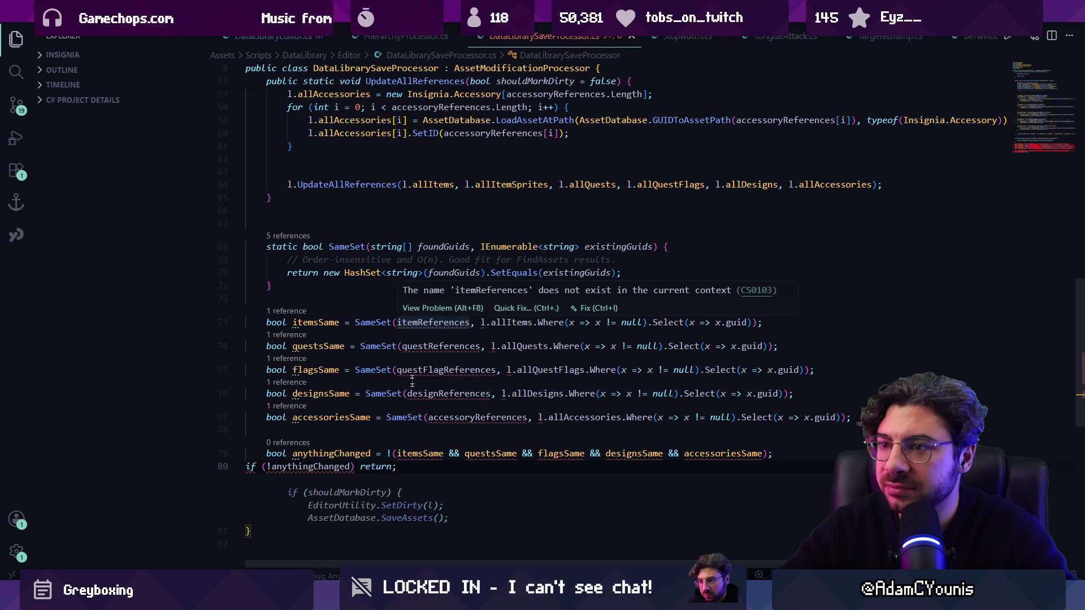
{"action": "left_click", "coordinate": [290, 356], "text": "shift"}
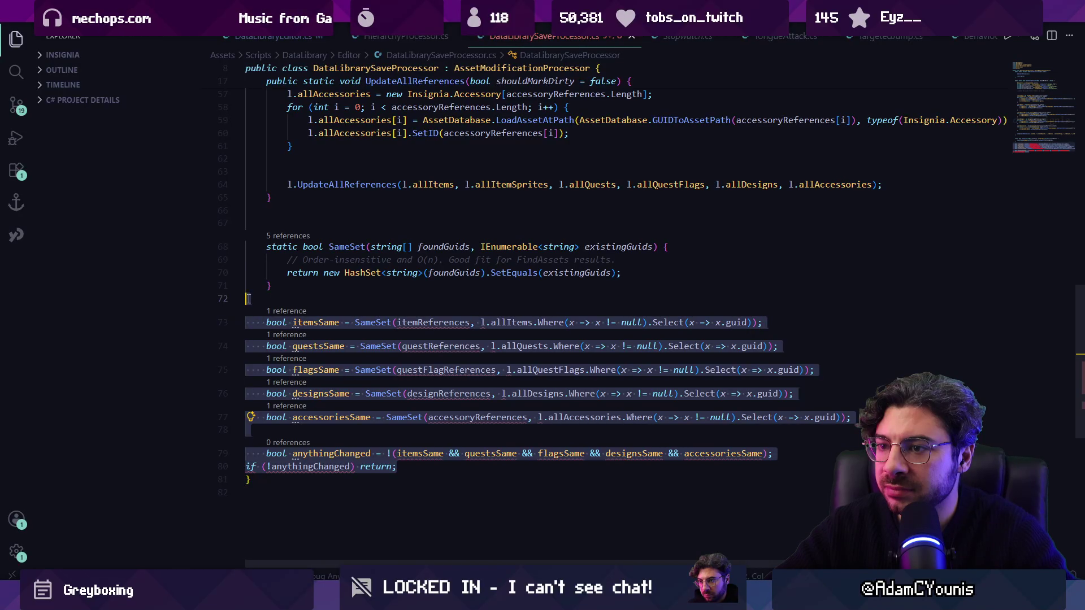
{"action": "key", "text": "ctrl+x"}
{"action": "scroll", "coordinate": [350, 272], "scroll_direction": "up", "scroll_amount": 10}
{"action": "scroll", "coordinate": [320, 234], "scroll_direction": "up", "scroll_amount": 2}
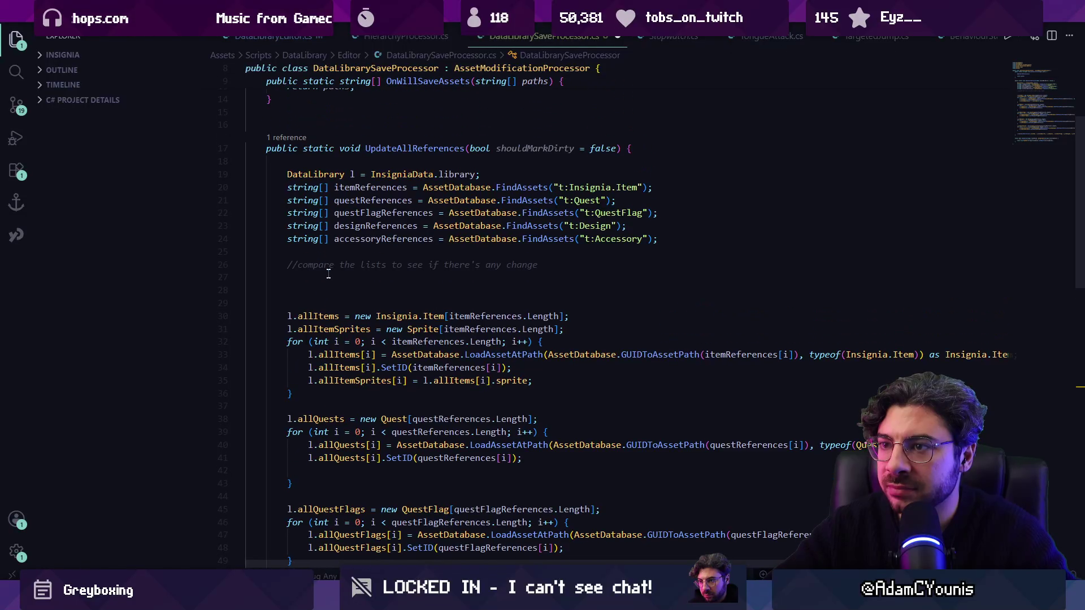
{"action": "left_click", "coordinate": [328, 275]}
{"action": "key", "text": "ctrl+v"}
{"action": "key", "text": "ctrl+s"}
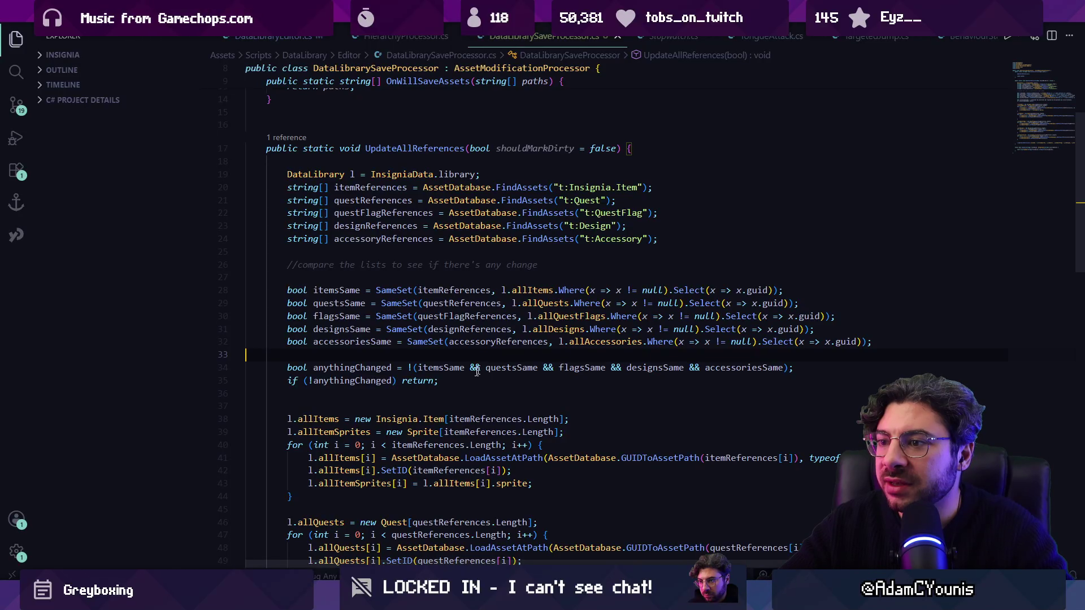
Step: Remove the extra blank line after the early return
{"action": "left_click", "coordinate": [457, 406]}
{"action": "key", "text": "BackSpace"}
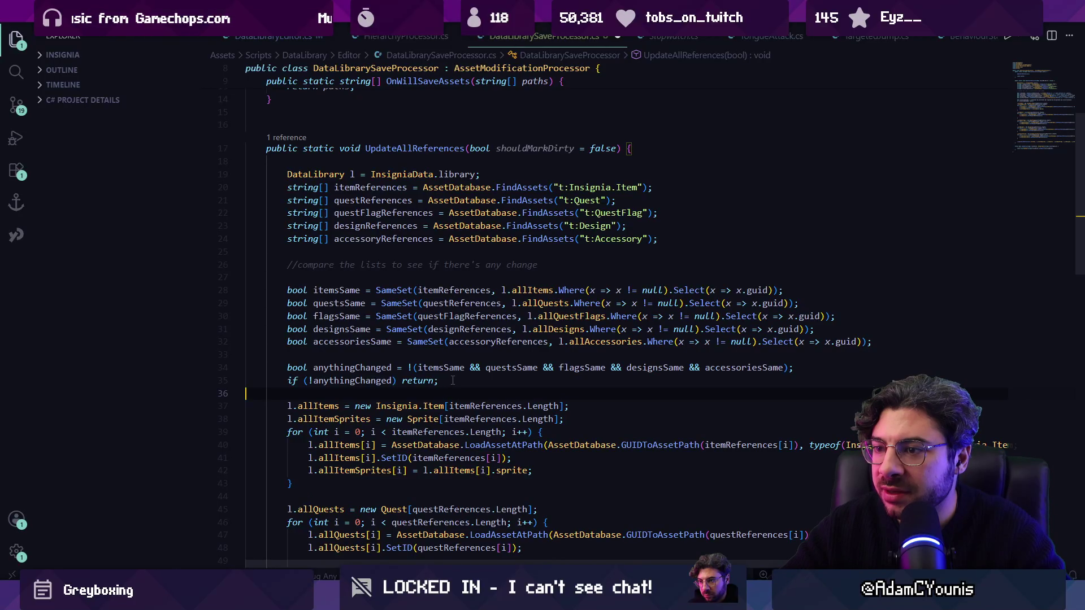
{"action": "left_click", "coordinate": [616, 149]}
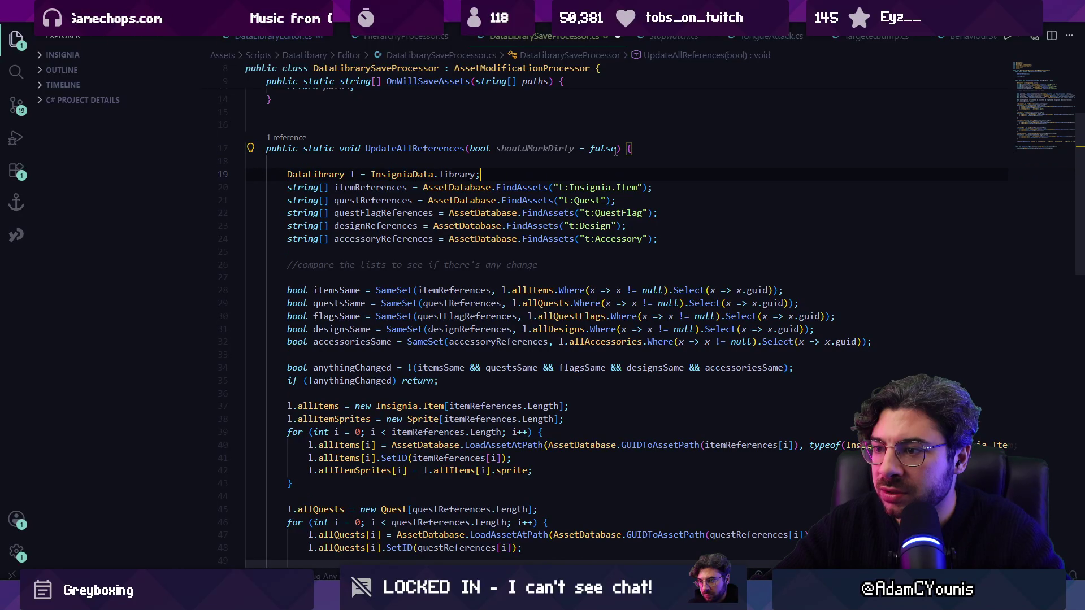
{"action": "key", "text": "Down"}
{"action": "key", "text": "Down"}
{"action": "key", "text": "Down"}
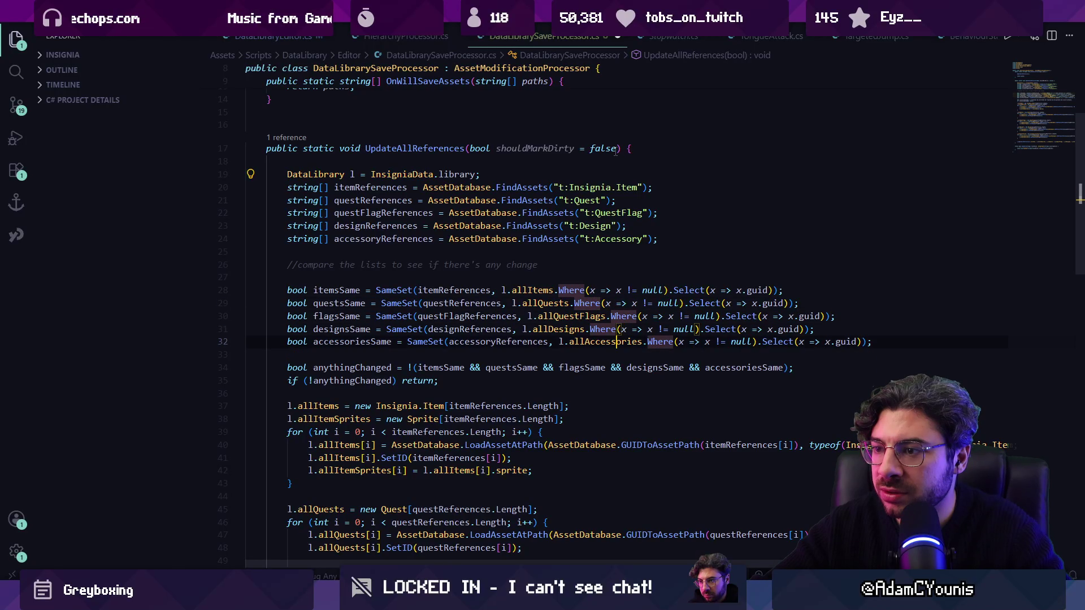
Step: Delete the bool shouldMarkDirty = false parameter from UpdateAllReferences
{"action": "type", "text": "false"}
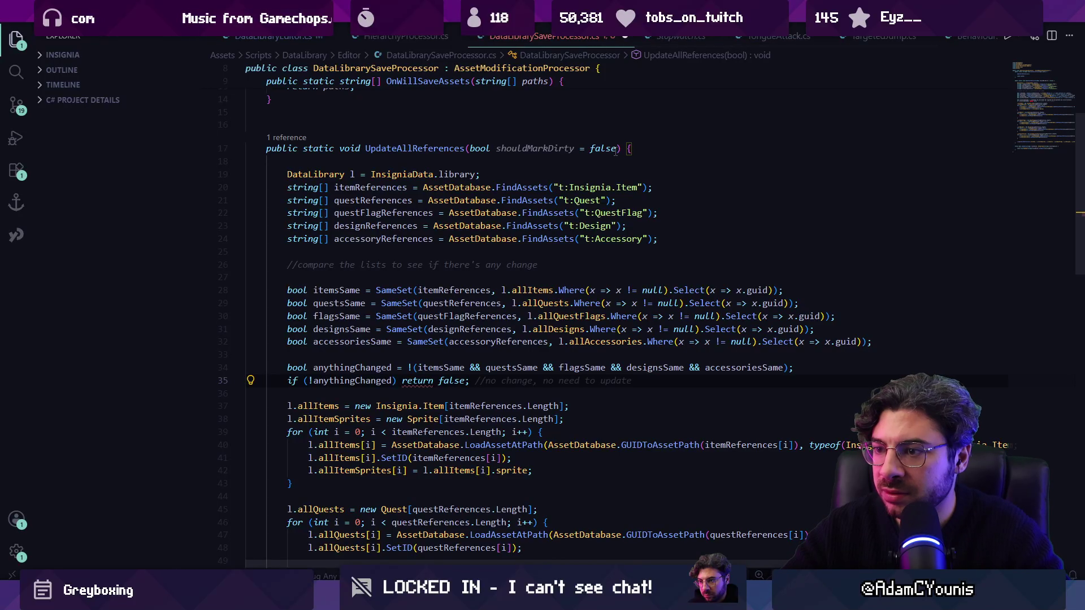
{"action": "key", "text": "BackSpace"}
{"action": "key", "text": "BackSpace"}
{"action": "key", "text": "BackSpace"}
{"action": "left_click", "coordinate": [618, 148]}
{"action": "key", "text": "ctrl+shift+Left"}
{"action": "key", "text": "ctrl+shift+Left"}
{"action": "key", "text": "ctrl+shift+Left"}
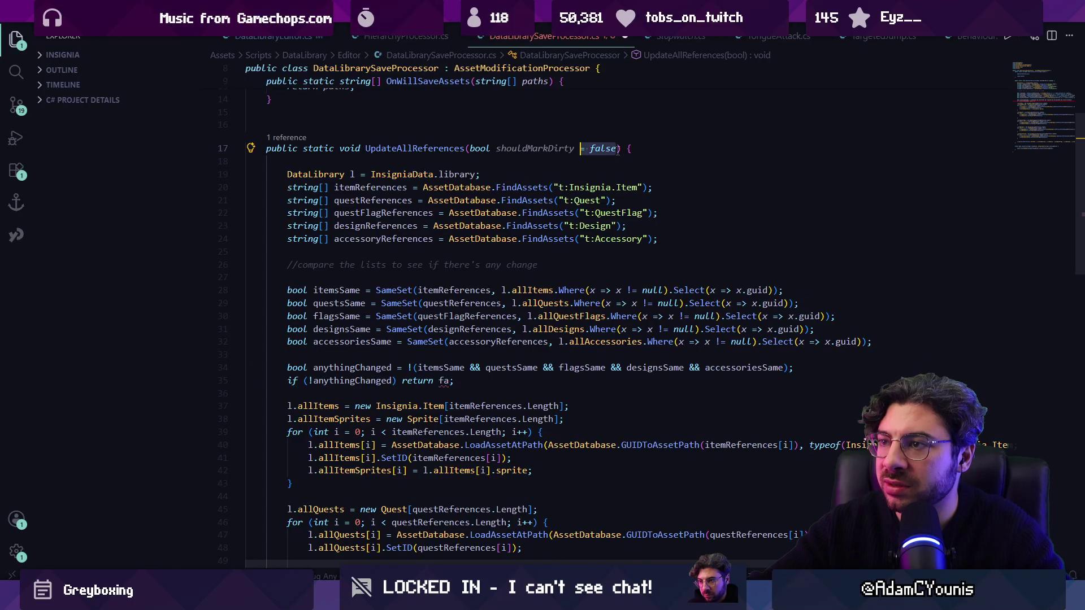
{"action": "key", "text": "BackSpace"}
Step: Remove the blank line above l.UpdateAllReferences and peek at the library's UpdateAllReferences definition
{"action": "left_click", "coordinate": [434, 381]}
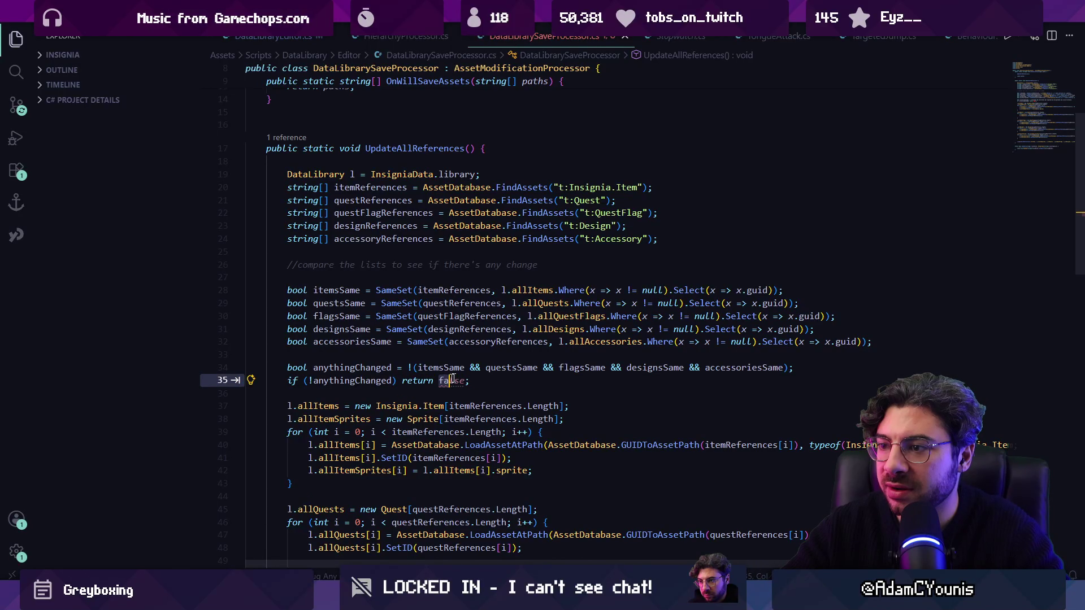
{"action": "scroll", "coordinate": [453, 328], "scroll_direction": "down", "scroll_amount": 7}
{"action": "scroll", "coordinate": [453, 328], "scroll_direction": "down", "scroll_amount": 3}
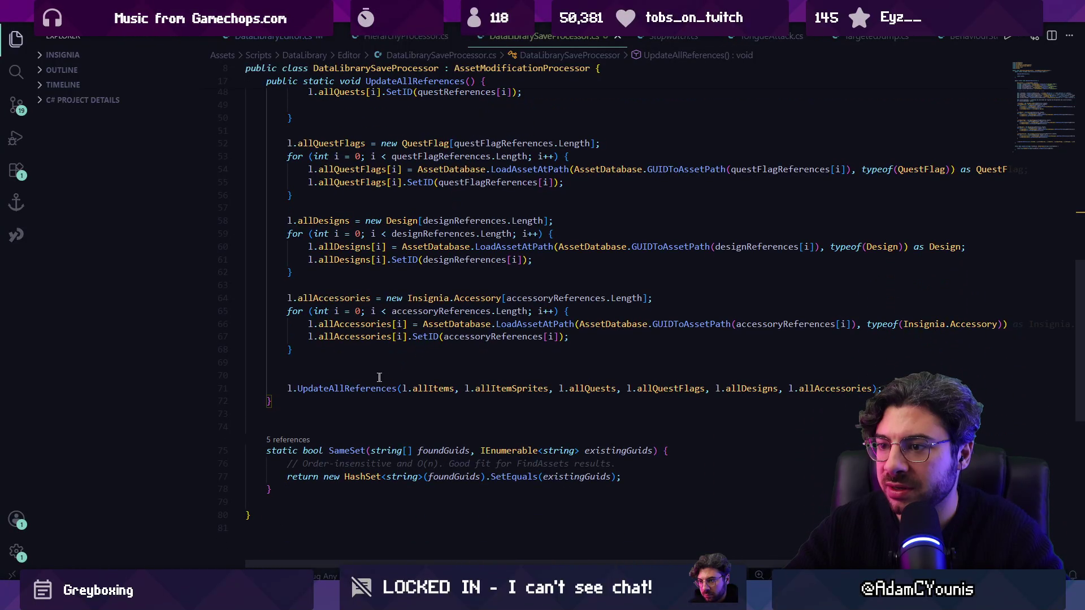
{"action": "left_click", "coordinate": [421, 369]}
{"action": "key", "text": "Delete"}
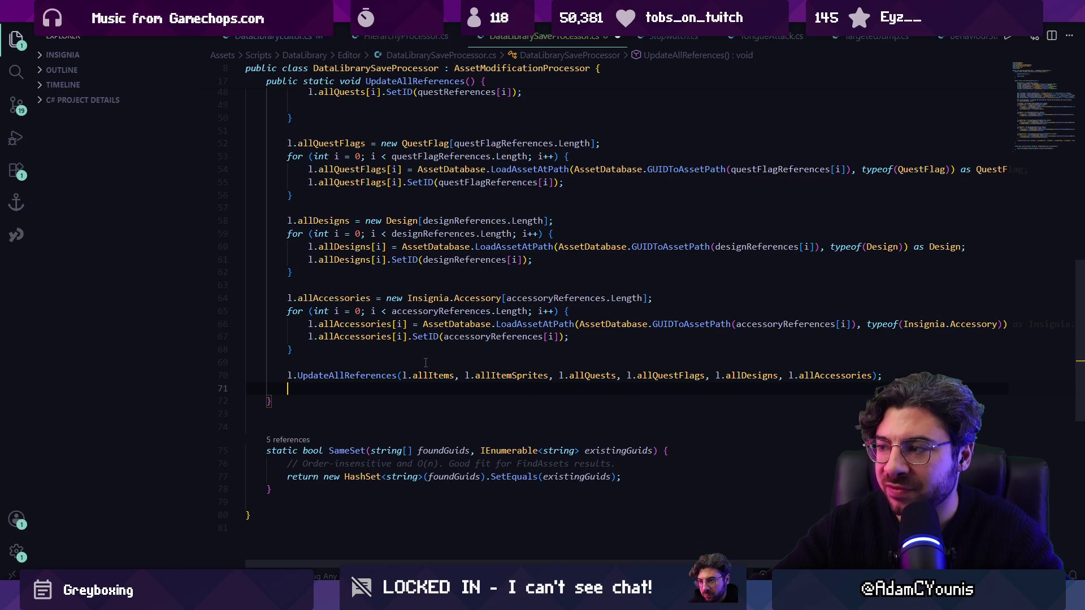
{"action": "left_click", "coordinate": [372, 376], "text": "ctrl"}
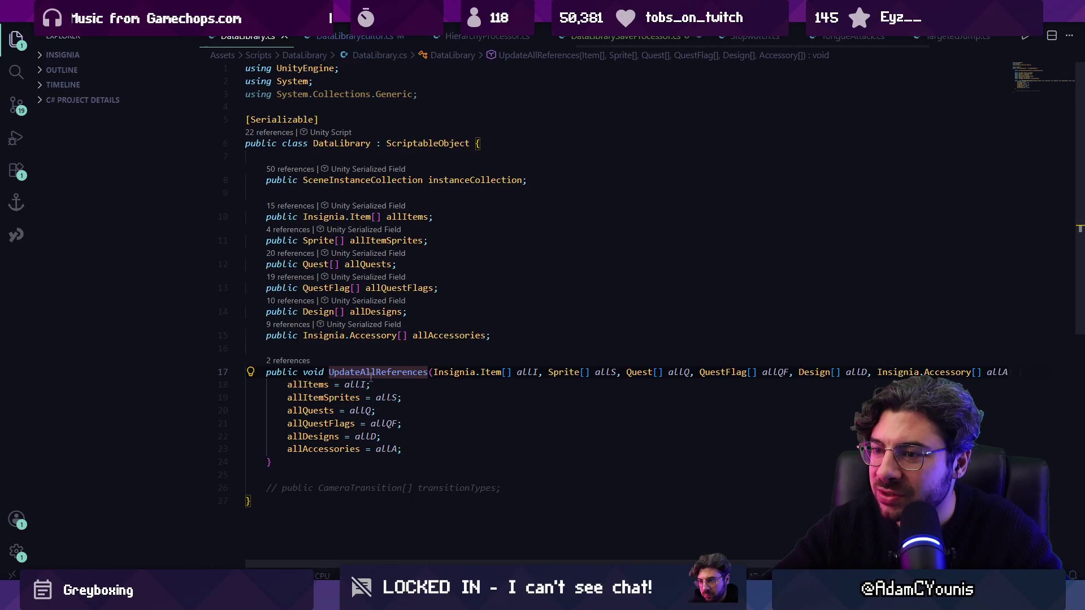
{"action": "key", "text": "alt+Left"}
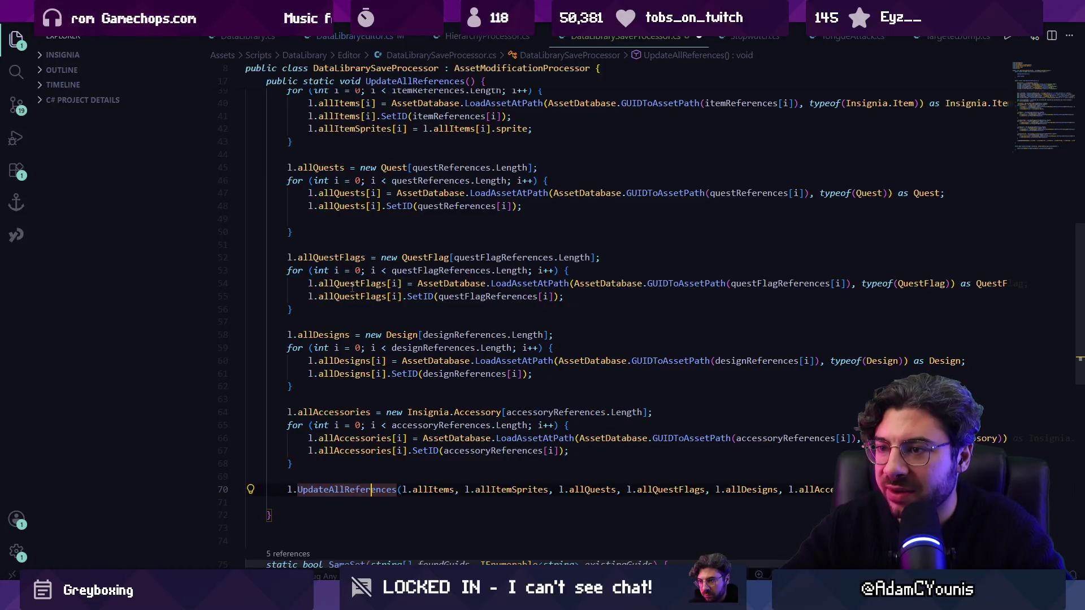
Step: Review where allItems is used and the library's UpdateAllReferences definition
{"action": "scroll", "coordinate": [334, 209], "scroll_direction": "up", "scroll_amount": 4}
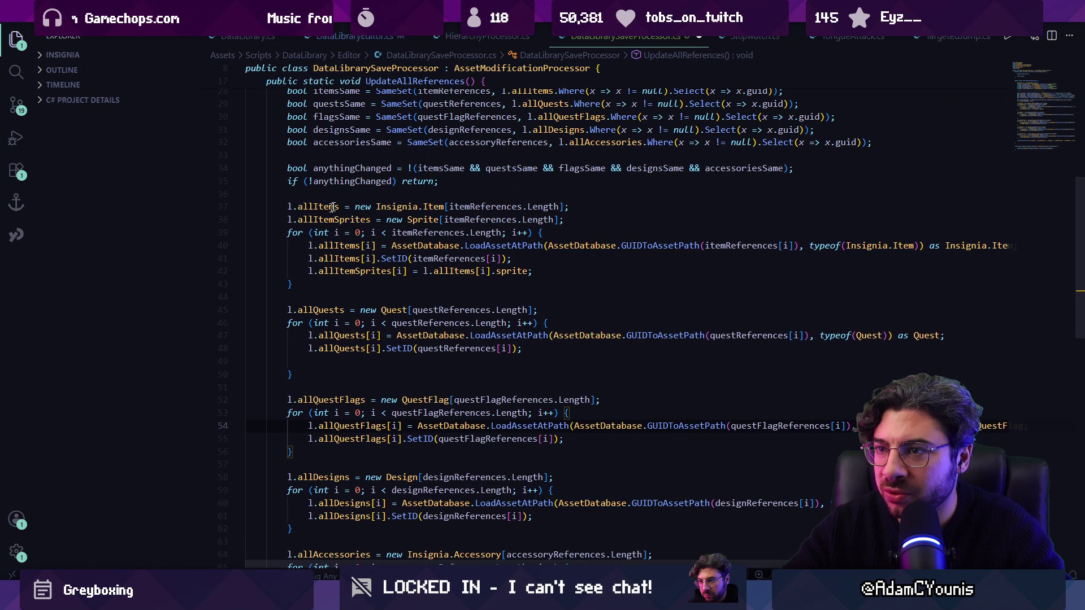
{"action": "left_click", "coordinate": [357, 253]}
{"action": "scroll", "coordinate": [360, 400], "scroll_direction": "down", "scroll_amount": 4}
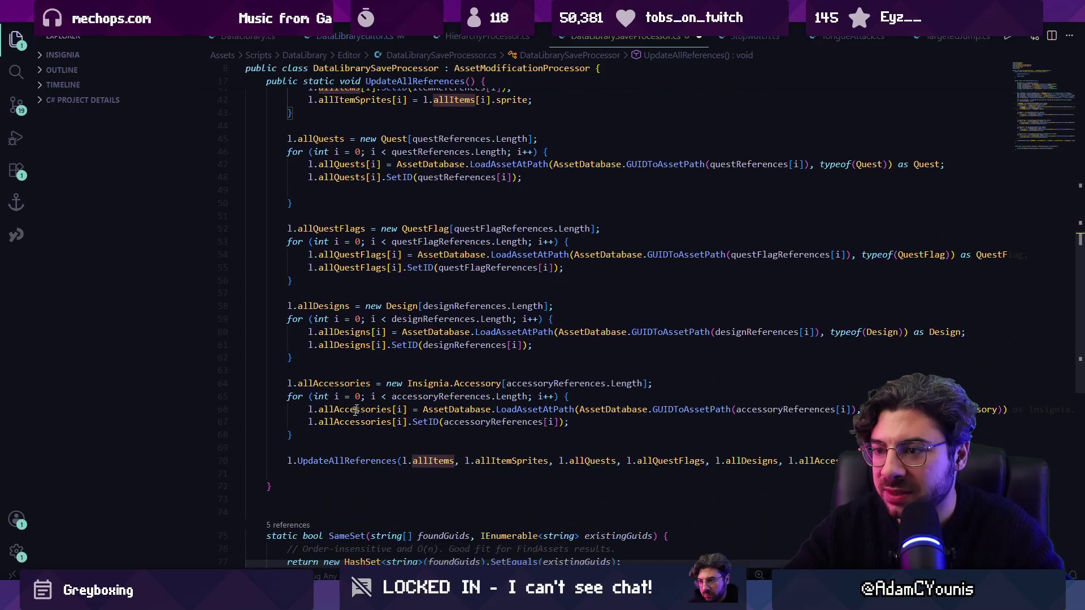
{"action": "left_click", "coordinate": [339, 461], "text": "ctrl"}
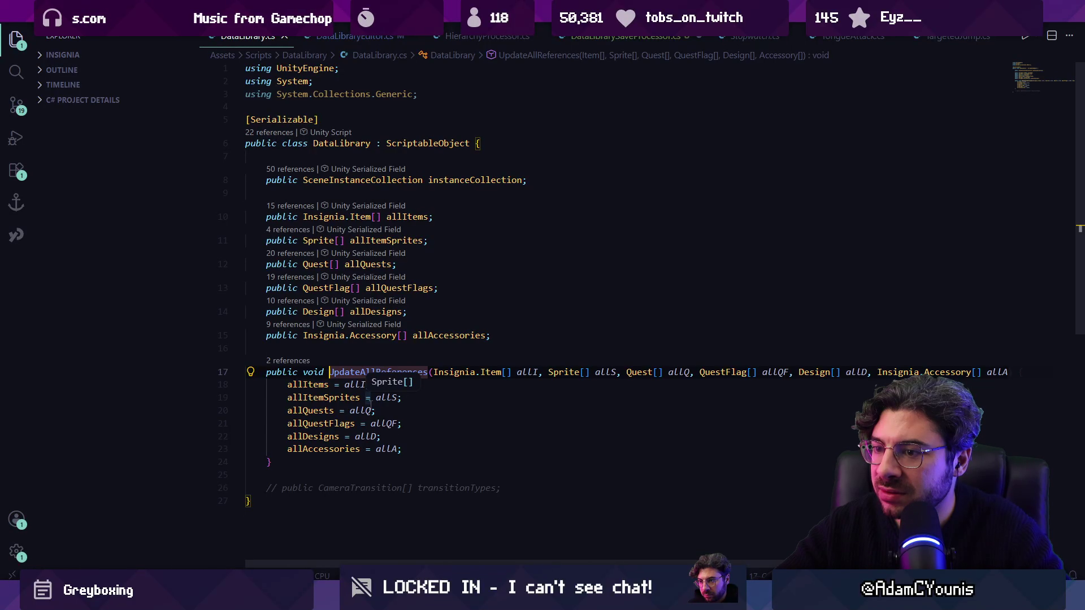
{"action": "key", "text": "alt+Left"}
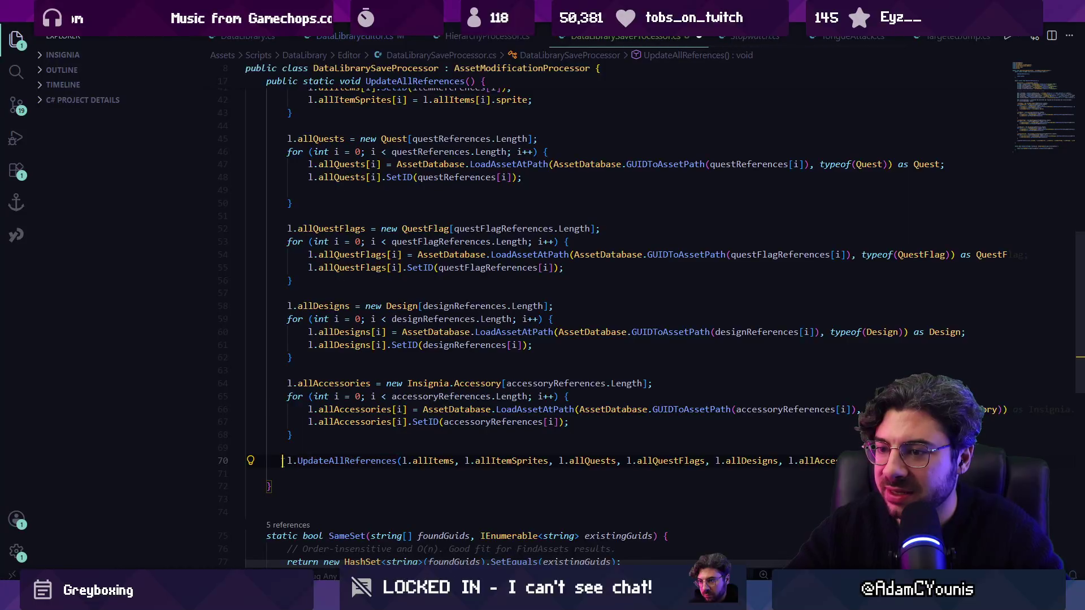
Step: Comment out l.UpdateAllReferences, add EditorUtility.SetDirty(l) and AssetDatabase.SaveAssets(), and save
{"action": "key", "text": "ctrl+slash"}
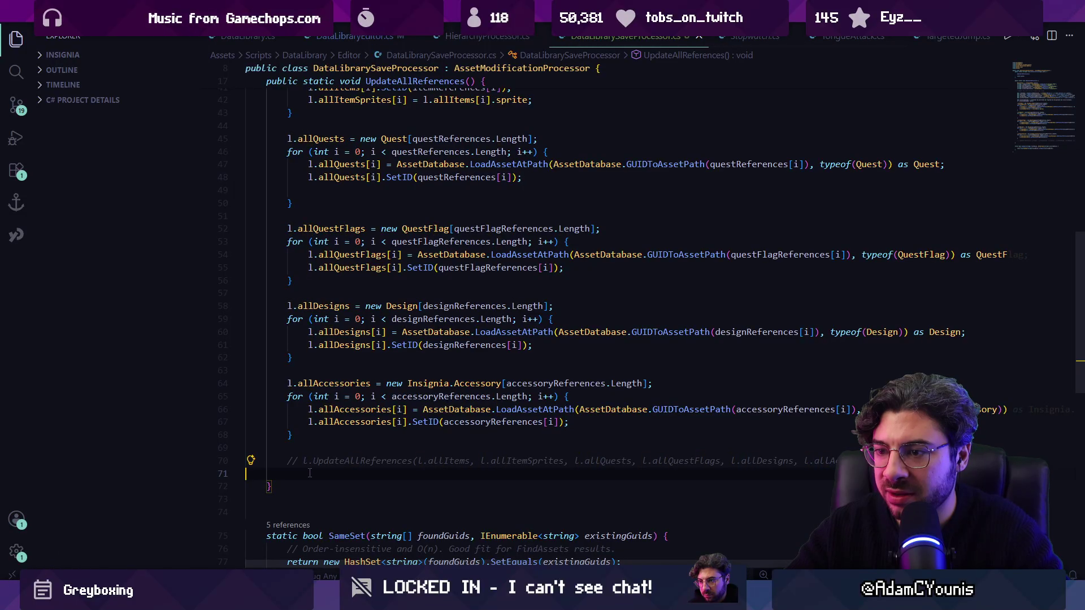
{"action": "scroll", "coordinate": [247, 455], "scroll_direction": "down", "scroll_amount": 3}
{"action": "left_click", "coordinate": [356, 387]}
{"action": "key", "text": "Return"}
{"action": "key", "text": "ctrl+v"}
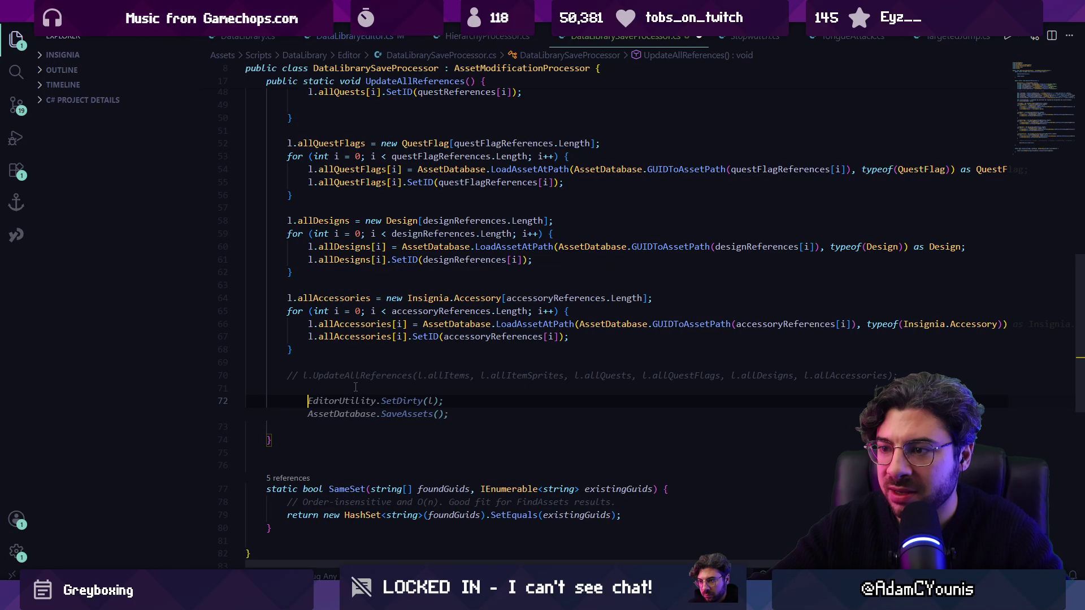
{"action": "key", "text": "ctrl+s"}
Step: Leave the save processor script and return to the Unity editor
{"action": "left_click", "coordinate": [356, 387]}
{"action": "scroll", "coordinate": [455, 308], "scroll_direction": "up", "scroll_amount": 15}
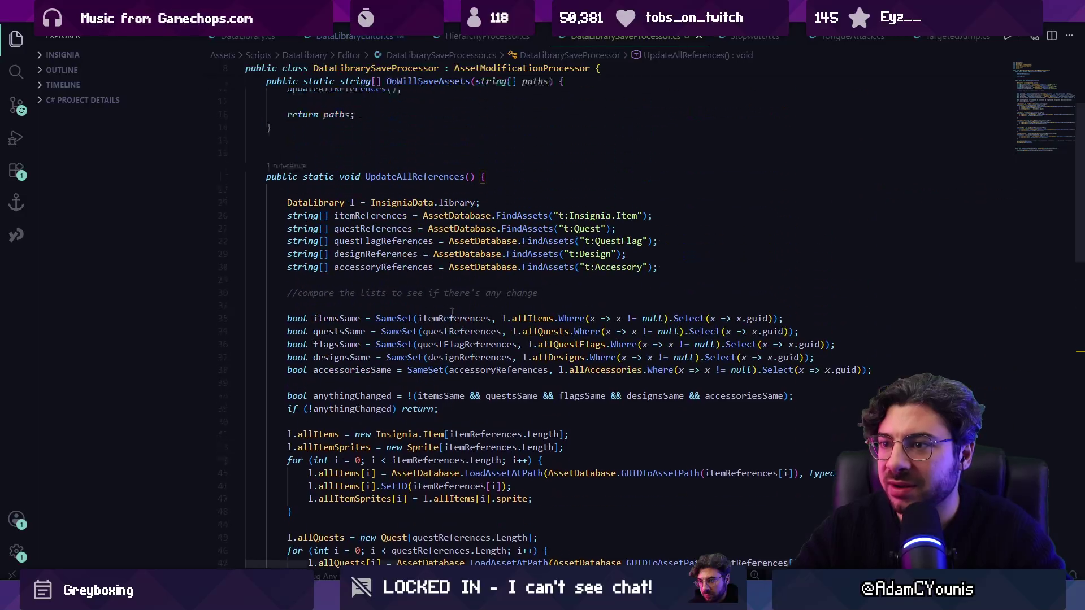
{"action": "scroll", "coordinate": [455, 308], "scroll_direction": "down", "scroll_amount": 2}
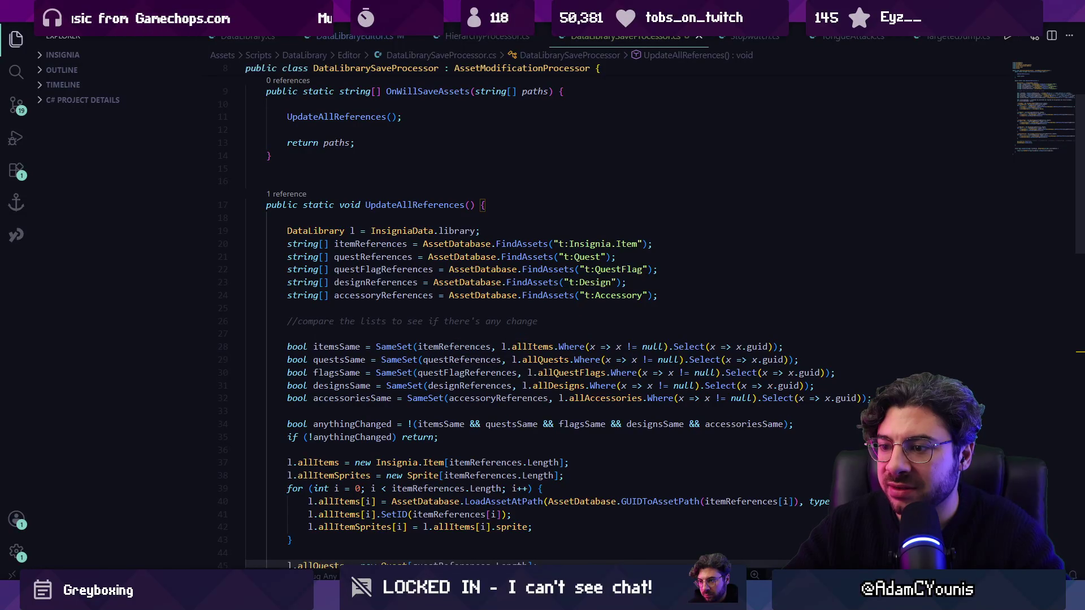
{"action": "key", "text": "alt+Tab"}
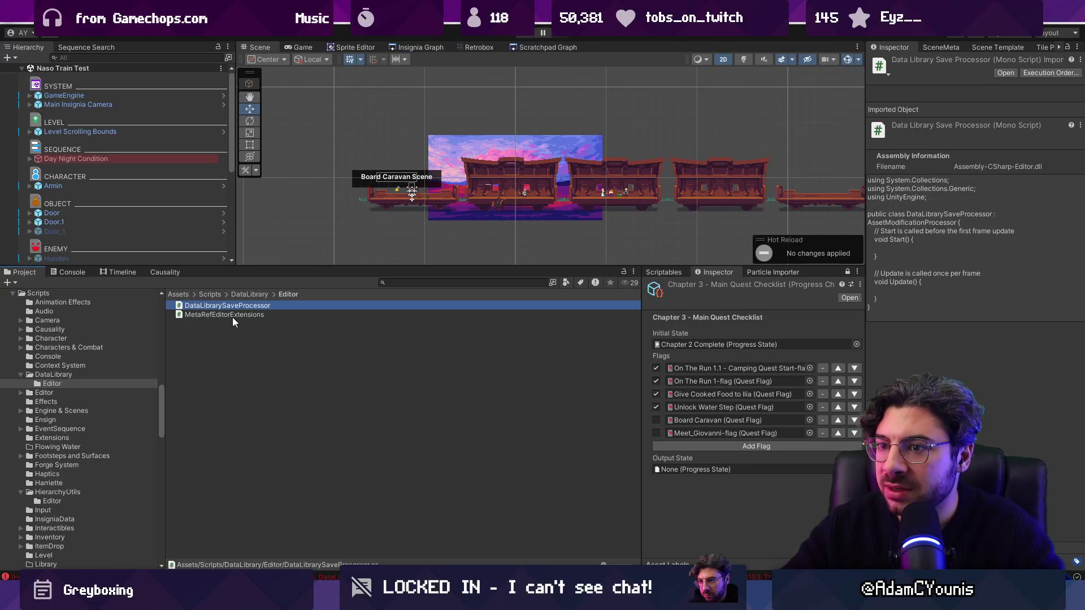
Step: Check the Console for compile errors, enlarge the Scene view, and locate Board Caravan in 03_Naso Quests
{"action": "left_click", "coordinate": [69, 274]}
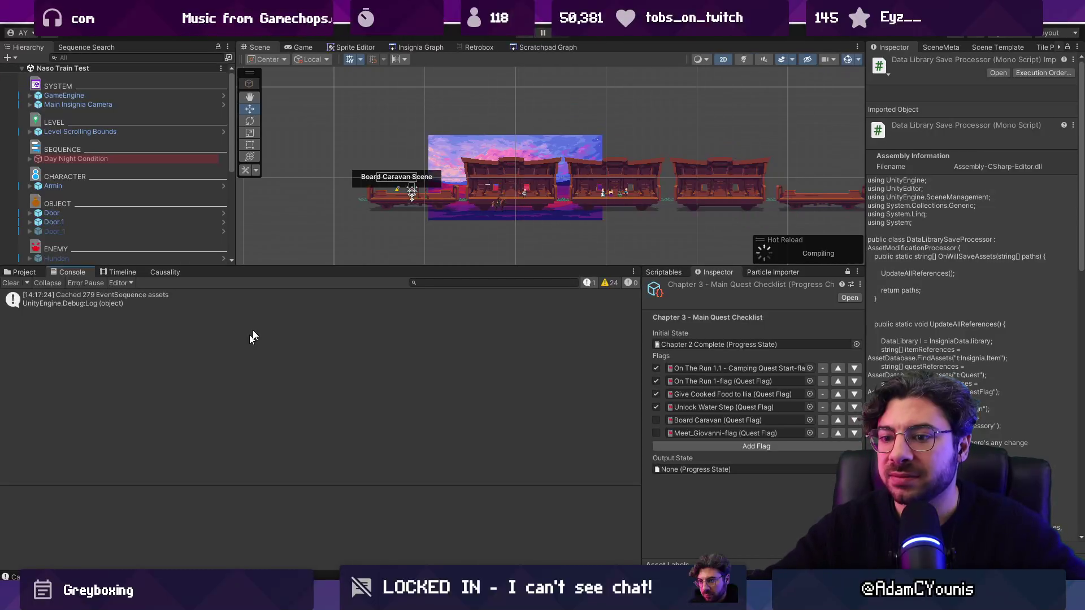
{"action": "scroll", "coordinate": [476, 191], "scroll_direction": "up", "scroll_amount": 3}
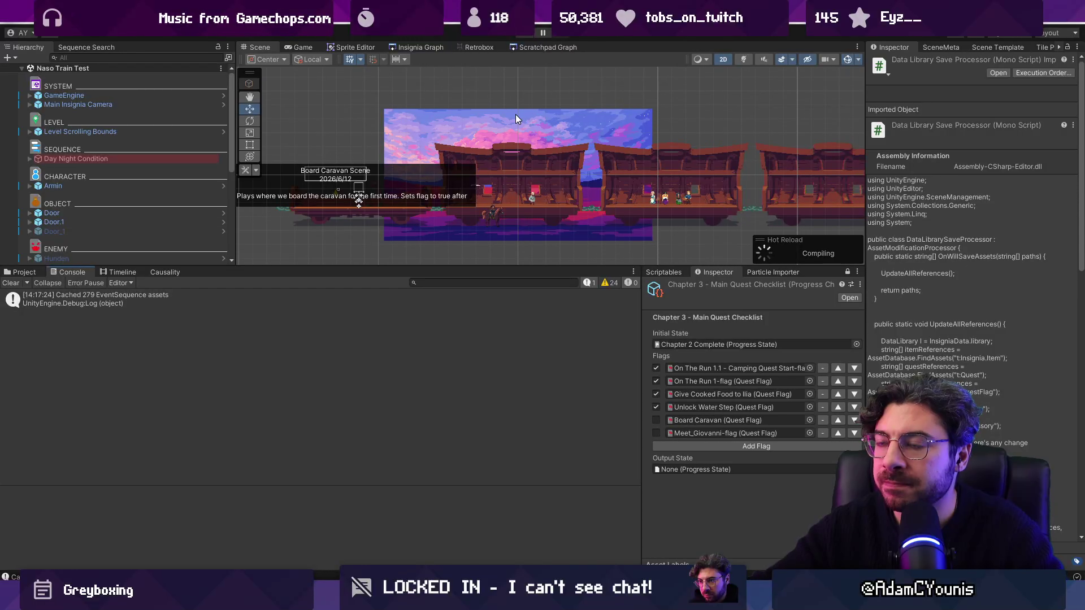
{"action": "left_click_drag", "start_coordinate": [534, 265], "coordinate": [528, 341]}
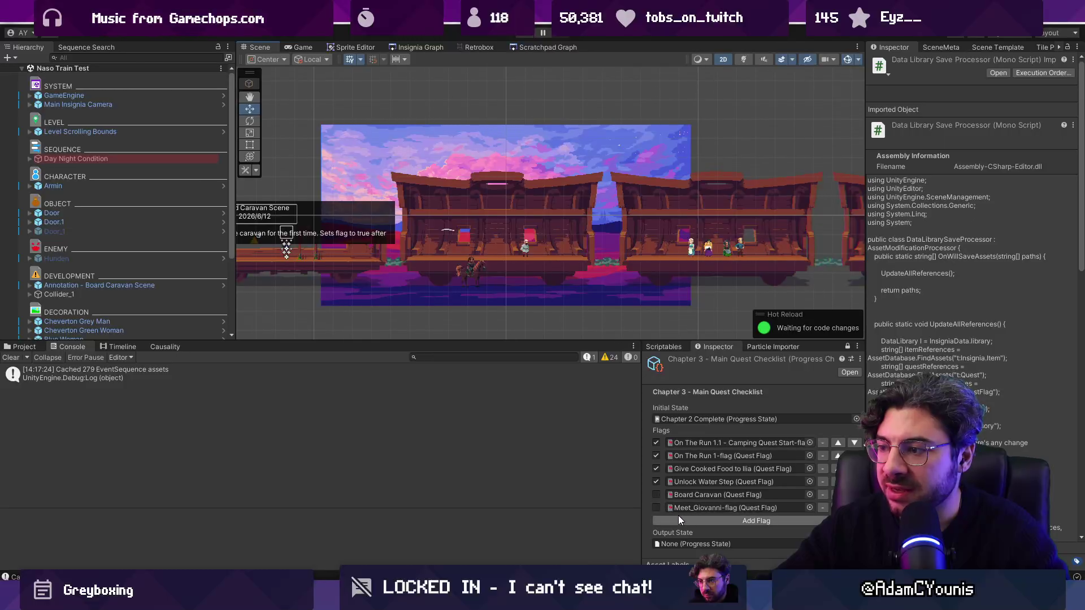
{"action": "left_click", "coordinate": [25, 347]}
{"action": "left_click", "coordinate": [381, 357]}
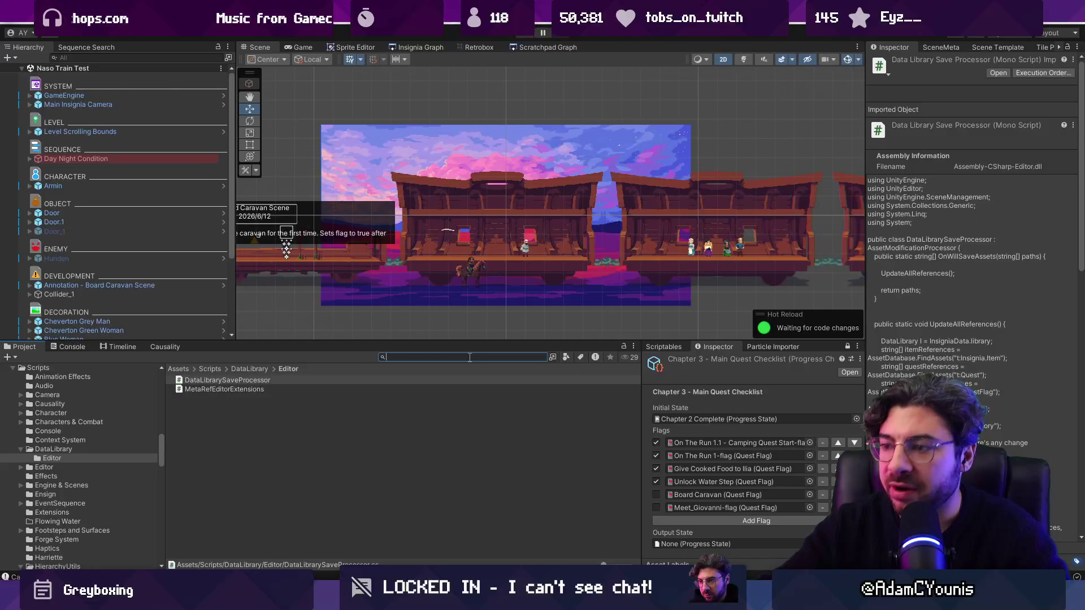
{"action": "left_click", "coordinate": [686, 494]}
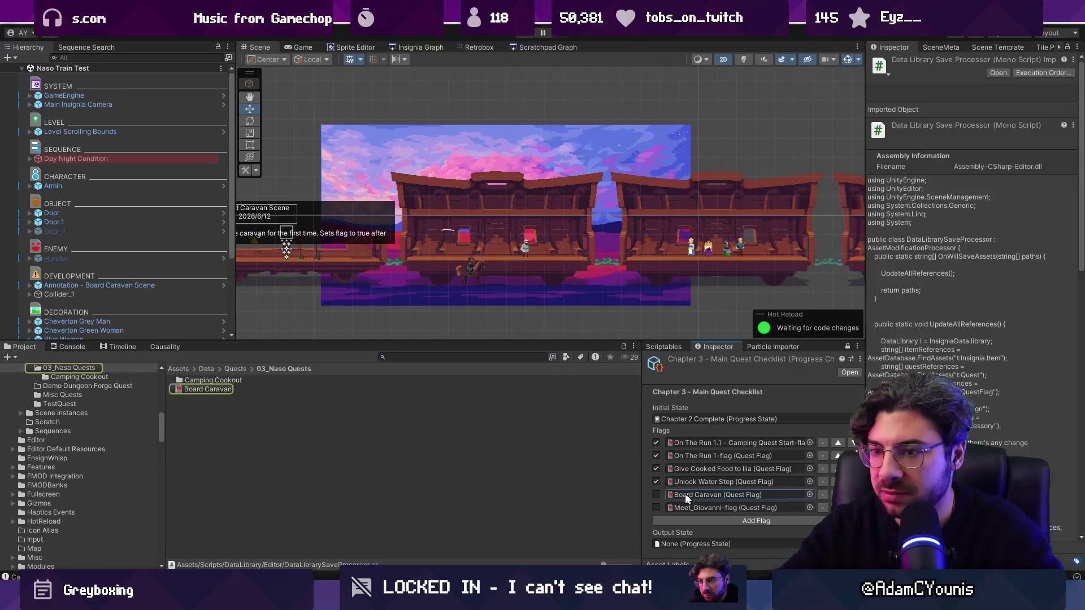
Step: Create a QuestFlag asset named Disembark Caravan in the 03_Naso Quests folder
{"action": "left_click", "coordinate": [209, 391]}
{"action": "left_click", "coordinate": [261, 406]}
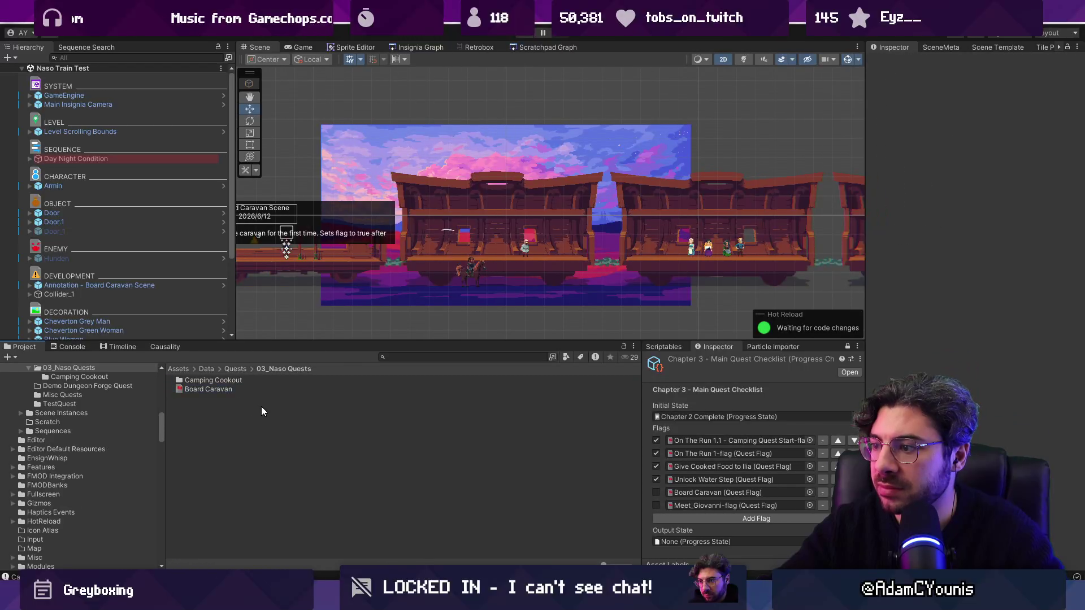
{"action": "left_click", "coordinate": [664, 348]}
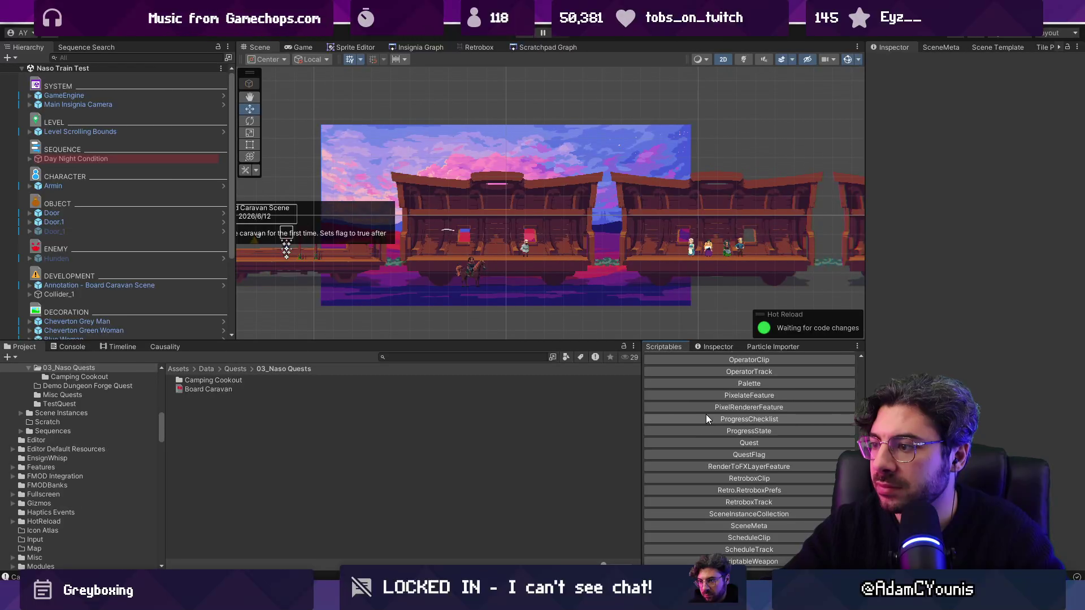
{"action": "left_click", "coordinate": [736, 456]}
{"action": "type", "text": "D"}
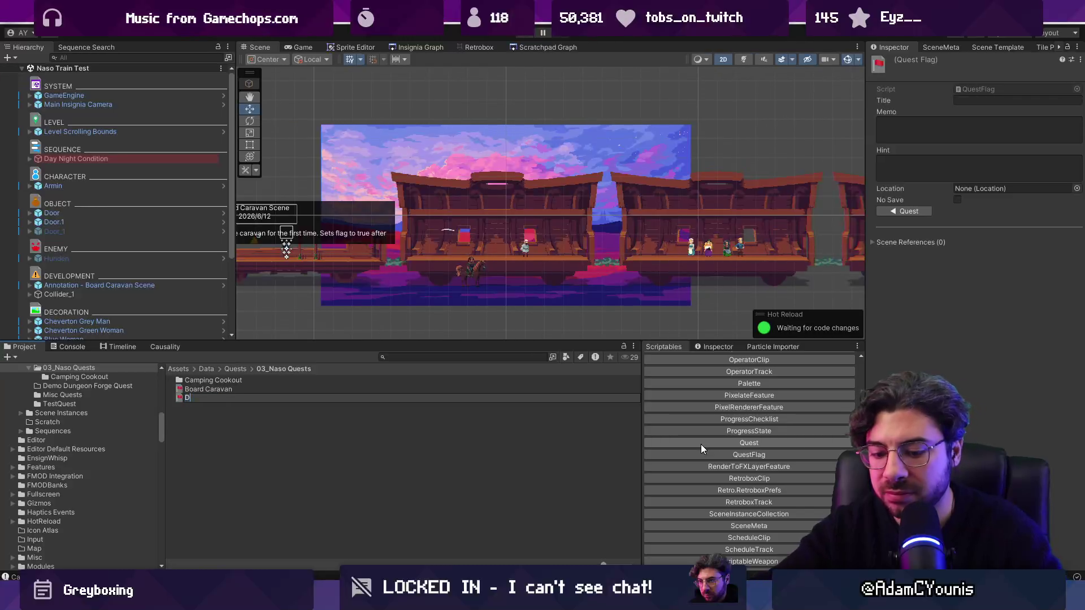
{"action": "type", "text": "isemb"}
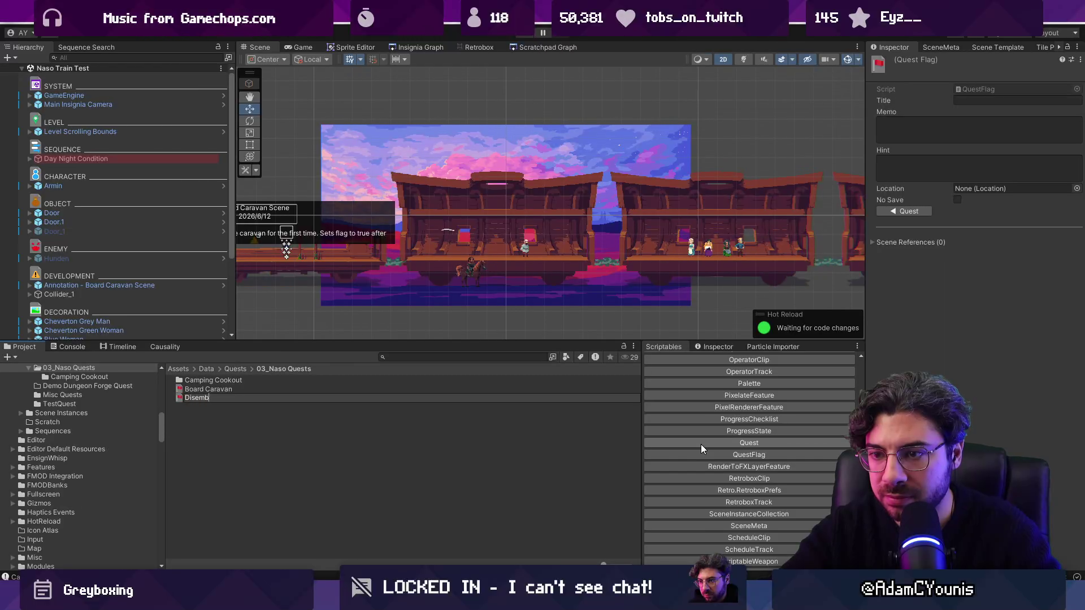
{"action": "type", "text": "ark Caravban"}
{"action": "key", "text": "Return"}
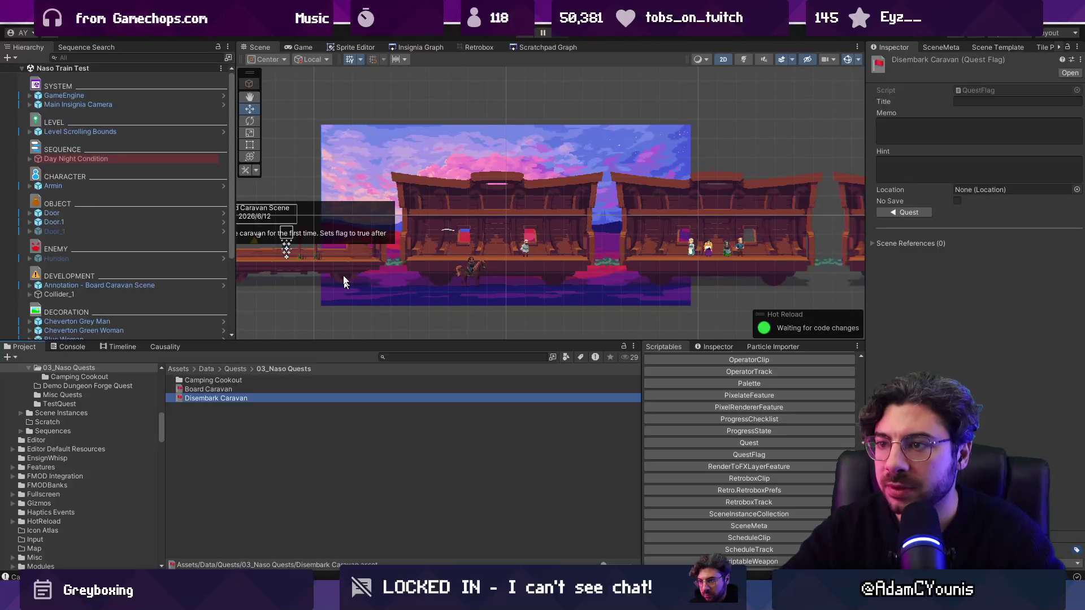
Step: Select the archway door on the train in the Scene
{"action": "scroll", "coordinate": [466, 185], "scroll_direction": "down", "scroll_amount": 2}
{"action": "scroll", "coordinate": [474, 227], "scroll_direction": "up", "scroll_amount": 4}
{"action": "scroll", "coordinate": [565, 234], "scroll_direction": "up", "scroll_amount": 3}
{"action": "left_click", "coordinate": [556, 213]}
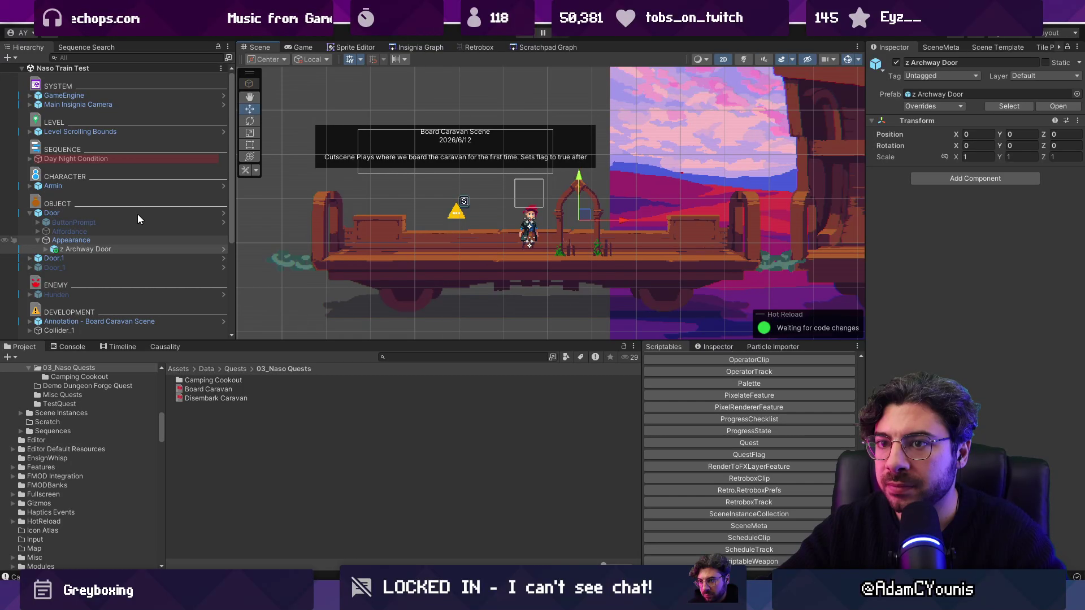
Step: Assign Disembark Caravan as the Door component's Given Flag and start a play test
{"action": "left_click", "coordinate": [59, 214]}
{"action": "scroll", "coordinate": [969, 338], "scroll_direction": "down", "scroll_amount": 5}
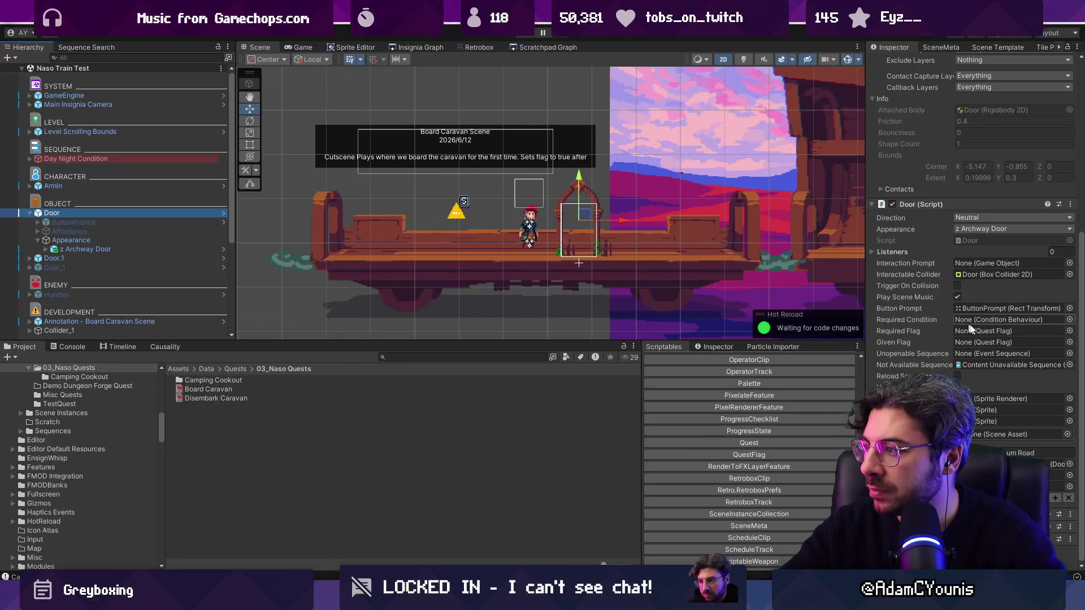
{"action": "left_click", "coordinate": [1069, 343]}
{"action": "type", "text": "dos"}
{"action": "key", "text": "BackSpace"}
{"action": "key", "text": "BackSpace"}
{"action": "type", "text": "isemb"}
{"action": "key", "text": "Return"}
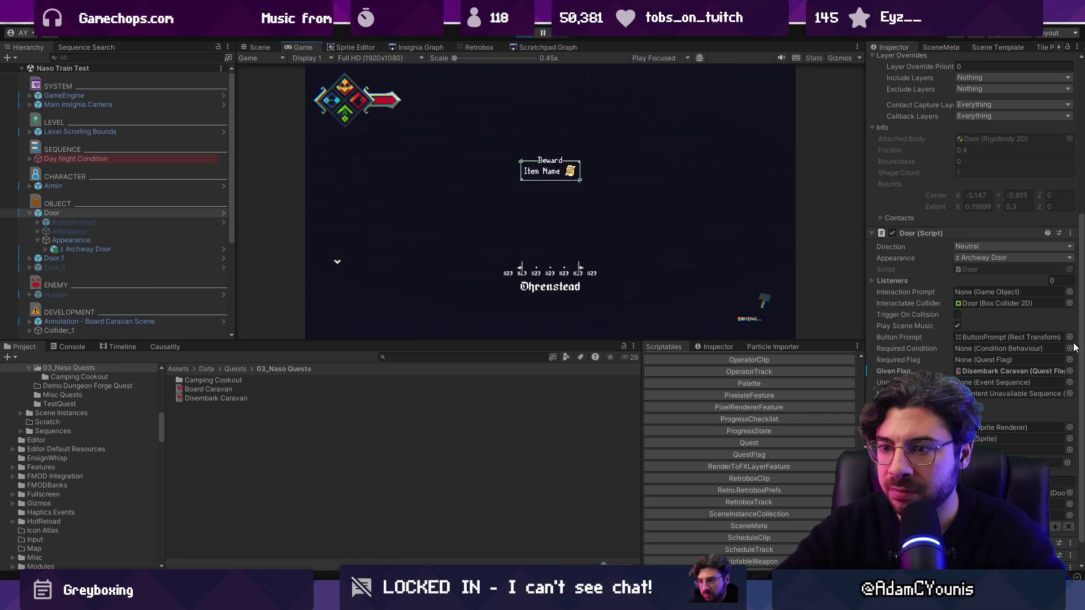
{"action": "key", "text": "s"}
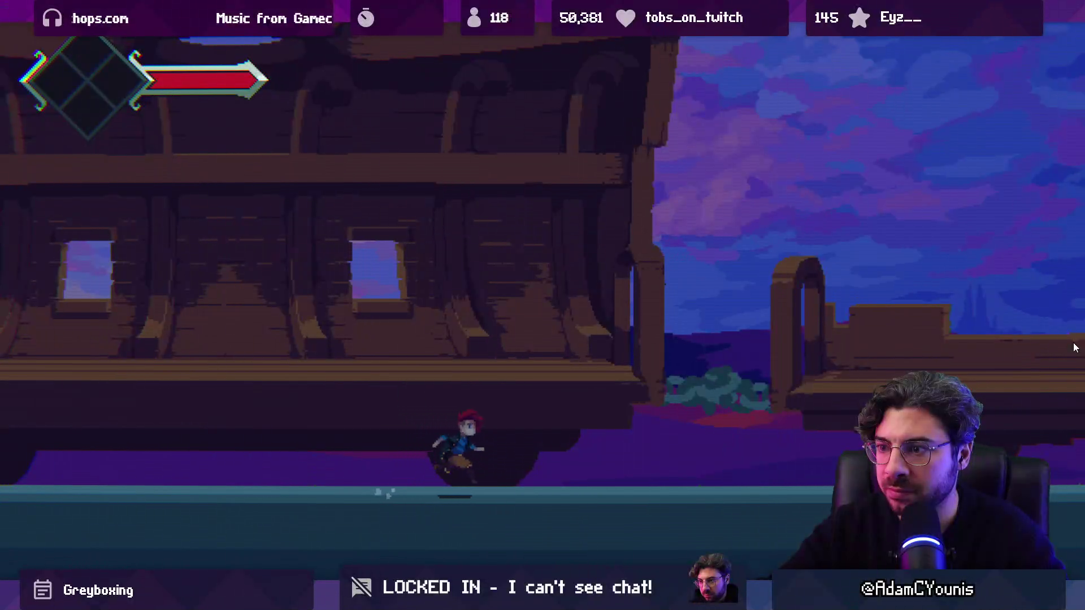
Step: Add a Disembark Caravan flag row to the Chapter 3 checklist
{"action": "key", "text": "alt+Tab"}
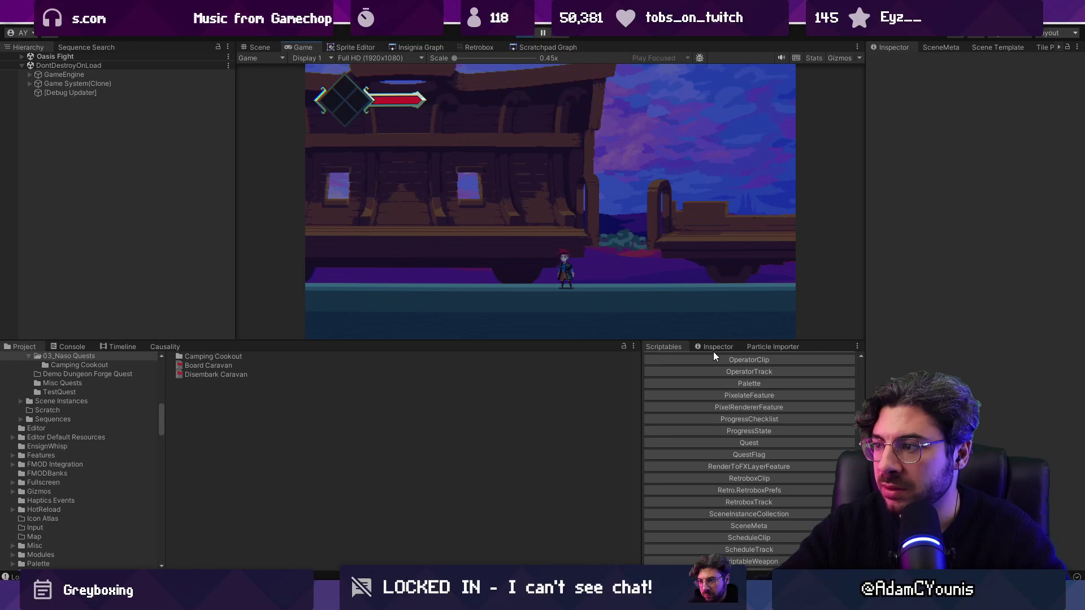
{"action": "left_click", "coordinate": [723, 348]}
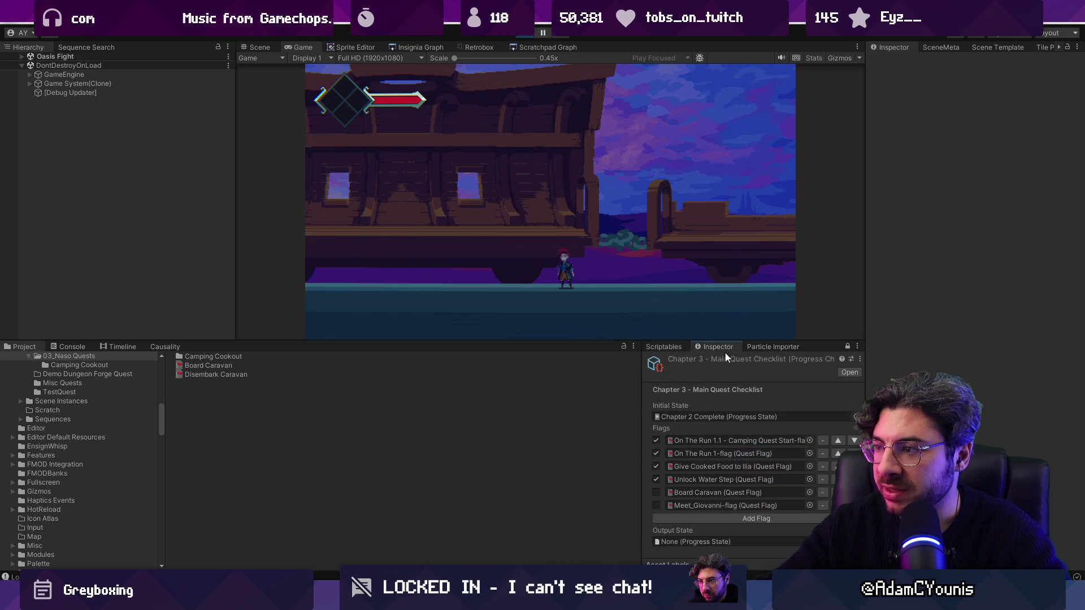
{"action": "left_click", "coordinate": [798, 519]}
{"action": "left_click", "coordinate": [798, 518]}
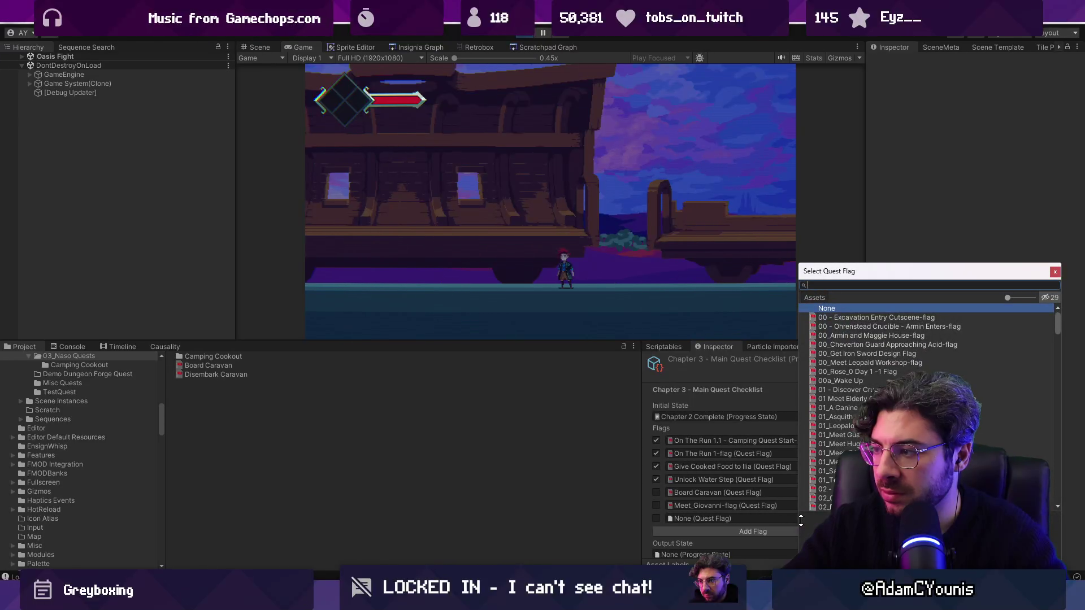
{"action": "type", "text": "d"}
{"action": "key", "text": "BackSpace"}
{"action": "key", "text": "BackSpace"}
{"action": "key", "text": "BackSpace"}
{"action": "type", "text": "disem"}
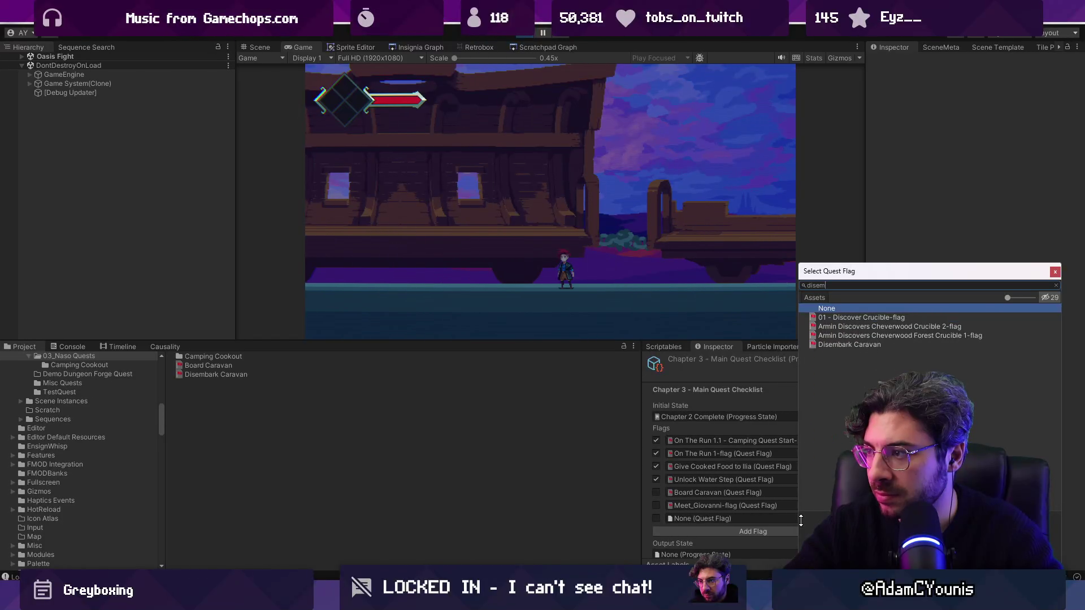
{"action": "key", "text": "Down"}
{"action": "key", "text": "Return"}
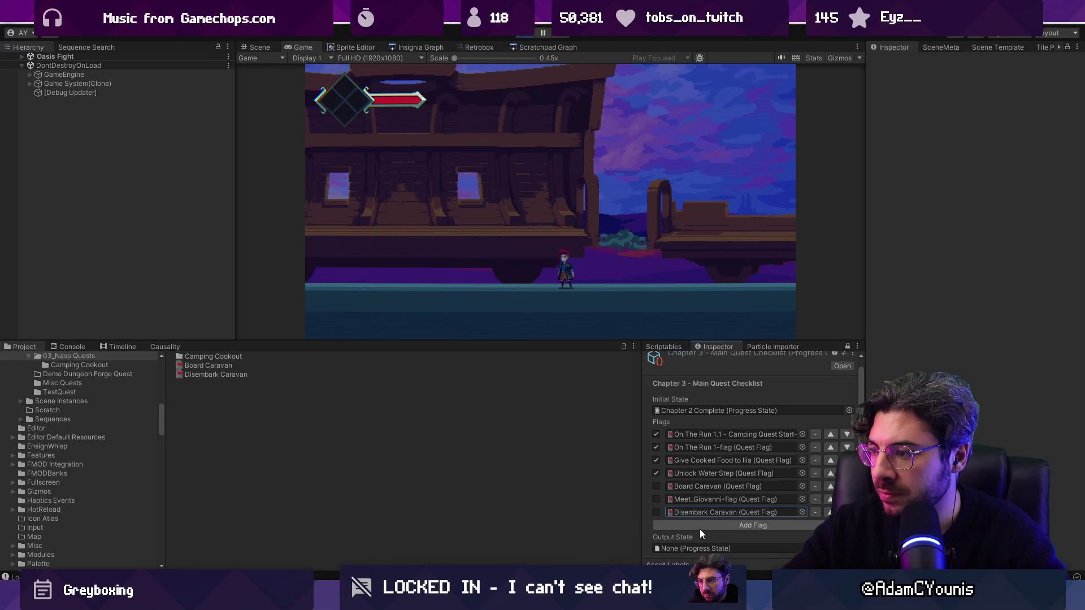
Step: Set the checklist's Output State to Test Progress, inspect that save, and check the Console
{"action": "left_click", "coordinate": [849, 548]}
{"action": "type", "text": "test pr"}
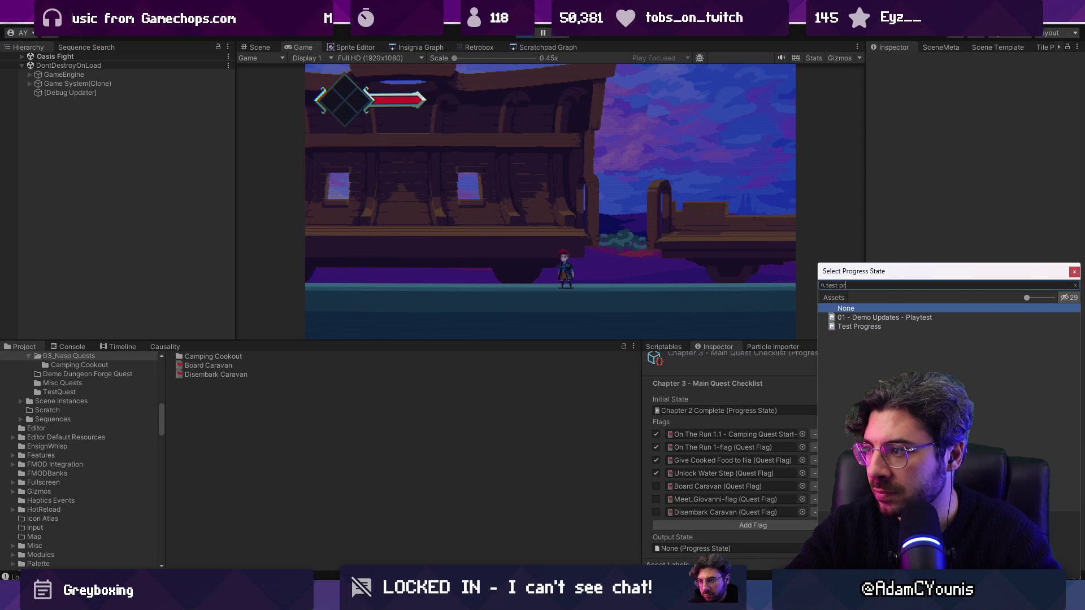
{"action": "key", "text": "Down"}
{"action": "key", "text": "Return"}
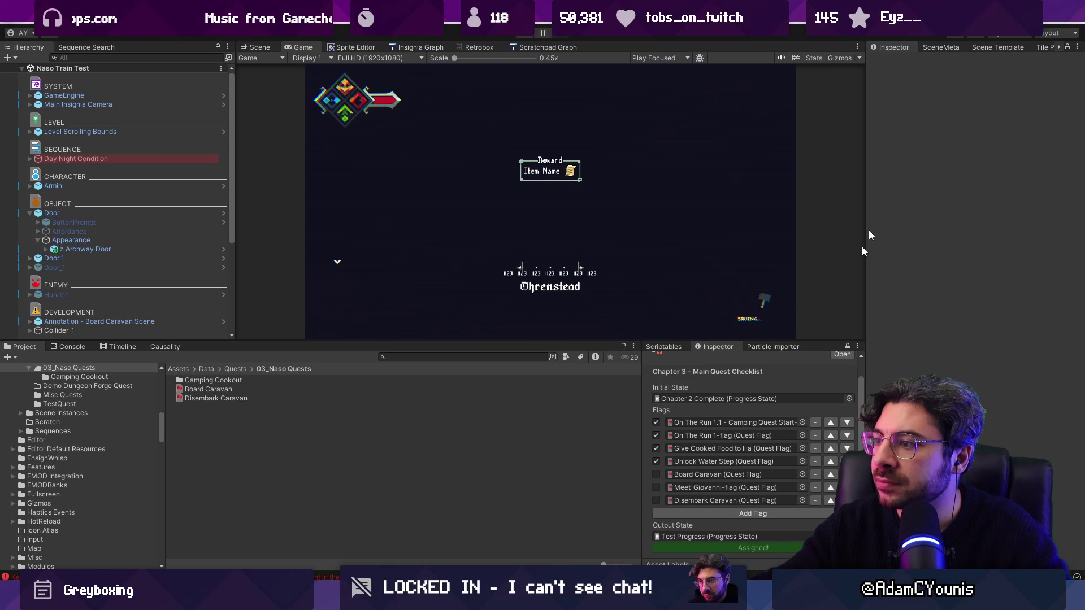
{"action": "double_click", "coordinate": [733, 537]}
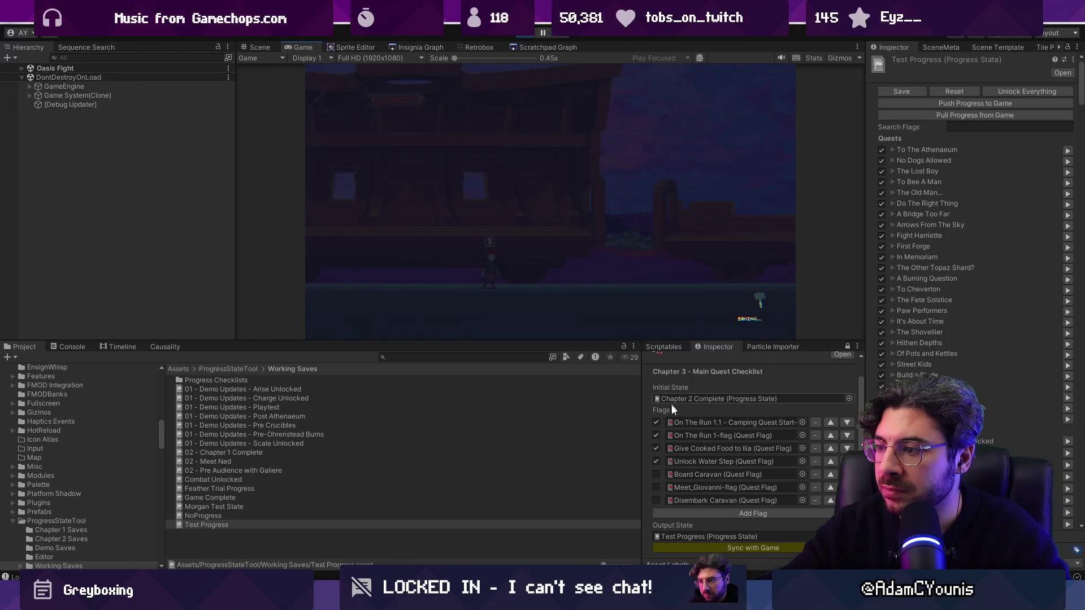
{"action": "left_click", "coordinate": [71, 347]}
{"action": "key", "text": "alt+Tab"}
Step: Add a Debug.Log of DataLibrary item, quest and flag counts after SaveAssets, save, and clear Unity's Console
{"action": "scroll", "coordinate": [401, 327], "scroll_direction": "down", "scroll_amount": 10}
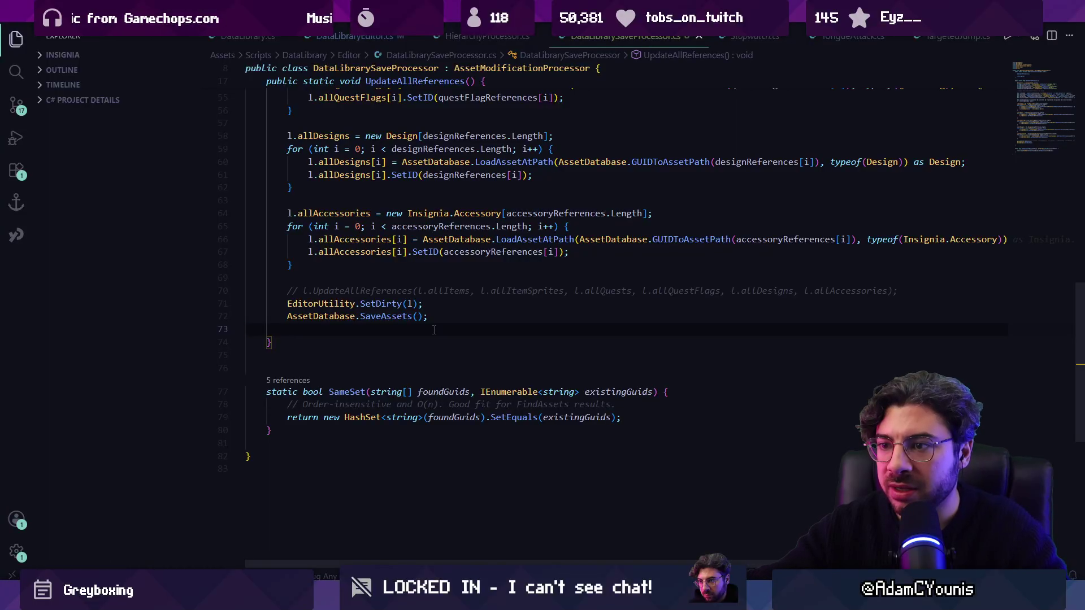
{"action": "type", "text": "De"}
{"action": "key", "text": "Tab"}
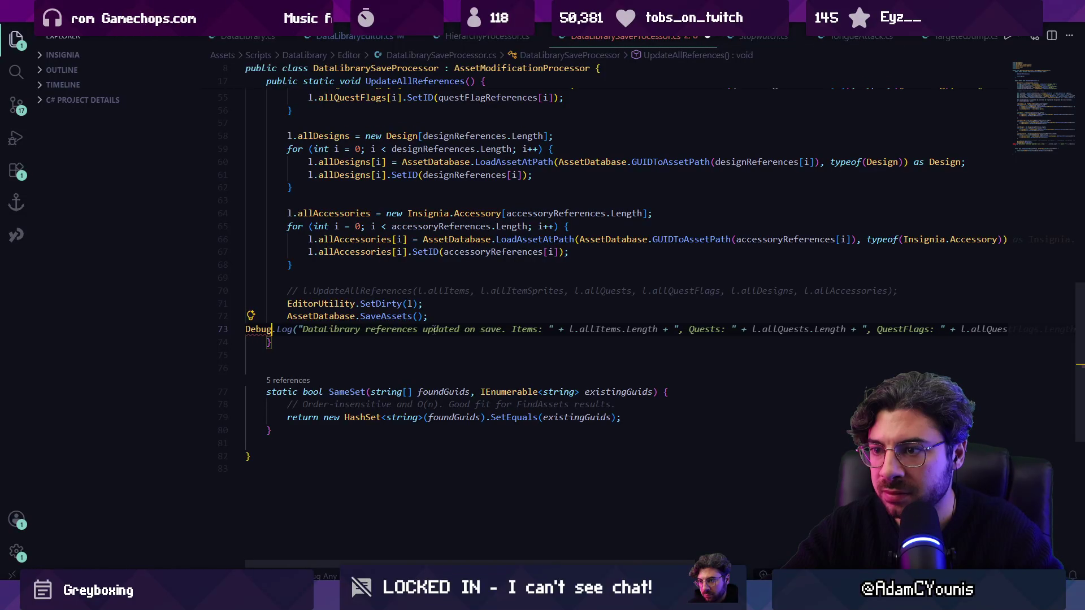
{"action": "key", "text": "ctrl+s"}
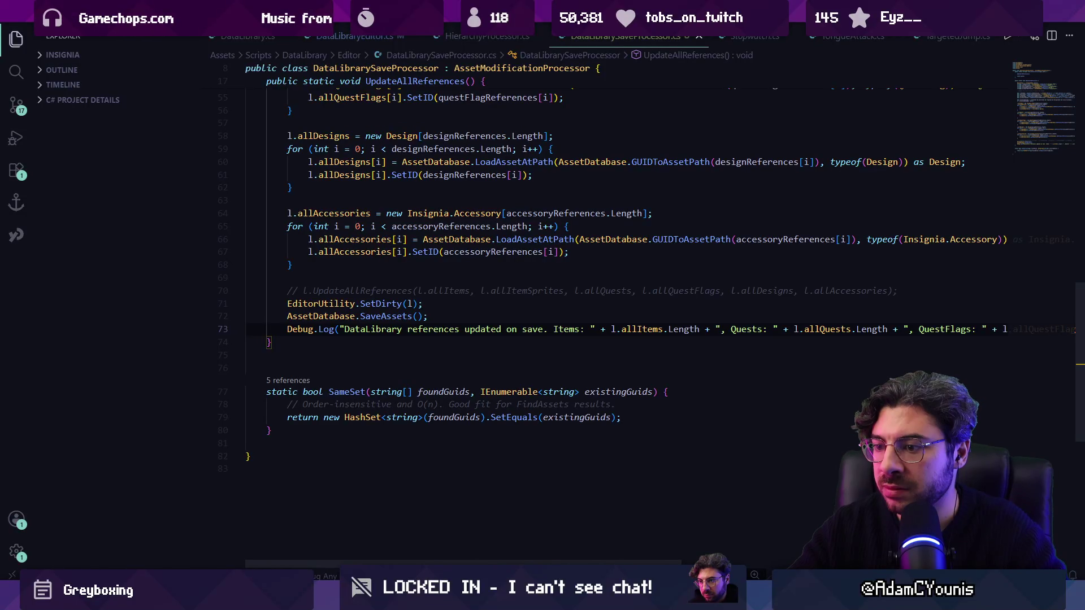
{"action": "key", "text": "alt+Tab"}
{"action": "left_click", "coordinate": [10, 358]}
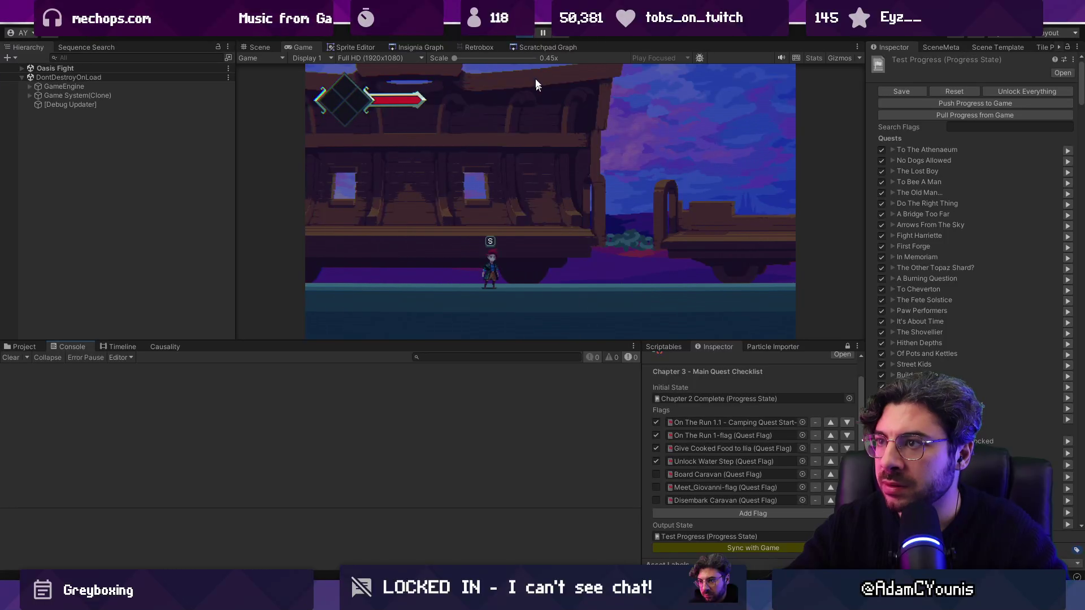
Step: Stop the running game and select the DataLibrary asset in the Project browser
{"action": "left_click", "coordinate": [530, 34]}
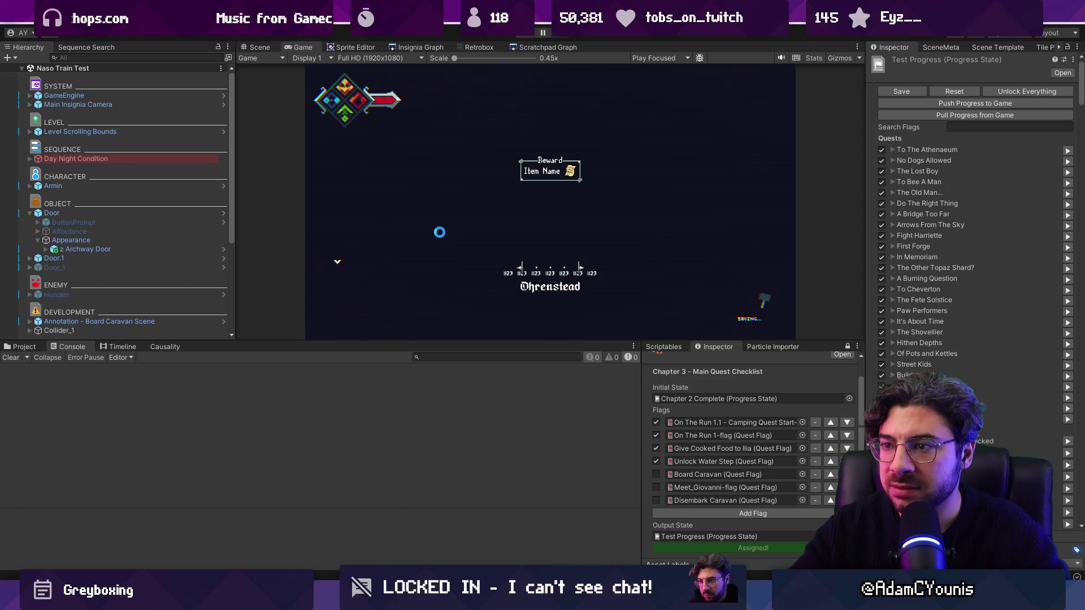
{"action": "left_click", "coordinate": [29, 346]}
{"action": "left_click", "coordinate": [64, 347]}
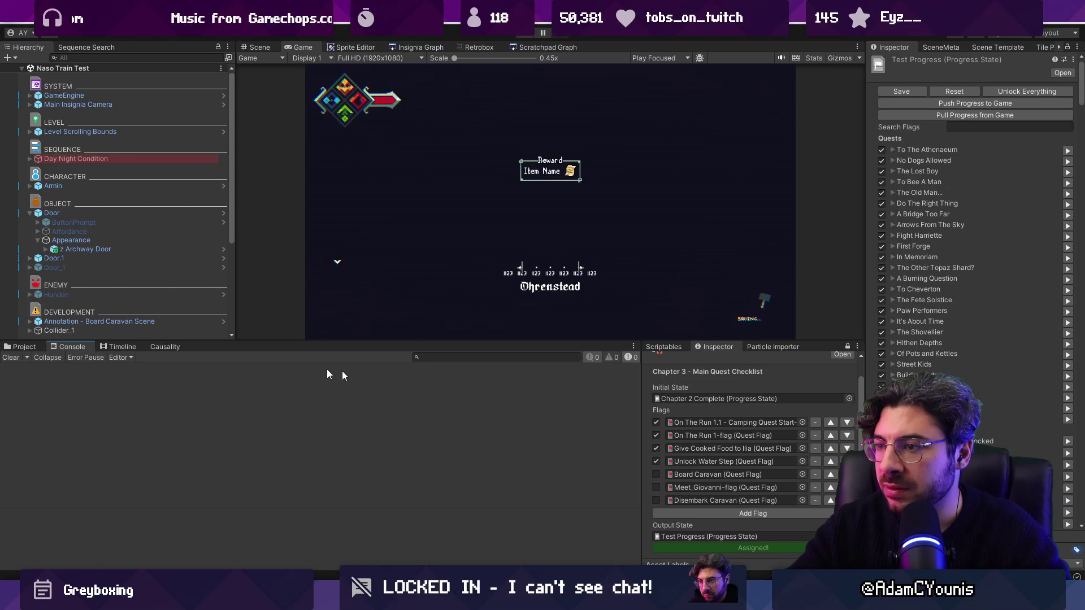
{"action": "left_click", "coordinate": [30, 346]}
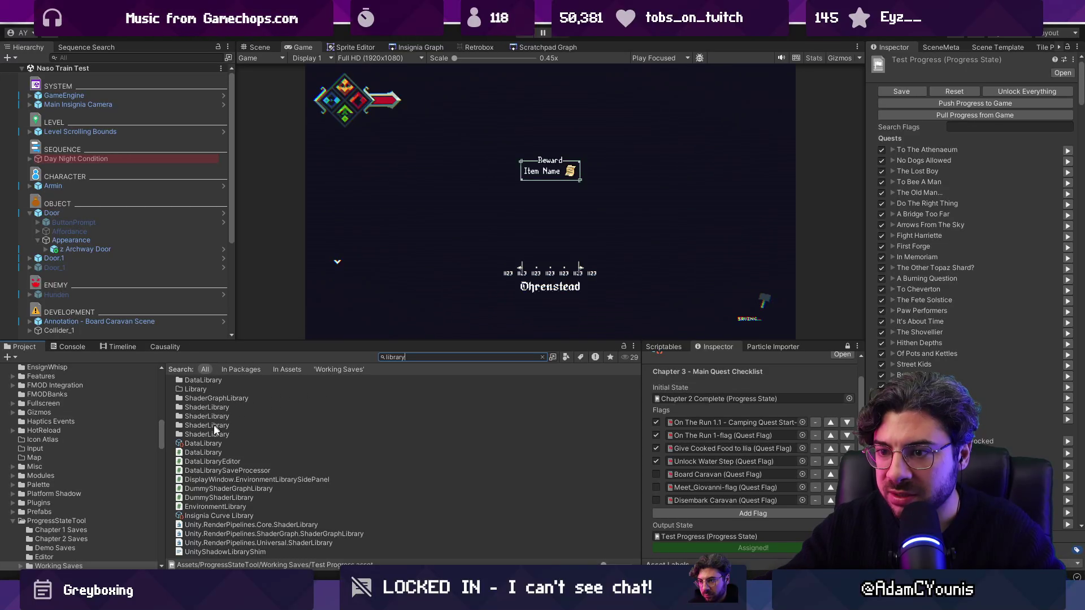
{"action": "left_click", "coordinate": [217, 444]}
Step: Widen the Inspector and browse the 341 entries in All Quest Flags, then return to DataLibrarySaveProcessor.cs
{"action": "left_click_drag", "start_coordinate": [864, 193], "coordinate": [709, 195]}
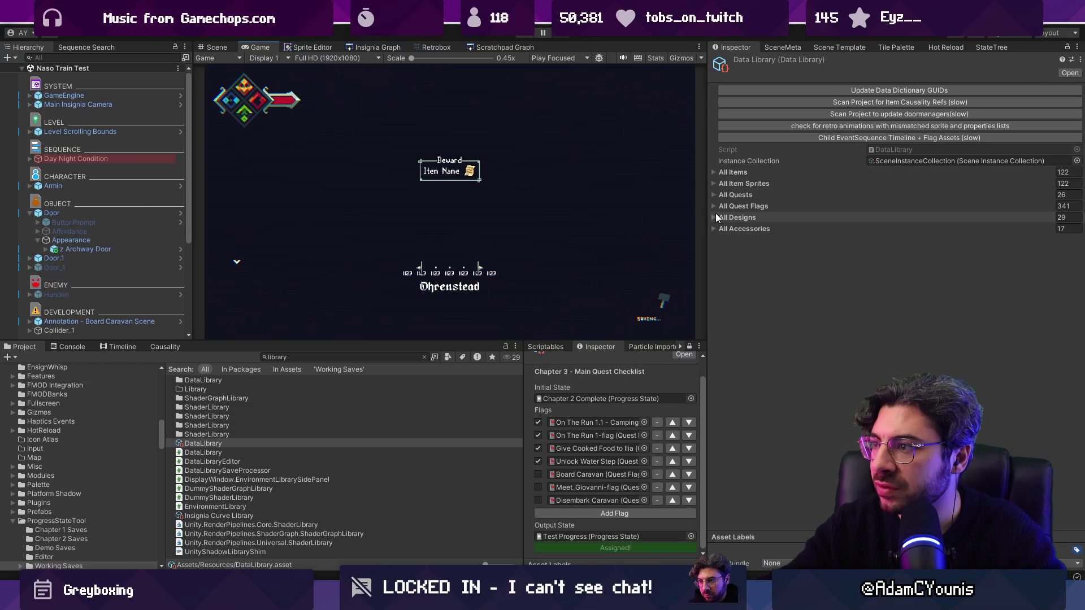
{"action": "left_click", "coordinate": [714, 195]}
{"action": "left_click", "coordinate": [714, 195]}
{"action": "left_click", "coordinate": [714, 206]}
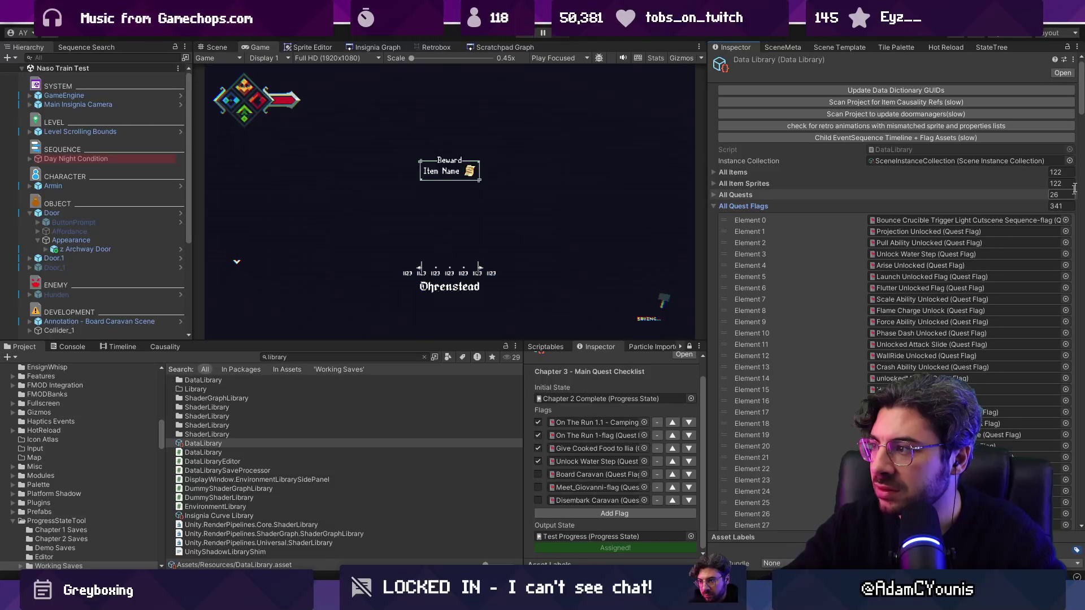
{"action": "scroll", "coordinate": [1073, 302], "scroll_direction": "down", "scroll_amount": 20}
{"action": "scroll", "coordinate": [1073, 302], "scroll_direction": "down", "scroll_amount": 20}
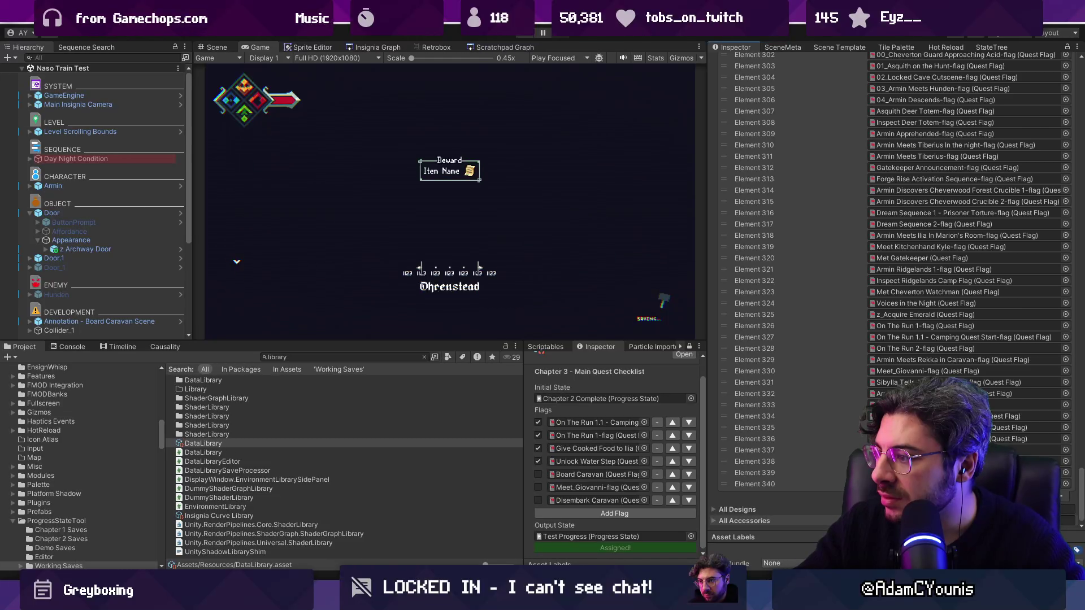
{"action": "scroll", "coordinate": [893, 291], "scroll_direction": "up", "scroll_amount": 2}
{"action": "scroll", "coordinate": [893, 291], "scroll_direction": "up", "scroll_amount": 10}
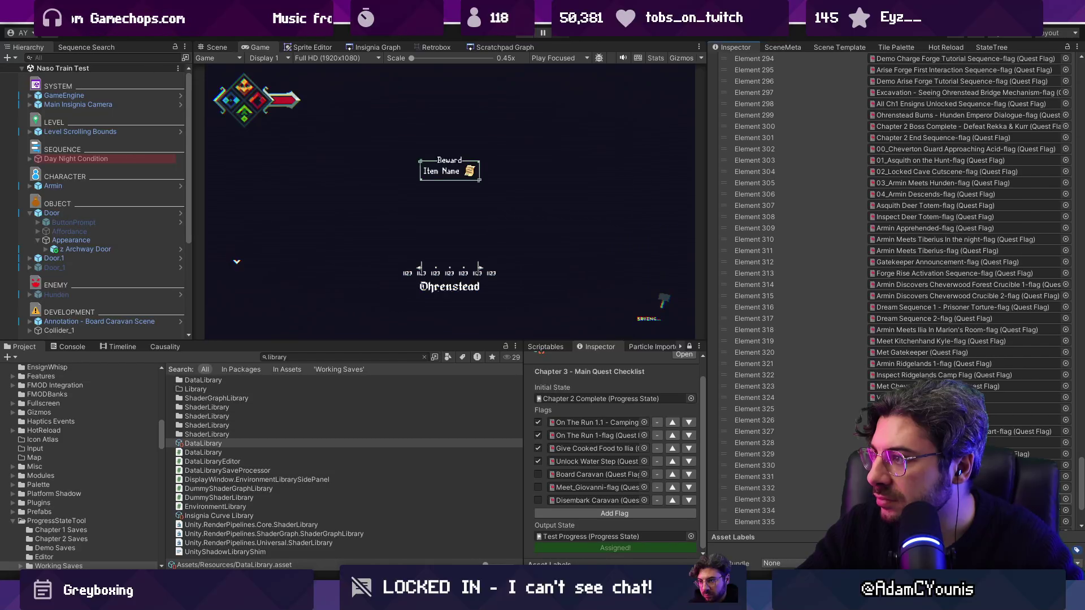
{"action": "scroll", "coordinate": [1053, 438], "scroll_direction": "up", "scroll_amount": 11}
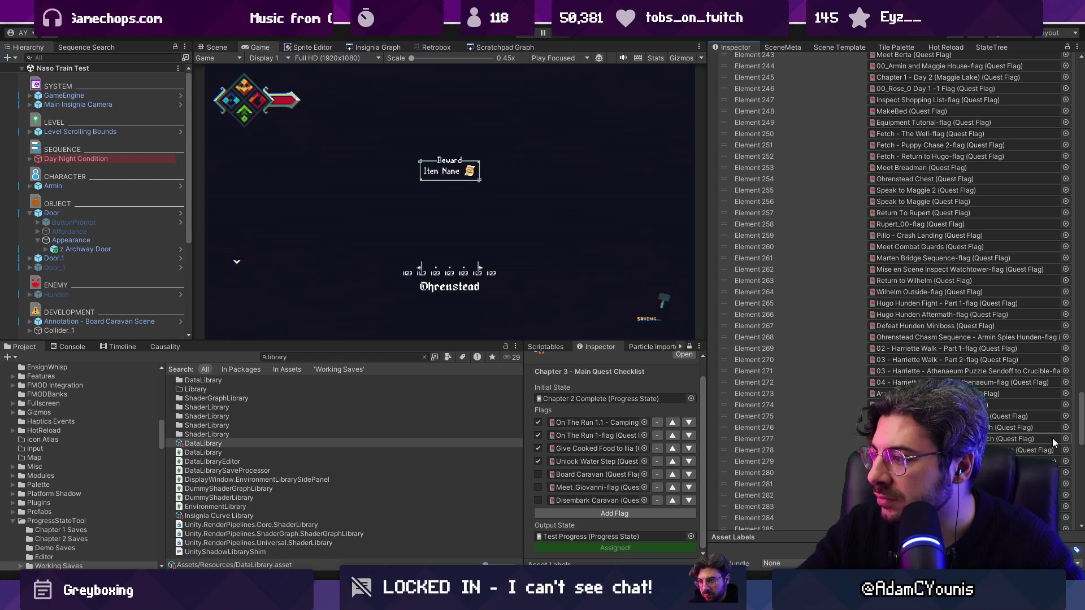
{"action": "scroll", "coordinate": [1054, 331], "scroll_direction": "up", "scroll_amount": 20}
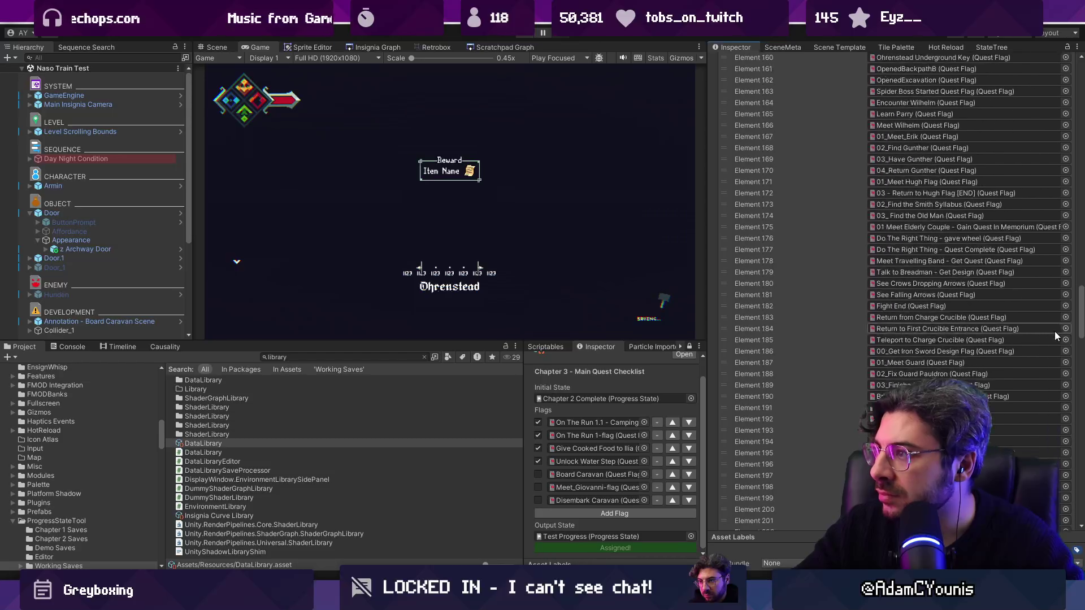
{"action": "key", "text": "alt+Tab"}
{"action": "scroll", "coordinate": [401, 232], "scroll_direction": "up", "scroll_amount": 10}
Step: Add a 'Checking for changes' Debug.Log at the top of UpdateAllReferences
{"action": "left_click", "coordinate": [450, 120]}
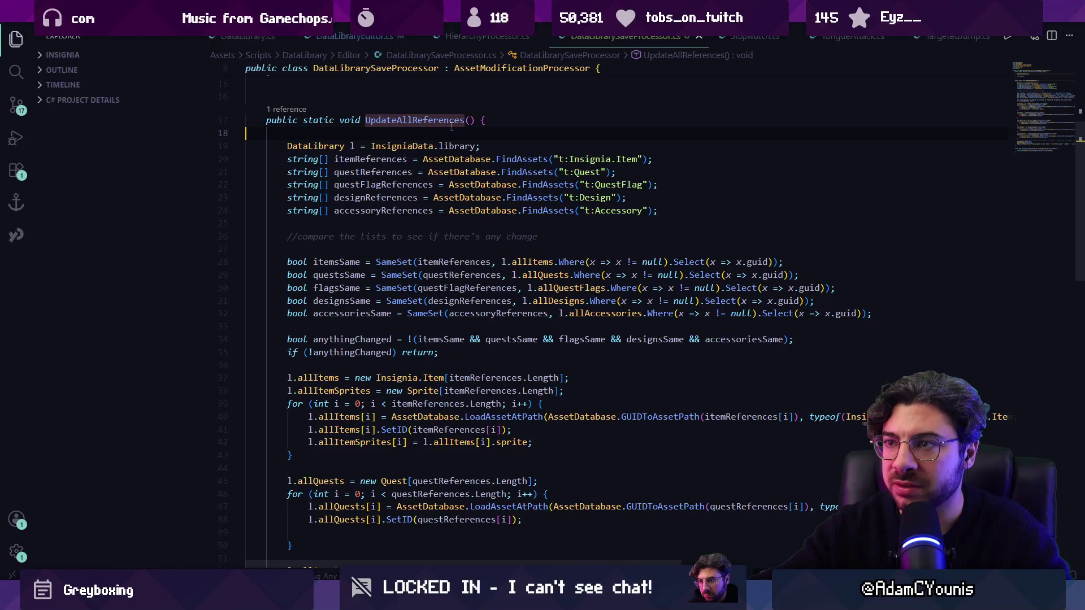
{"action": "type", "text": "Debug."}
{"action": "scroll", "coordinate": [513, 173], "scroll_direction": "up", "scroll_amount": 4}
{"action": "key", "text": "Tab"}
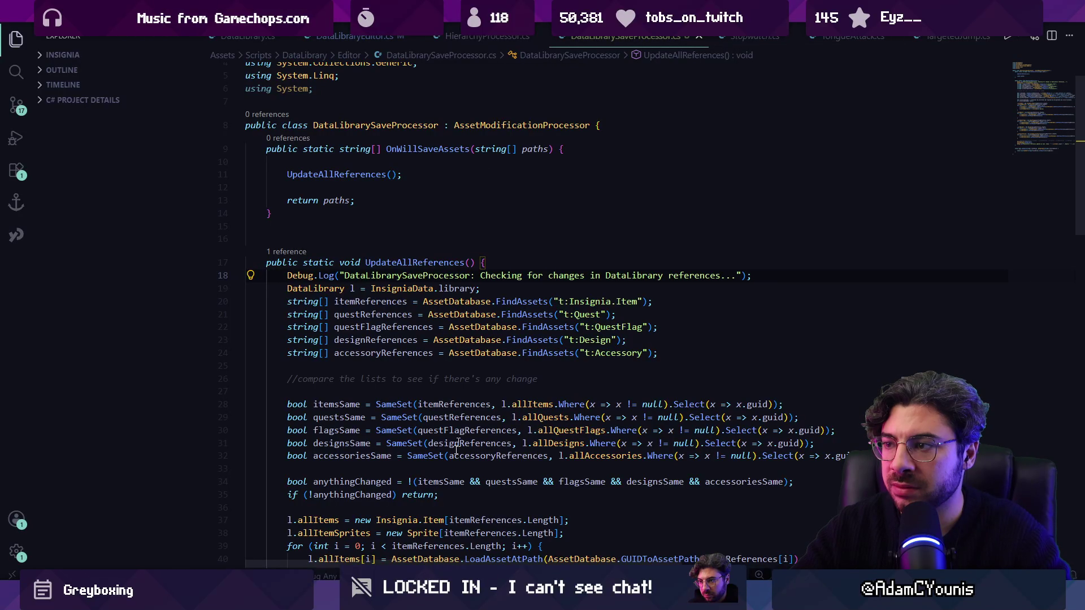
Step: Check the new log in Unity's Console and jump back to its script line
{"action": "mouse_move", "coordinate": [406, 599]}
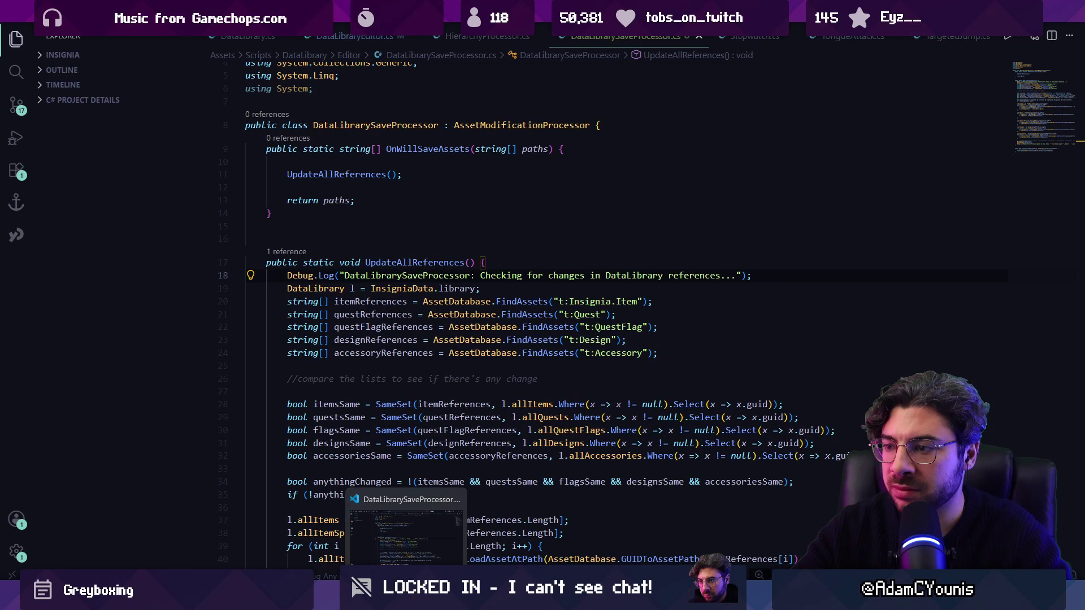
{"action": "left_click", "coordinate": [407, 537]}
{"action": "left_click", "coordinate": [60, 348]}
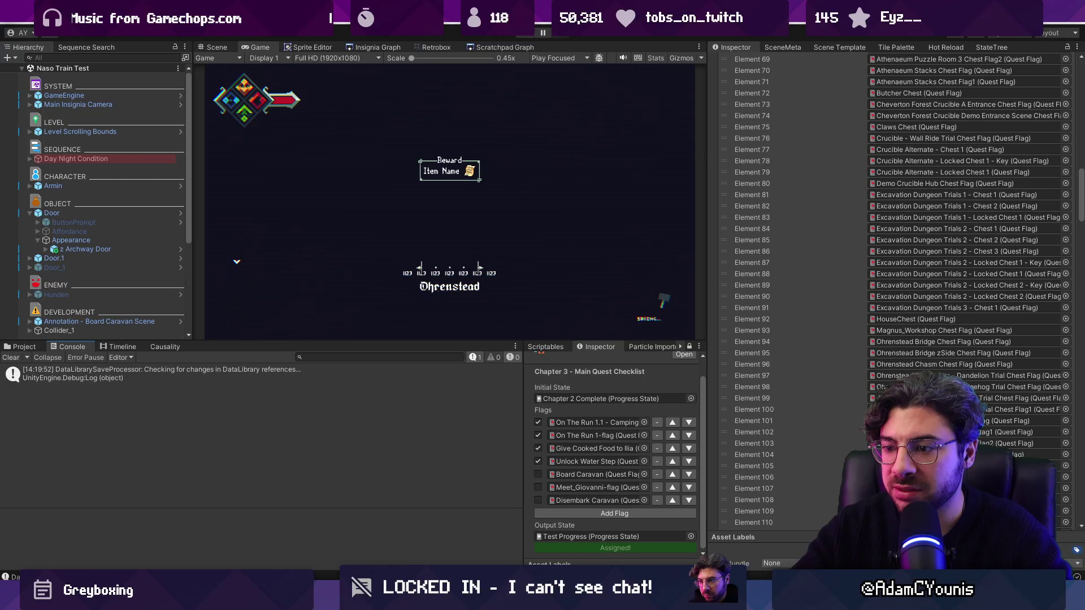
{"action": "double_click", "coordinate": [162, 373]}
{"action": "scroll", "coordinate": [497, 376], "scroll_direction": "down", "scroll_amount": 10}
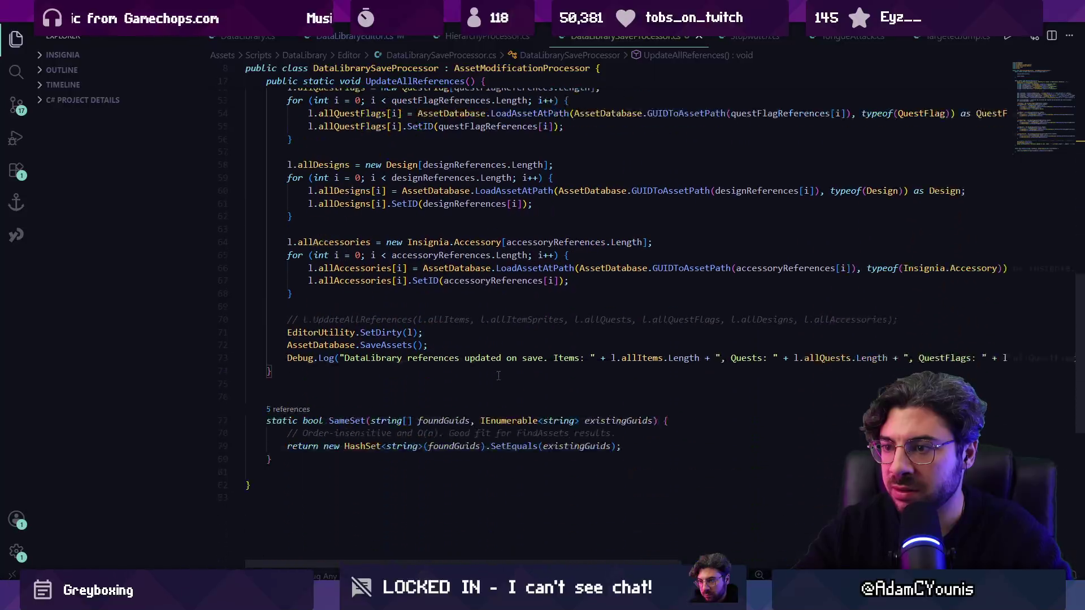
{"action": "scroll", "coordinate": [439, 344], "scroll_direction": "up", "scroll_amount": 15}
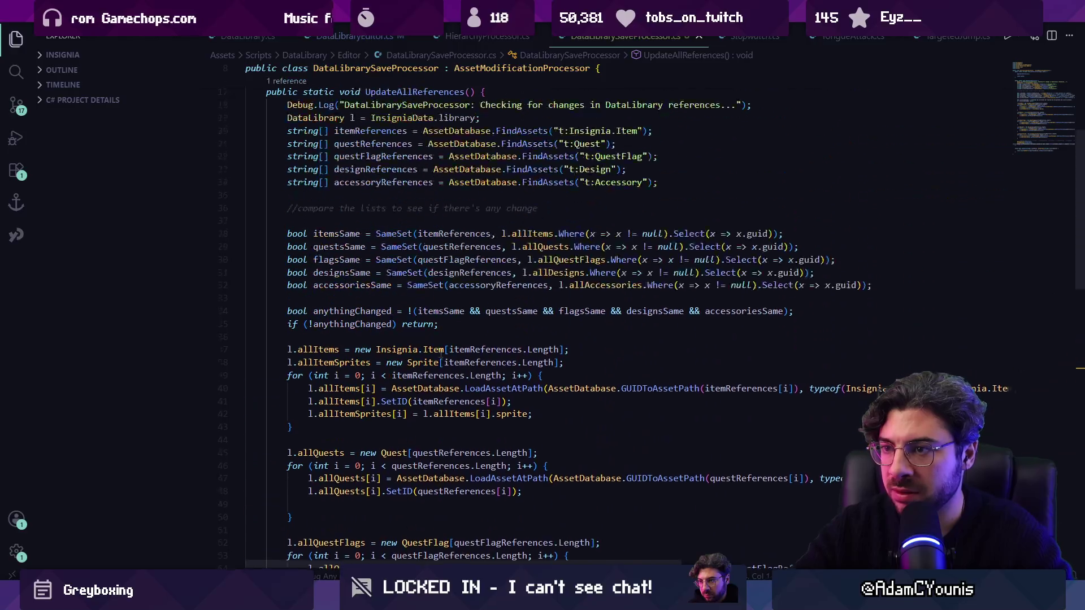
{"action": "scroll", "coordinate": [479, 365], "scroll_direction": "down", "scroll_amount": 3}
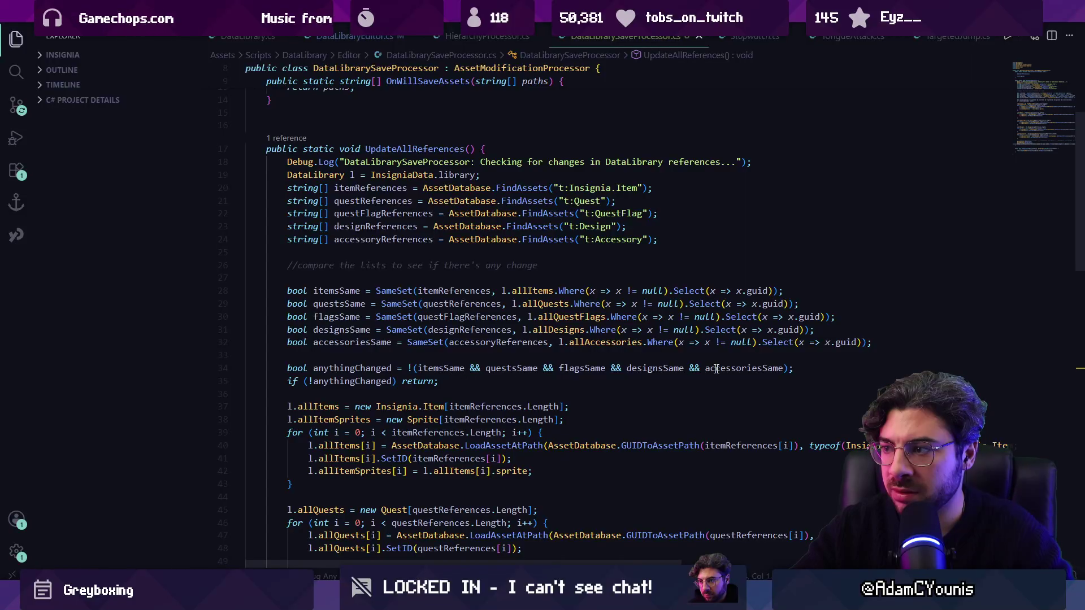
Step: Wrap the early return statement in curly braces on its own line
{"action": "key", "text": "Down"}
{"action": "key", "text": "ctrl+Left"}
{"action": "key", "text": "ctrl+Left"}
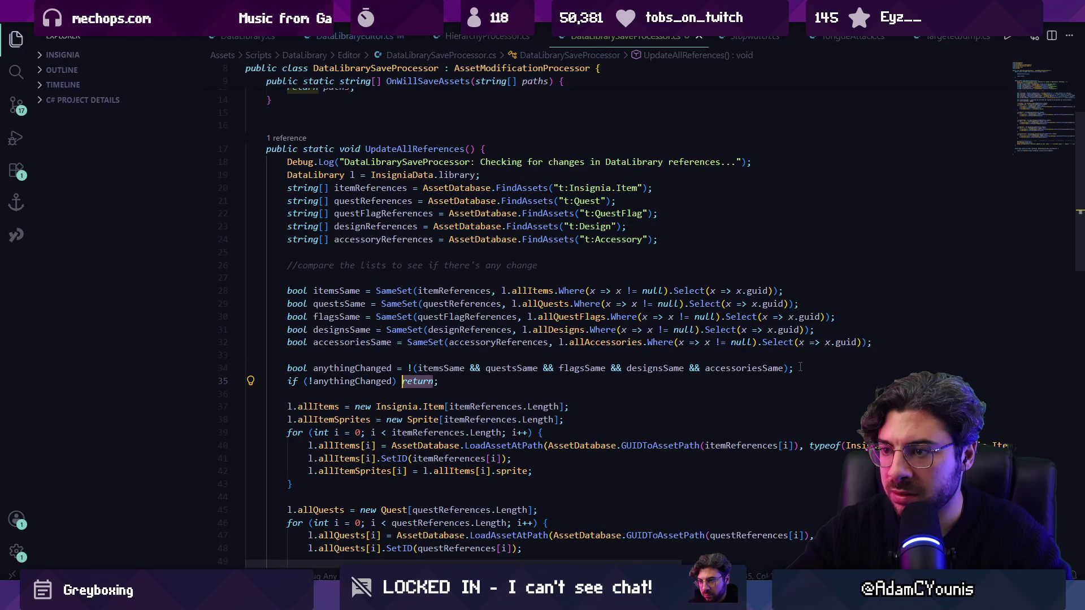
{"action": "type", "text": "{"}
{"action": "key", "text": "Return"}
{"action": "key", "text": "End"}
{"action": "key", "text": "Return"}
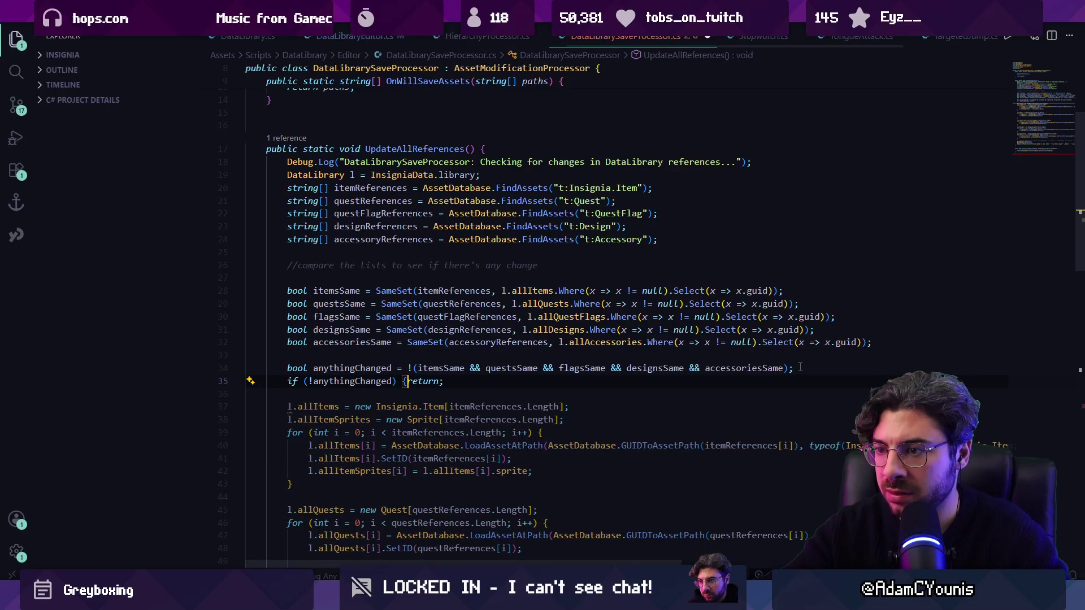
{"action": "type", "text": "}"}
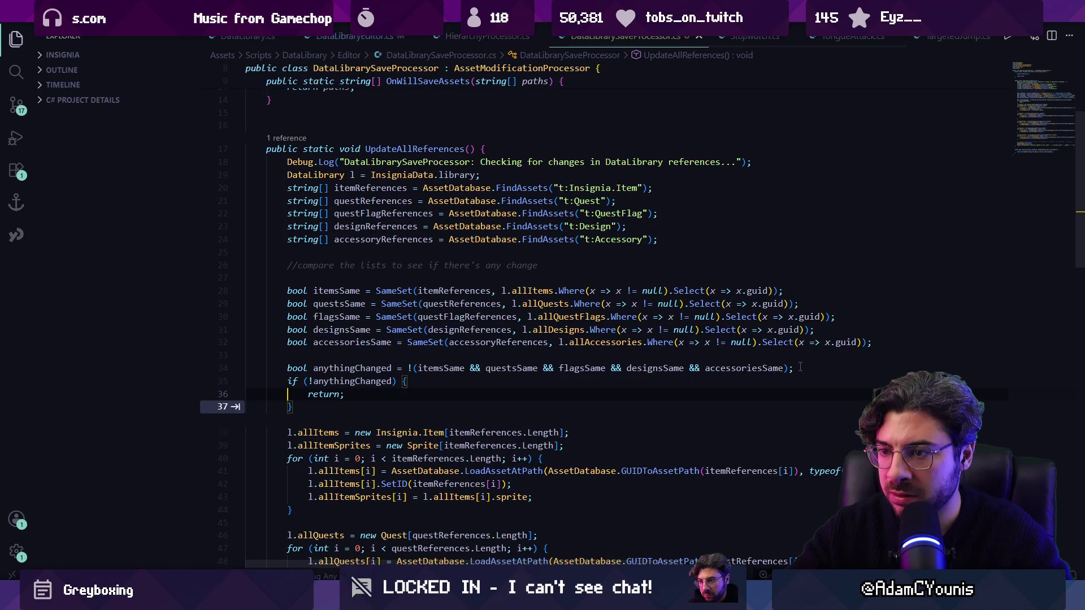
Step: Add a 'didn't find any changes' skip Debug.Log before the return, then return to Unity
{"action": "key", "text": "Up"}
{"action": "key", "text": "Up"}
{"action": "key", "text": "End"}
{"action": "key", "text": "Return"}
{"action": "key", "text": "ctrl+Right"}
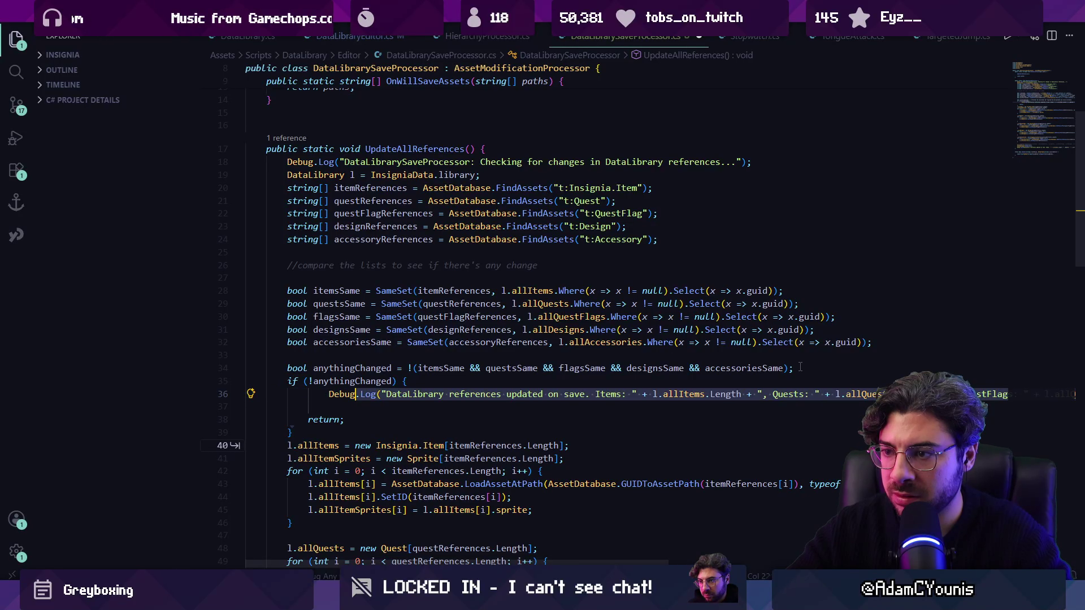
{"action": "type", "text": "didn't find any changes in DataLibrary references, skipping update.\");"}
{"action": "key", "text": "Tab"}
{"action": "key", "text": "alt+Tab"}
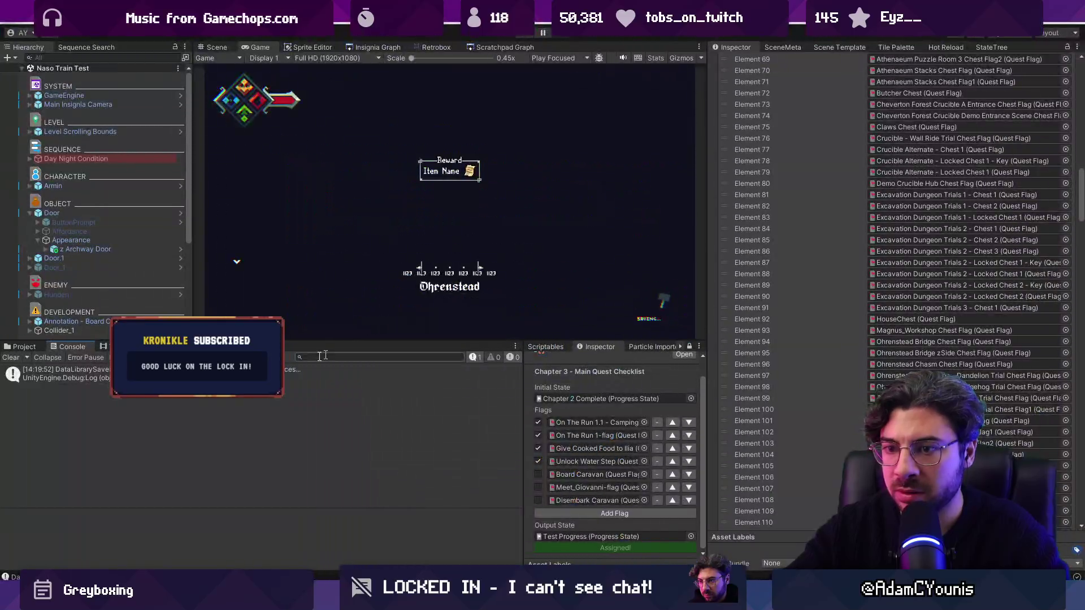
Step: View the skip message's stack trace and scroll the All Quest Flags list to Element 239
{"action": "left_click", "coordinate": [286, 416]}
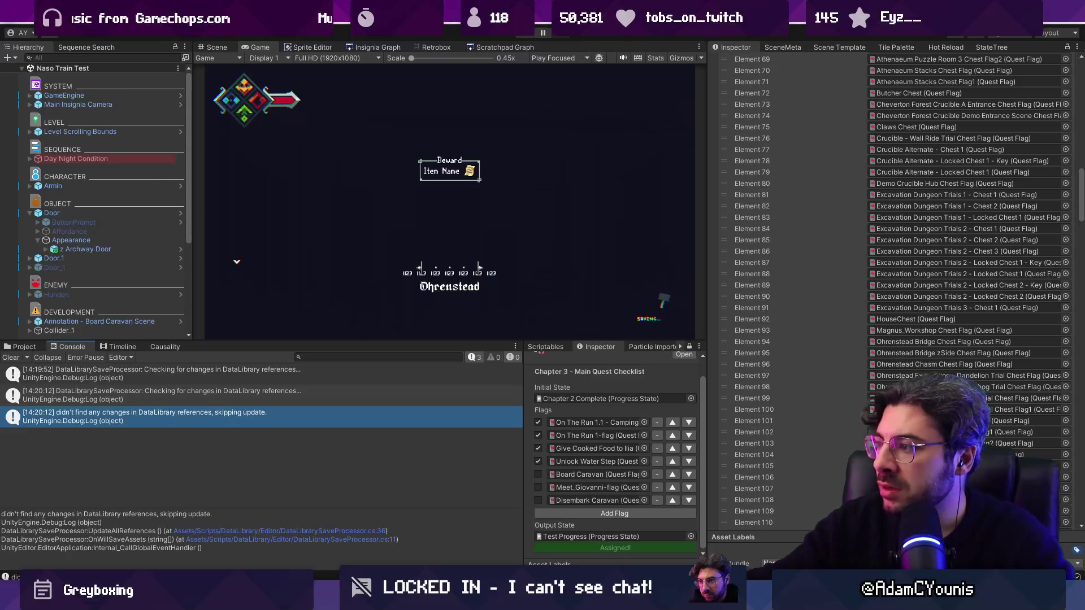
{"action": "scroll", "coordinate": [1017, 391], "scroll_direction": "up", "scroll_amount": 3}
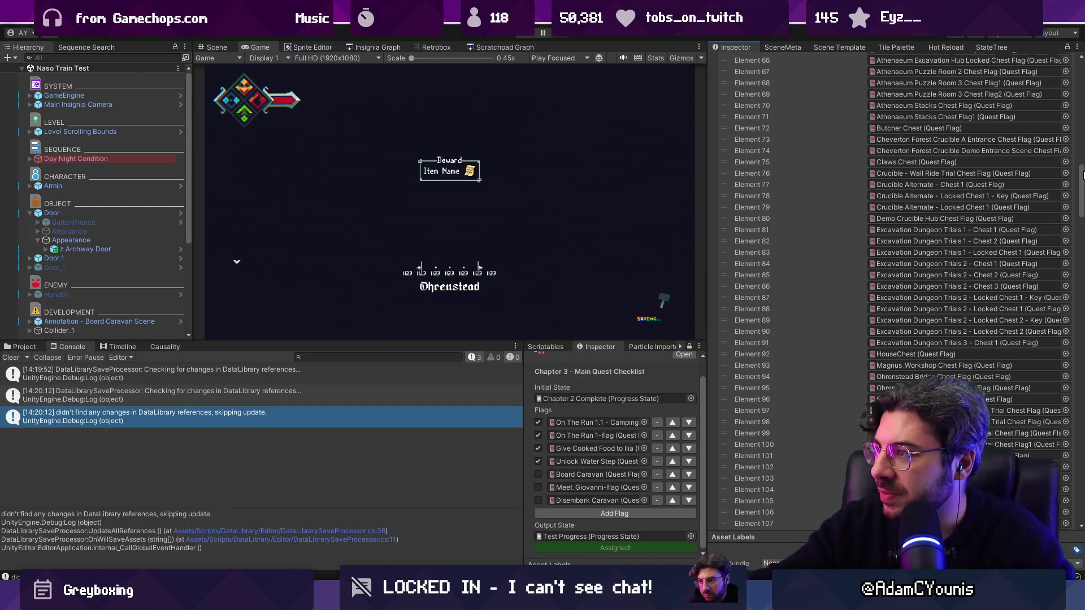
{"action": "scroll", "coordinate": [1016, 392], "scroll_direction": "up", "scroll_amount": 10}
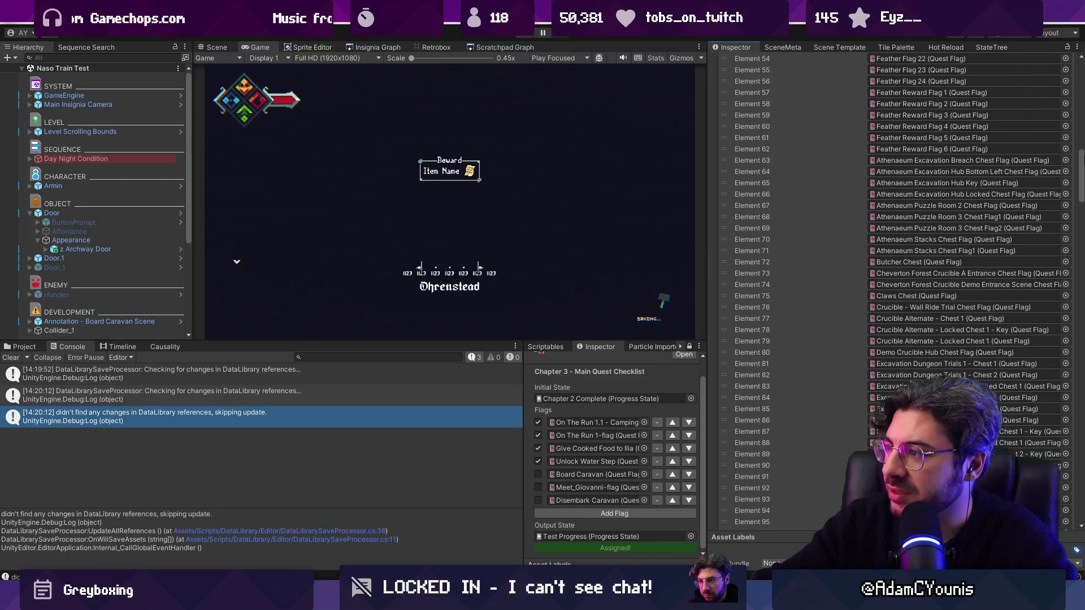
{"action": "scroll", "coordinate": [1016, 391], "scroll_direction": "up", "scroll_amount": 13}
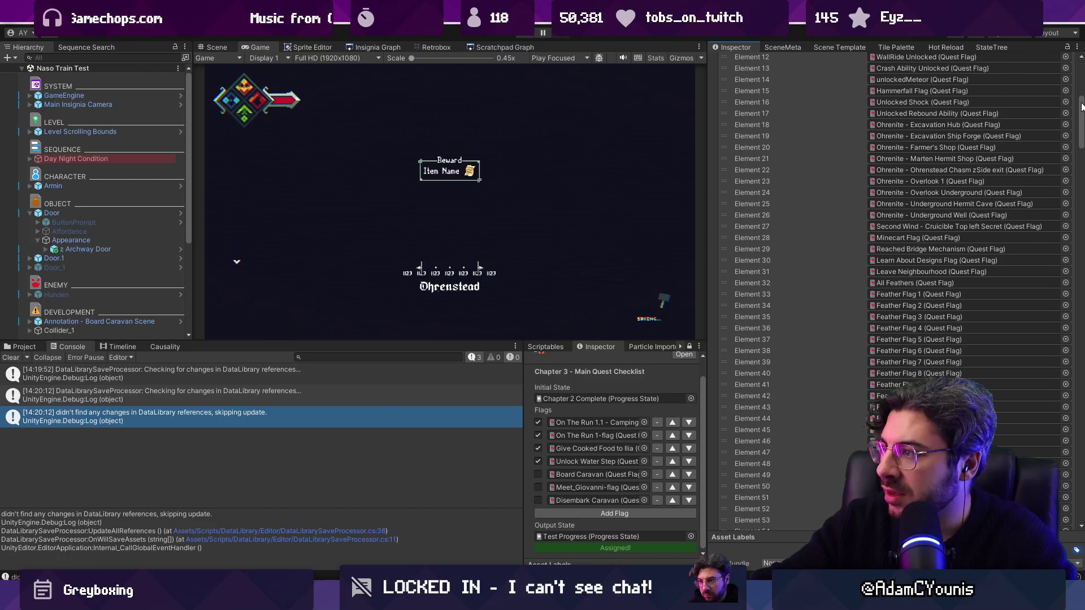
{"action": "scroll", "coordinate": [1079, 85], "scroll_direction": "up", "scroll_amount": 1}
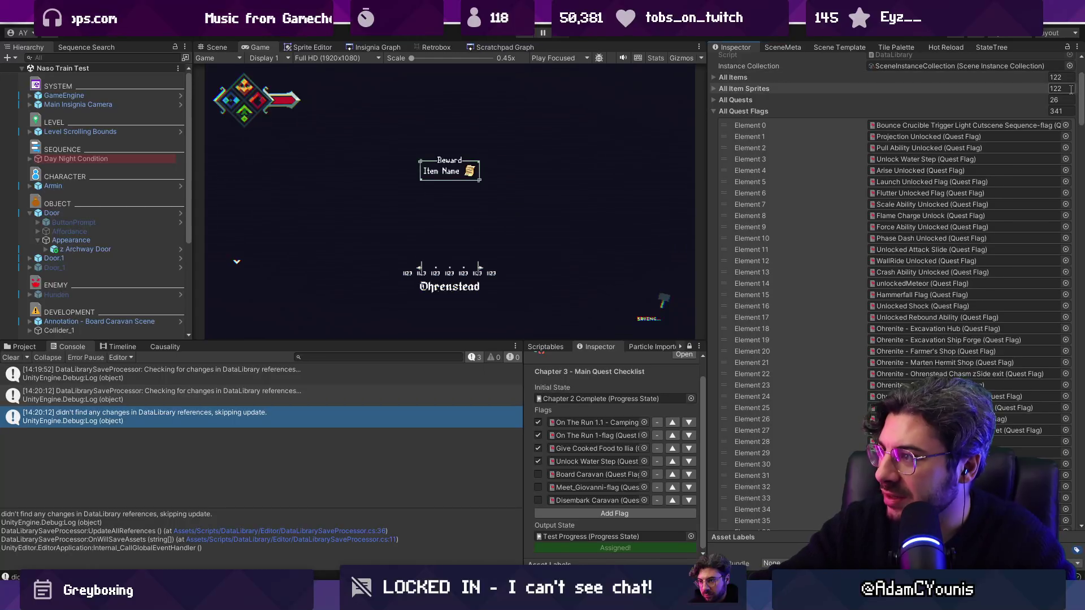
{"action": "scroll", "coordinate": [1056, 171], "scroll_direction": "down", "scroll_amount": 15}
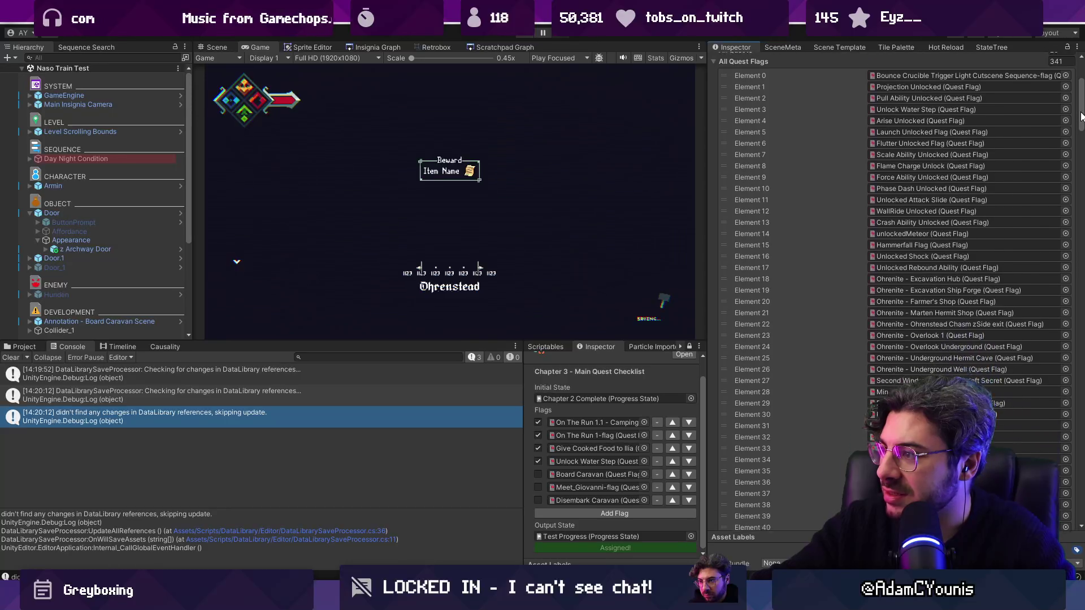
{"action": "scroll", "coordinate": [1056, 174], "scroll_direction": "down", "scroll_amount": 7}
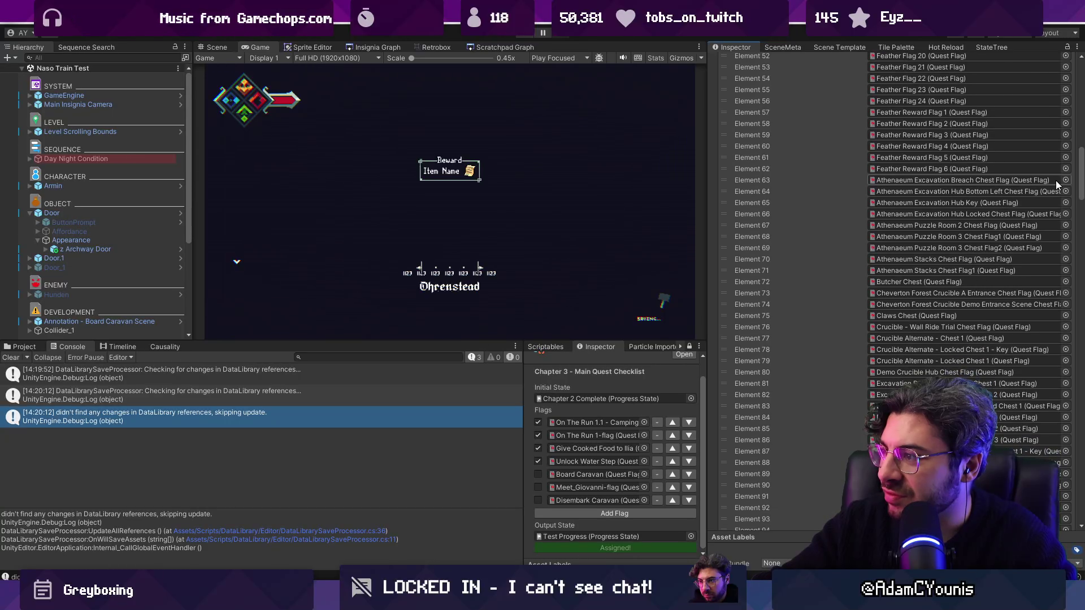
{"action": "scroll", "coordinate": [1050, 196], "scroll_direction": "down", "scroll_amount": 6}
{"action": "scroll", "coordinate": [1049, 223], "scroll_direction": "down", "scroll_amount": 8}
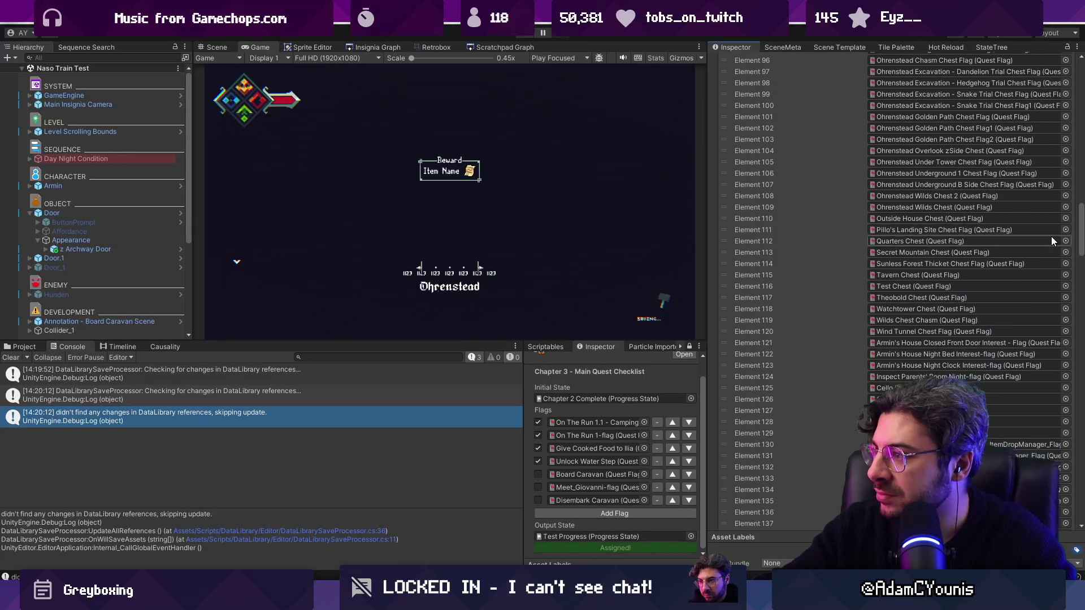
{"action": "scroll", "coordinate": [1055, 255], "scroll_direction": "down", "scroll_amount": 4}
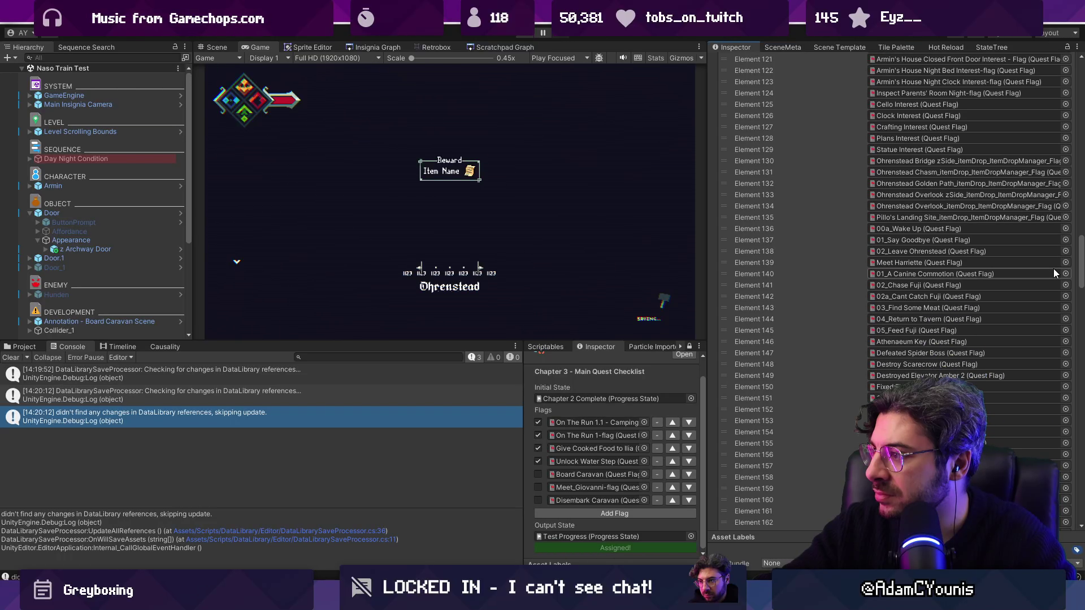
{"action": "scroll", "coordinate": [1053, 271], "scroll_direction": "down", "scroll_amount": 5}
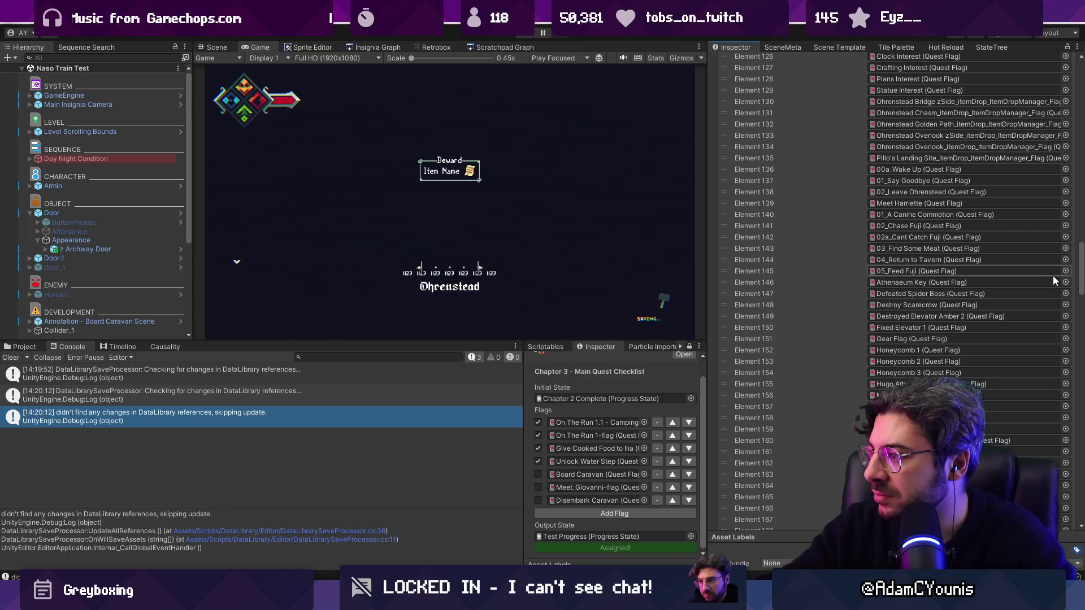
{"action": "scroll", "coordinate": [1053, 289], "scroll_direction": "down", "scroll_amount": 11}
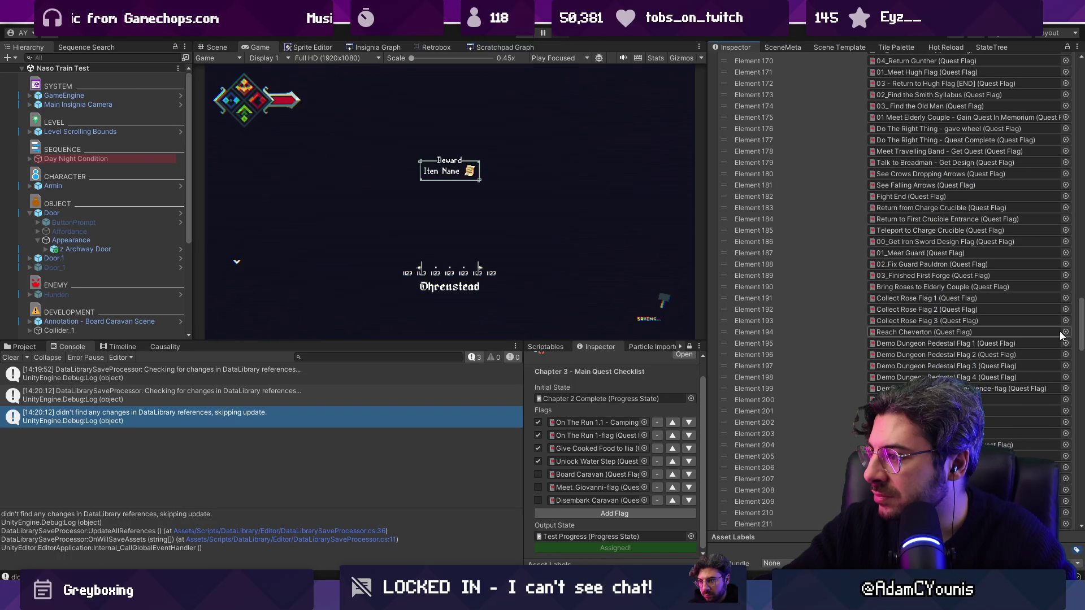
{"action": "scroll", "coordinate": [1053, 336], "scroll_direction": "down", "scroll_amount": 5}
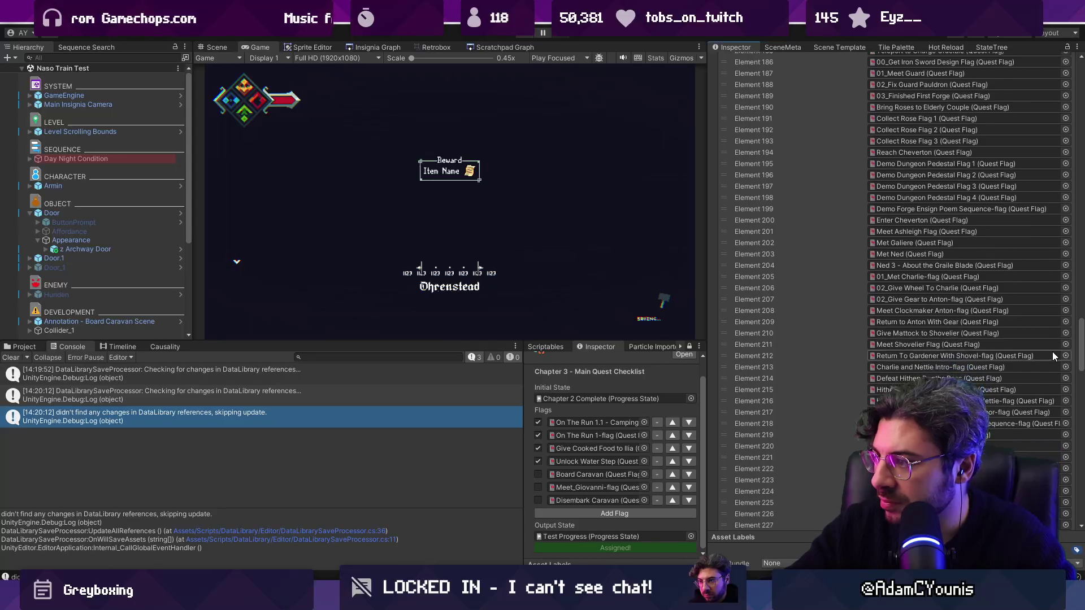
{"action": "scroll", "coordinate": [1053, 355], "scroll_direction": "down", "scroll_amount": 7}
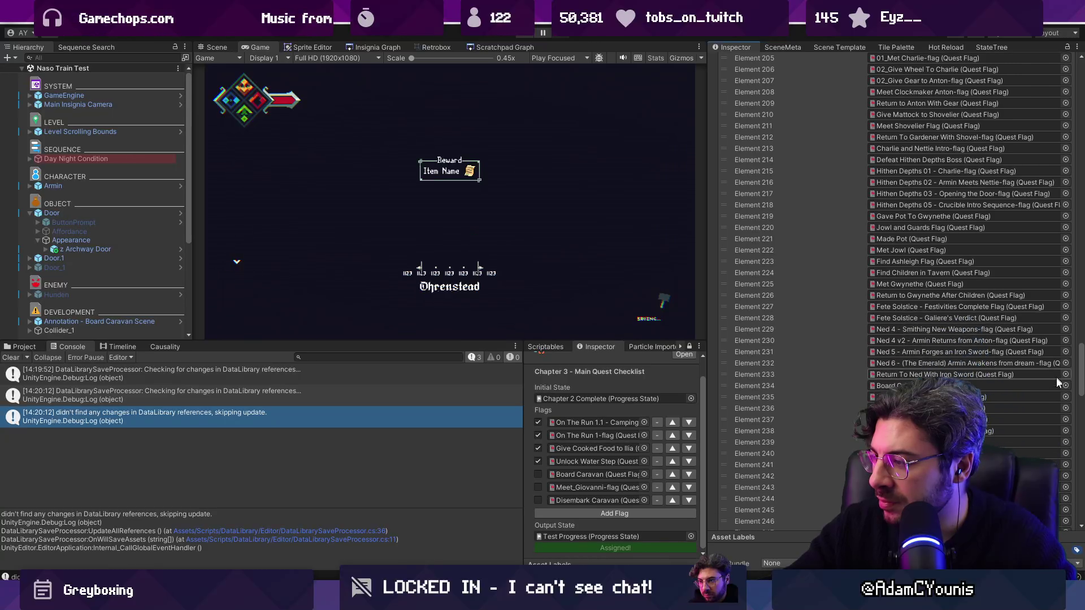
{"action": "scroll", "coordinate": [1055, 385], "scroll_direction": "down", "scroll_amount": 2}
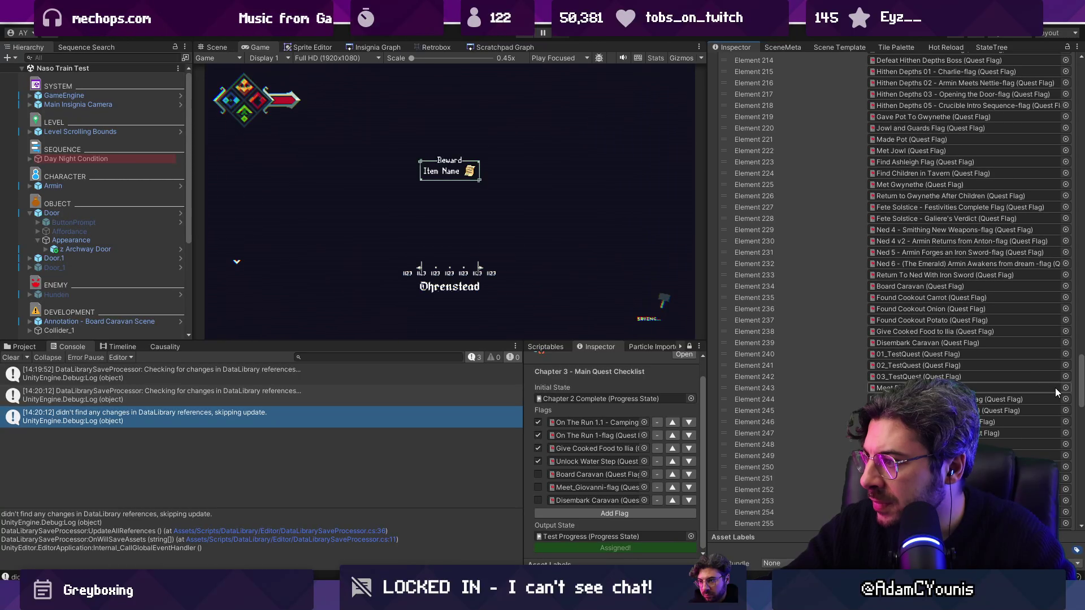
Step: Inspect the Disembark Caravan flag entry, then collapse the All Quest Flags list of 341
{"action": "left_click", "coordinate": [944, 343]}
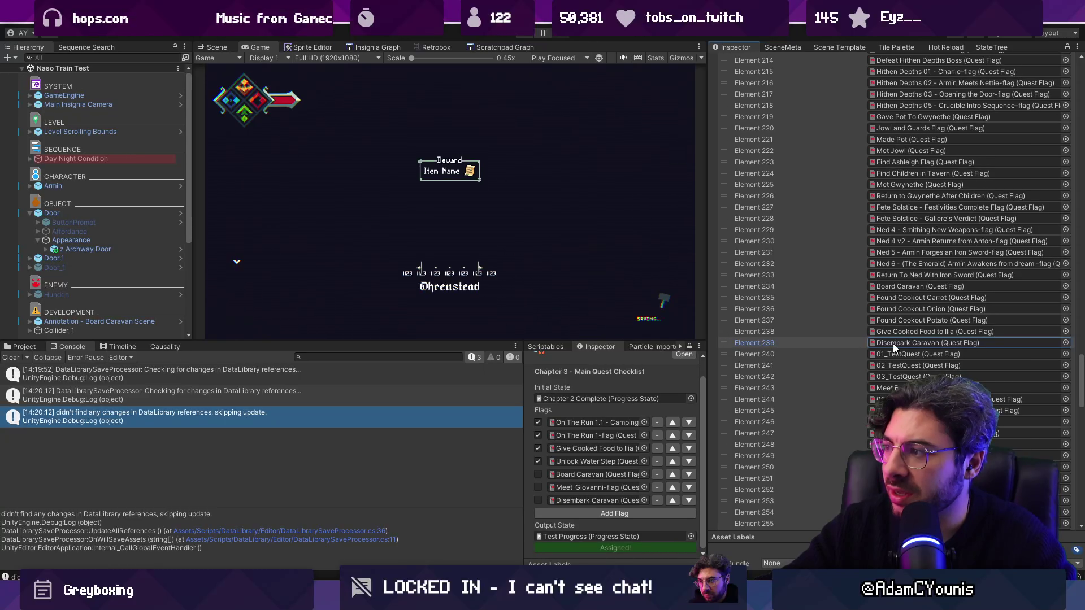
{"action": "scroll", "coordinate": [967, 323], "scroll_direction": "up", "scroll_amount": 20}
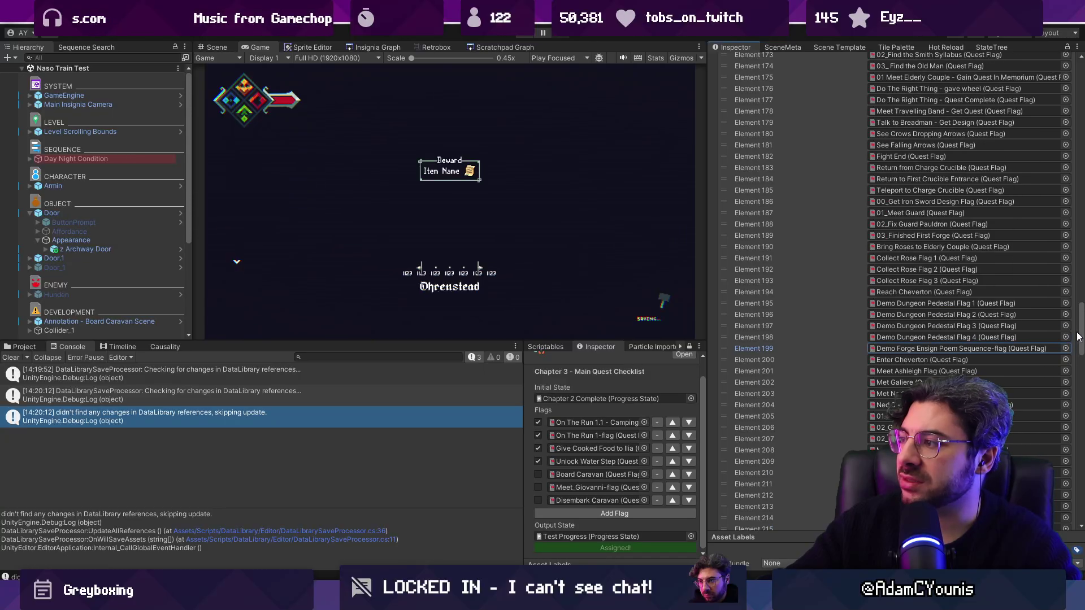
{"action": "scroll", "coordinate": [905, 255], "scroll_direction": "up", "scroll_amount": 10}
{"action": "left_click", "coordinate": [728, 205]}
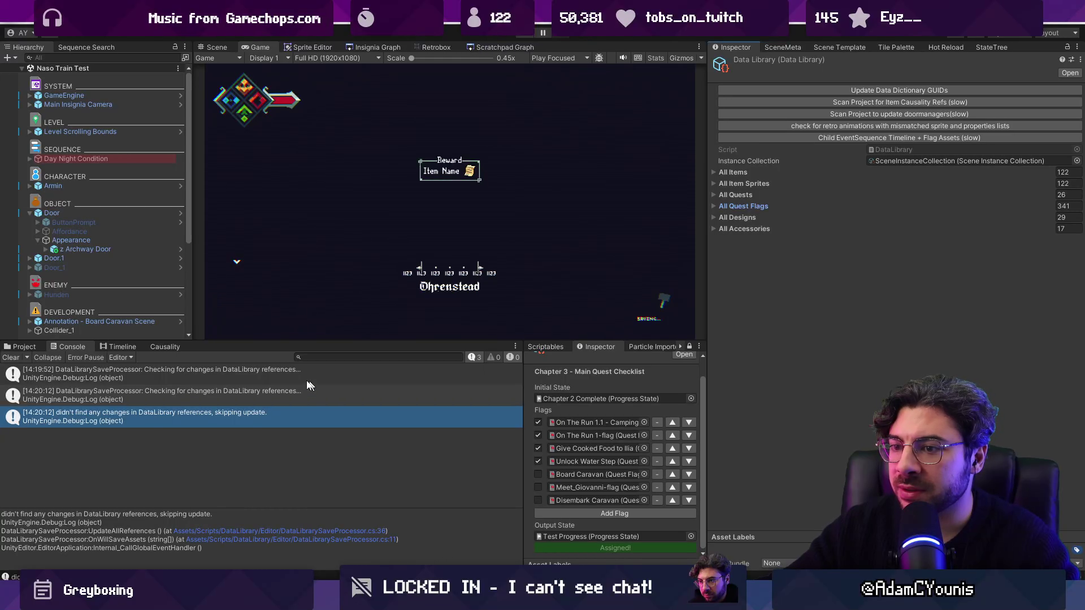
Step: Clear the Console, refresh the project and start Play mode
{"action": "left_click", "coordinate": [11, 358]}
{"action": "key", "text": "ctrl+s"}
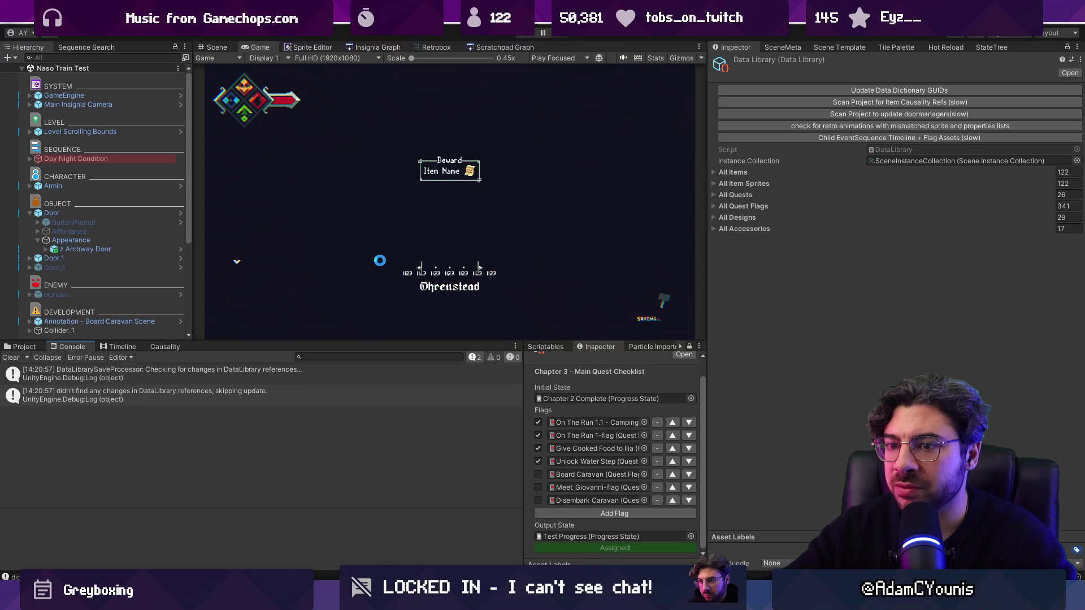
{"action": "left_click", "coordinate": [392, 48]}
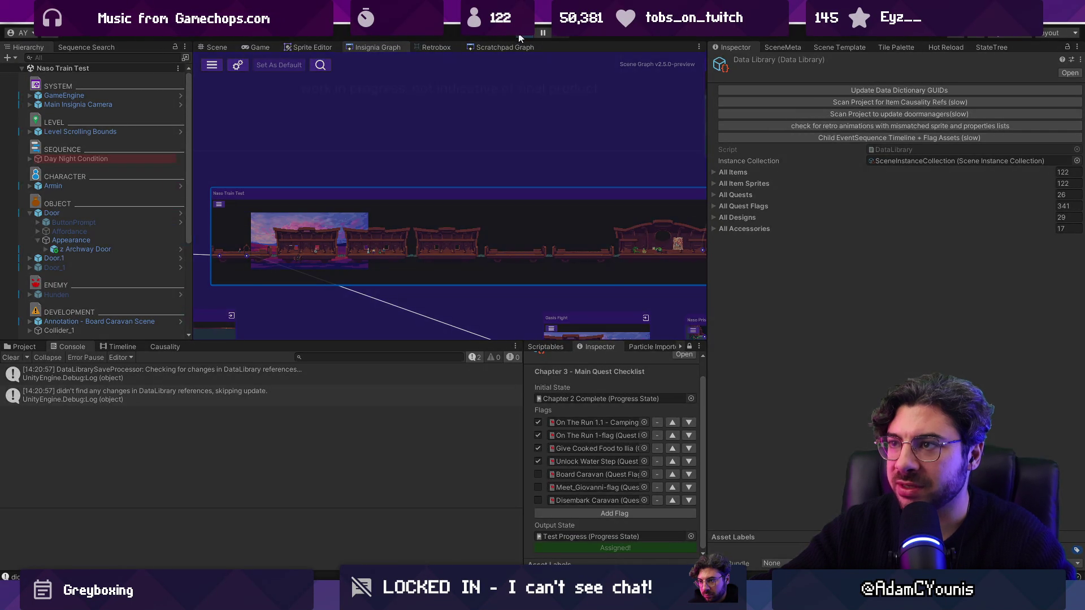
{"action": "left_click", "coordinate": [521, 33]}
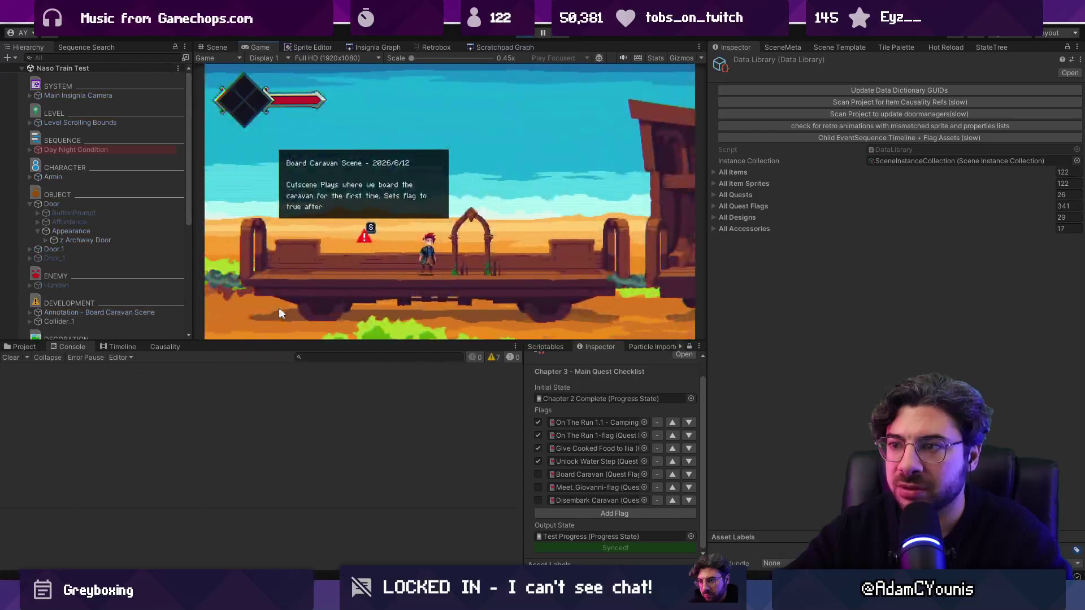
Step: Walk through the archway and open the KeyNotFoundException's source at ProgressFlow.cs line 243
{"action": "key", "text": "Right"}
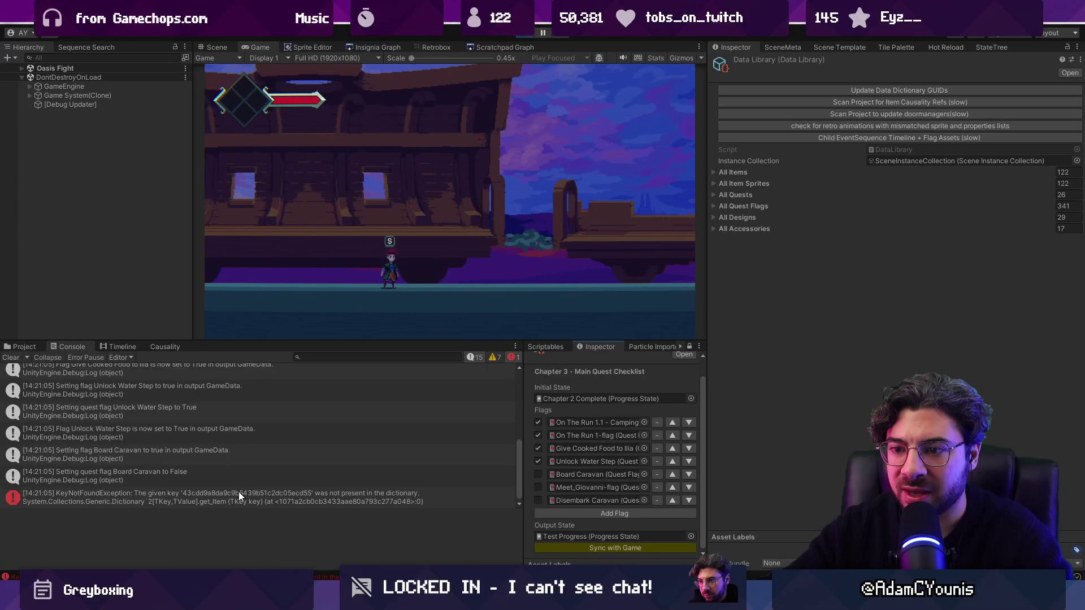
{"action": "left_click", "coordinate": [238, 492]}
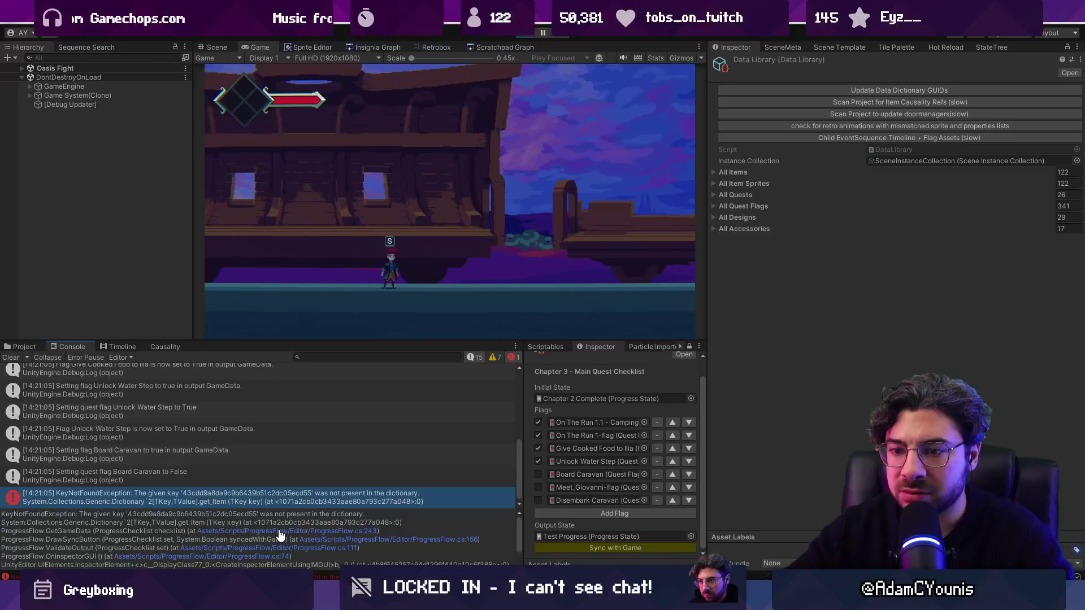
{"action": "left_click", "coordinate": [281, 533]}
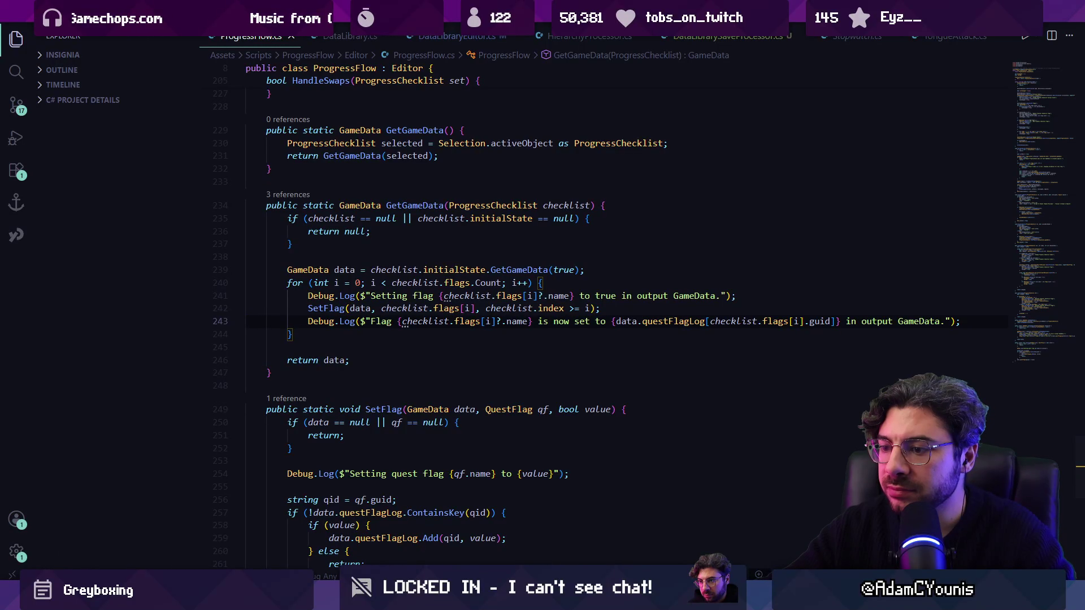
{"action": "key", "text": "alt+Tab"}
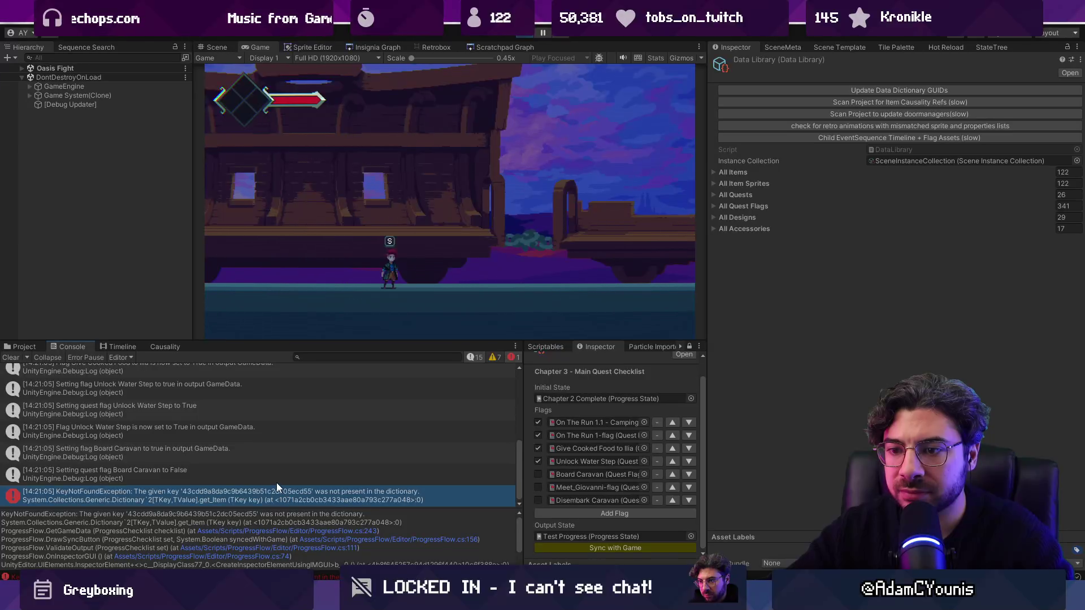
{"action": "scroll", "coordinate": [279, 492], "scroll_direction": "up", "scroll_amount": 1}
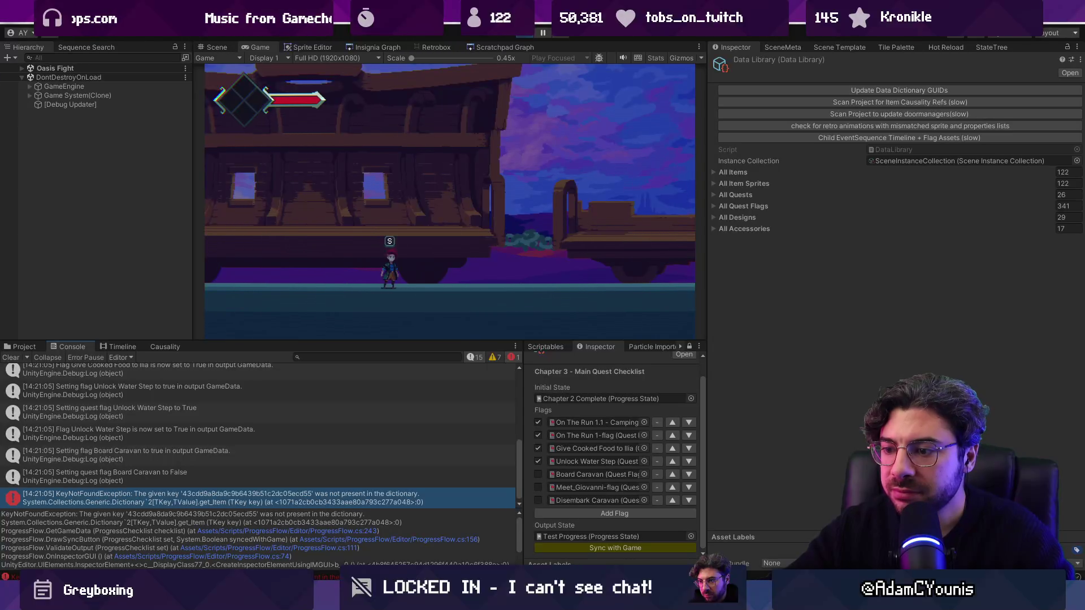
{"action": "key", "text": "alt+Tab"}
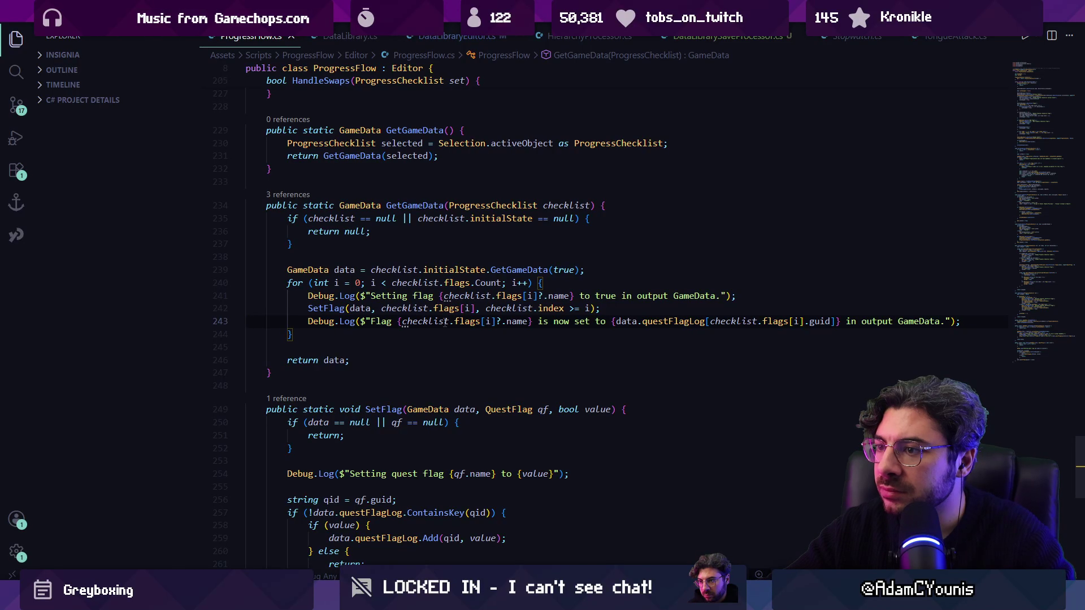
{"action": "left_click", "coordinate": [419, 308]}
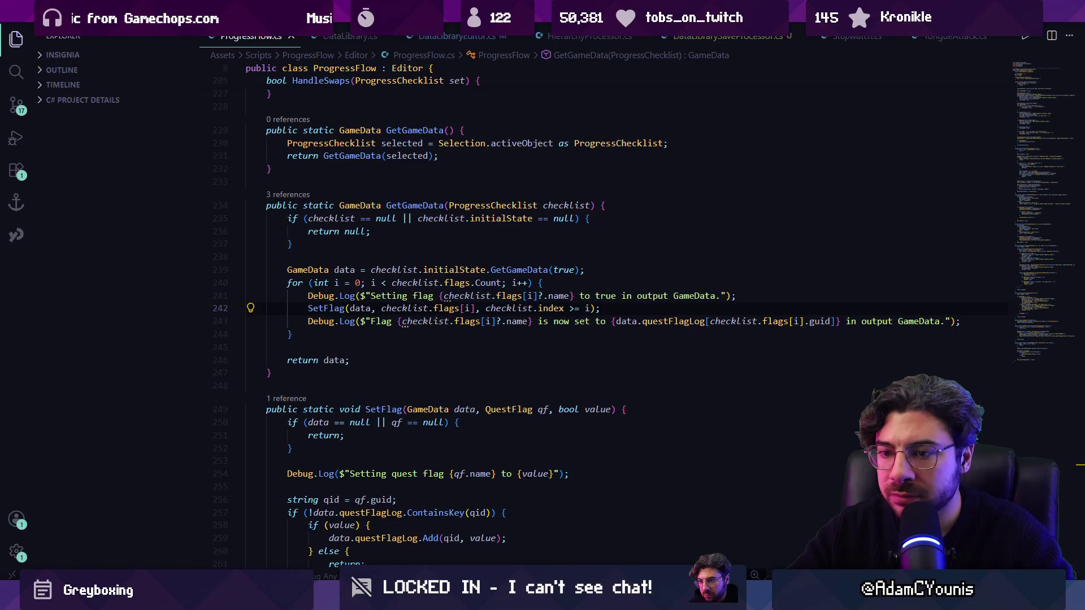
{"action": "key", "text": "alt+Tab"}
Step: Expand the KeyNotFoundException's stack trace and open ProgressFlow.cs at line 111
{"action": "left_click", "coordinate": [222, 476]}
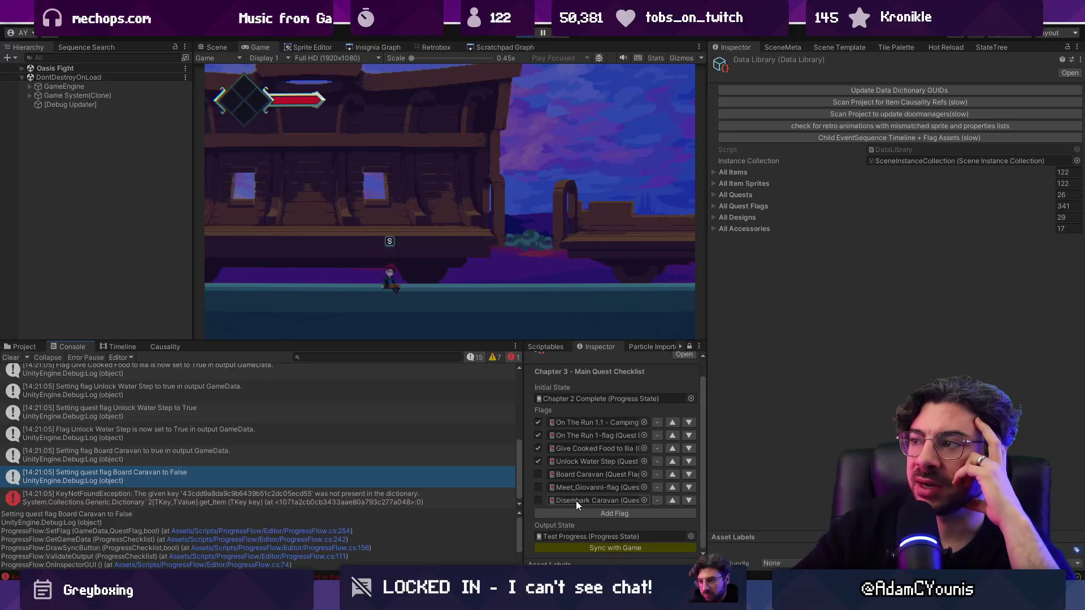
{"action": "left_click", "coordinate": [139, 502]}
{"action": "left_click_drag", "start_coordinate": [181, 510], "coordinate": [181, 467]}
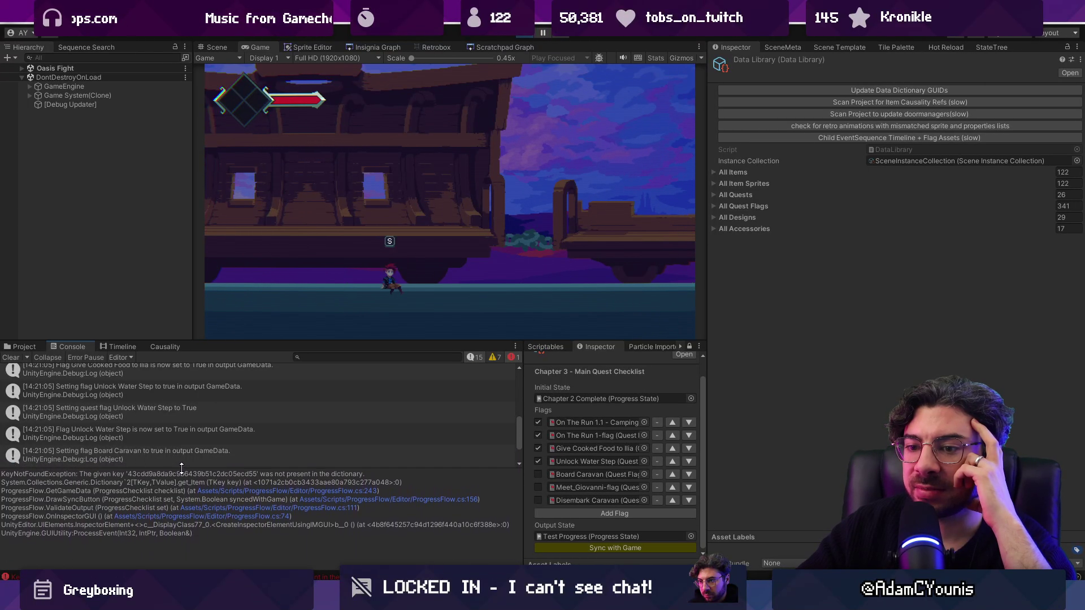
{"action": "left_click", "coordinate": [208, 509]}
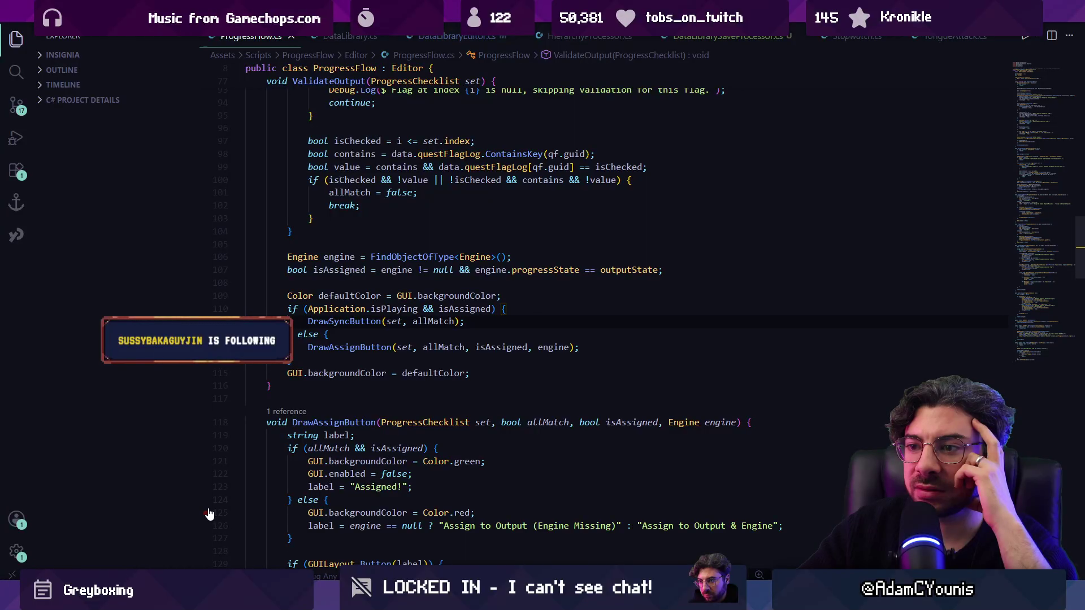
Step: Follow the trace links to DrawSyncButton at line 156 and GetGameData at line 243
{"action": "key", "text": "alt+Tab"}
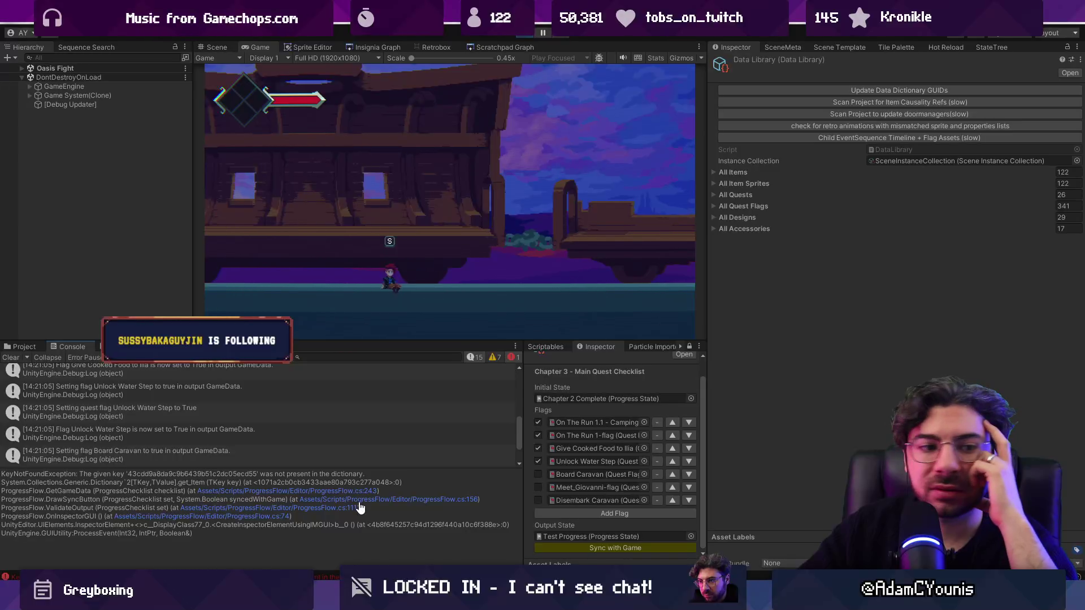
{"action": "left_click", "coordinate": [360, 501]}
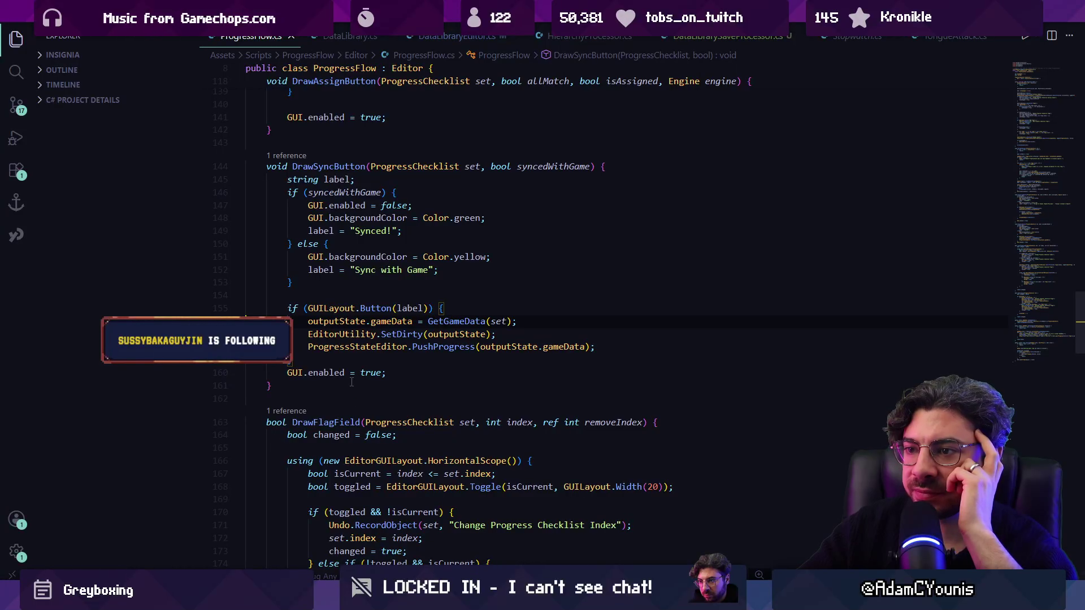
{"action": "key", "text": "alt+Tab"}
{"action": "left_click", "coordinate": [362, 492]}
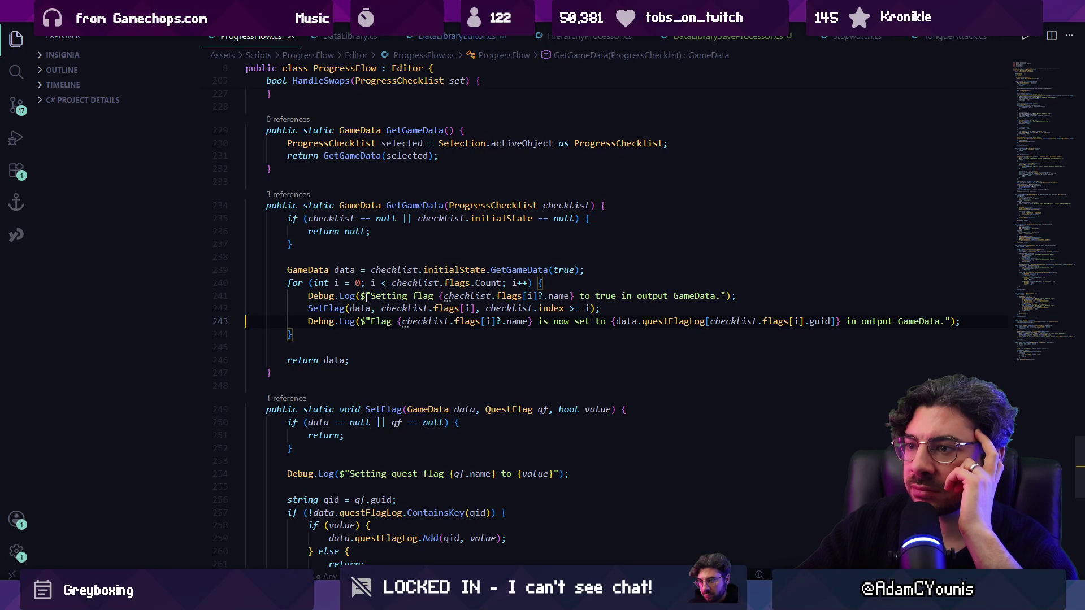
Step: Examine the Debug.Log and questFlagLog lookup on line 243, then return to Unity
{"action": "left_click", "coordinate": [407, 321]}
{"action": "left_click", "coordinate": [686, 321]}
{"action": "left_click", "coordinate": [850, 321]}
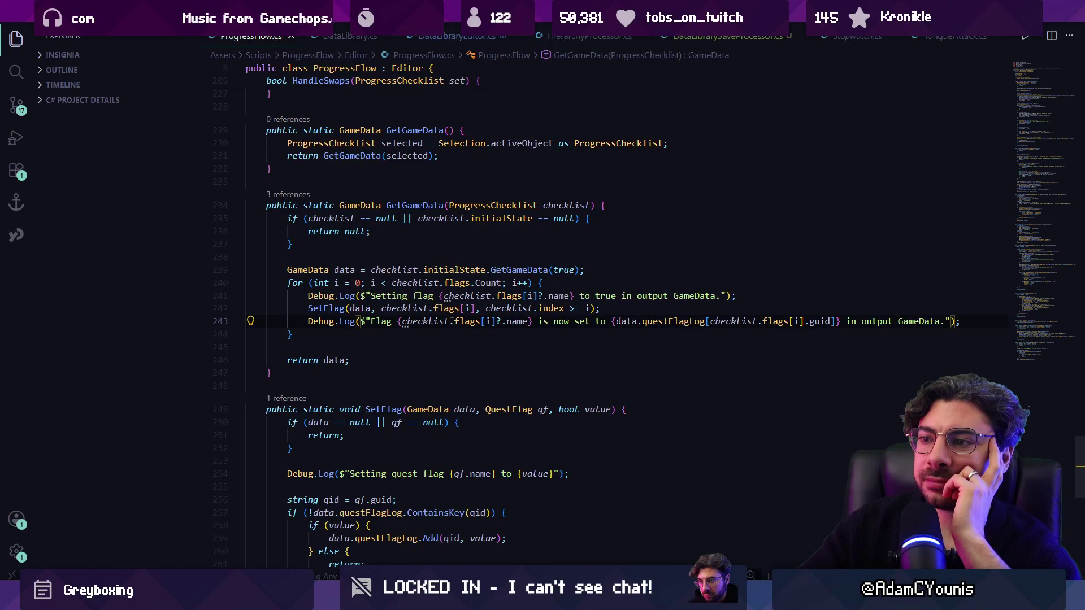
{"action": "left_click", "coordinate": [502, 321]}
{"action": "left_click", "coordinate": [492, 333]}
{"action": "key", "text": "alt+Tab"}
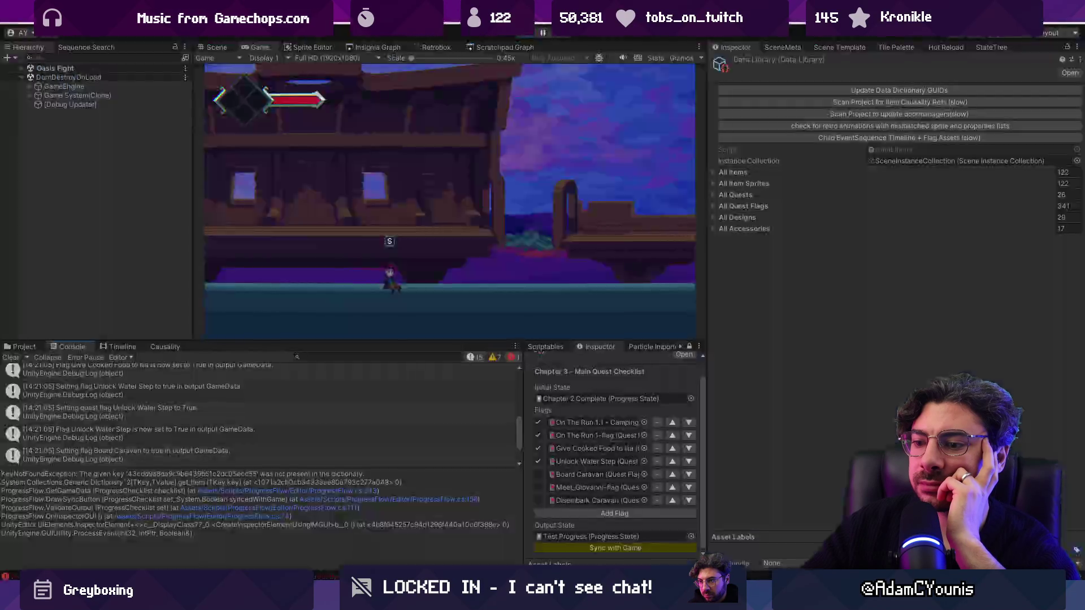
Step: Clear the Console, re-sync, and open the first 'Setting quest flag' log at ProgressFlow.cs line 254
{"action": "left_click", "coordinate": [11, 358]}
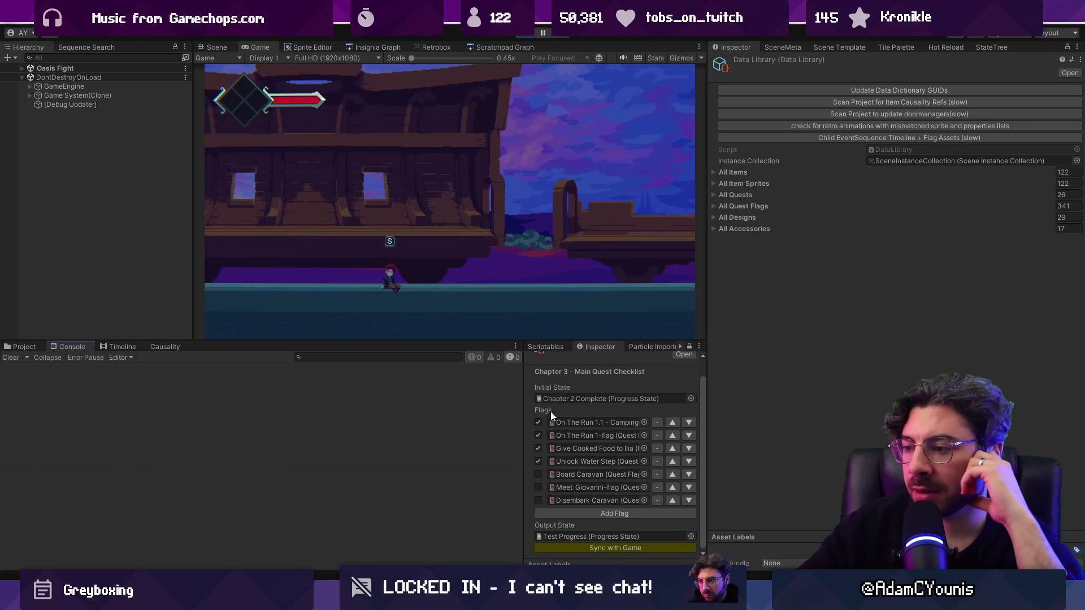
{"action": "left_click", "coordinate": [584, 549]}
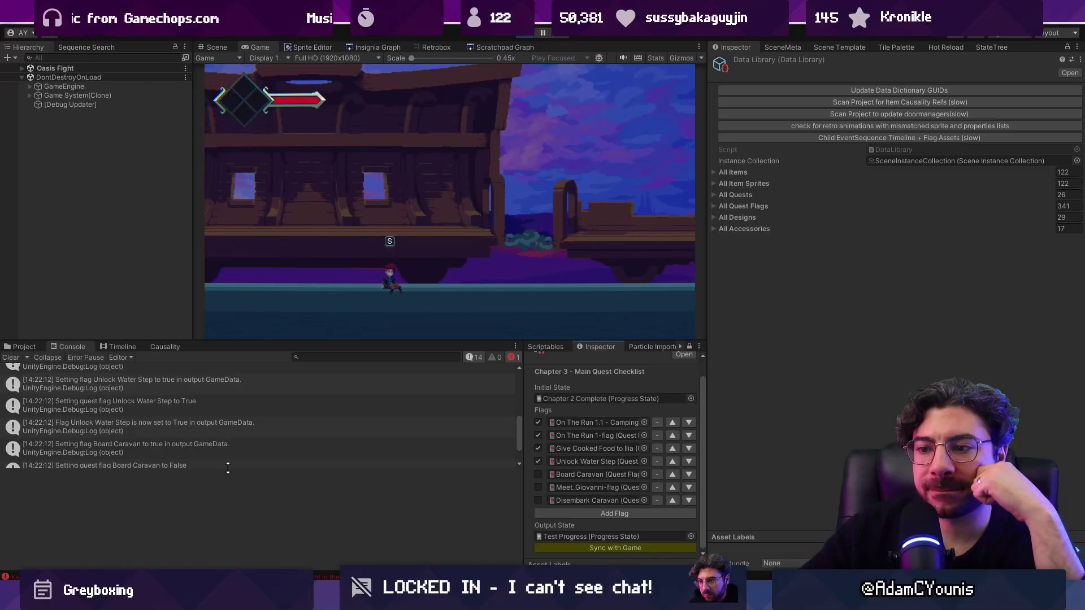
{"action": "left_click_drag", "start_coordinate": [227, 469], "coordinate": [220, 542]}
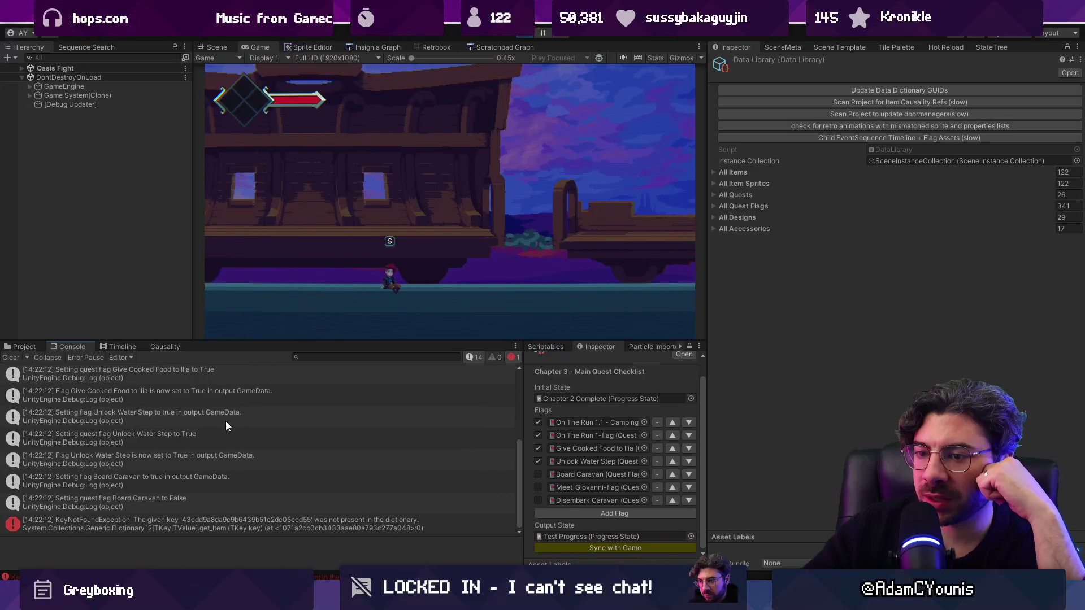
{"action": "left_click", "coordinate": [206, 372]}
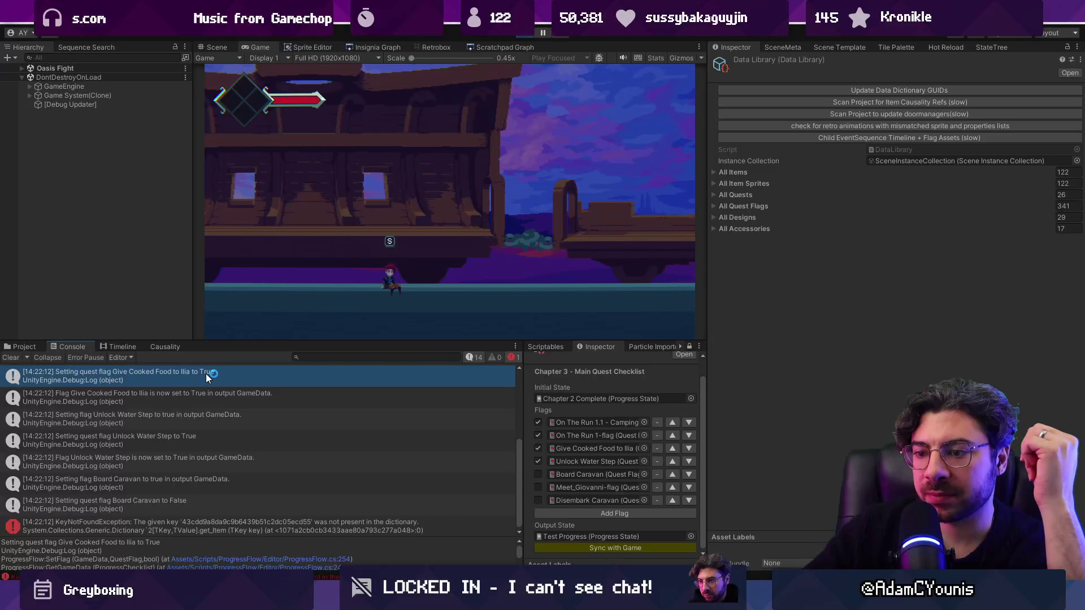
{"action": "double_click", "coordinate": [205, 374]}
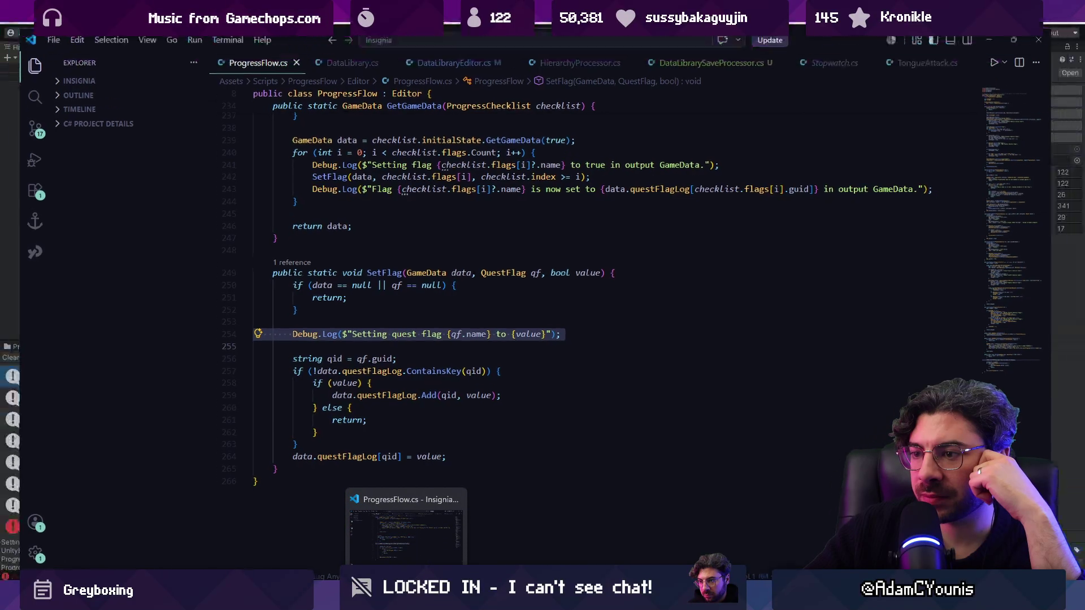
Step: Select and comment out the 'Setting quest flag' Debug.Log line in SetFlag
{"action": "left_click", "coordinate": [407, 599]}
{"action": "double_click", "coordinate": [134, 396]}
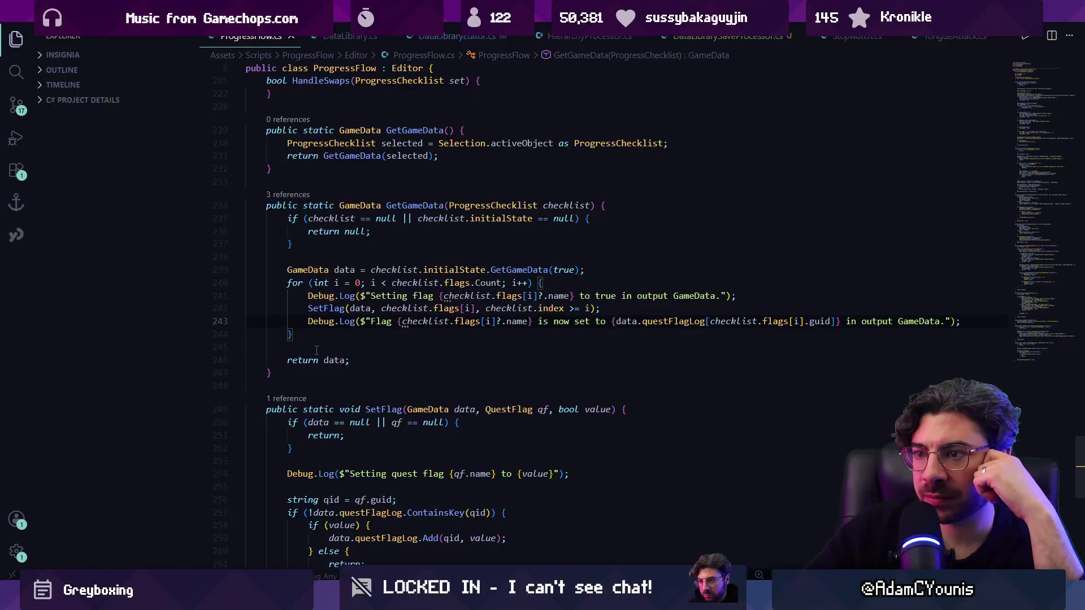
{"action": "scroll", "coordinate": [316, 350], "scroll_direction": "up", "scroll_amount": 2}
{"action": "scroll", "coordinate": [339, 396], "scroll_direction": "up", "scroll_amount": 1}
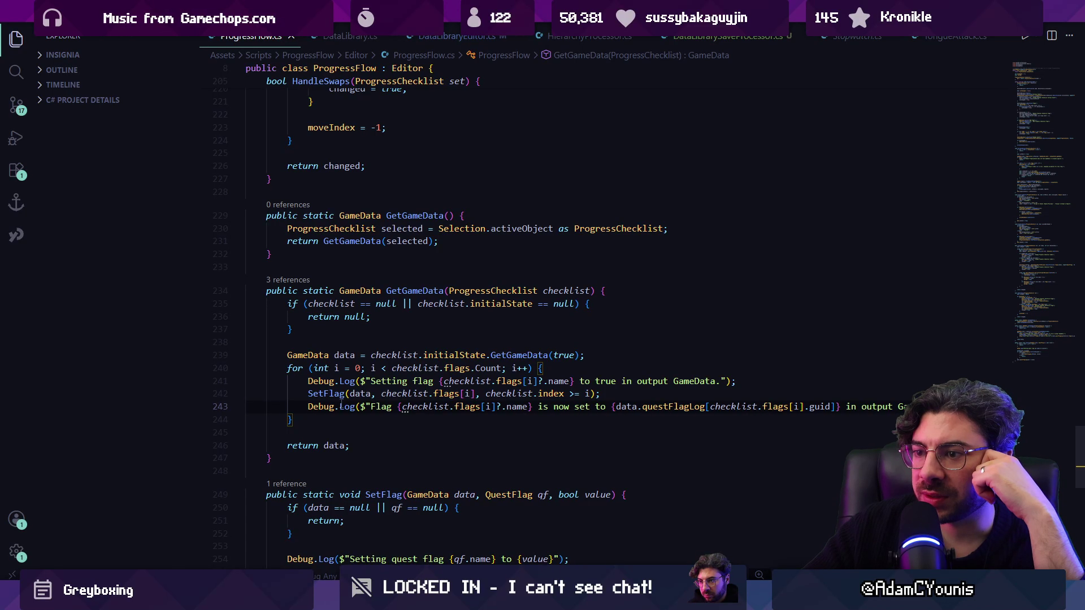
{"action": "left_click", "coordinate": [407, 432]}
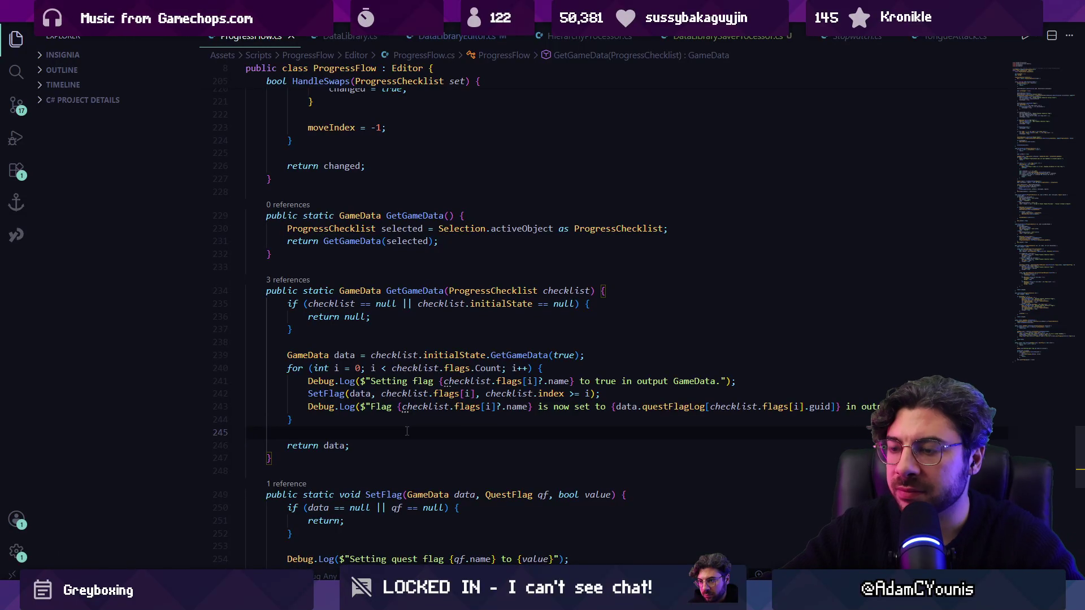
{"action": "key", "text": "Down"}
{"action": "key", "text": "Down"}
{"action": "key", "text": "Down"}
{"action": "key", "text": "shift+End"}
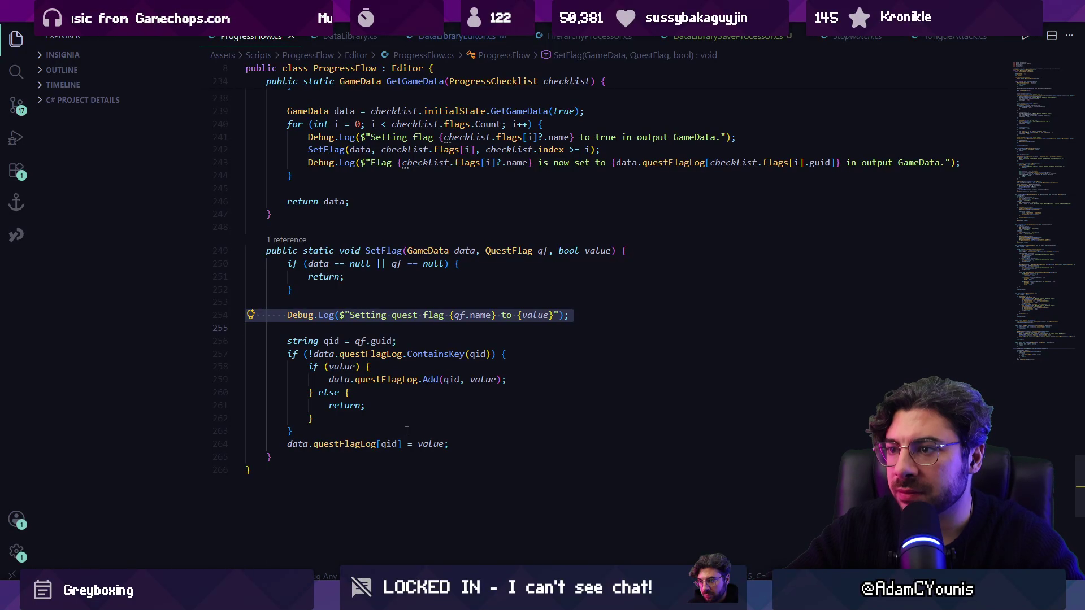
{"action": "key", "text": "ctrl+slash"}
Step: Open the Give Cooked Food log's source, toggle the SetFlag log comment, then clear Unity's Console
{"action": "key", "text": "alt+Tab"}
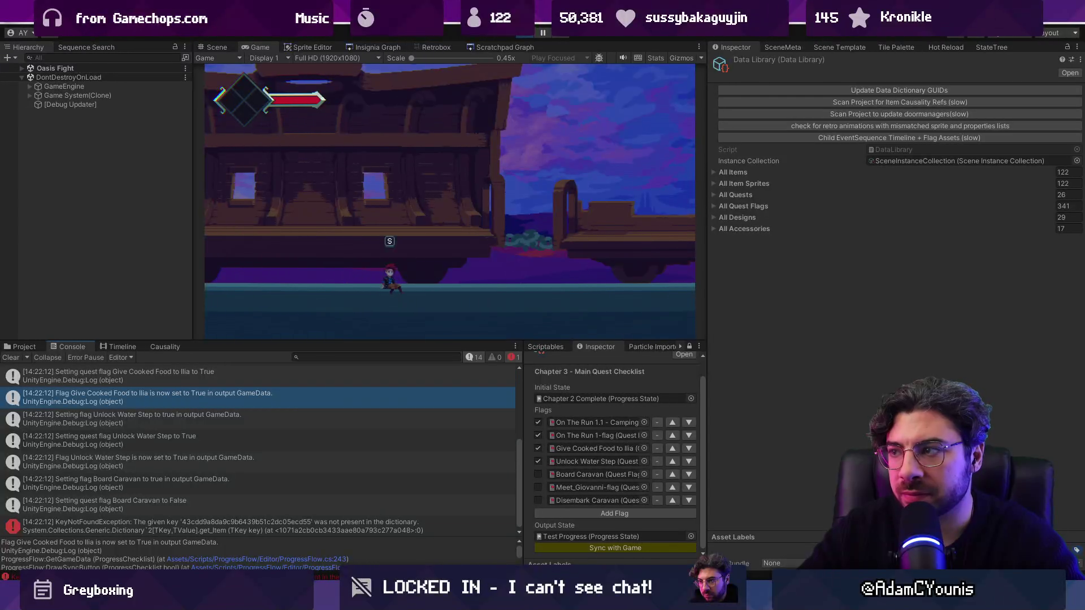
{"action": "scroll", "coordinate": [554, 385], "scroll_direction": "up", "scroll_amount": 2}
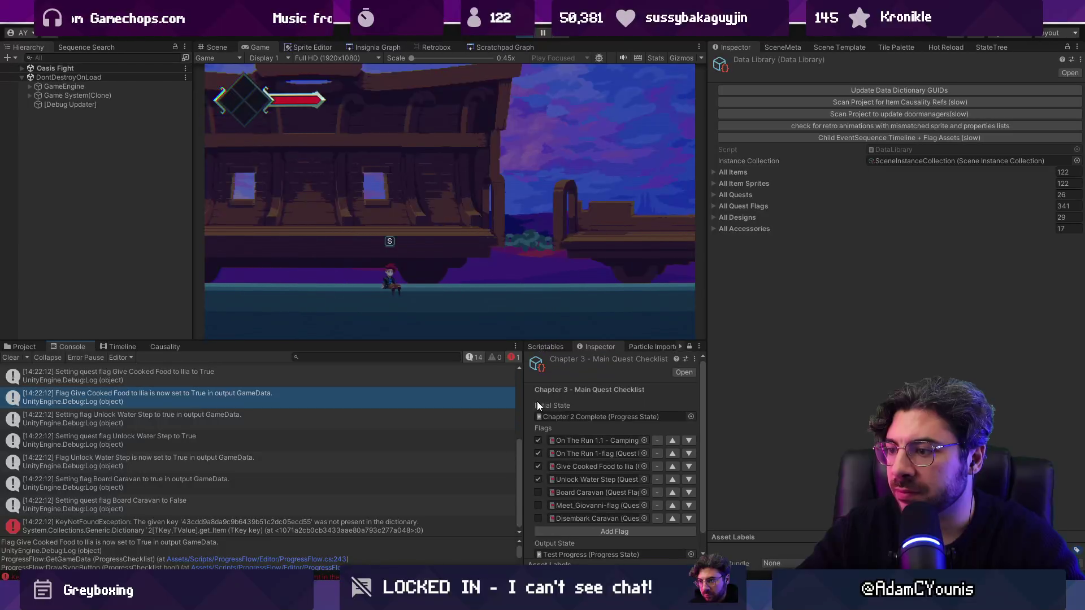
{"action": "double_click", "coordinate": [167, 378]}
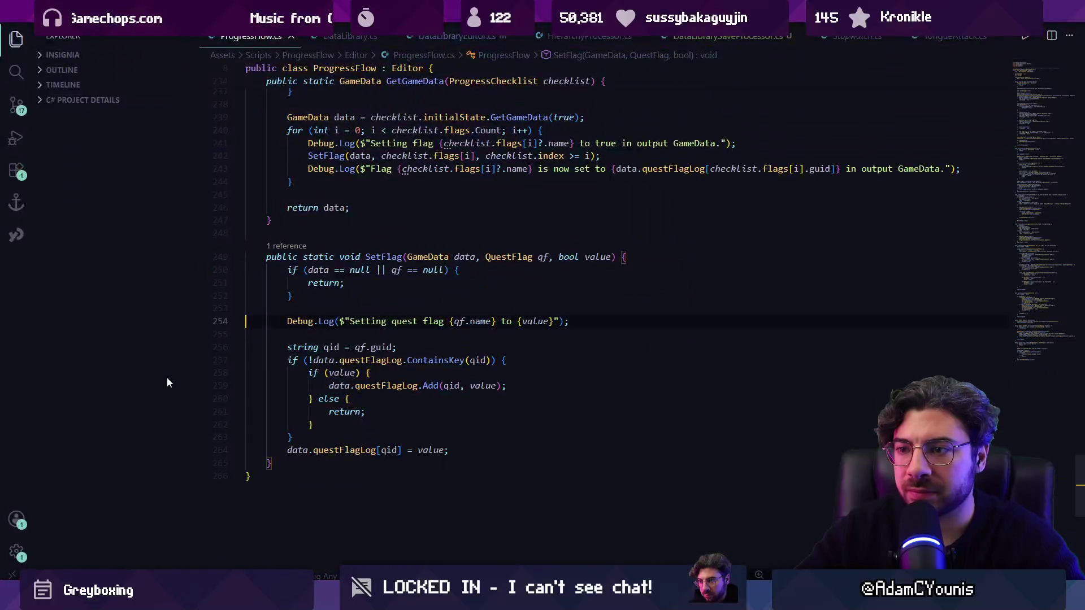
{"action": "key", "text": "ctrl+slash"}
{"action": "key", "text": "alt+Tab"}
{"action": "left_click", "coordinate": [12, 357]}
{"action": "scroll", "coordinate": [576, 535], "scroll_direction": "down", "scroll_amount": 2}
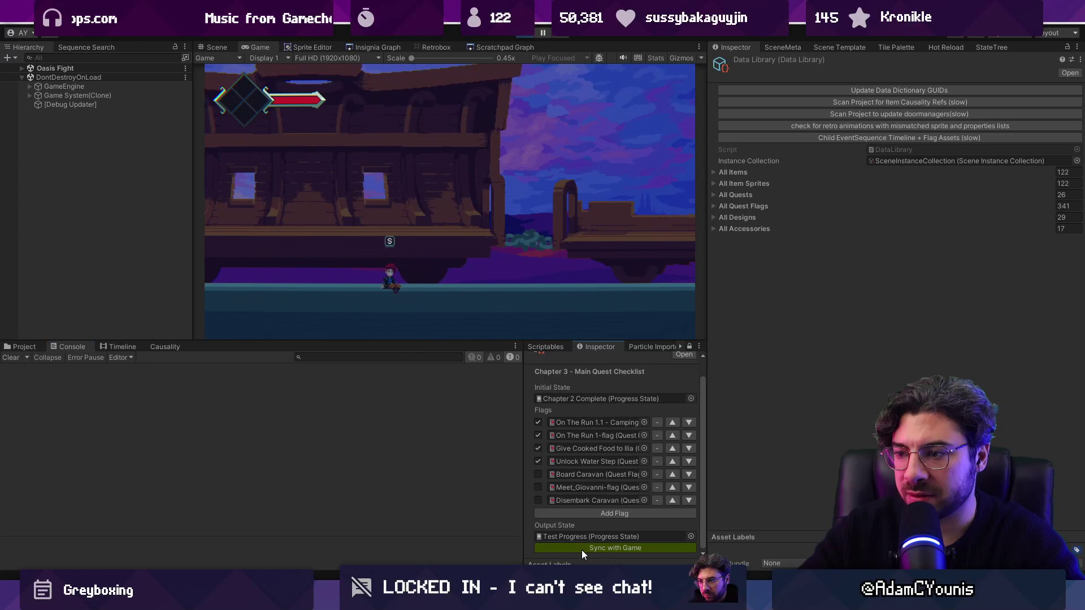
Step: Sync the checklist and step through the flag logs to the KeyNotFoundException details
{"action": "left_click", "coordinate": [581, 548]}
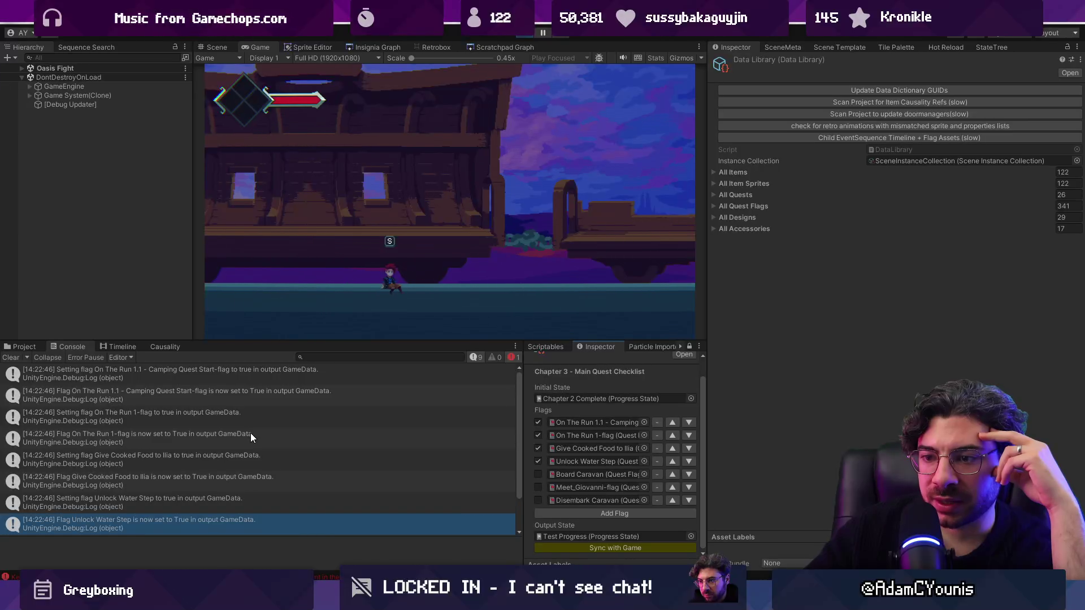
{"action": "left_click", "coordinate": [258, 460]}
{"action": "left_click", "coordinate": [260, 479]}
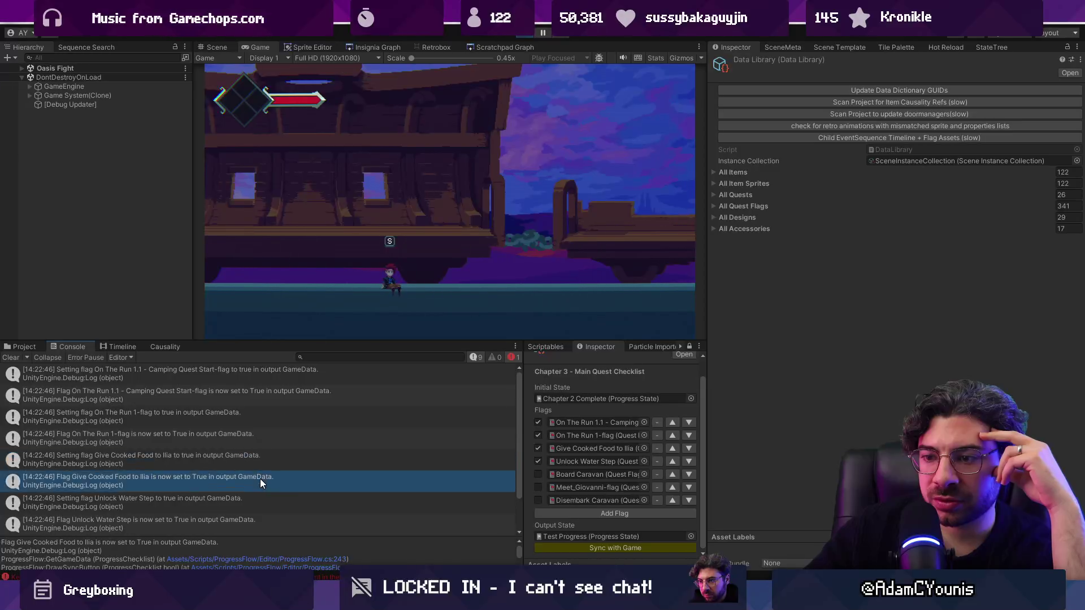
{"action": "left_click", "coordinate": [259, 502]}
{"action": "left_click", "coordinate": [259, 517]}
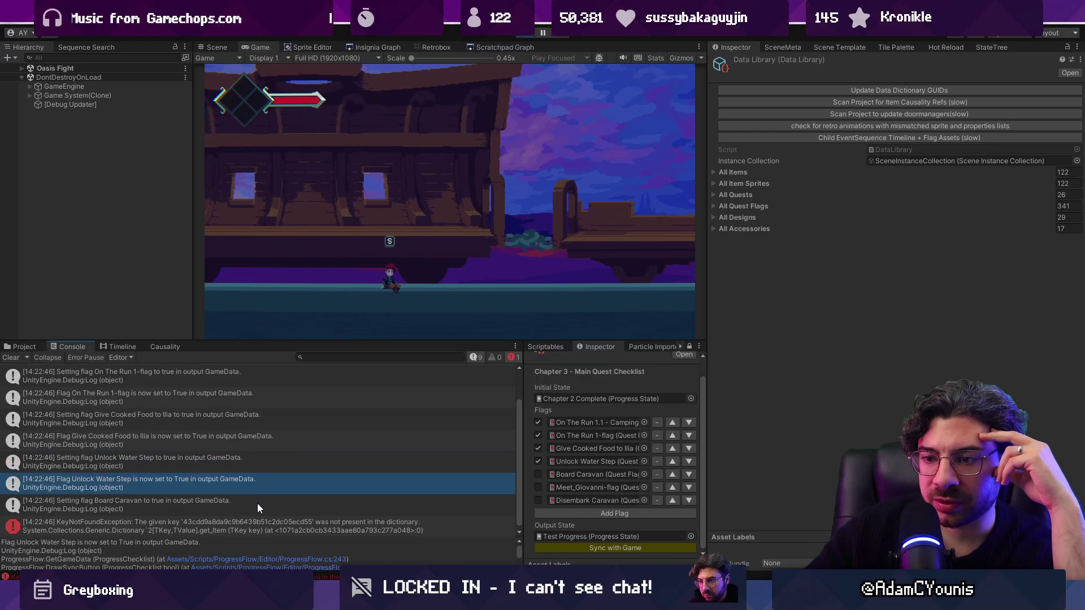
{"action": "left_click", "coordinate": [258, 506]}
{"action": "left_click", "coordinate": [258, 525]}
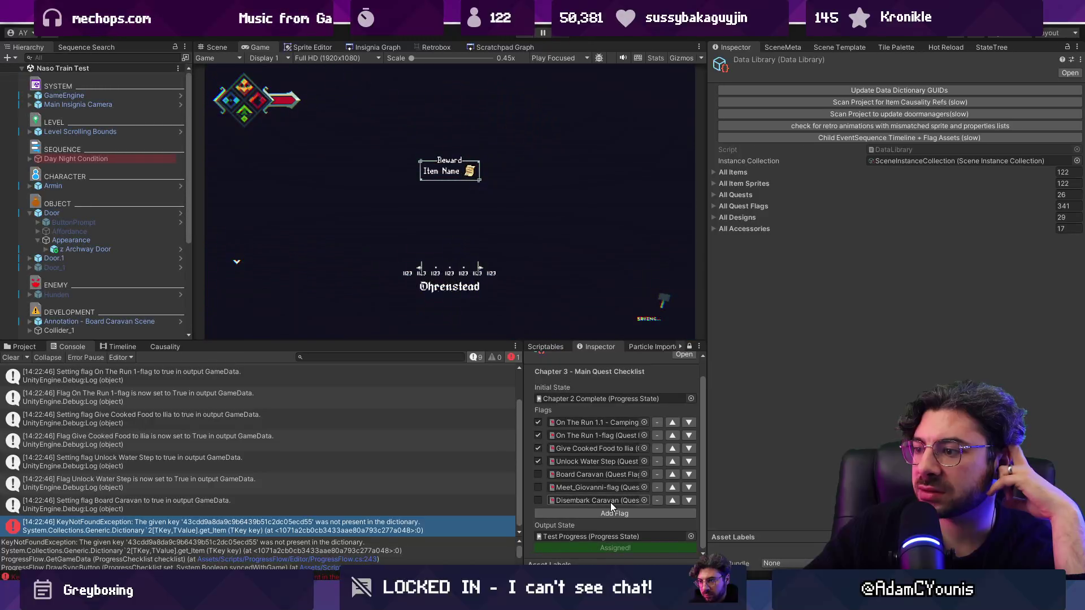
Step: Assign the synced state to the game, clear the Console and open the Test Progress state
{"action": "left_click", "coordinate": [602, 548]}
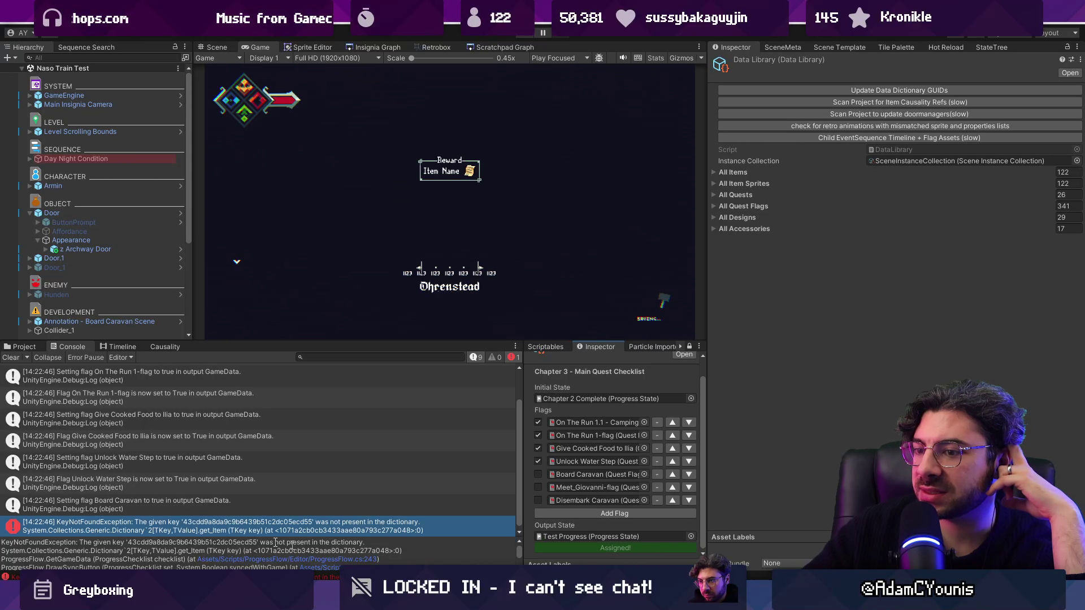
{"action": "left_click", "coordinate": [15, 357]}
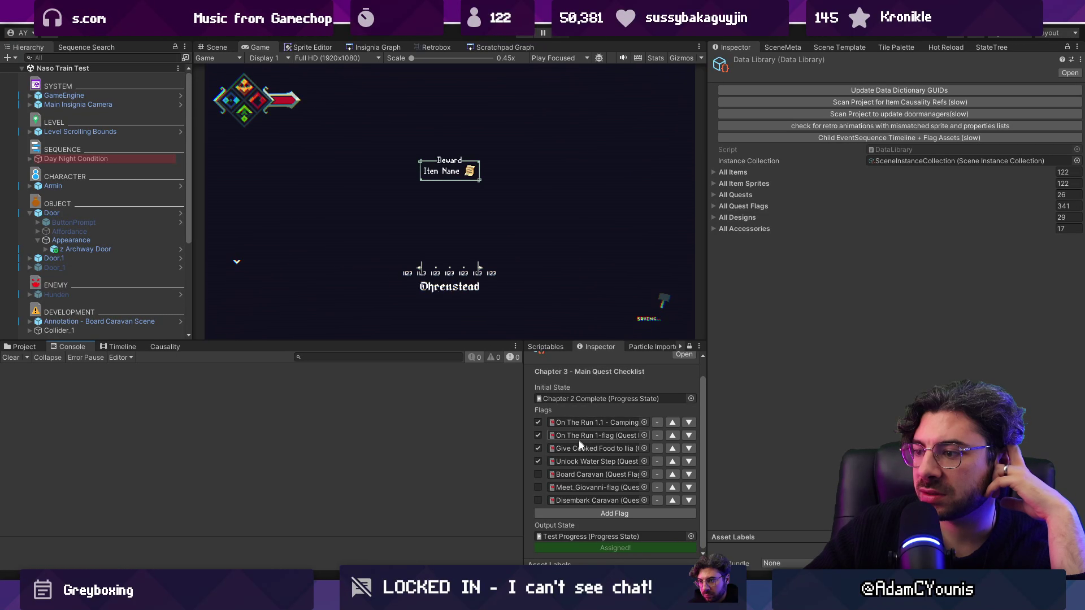
{"action": "double_click", "coordinate": [607, 536]}
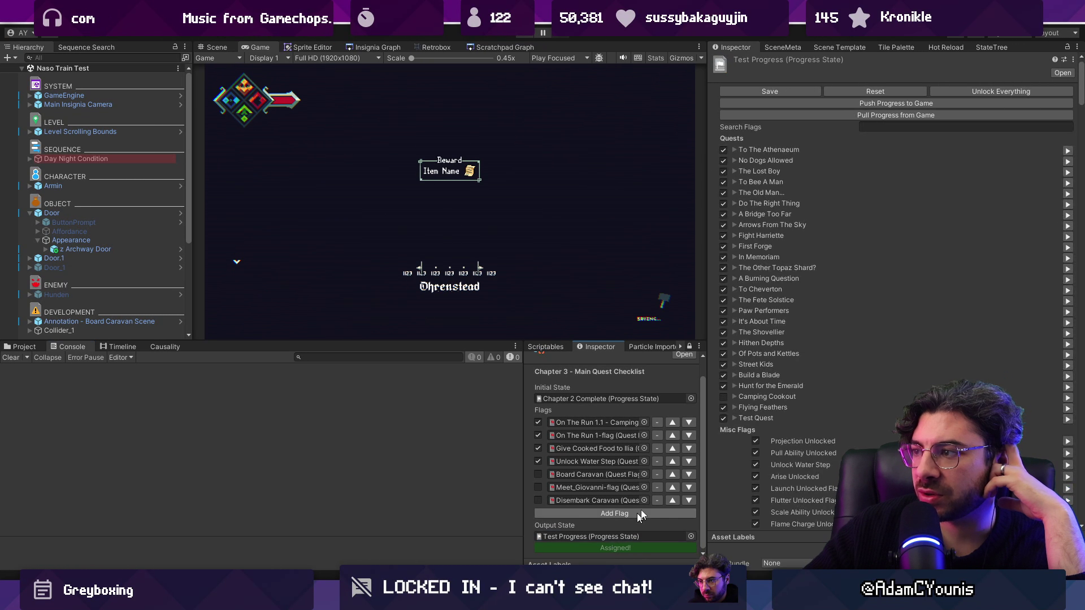
Step: Type 'b' into the Test Progress Search Flags field, then delete it
{"action": "left_click", "coordinate": [890, 128]}
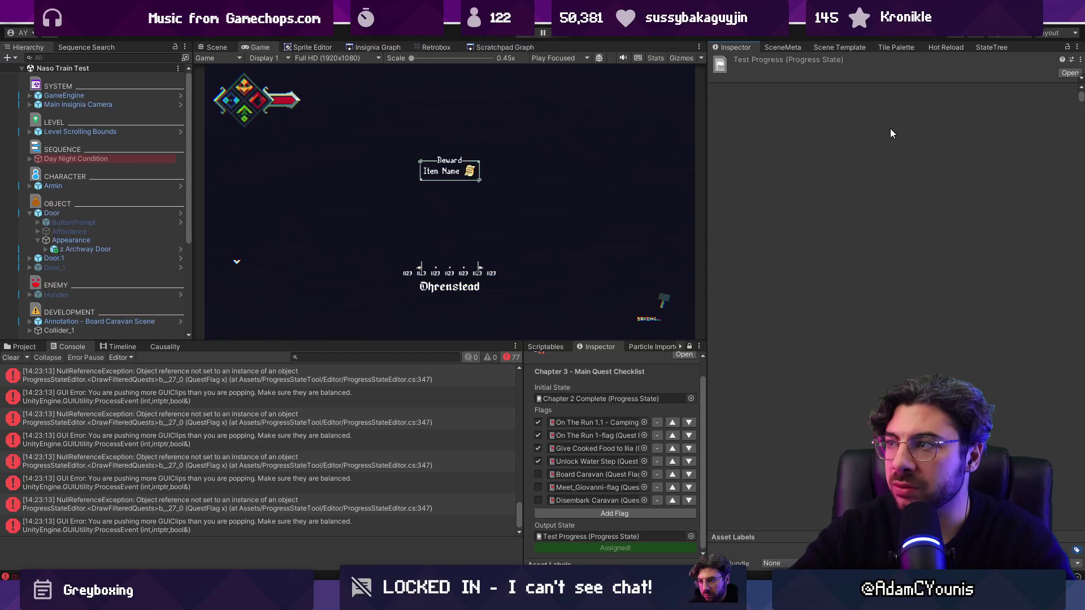
{"action": "type", "text": "b"}
{"action": "key", "text": "BackSpace"}
{"action": "scroll", "coordinate": [498, 396], "scroll_direction": "up", "scroll_amount": 15}
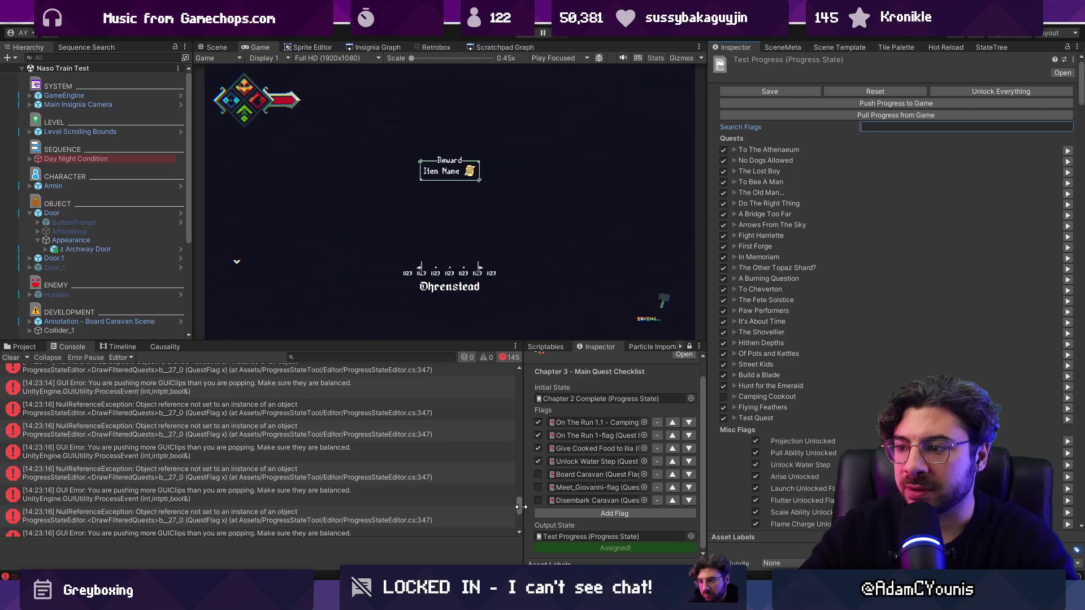
Step: Inspect the NullReferenceException traces and open ProgressStateEditor.cs at line 79, then return to Unity
{"action": "left_click", "coordinate": [293, 374]}
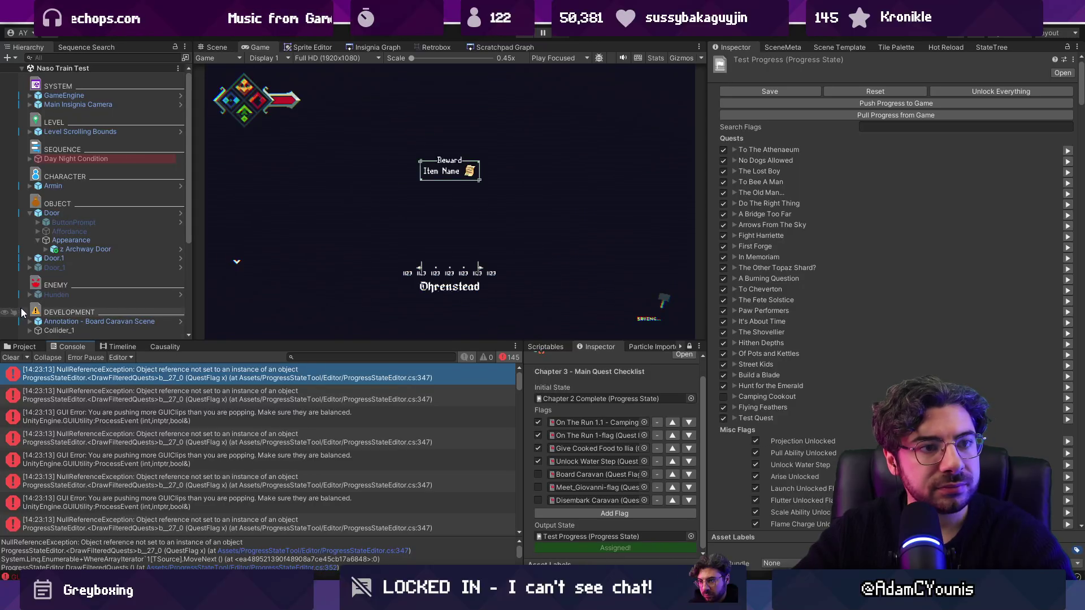
{"action": "left_click", "coordinate": [194, 394]}
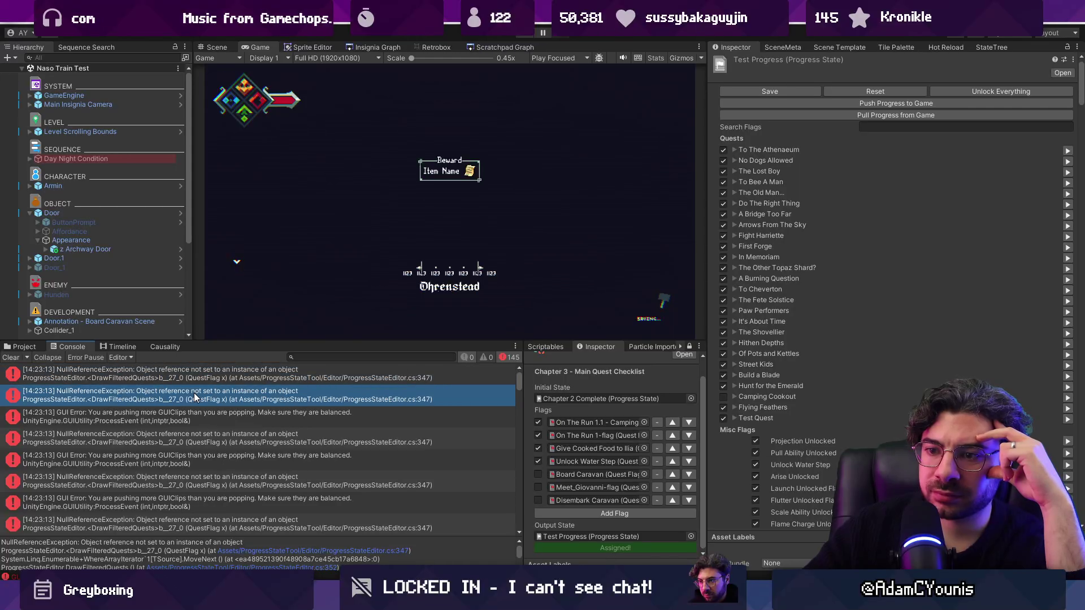
{"action": "left_click", "coordinate": [196, 370]}
{"action": "left_click_drag", "start_coordinate": [282, 537], "coordinate": [248, 453]}
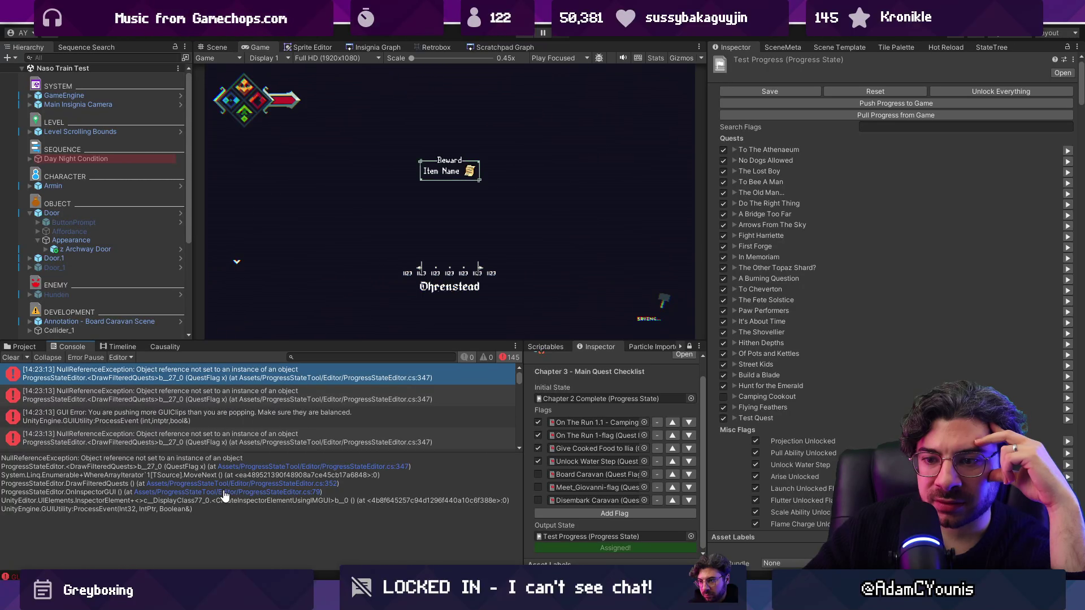
{"action": "left_click", "coordinate": [224, 493]}
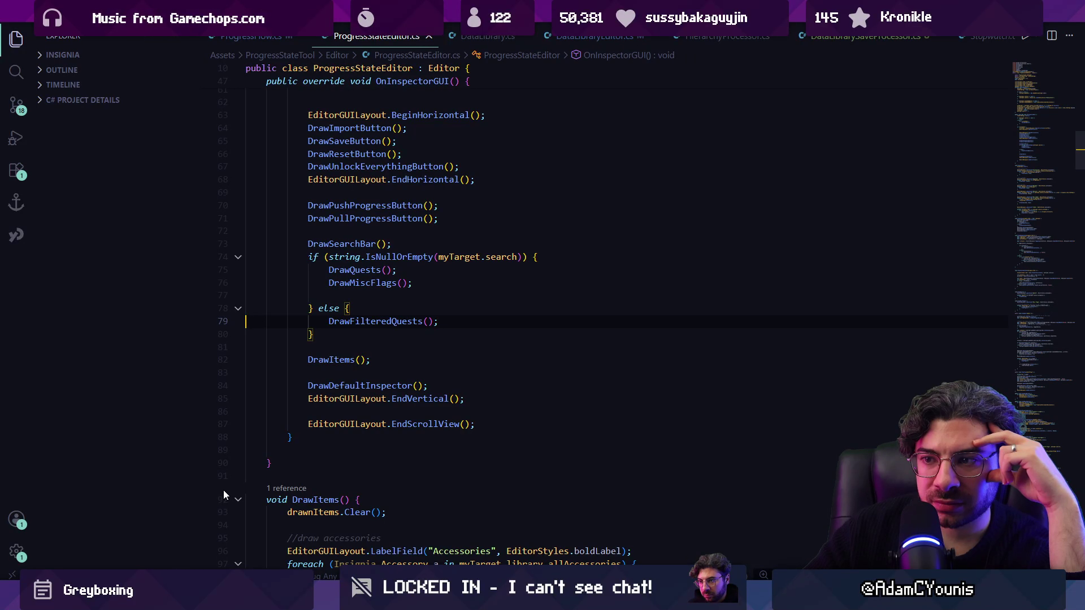
{"action": "mouse_move", "coordinate": [382, 602]}
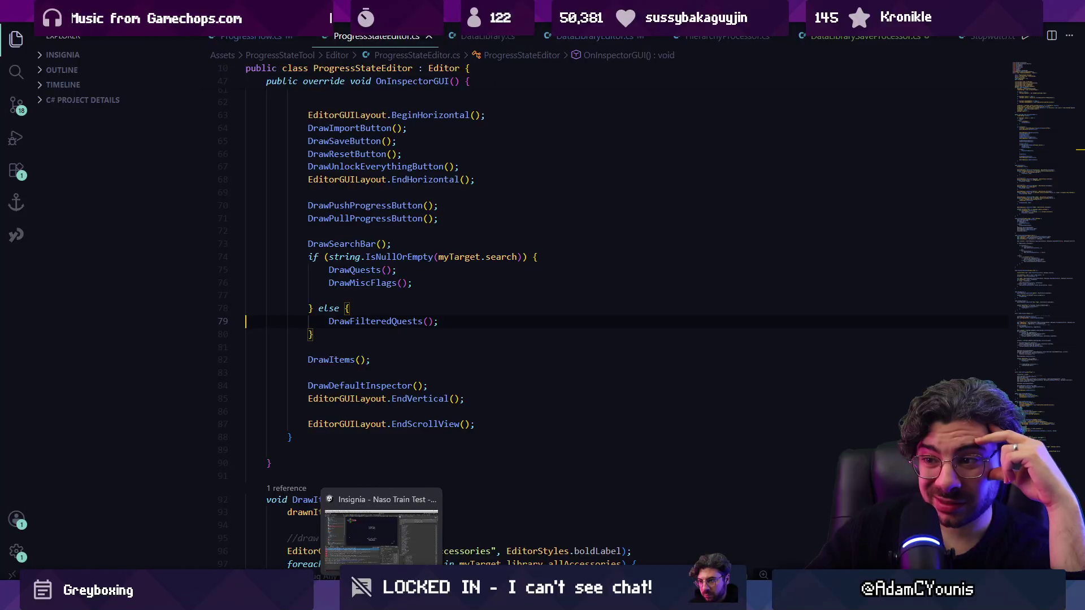
{"action": "left_click", "coordinate": [381, 536]}
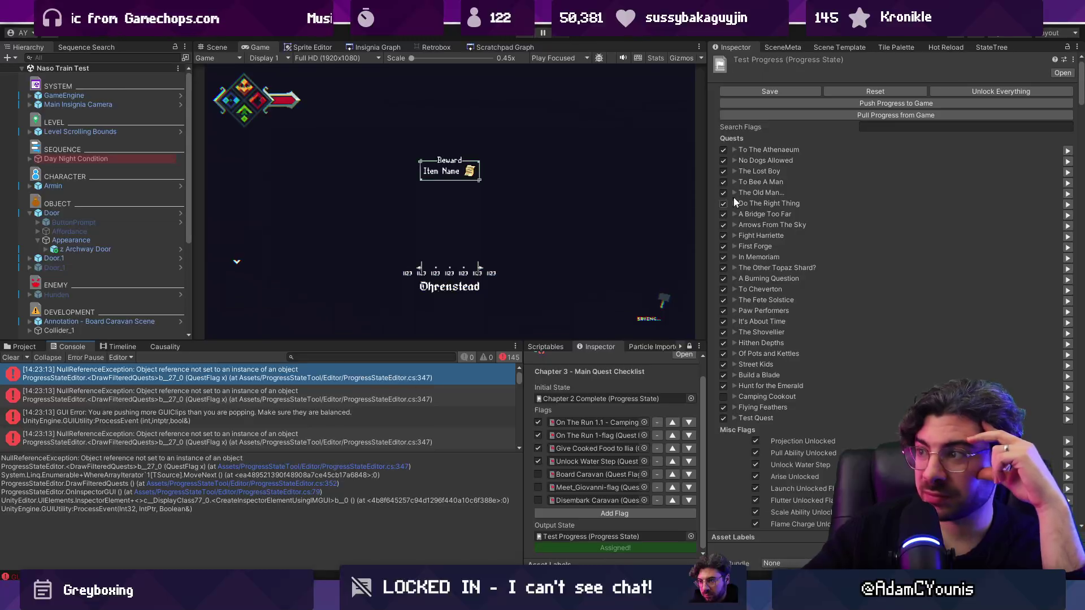
{"action": "left_click", "coordinate": [735, 149]}
{"action": "scroll", "coordinate": [726, 352], "scroll_direction": "down", "scroll_amount": 1}
{"action": "left_click", "coordinate": [734, 365]}
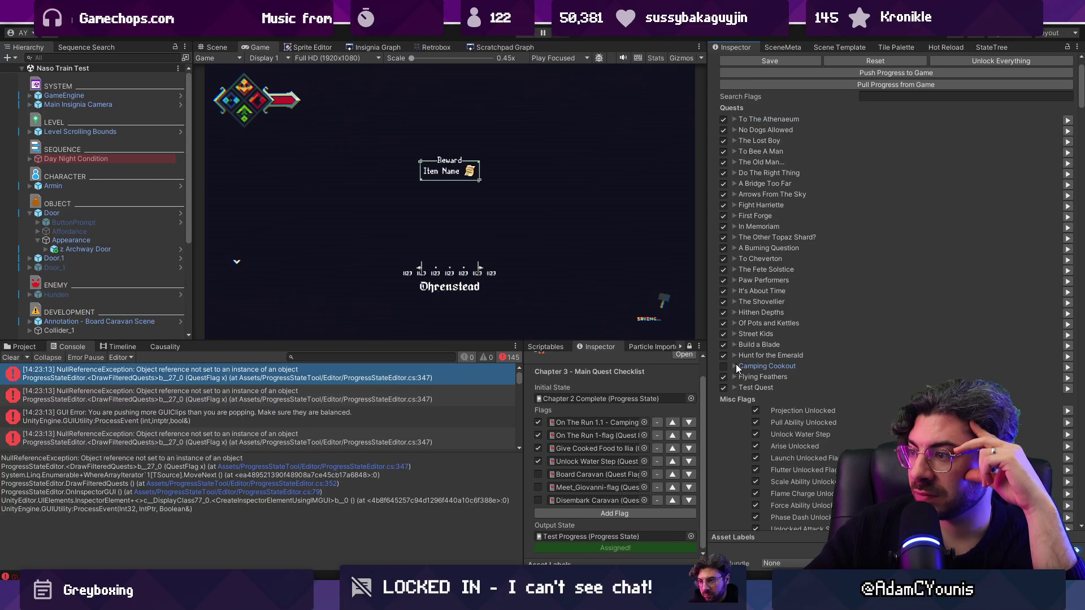
{"action": "left_click", "coordinate": [735, 367]}
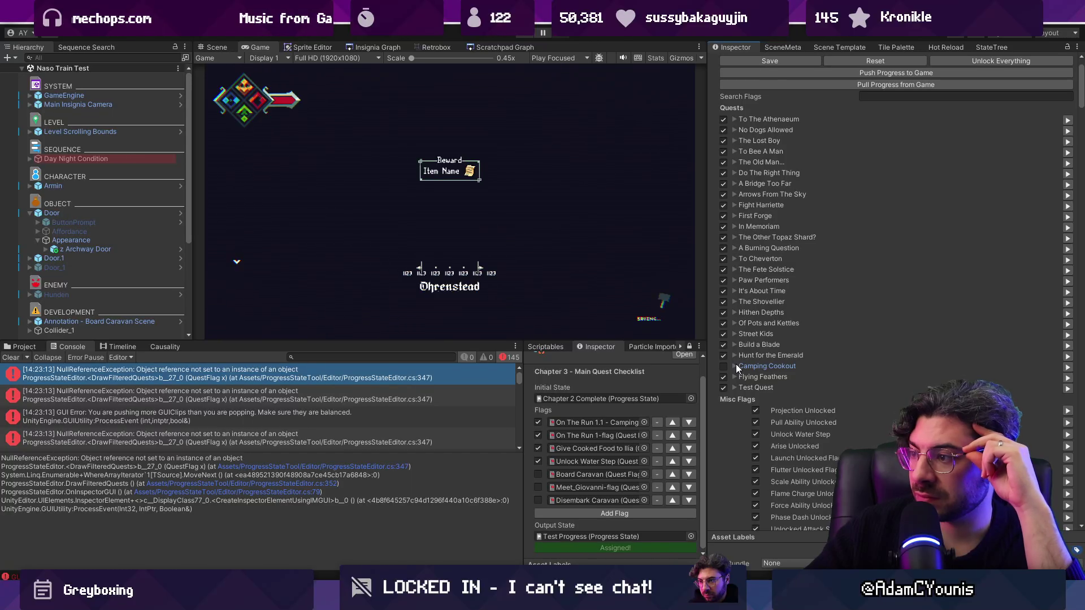
{"action": "scroll", "coordinate": [737, 368], "scroll_direction": "down", "scroll_amount": 15}
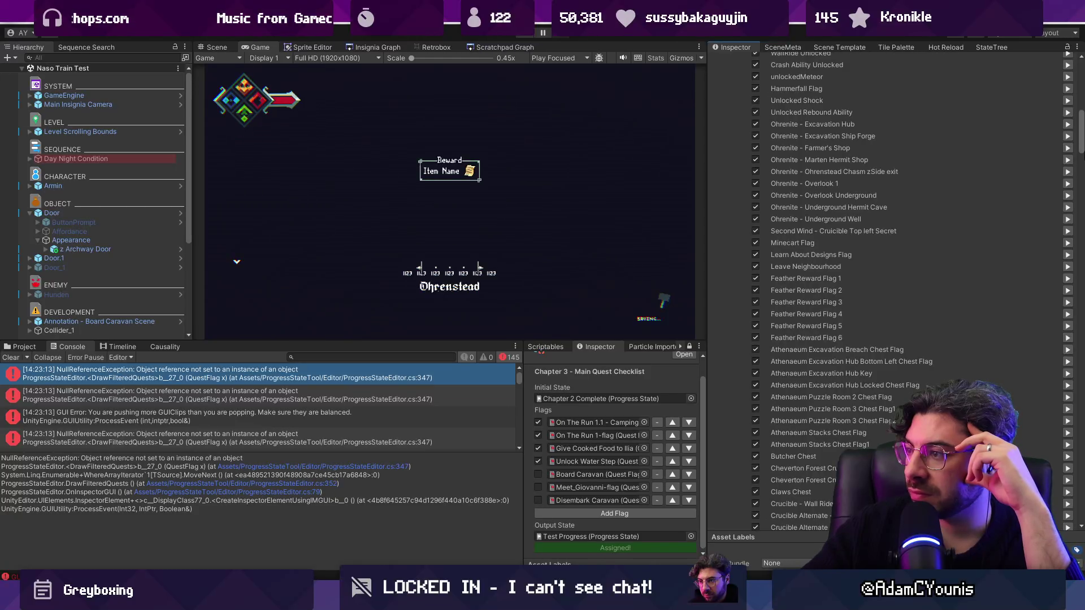
{"action": "left_click_drag", "start_coordinate": [1082, 141], "coordinate": [1061, 346]}
{"action": "scroll", "coordinate": [1062, 350], "scroll_direction": "down", "scroll_amount": 10}
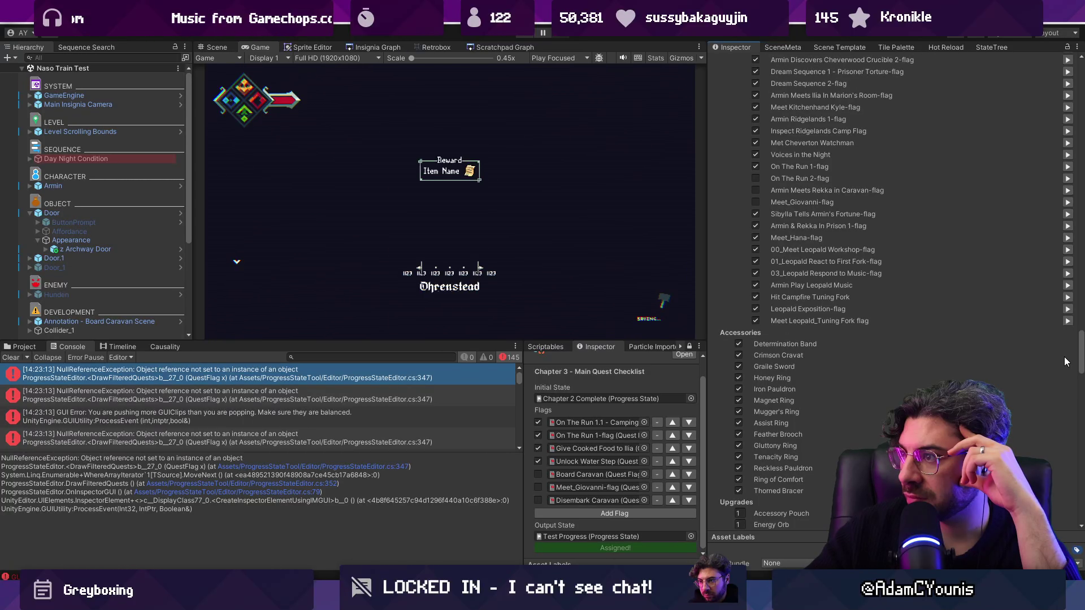
{"action": "scroll", "coordinate": [1066, 362], "scroll_direction": "up", "scroll_amount": 4}
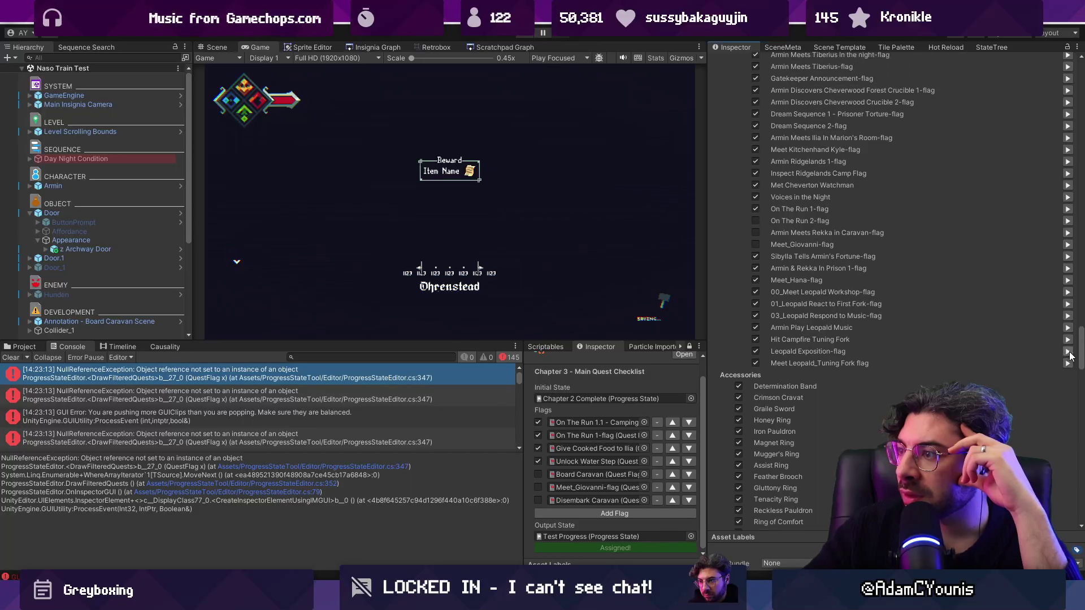
{"action": "left_click_drag", "start_coordinate": [1069, 350], "coordinate": [1065, 278]}
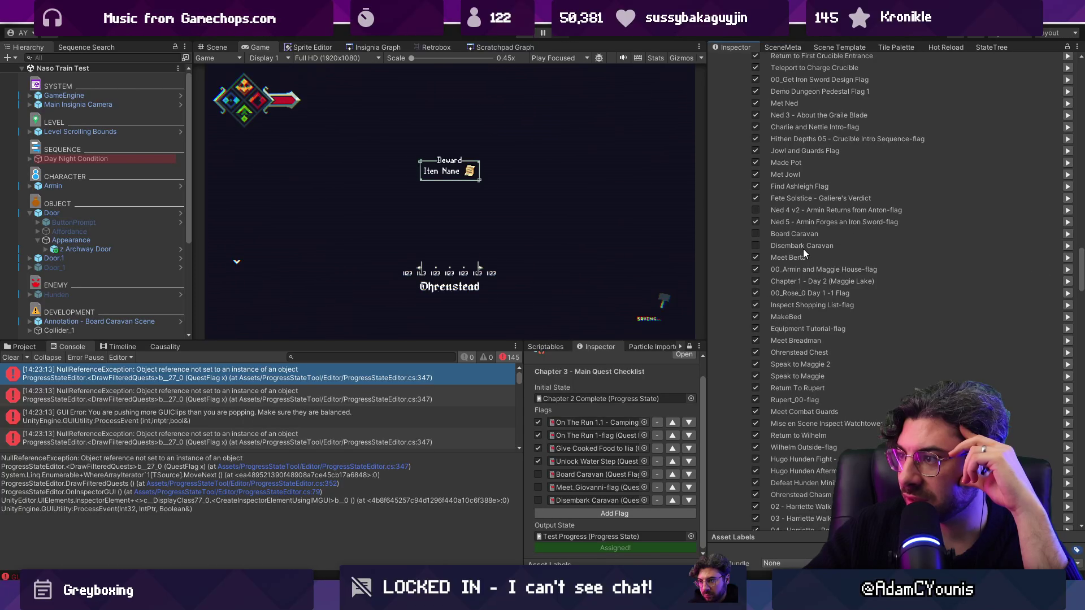
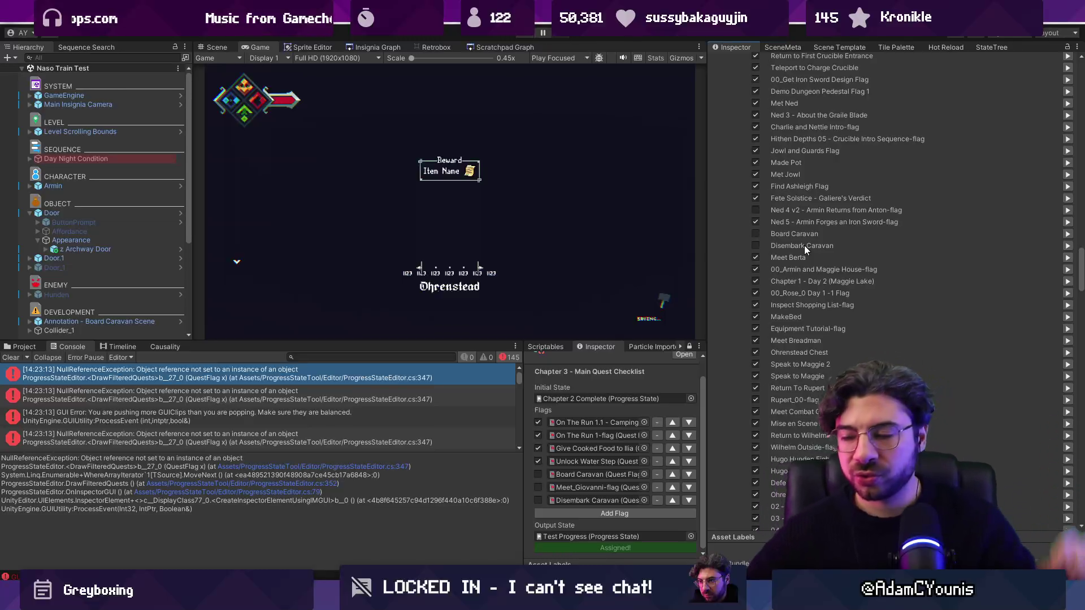
Step: Replace the running game view with the Insignia Graph of level thumbnails
{"action": "scroll", "coordinate": [822, 274], "scroll_direction": "up", "scroll_amount": 10}
{"action": "scroll", "coordinate": [883, 273], "scroll_direction": "up", "scroll_amount": 15}
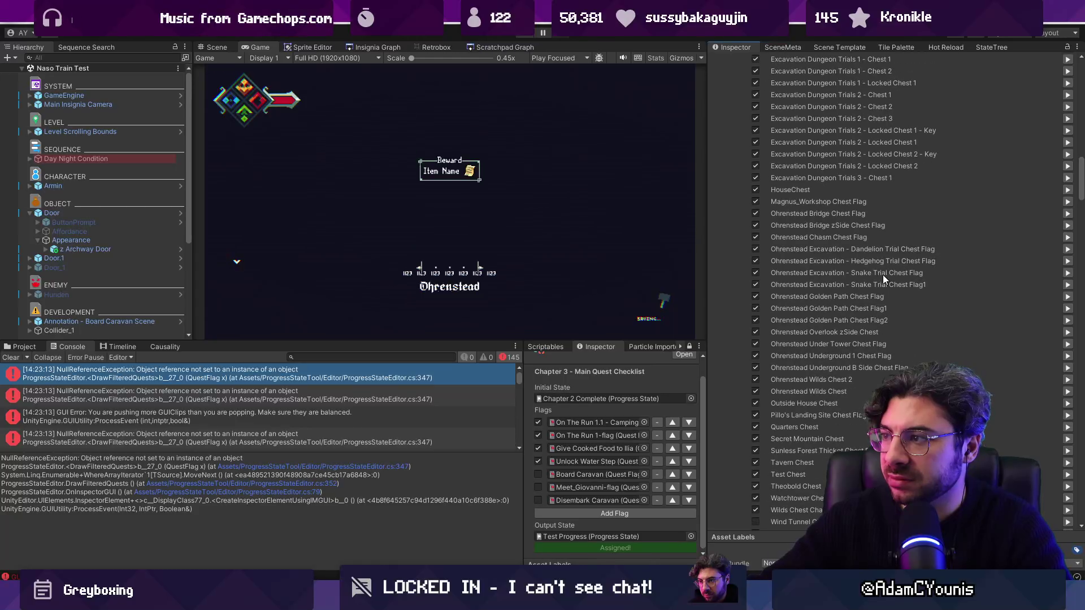
{"action": "mouse_move", "coordinate": [1081, 141]}
{"action": "left_mouse_down"}
{"action": "mouse_move", "coordinate": [1082, 119]}
{"action": "mouse_move", "coordinate": [1081, 131]}
{"action": "left_mouse_up"}
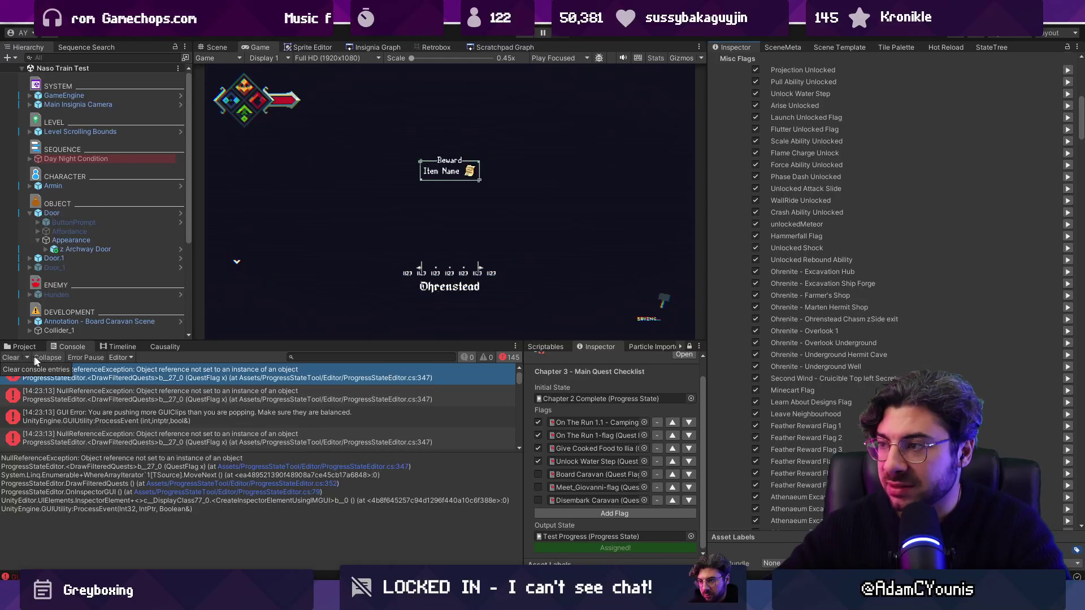
{"action": "left_click", "coordinate": [372, 47]}
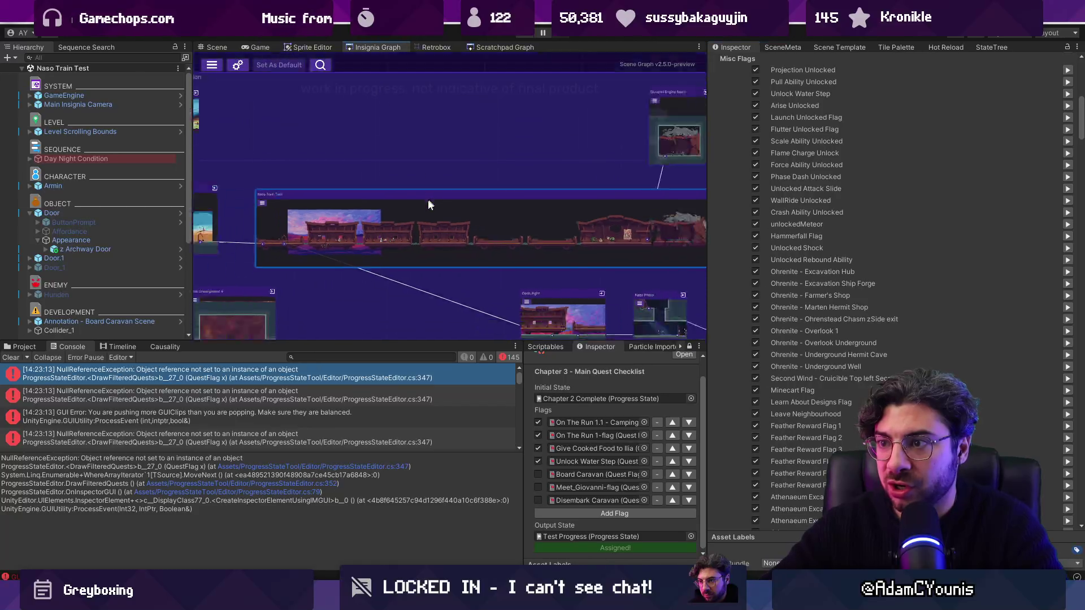
Step: Open the Board Caravan scene from the graph and enlarge the scene view and console
{"action": "double_click", "coordinate": [426, 207]}
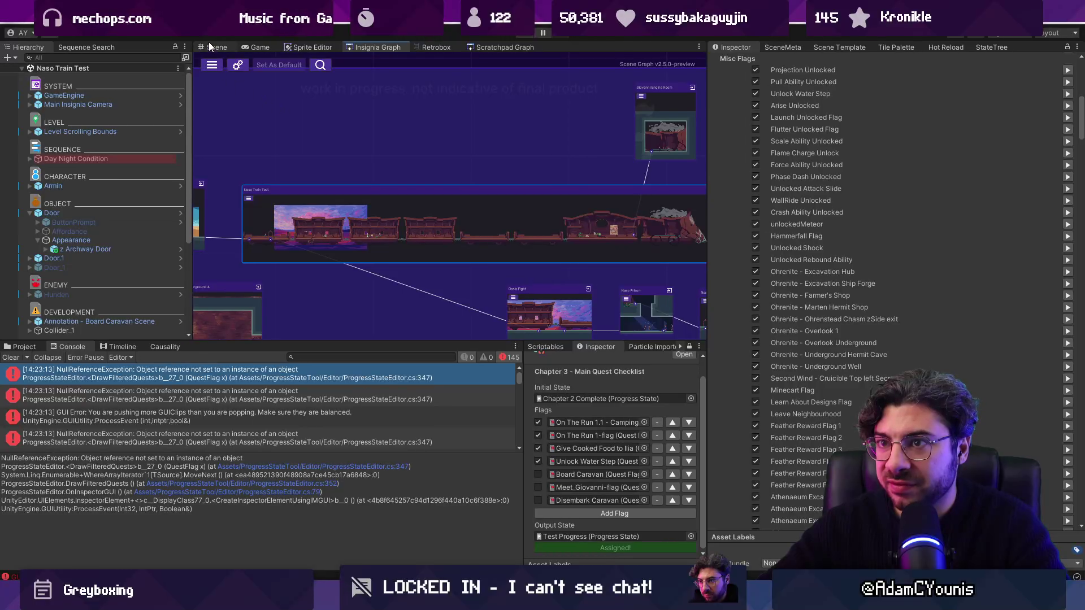
{"action": "left_click", "coordinate": [210, 46]}
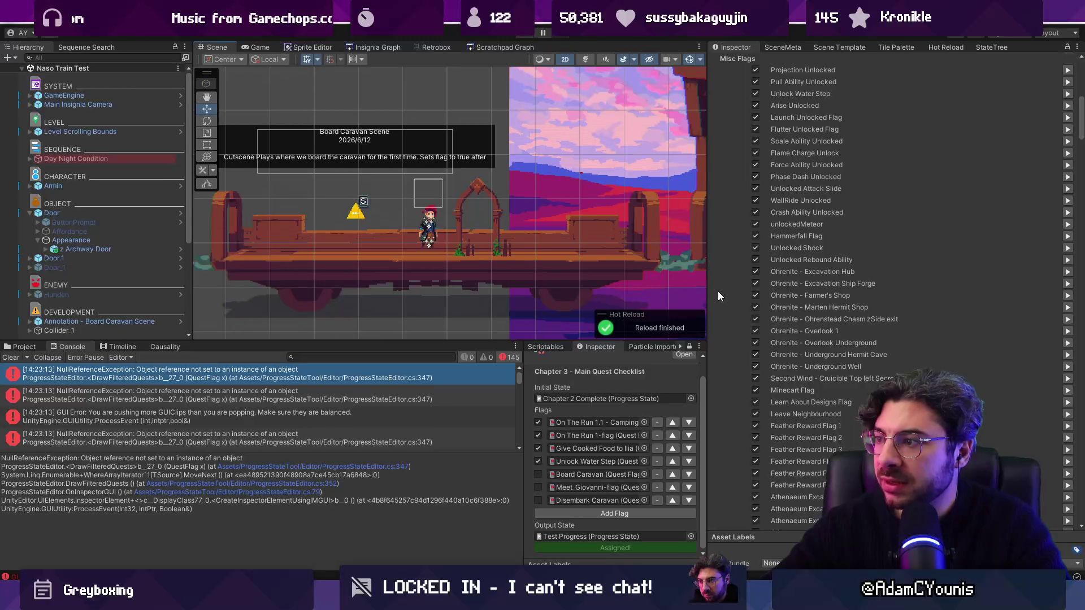
{"action": "left_click_drag", "start_coordinate": [710, 289], "coordinate": [721, 288]}
{"action": "left_click_drag", "start_coordinate": [137, 452], "coordinate": [137, 479]}
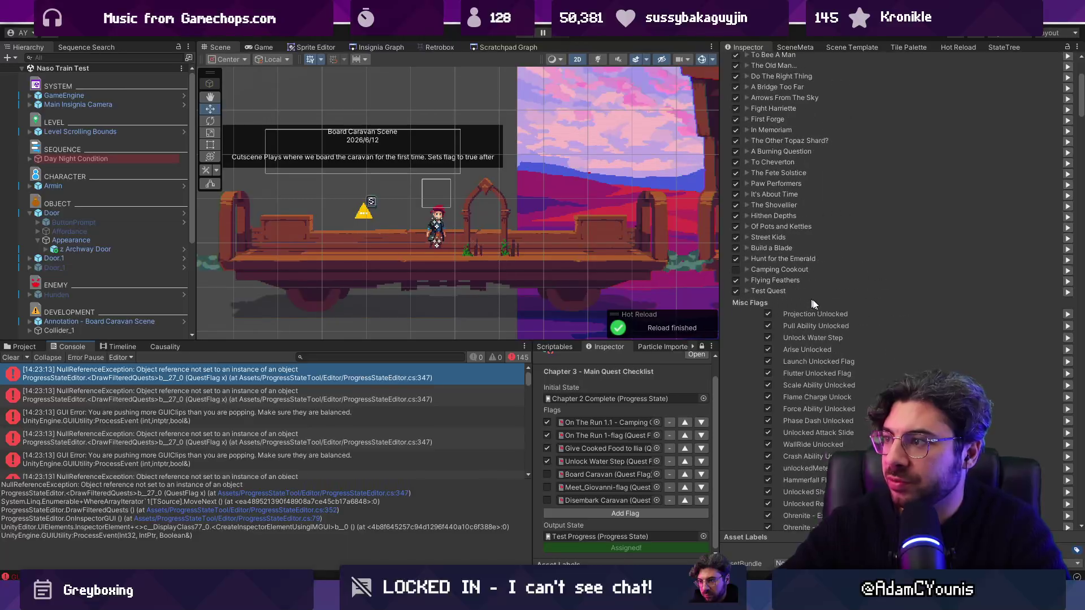
{"action": "scroll", "coordinate": [808, 296], "scroll_direction": "up", "scroll_amount": 10}
Step: Filter the progress flags by 'b' and clear the console errors
{"action": "left_click", "coordinate": [883, 127]}
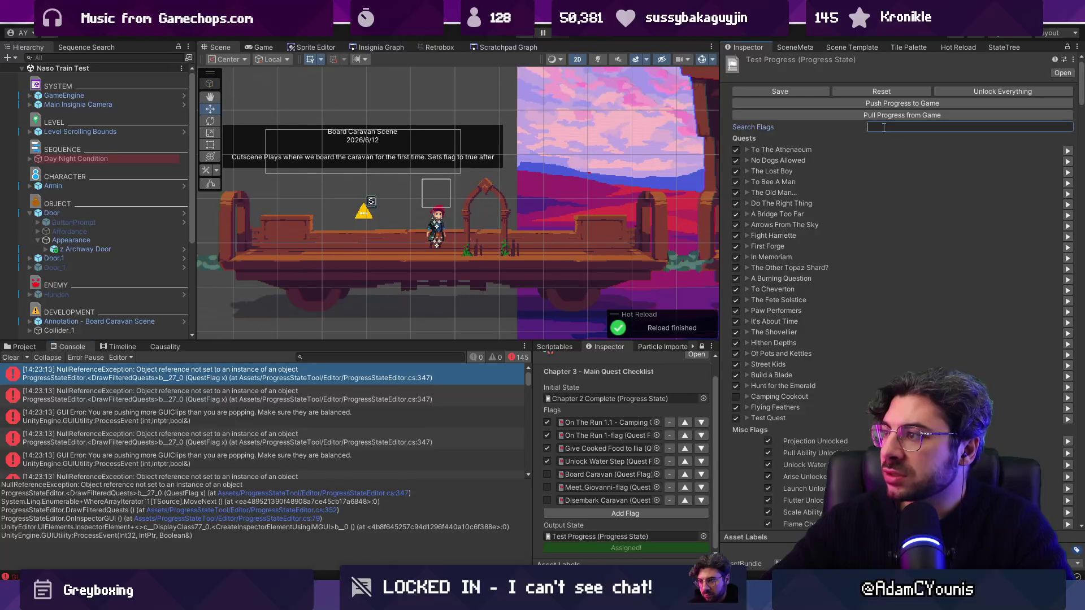
{"action": "type", "text": "b"}
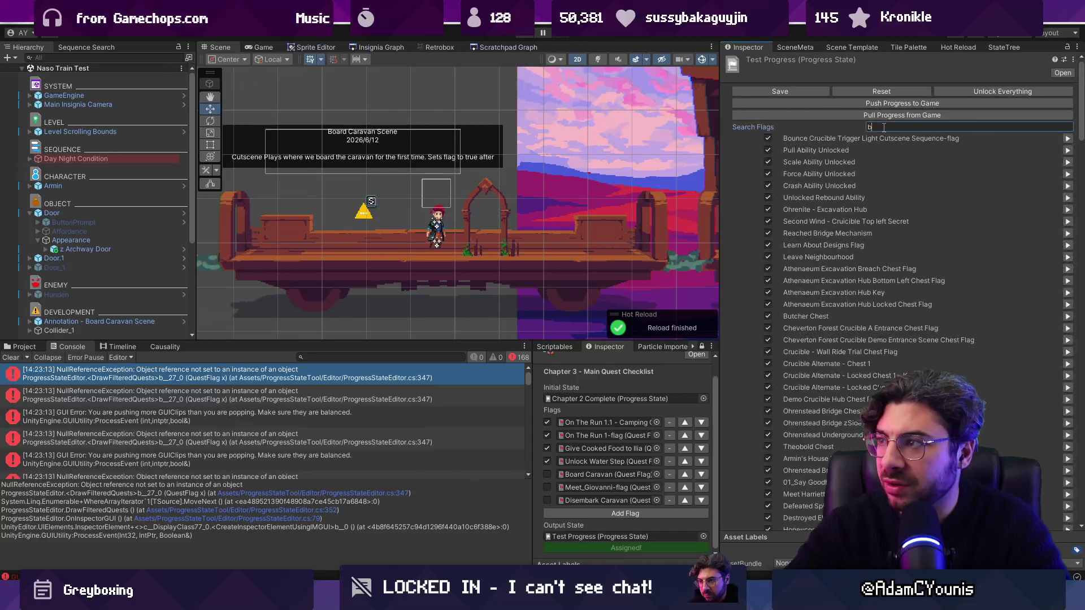
{"action": "left_click", "coordinate": [10, 358]}
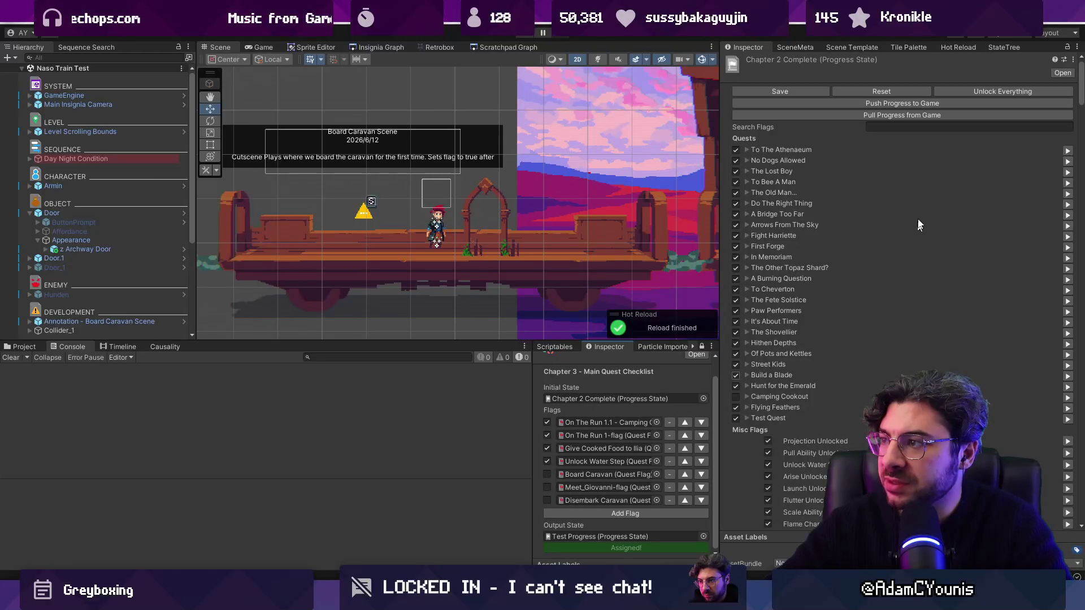
{"action": "scroll", "coordinate": [944, 191], "scroll_direction": "down", "scroll_amount": 2}
{"action": "scroll", "coordinate": [944, 191], "scroll_direction": "down", "scroll_amount": 5}
{"action": "scroll", "coordinate": [940, 147], "scroll_direction": "up", "scroll_amount": 6}
{"action": "left_click", "coordinate": [902, 126]}
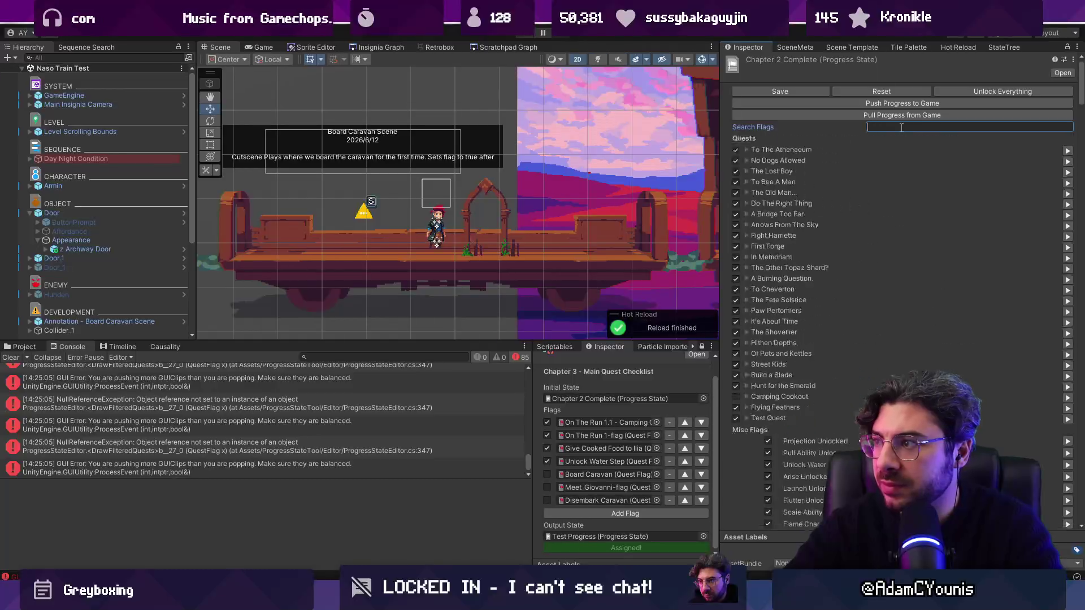
{"action": "type", "text": "b"}
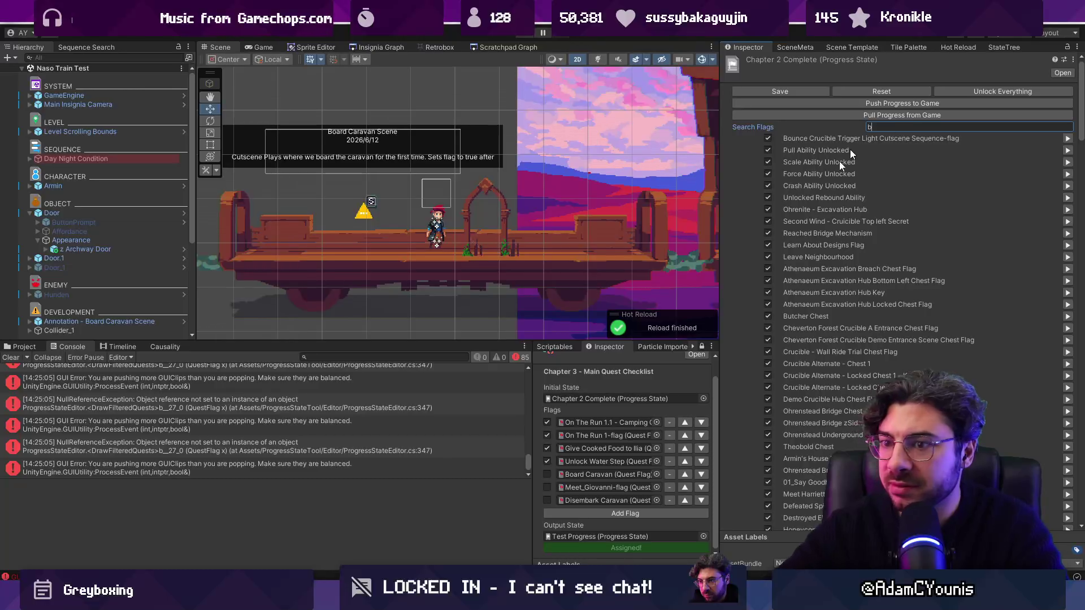
{"action": "scroll", "coordinate": [242, 430], "scroll_direction": "up", "scroll_amount": 10}
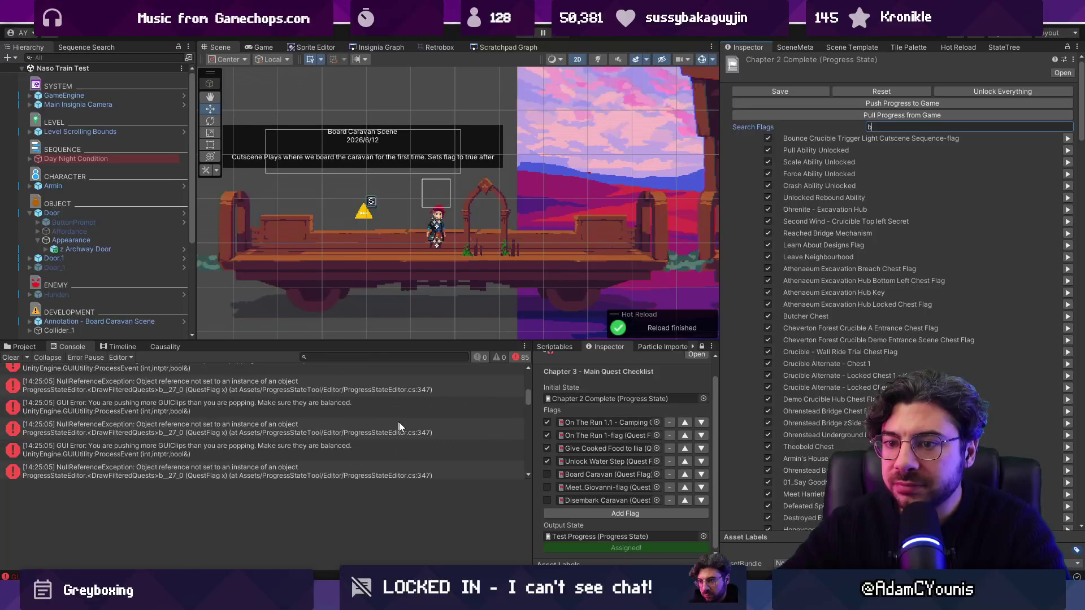
{"action": "scroll", "coordinate": [407, 430], "scroll_direction": "up", "scroll_amount": 3}
Step: Re-run the 'b' flag search and open the first NullReferenceException's failing line 347
{"action": "left_click", "coordinate": [11, 357]}
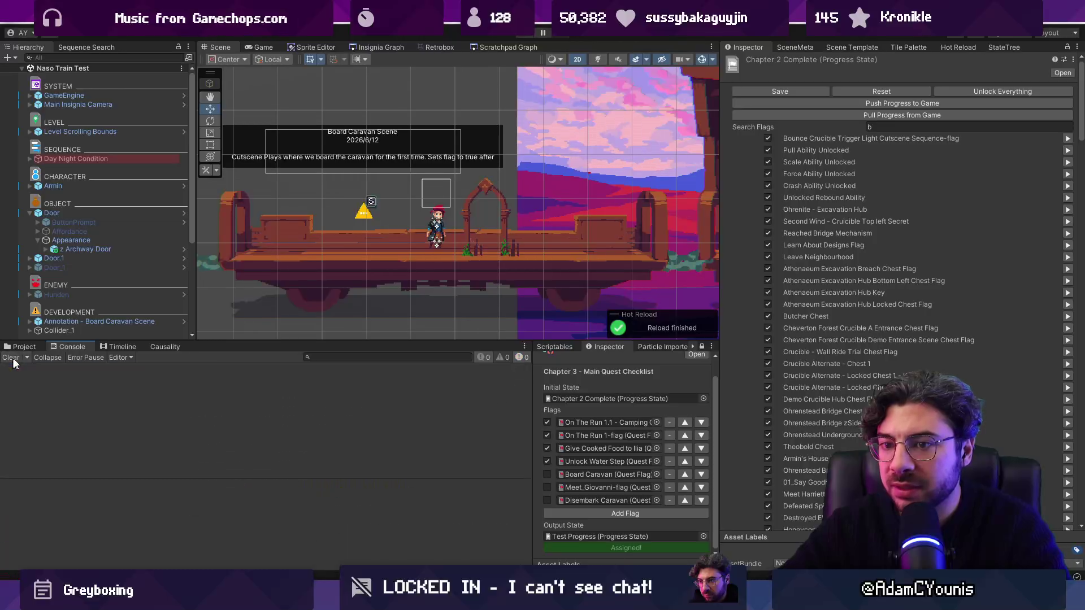
{"action": "left_click", "coordinate": [884, 128]}
{"action": "type", "text": "b"}
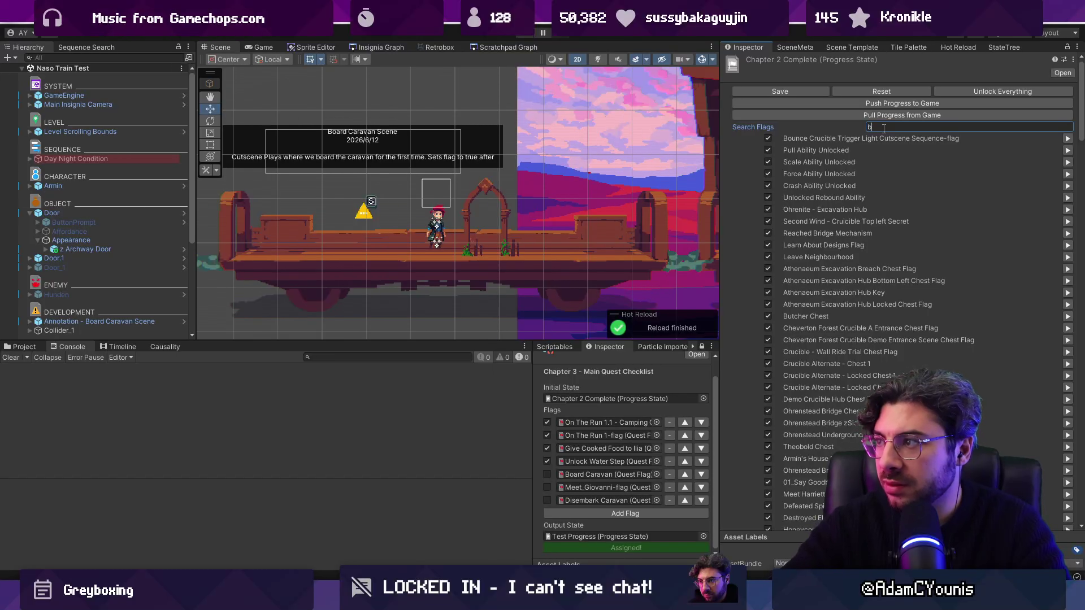
{"action": "scroll", "coordinate": [312, 412], "scroll_direction": "up", "scroll_amount": 5}
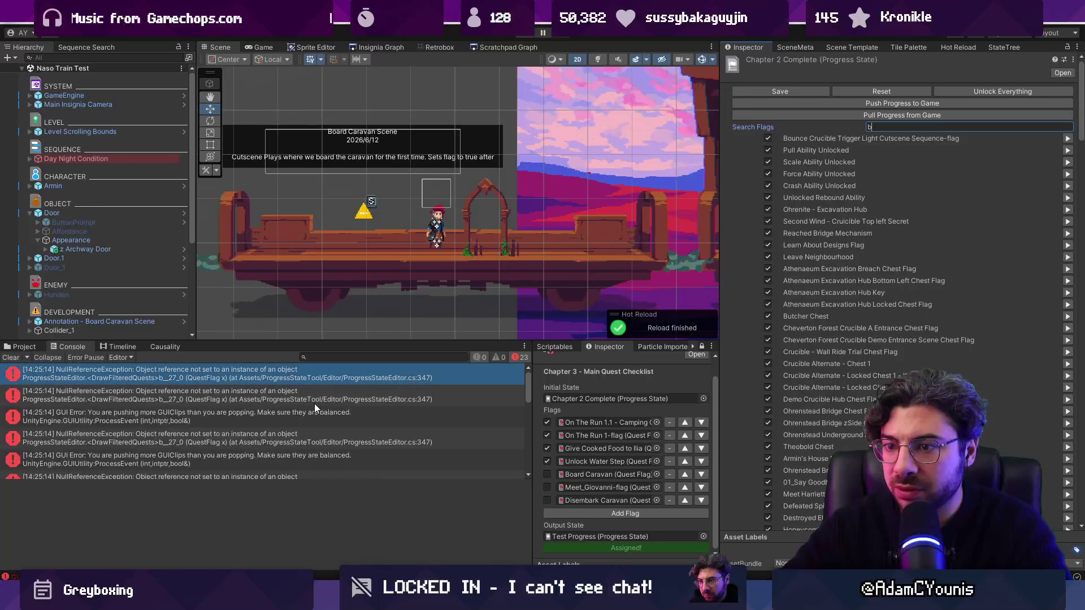
{"action": "left_click", "coordinate": [319, 382]}
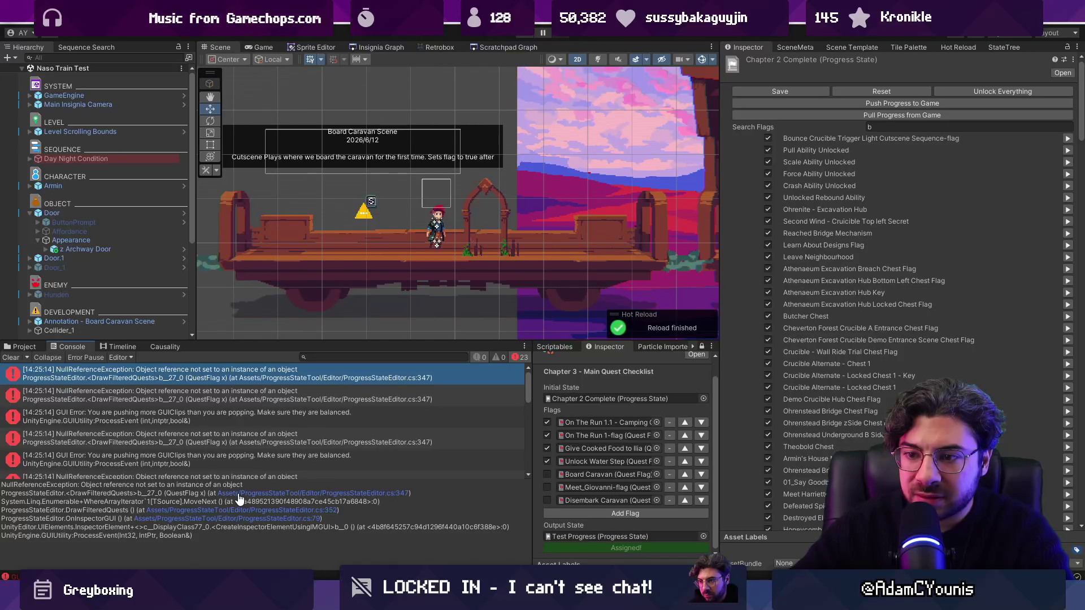
{"action": "left_click", "coordinate": [239, 495]}
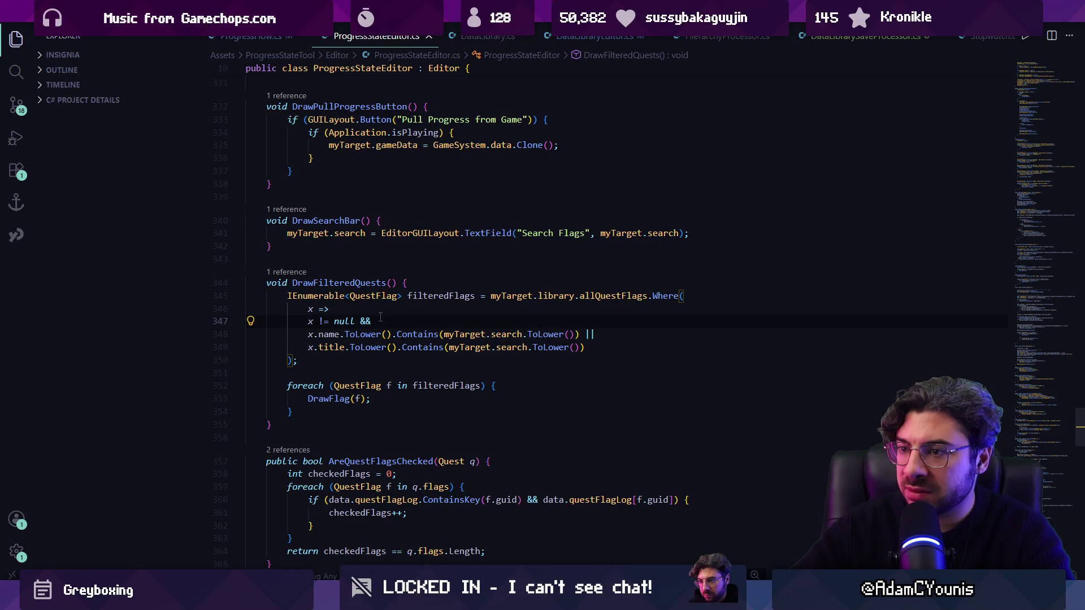
Step: Indent the Where filter conditions one level in DrawFilteredQuests
{"action": "double_click", "coordinate": [344, 321]}
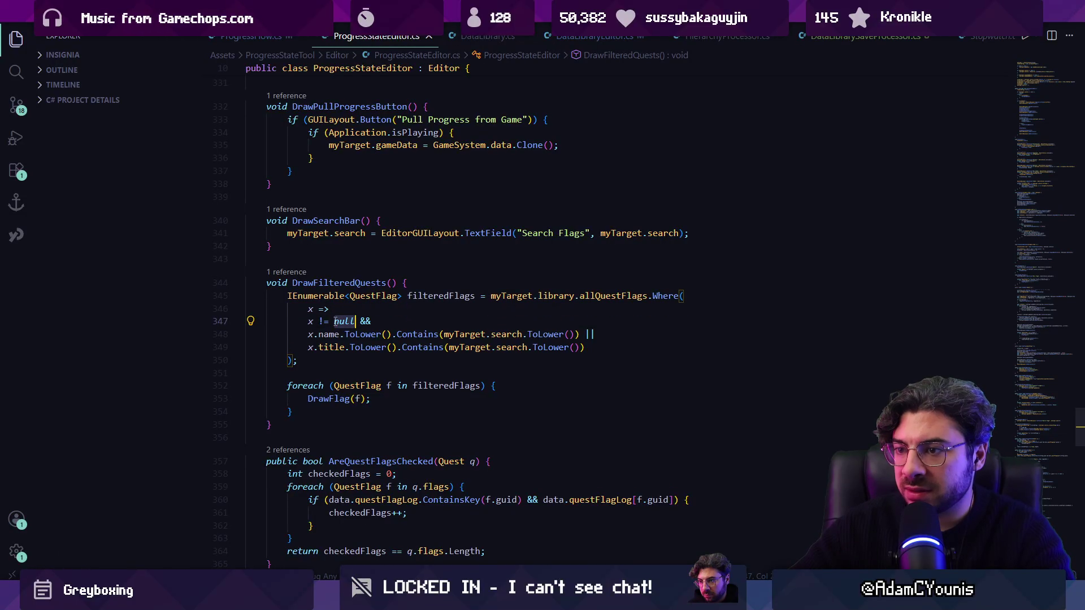
{"action": "mouse_move", "coordinate": [406, 600]}
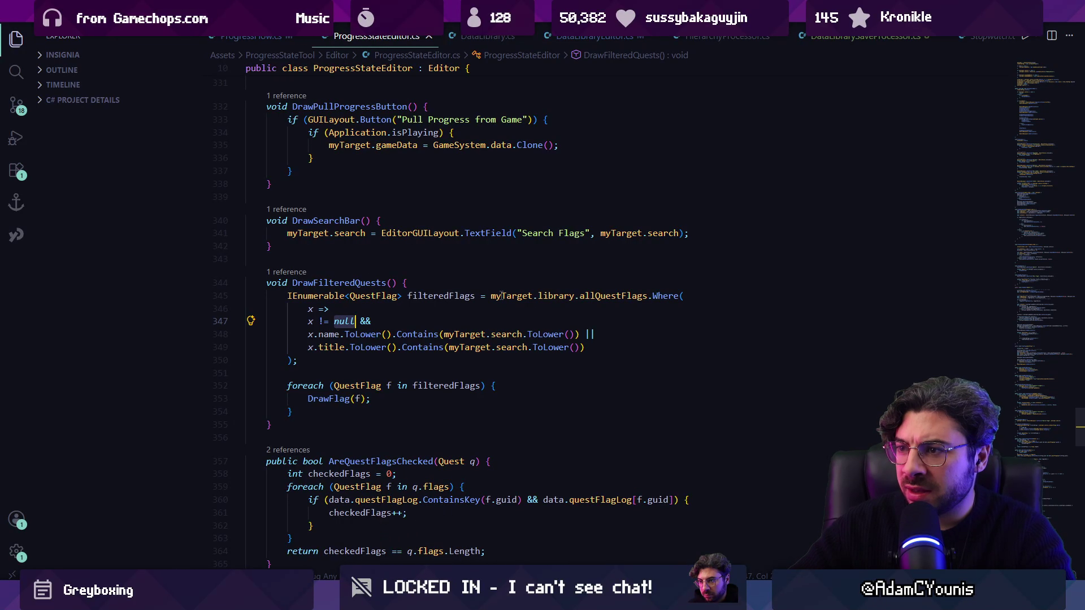
{"action": "left_click", "coordinate": [596, 296]}
{"action": "left_click", "coordinate": [659, 295]}
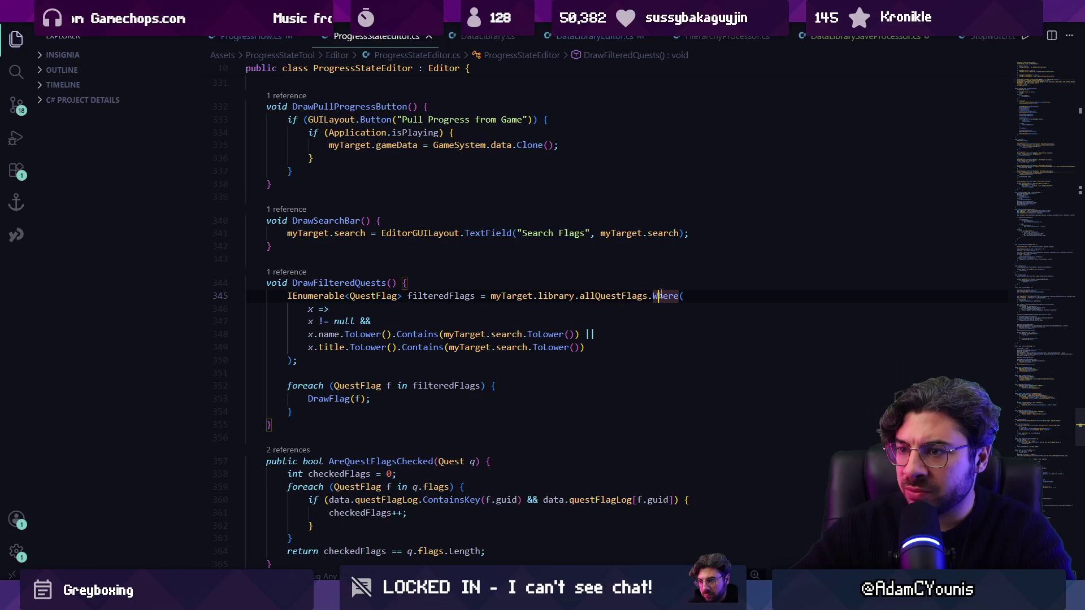
{"action": "left_click", "coordinate": [336, 309]}
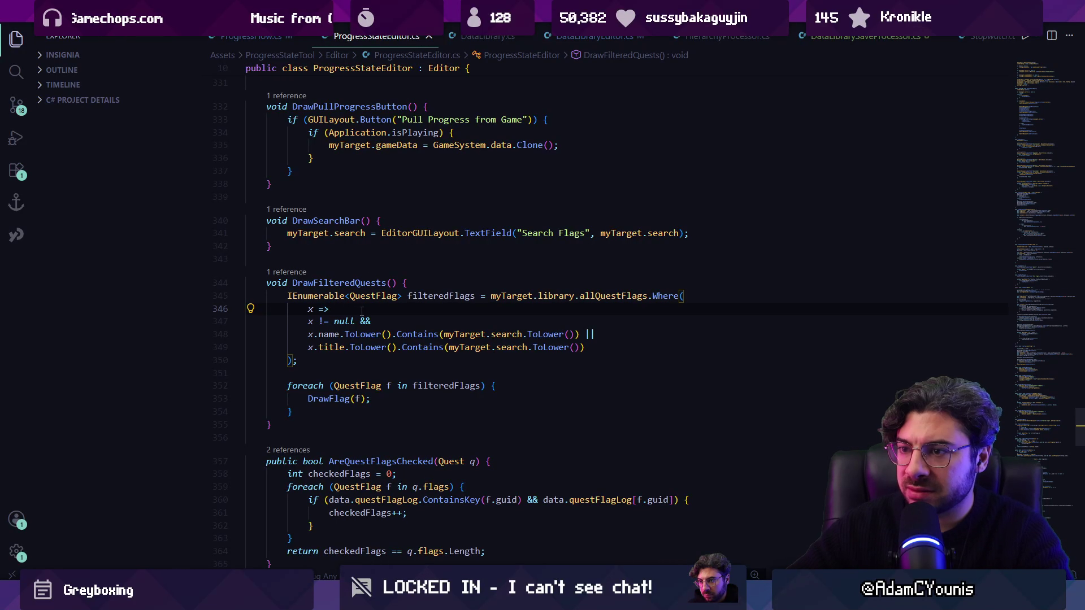
{"action": "key", "text": "shift+Down"}
{"action": "key", "text": "shift+Down"}
{"action": "key", "text": "shift+Down"}
{"action": "key", "text": "Tab"}
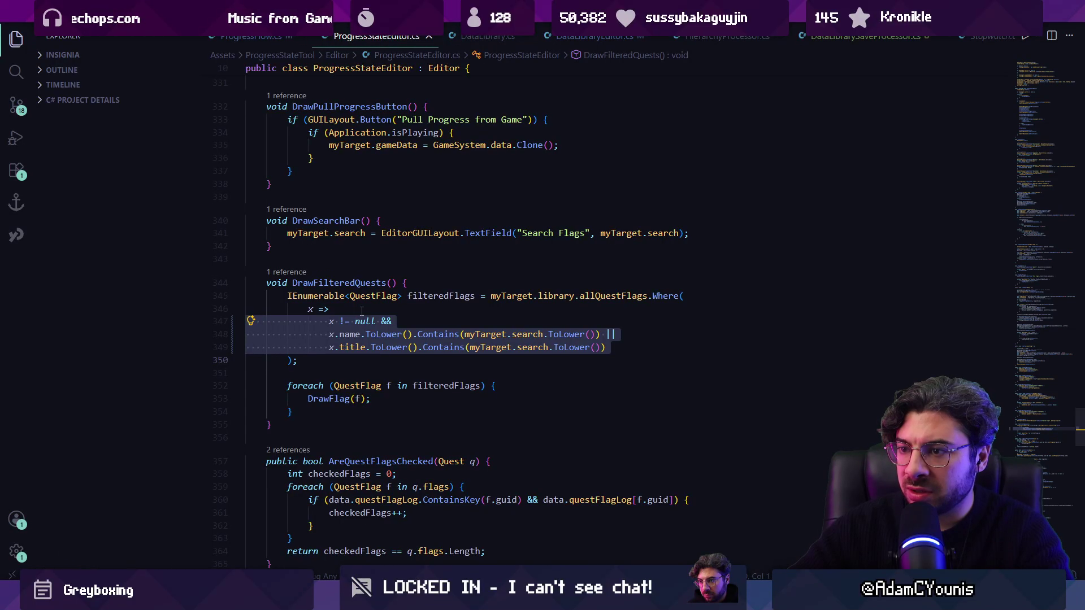
{"action": "left_click", "coordinate": [319, 321]}
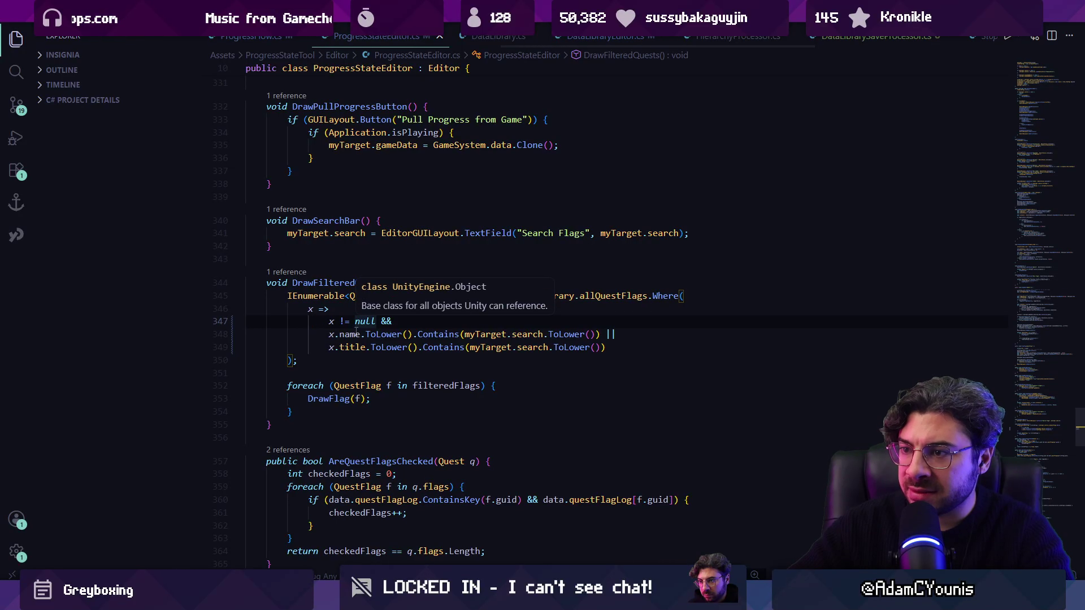
Step: Inspect the ToLower checks, allQuestFlags, library and myTarget's definition in the filter code
{"action": "left_click", "coordinate": [393, 334]}
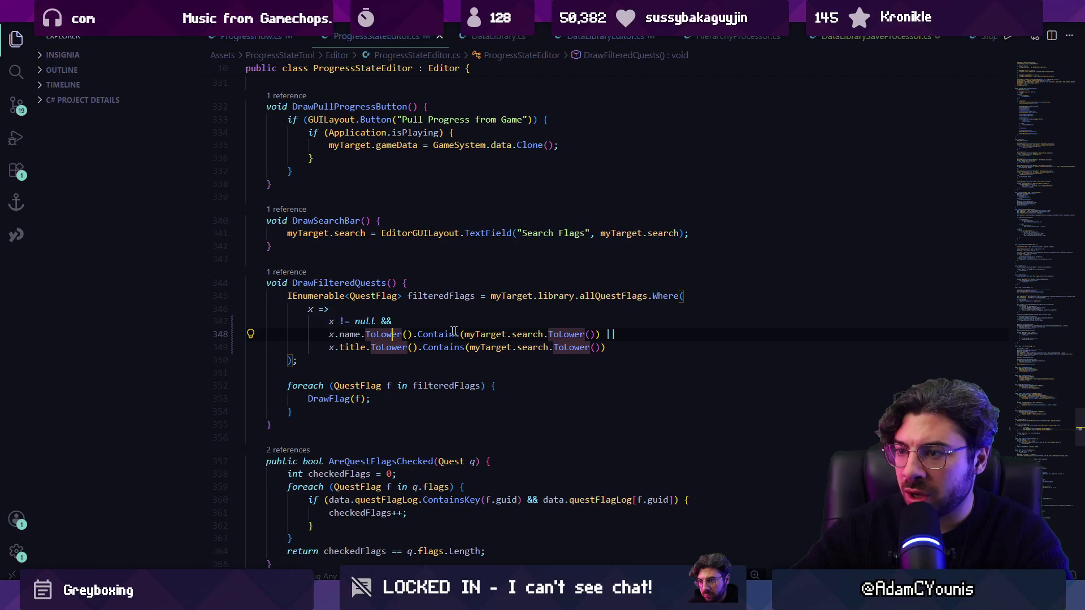
{"action": "left_click", "coordinate": [373, 347]}
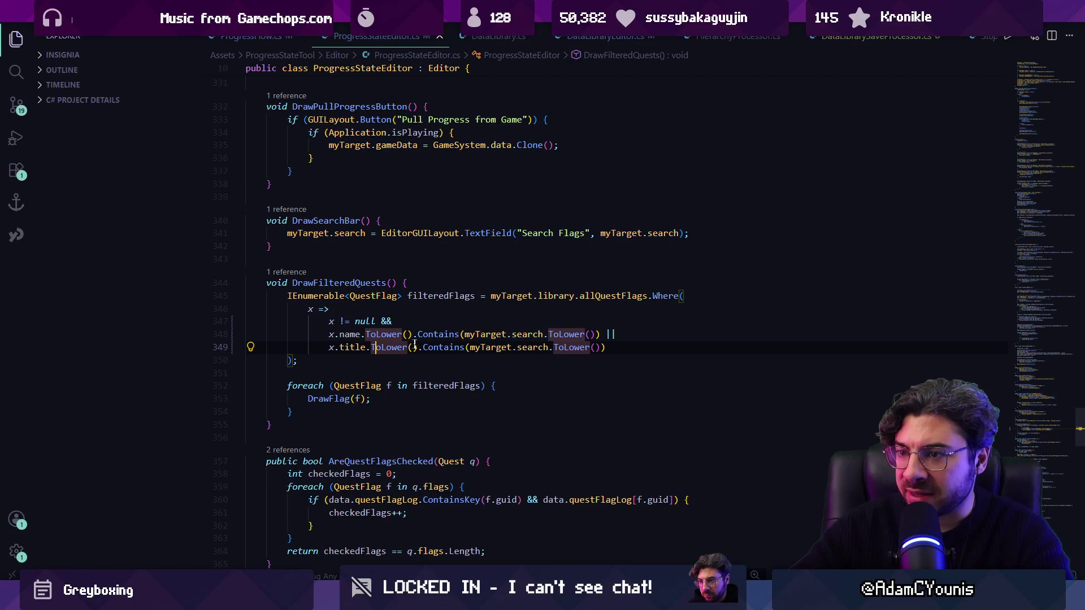
{"action": "left_click", "coordinate": [381, 321]}
{"action": "left_click", "coordinate": [591, 296]}
{"action": "left_click", "coordinate": [557, 296]}
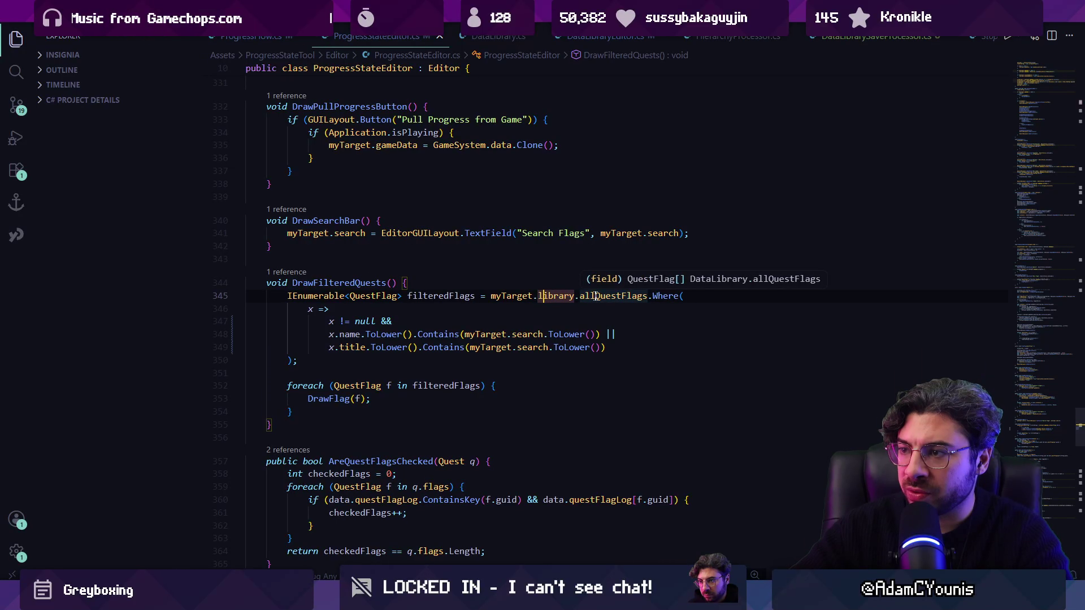
{"action": "left_click", "coordinate": [524, 296]}
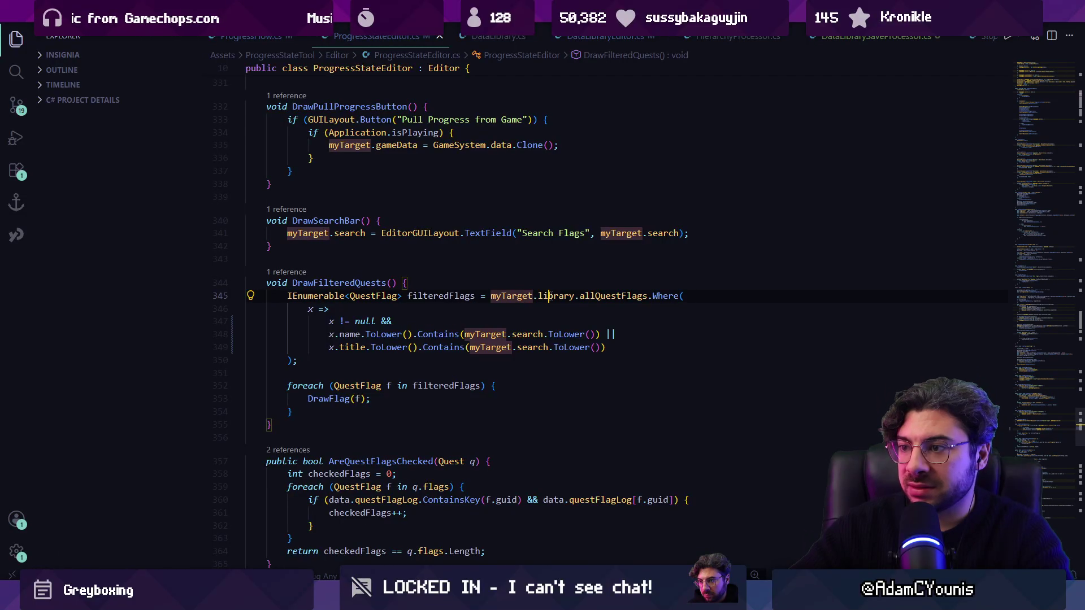
{"action": "left_click", "coordinate": [501, 296], "text": "ctrl"}
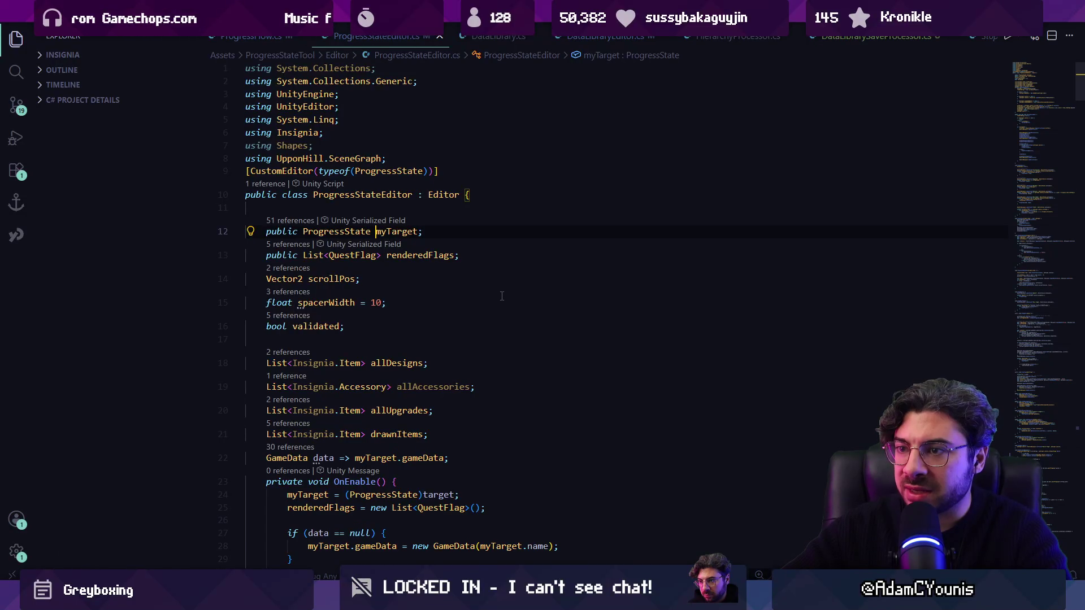
{"action": "key", "text": "alt+Left"}
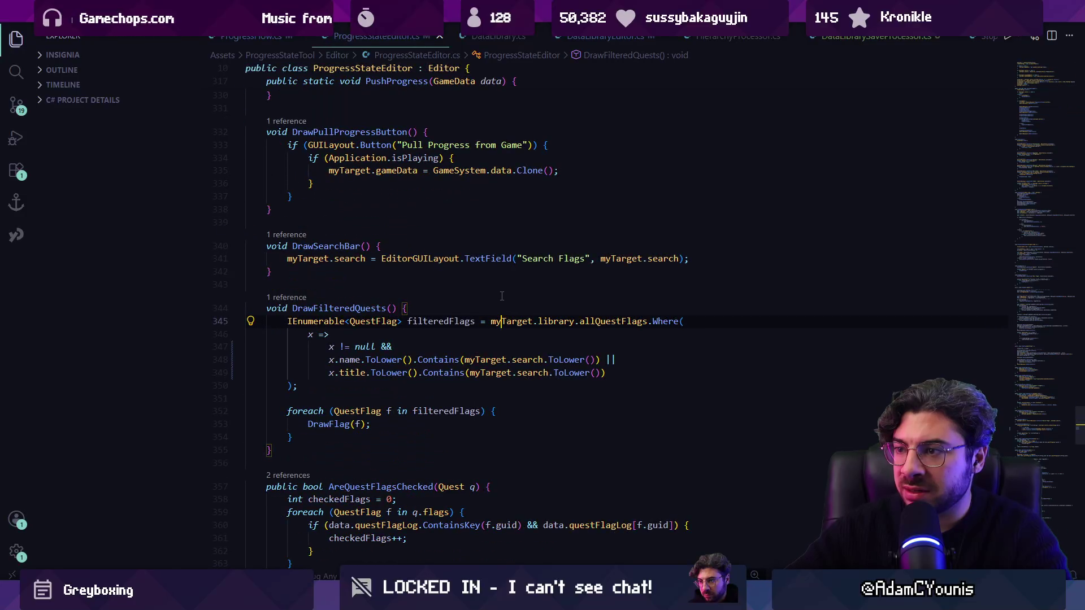
Step: Go to the library field's definition in ProgressState.cs
{"action": "left_click", "coordinate": [551, 320], "text": "ctrl"}
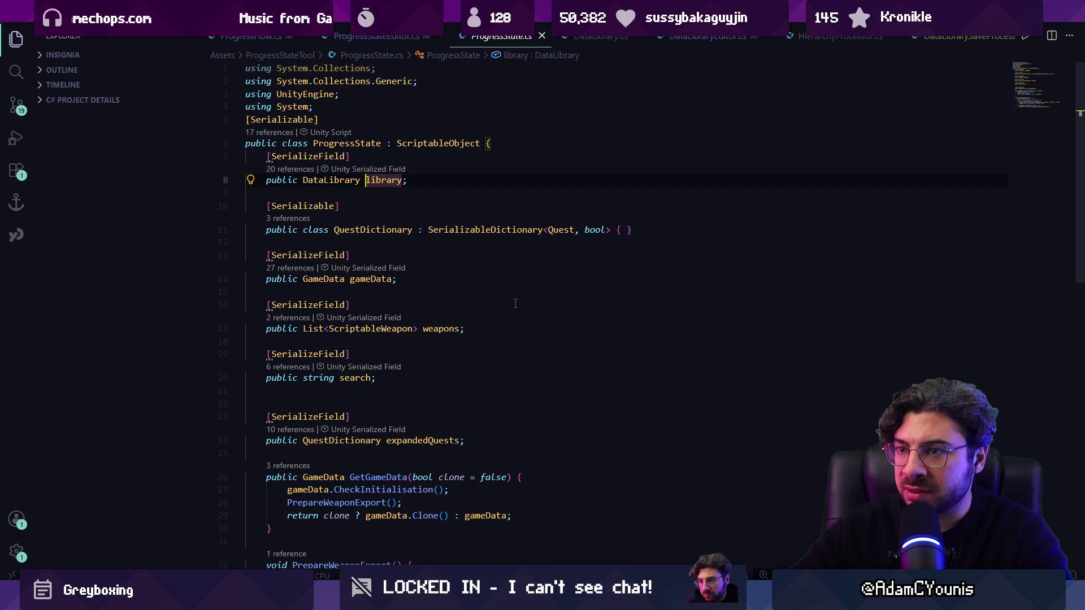
{"action": "key", "text": "alt+Left"}
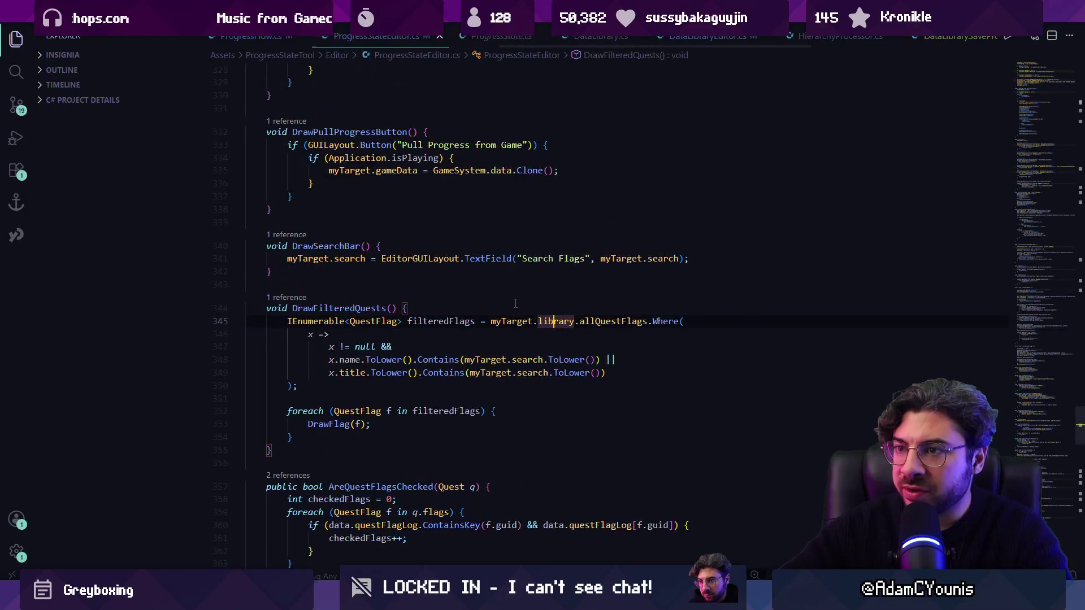
{"action": "key", "text": "alt+Tab"}
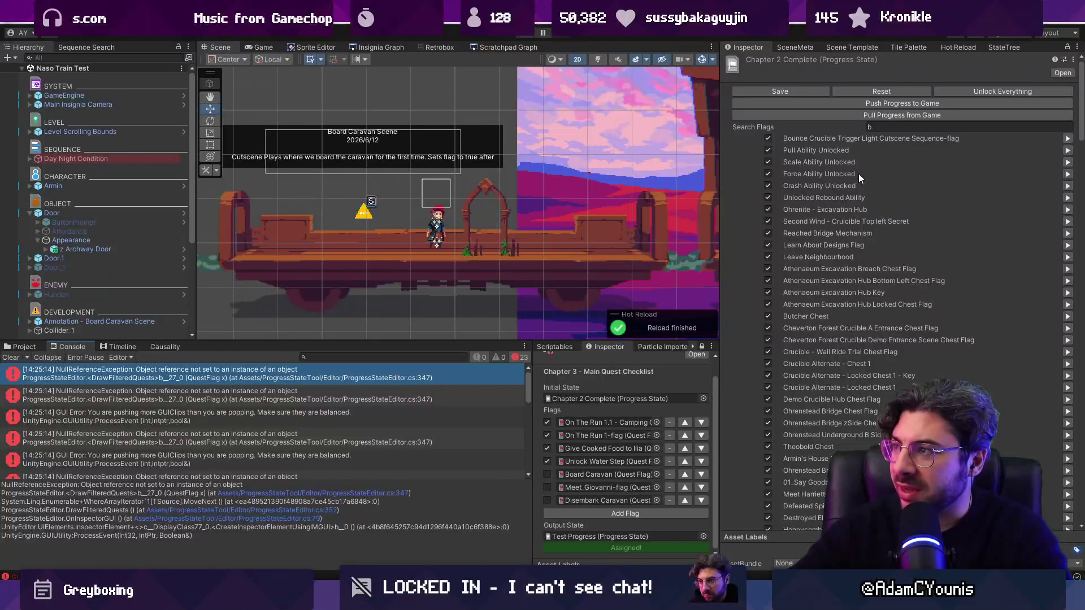
{"action": "key", "text": "alt+Tab"}
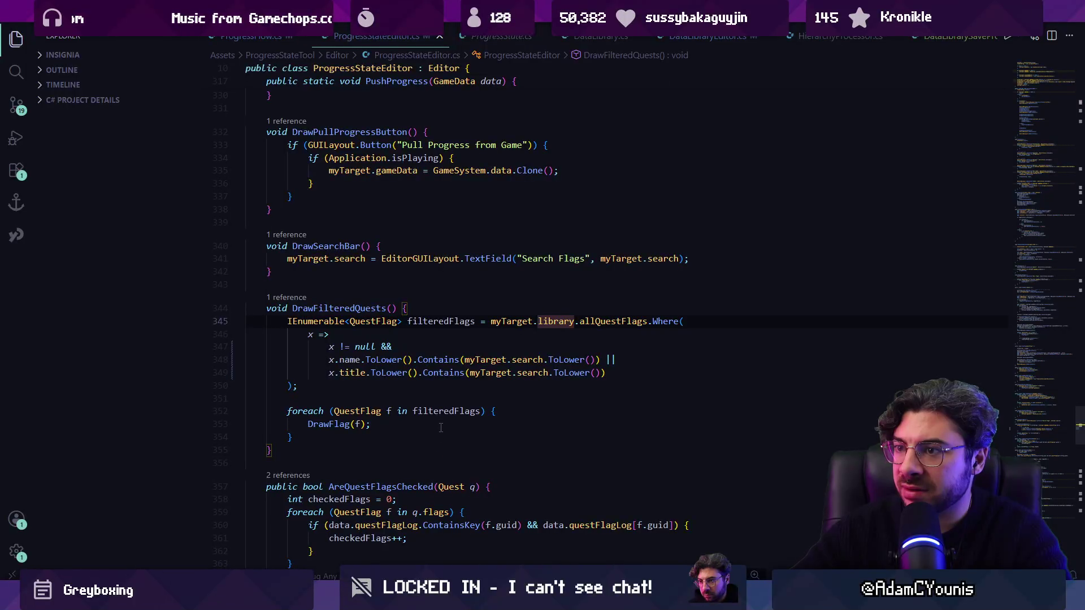
{"action": "left_click", "coordinate": [551, 322], "text": "ctrl"}
{"action": "left_click", "coordinate": [351, 180]}
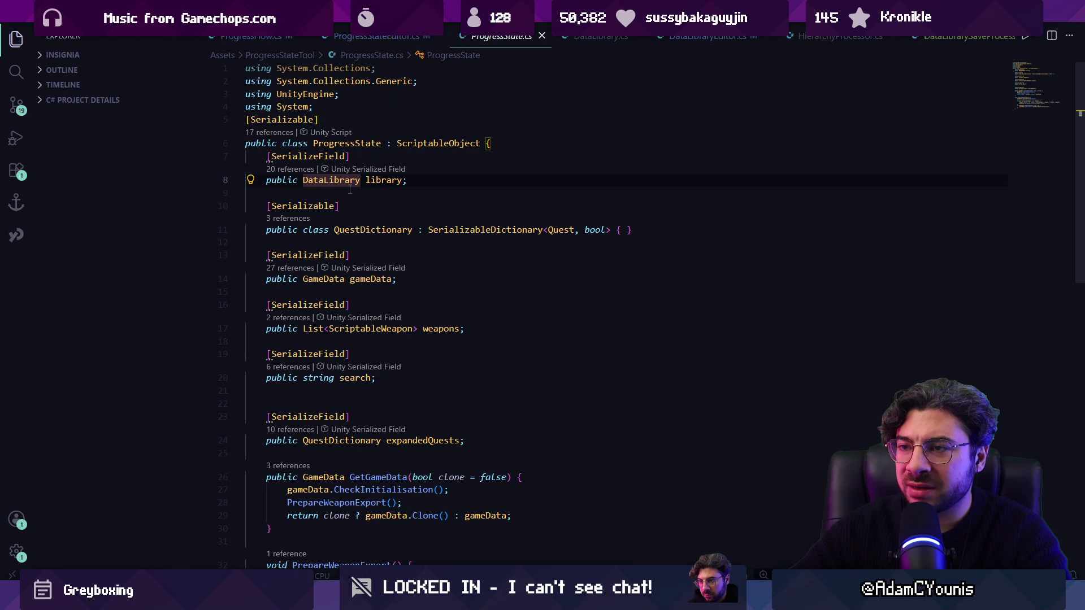
Step: Search the file for 'library' and list its references in ProgressStateEditor.cs
{"action": "key", "text": "ctrl+f"}
{"action": "type", "text": "library"}
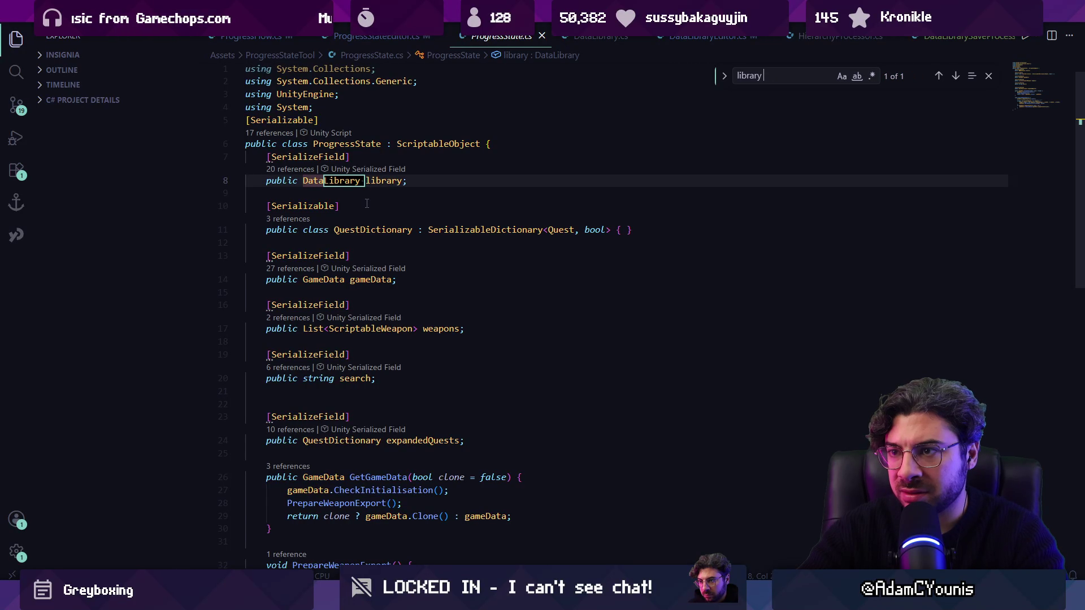
{"action": "key", "text": "Escape"}
{"action": "key", "text": "Escape"}
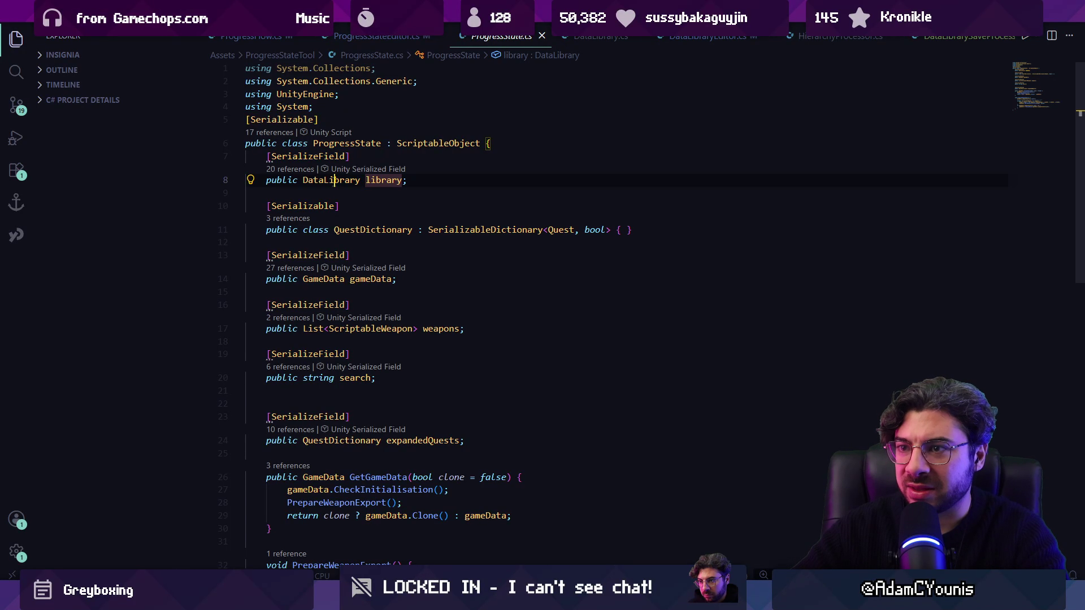
{"action": "left_click", "coordinate": [333, 179]}
{"action": "left_click", "coordinate": [290, 169]}
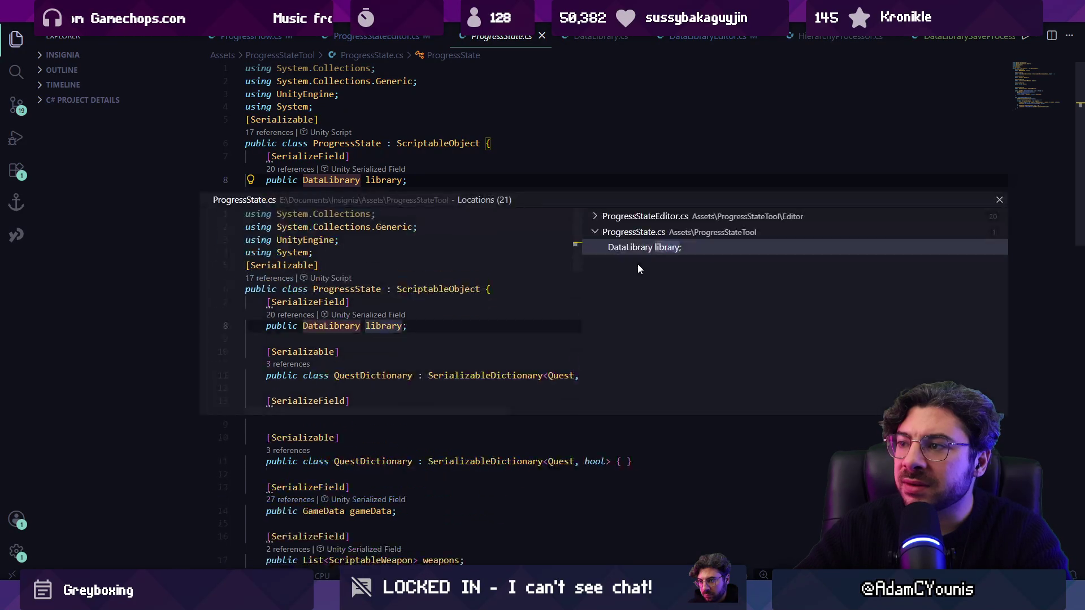
{"action": "left_click", "coordinate": [661, 217]}
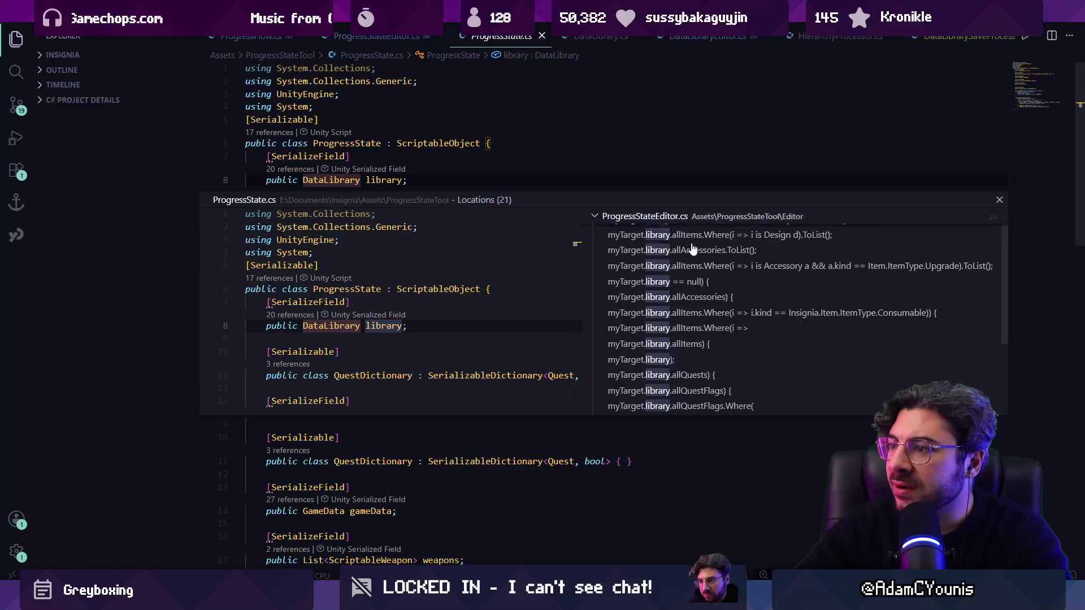
{"action": "scroll", "coordinate": [715, 318], "scroll_direction": "down", "scroll_amount": 3}
{"action": "scroll", "coordinate": [715, 318], "scroll_direction": "up", "scroll_amount": 3}
{"action": "scroll", "coordinate": [715, 318], "scroll_direction": "down", "scroll_amount": 3}
{"action": "left_click", "coordinate": [364, 179]}
{"action": "left_click", "coordinate": [367, 179]}
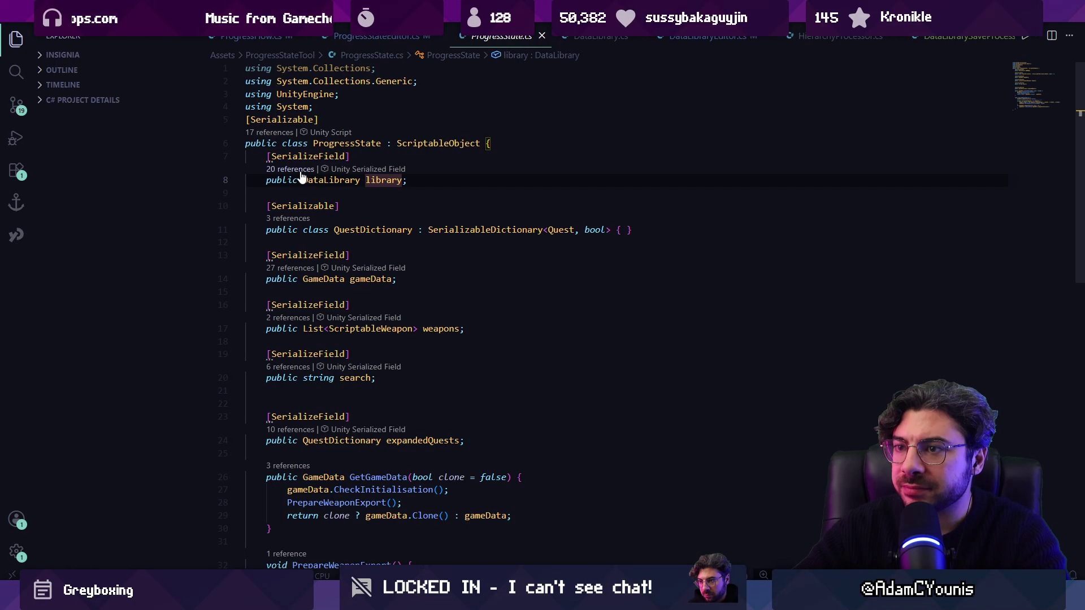
Step: Open the Resources.Load<DataLibrary>("DataLibrary") reference in OnEnable
{"action": "key", "text": "shift+F12"}
{"action": "left_click", "coordinate": [648, 220]}
{"action": "scroll", "coordinate": [717, 315], "scroll_direction": "down", "scroll_amount": 5}
{"action": "scroll", "coordinate": [716, 314], "scroll_direction": "up", "scroll_amount": 2}
{"action": "scroll", "coordinate": [717, 314], "scroll_direction": "up", "scroll_amount": 3}
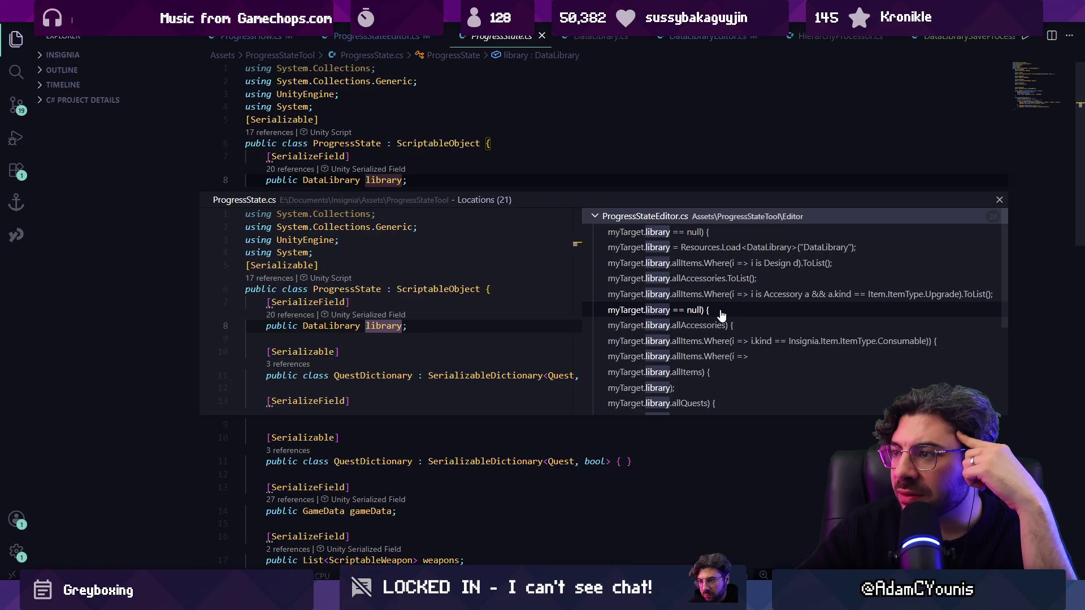
{"action": "left_click", "coordinate": [793, 254]}
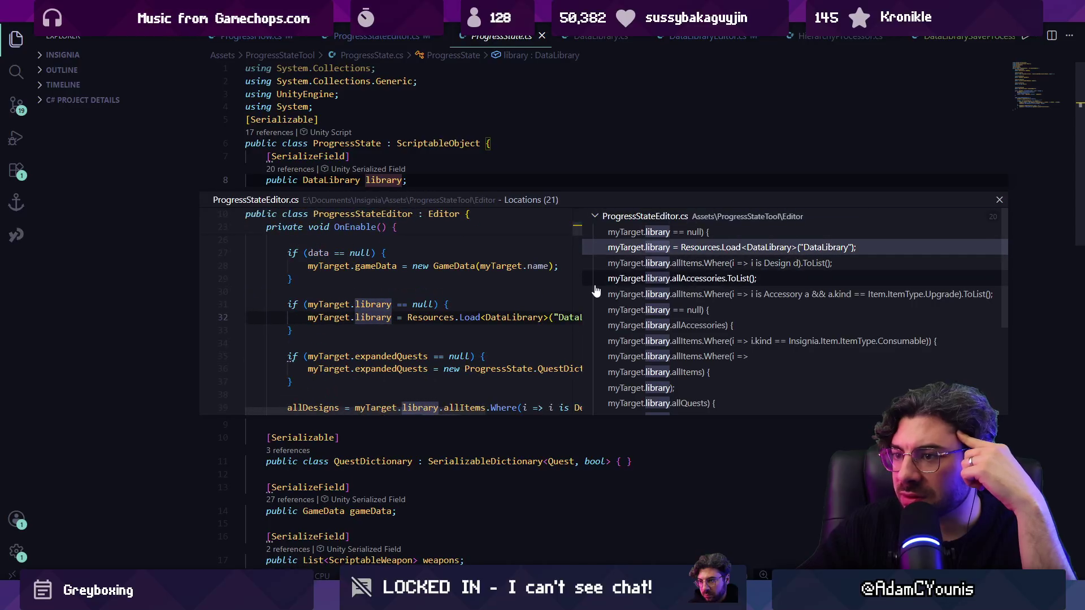
{"action": "double_click", "coordinate": [407, 321]}
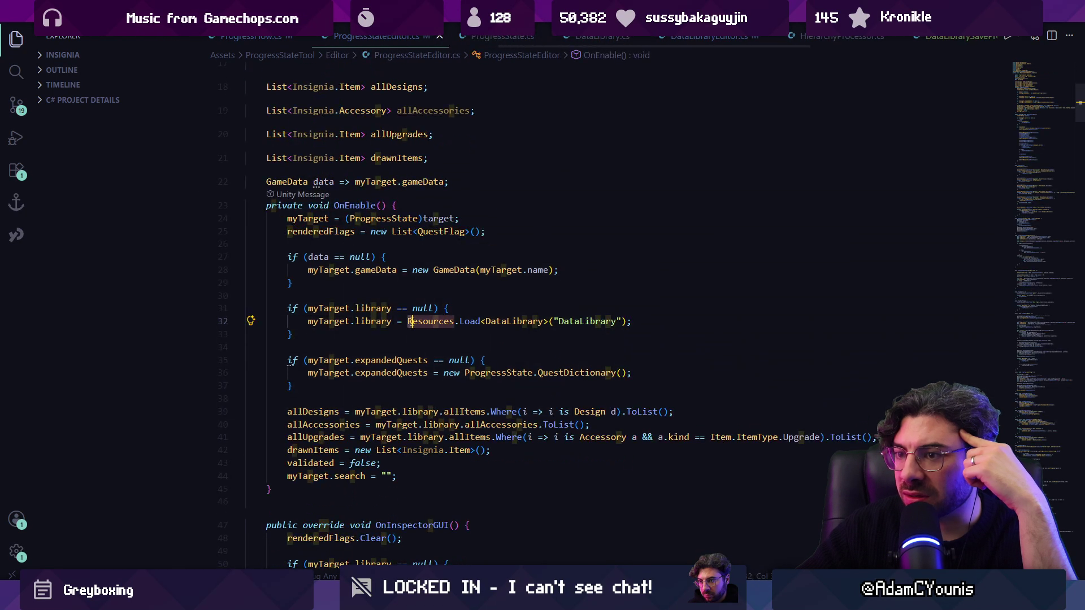
{"action": "left_click", "coordinate": [400, 329]}
{"action": "scroll", "coordinate": [414, 329], "scroll_direction": "up", "scroll_amount": 5}
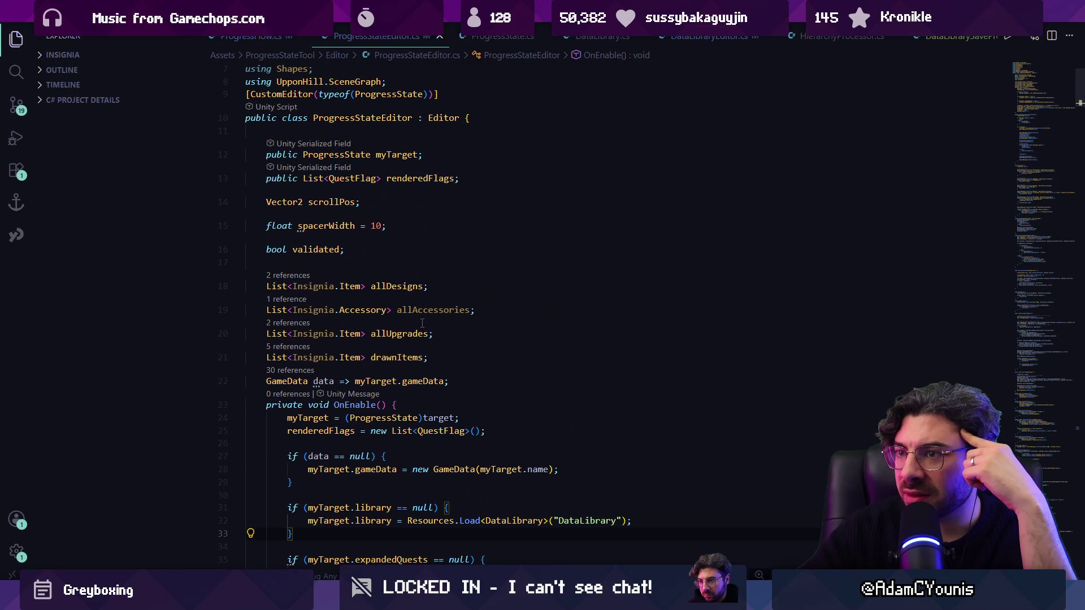
{"action": "scroll", "coordinate": [417, 251], "scroll_direction": "down", "scroll_amount": 2}
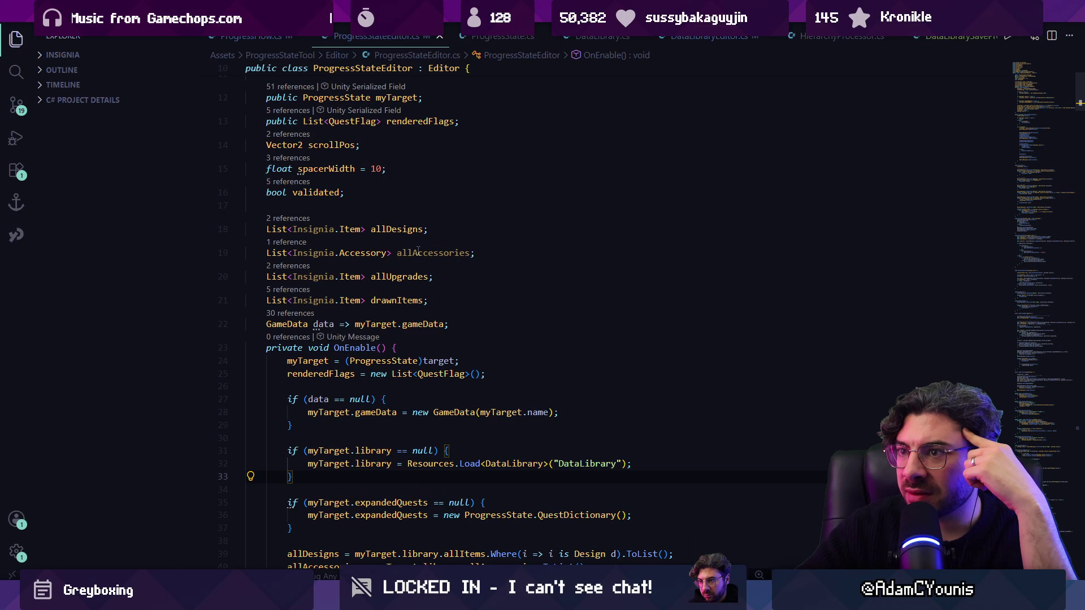
Step: Review OnEnable and inspect the DataLibrary type on line 32
{"action": "scroll", "coordinate": [418, 251], "scroll_direction": "up", "scroll_amount": 1}
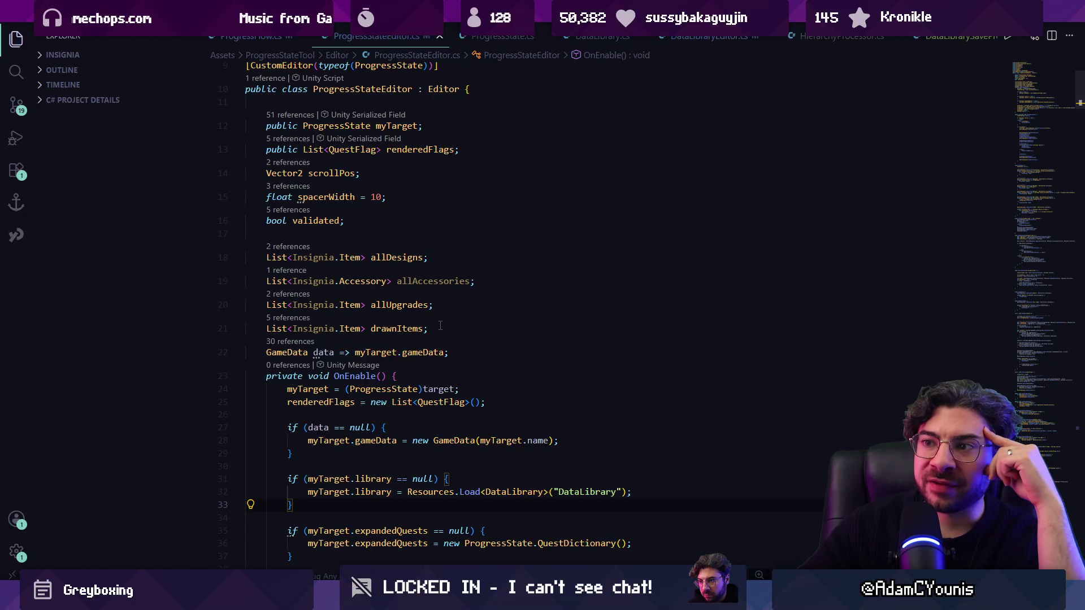
{"action": "scroll", "coordinate": [440, 326], "scroll_direction": "down", "scroll_amount": 2}
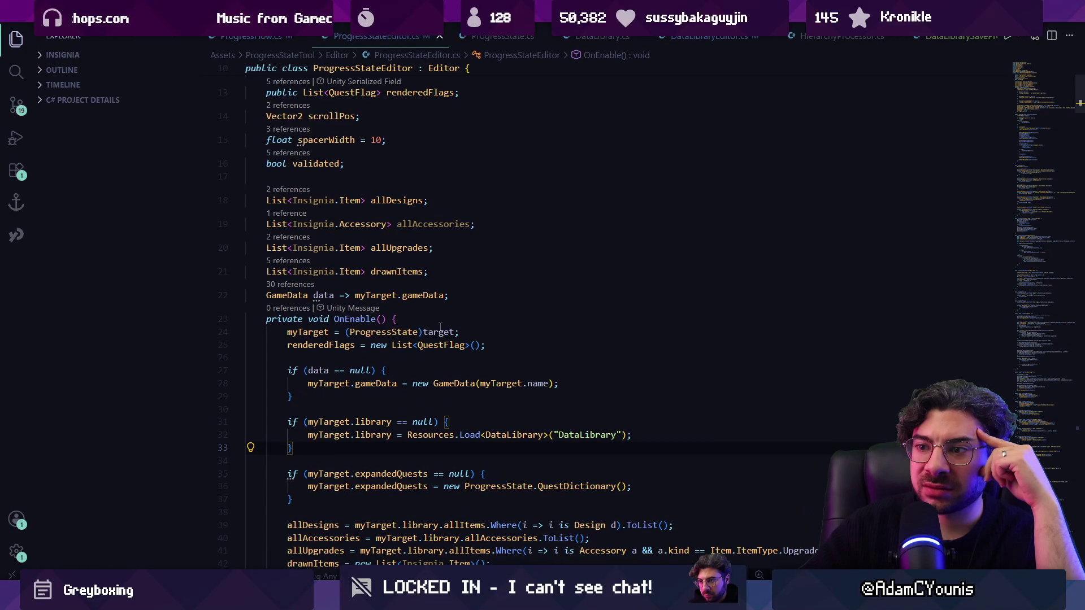
{"action": "scroll", "coordinate": [440, 327], "scroll_direction": "down", "scroll_amount": 1}
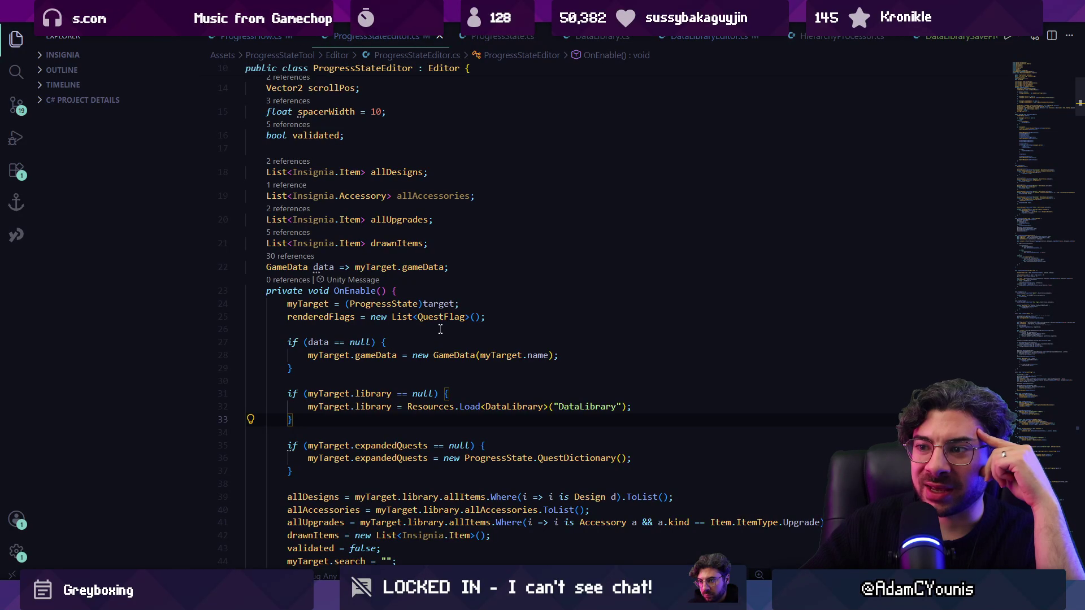
{"action": "left_click", "coordinate": [435, 379]}
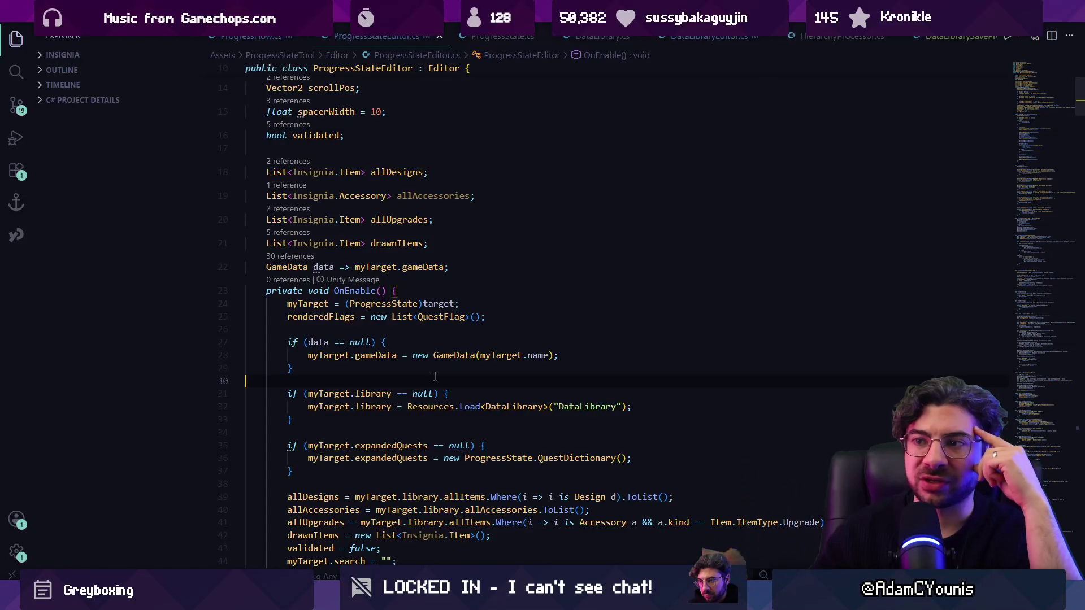
{"action": "left_click", "coordinate": [541, 407]}
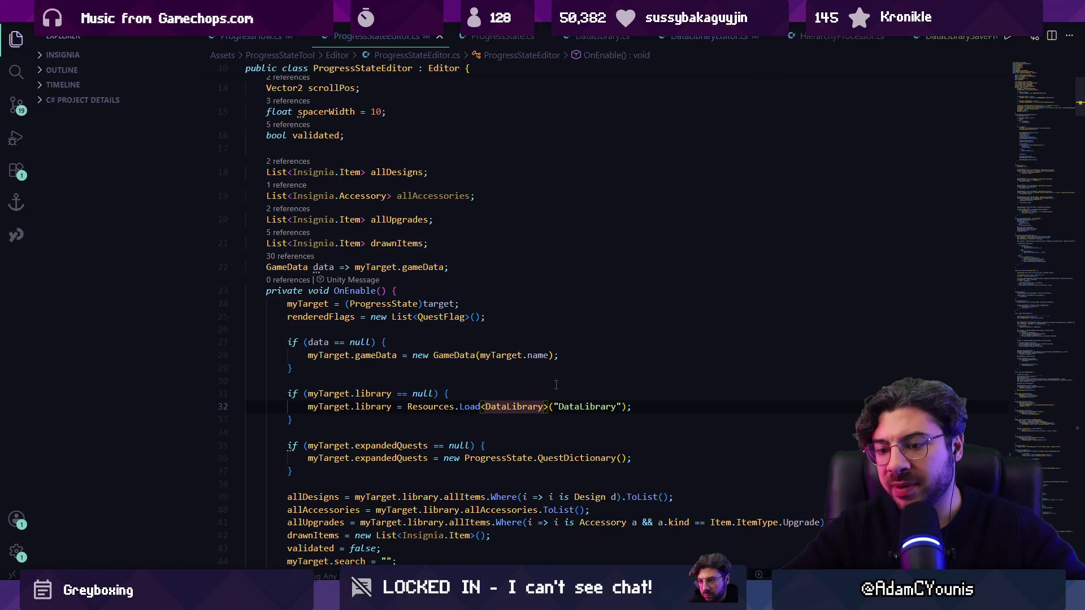
Step: Open InsigniaData.cs via quick file search for 'insigniadata'
{"action": "key", "text": "ctrl+p"}
{"action": "type", "text": "l"}
{"action": "key", "text": "BackSpace"}
{"action": "type", "text": "insigniadata"}
{"action": "key", "text": "Return"}
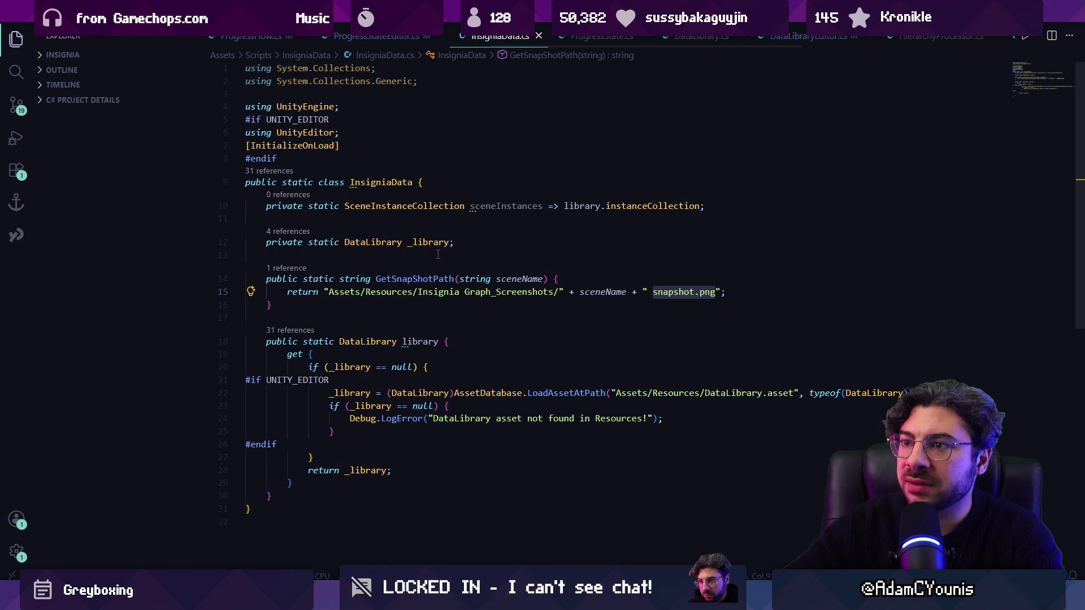
Step: Inspect the DataLibrary uses and _library field in InsigniaData.cs
{"action": "left_click", "coordinate": [366, 242]}
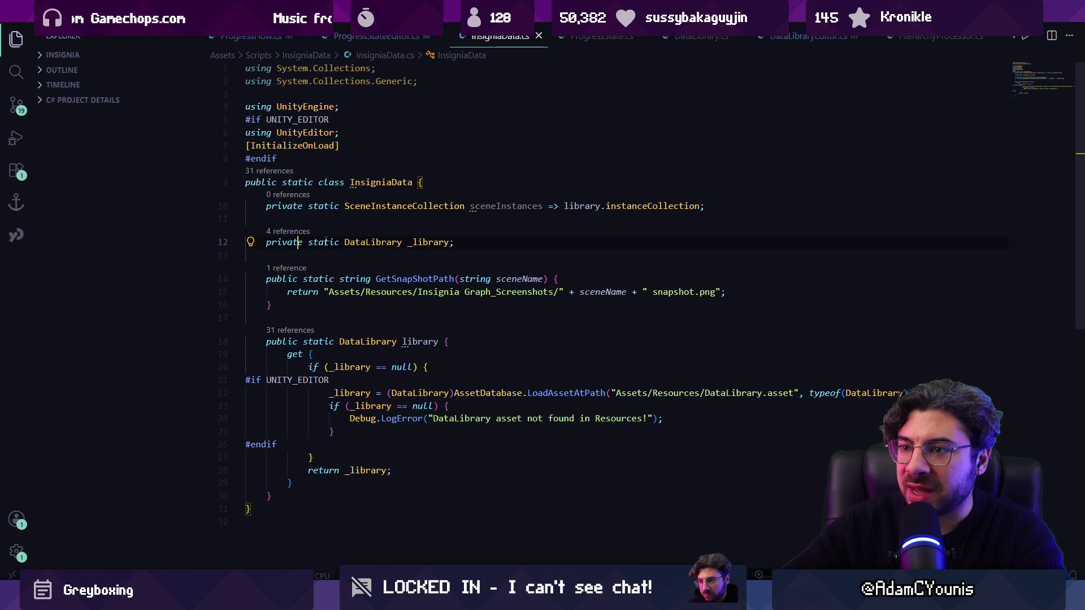
{"action": "left_click", "coordinate": [414, 242]}
{"action": "key", "text": "Left"}
{"action": "key", "text": "Left"}
{"action": "key", "text": "Left"}
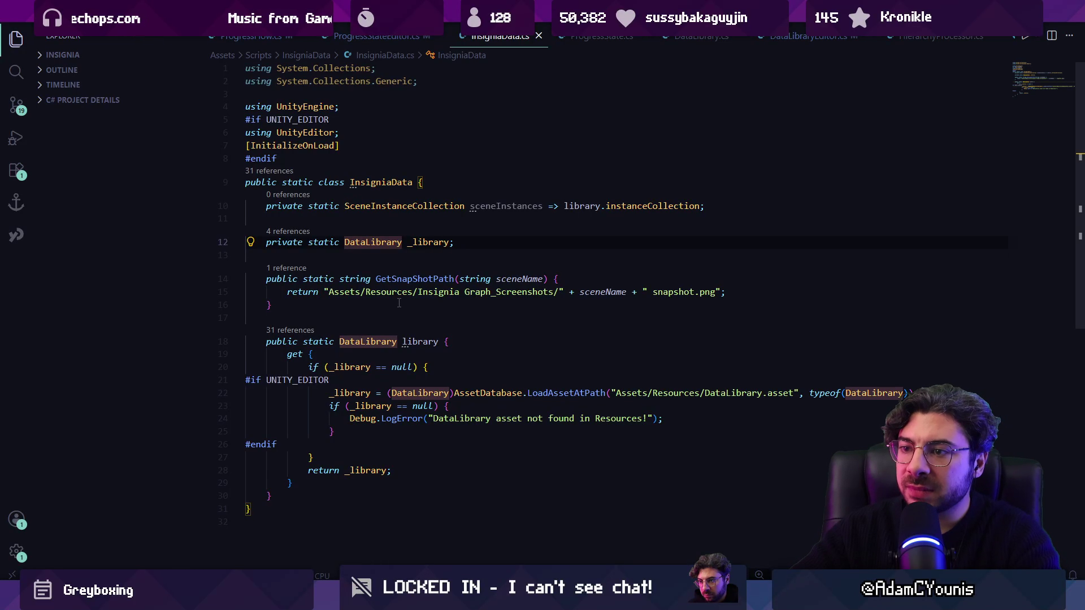
{"action": "left_click", "coordinate": [408, 242]}
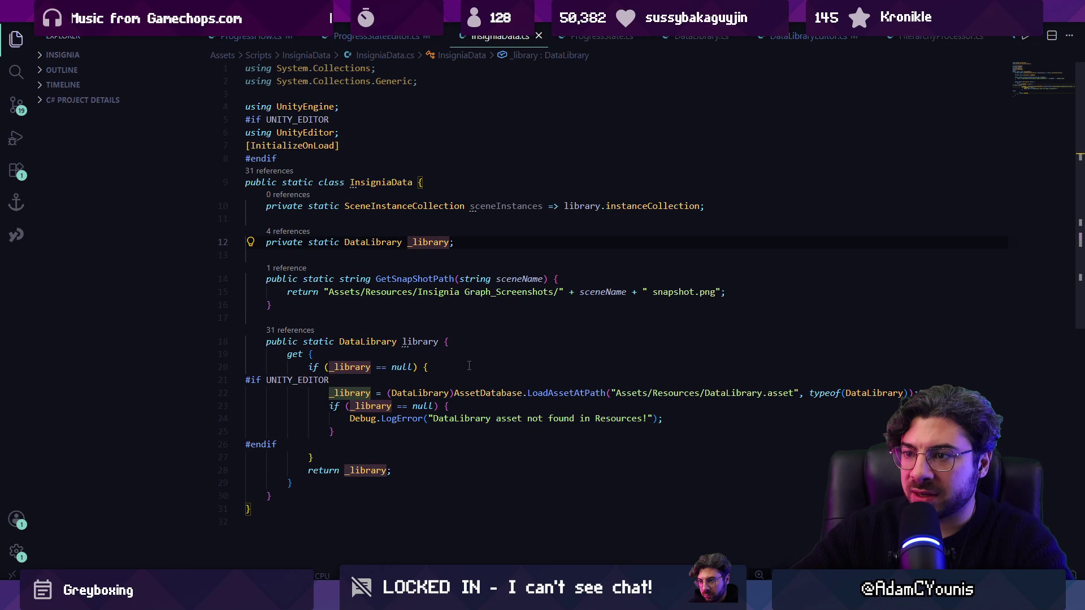
Step: Delete the library null-check block from OnEnable in ProgressStateEditor.cs
{"action": "key", "text": "ctrl+Tab"}
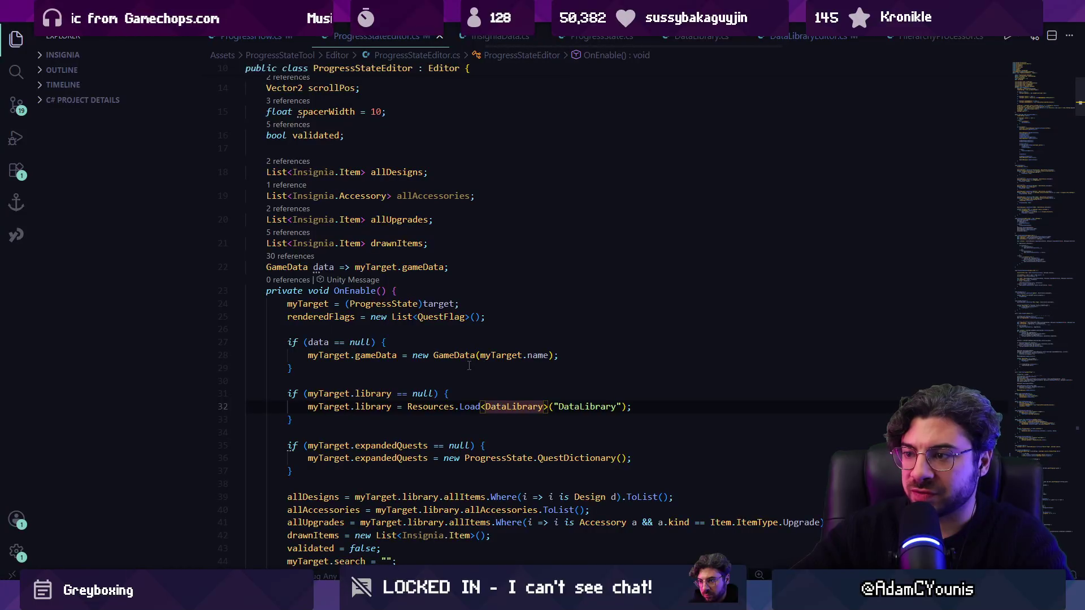
{"action": "left_click_drag", "start_coordinate": [322, 419], "coordinate": [249, 390]}
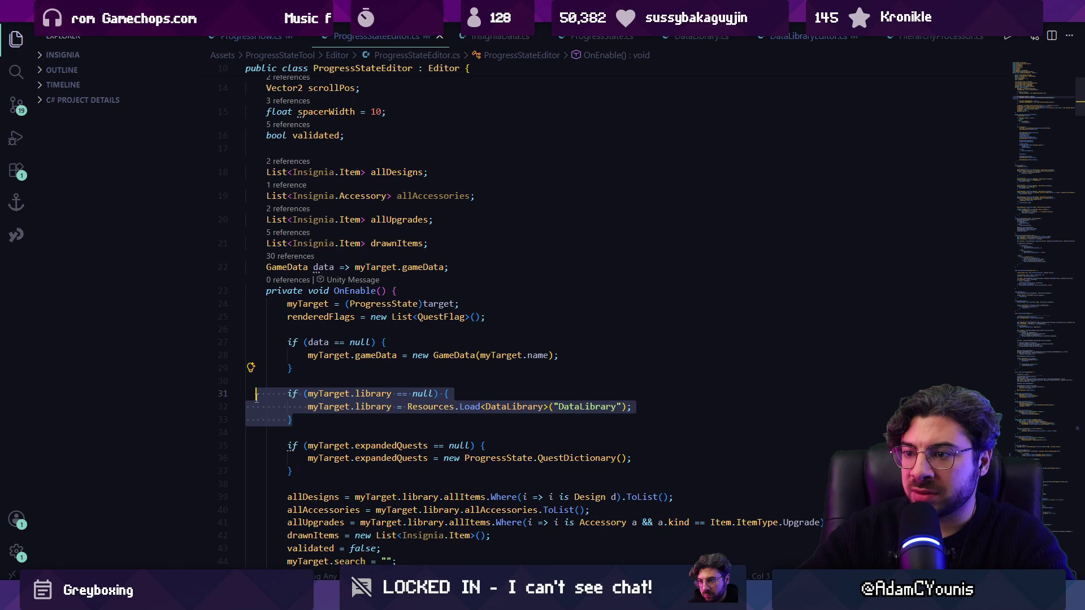
{"action": "key", "text": "BackSpace"}
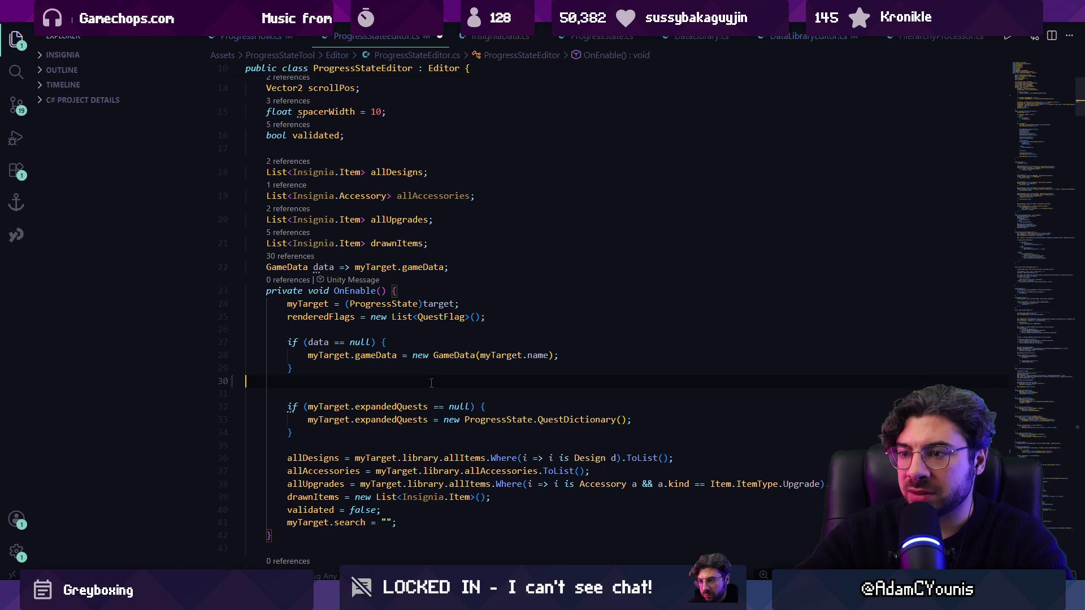
{"action": "key", "text": "BackSpace"}
{"action": "key", "text": "BackSpace"}
Step: Make ProgressState's library field '=> InsigniaData.library', save, and return to Unity
{"action": "scroll", "coordinate": [447, 205], "scroll_direction": "up", "scroll_amount": 5}
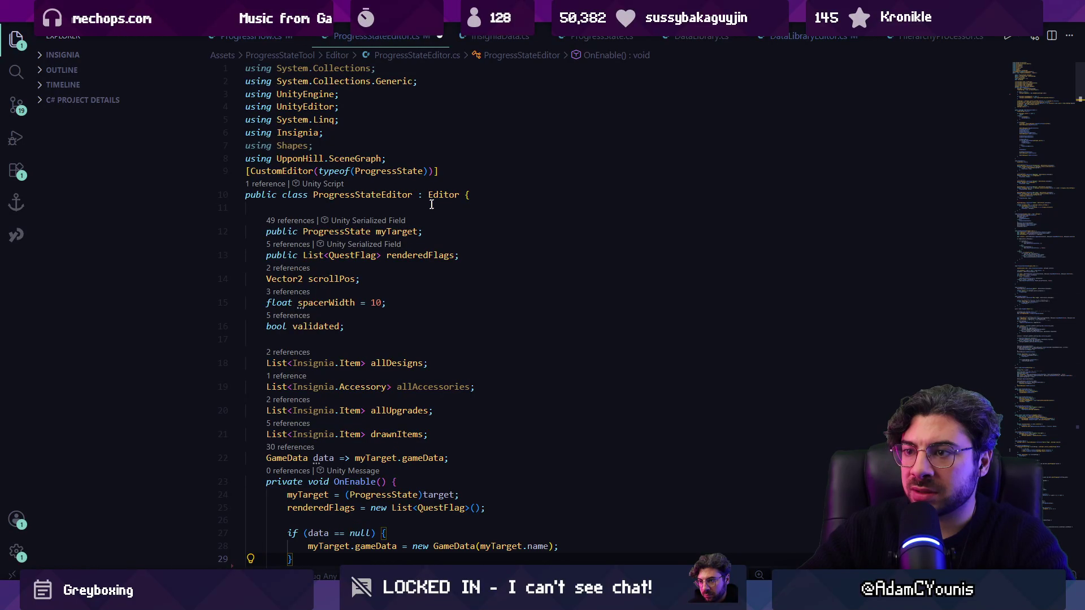
{"action": "left_click", "coordinate": [339, 232], "text": "ctrl"}
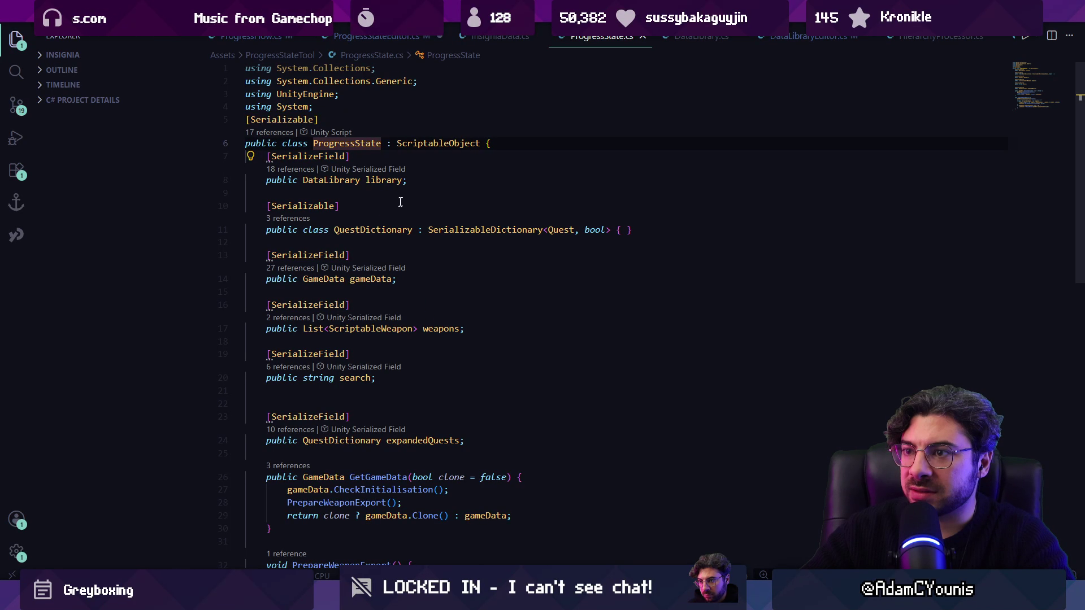
{"action": "left_click", "coordinate": [404, 179]}
{"action": "type", "text": "=> InsigniaData.library"}
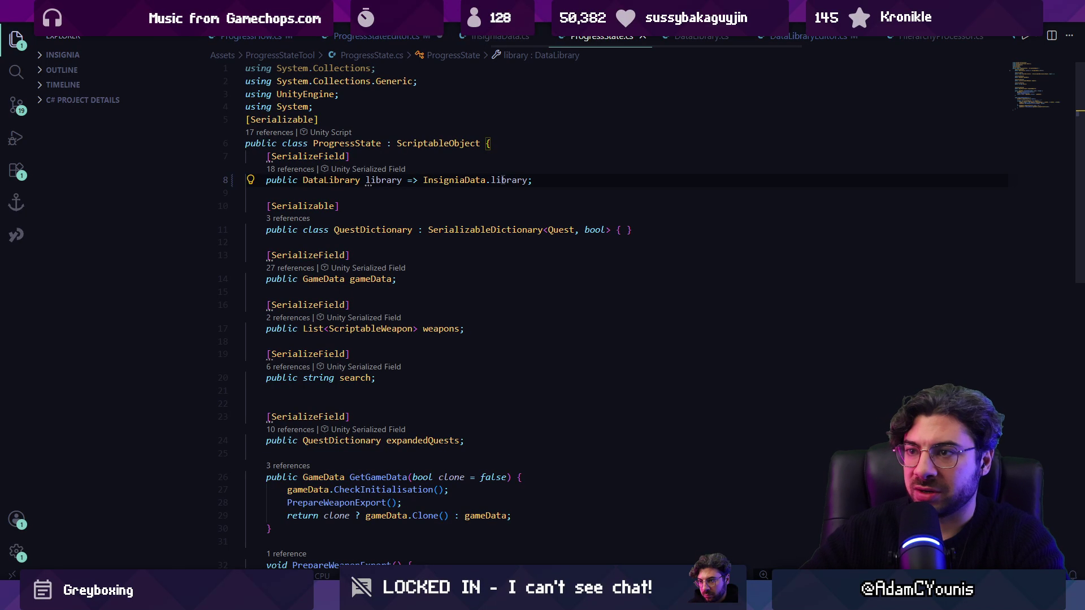
{"action": "key", "text": "ctrl+s"}
{"action": "mouse_move", "coordinate": [380, 599]}
{"action": "left_click", "coordinate": [382, 537]}
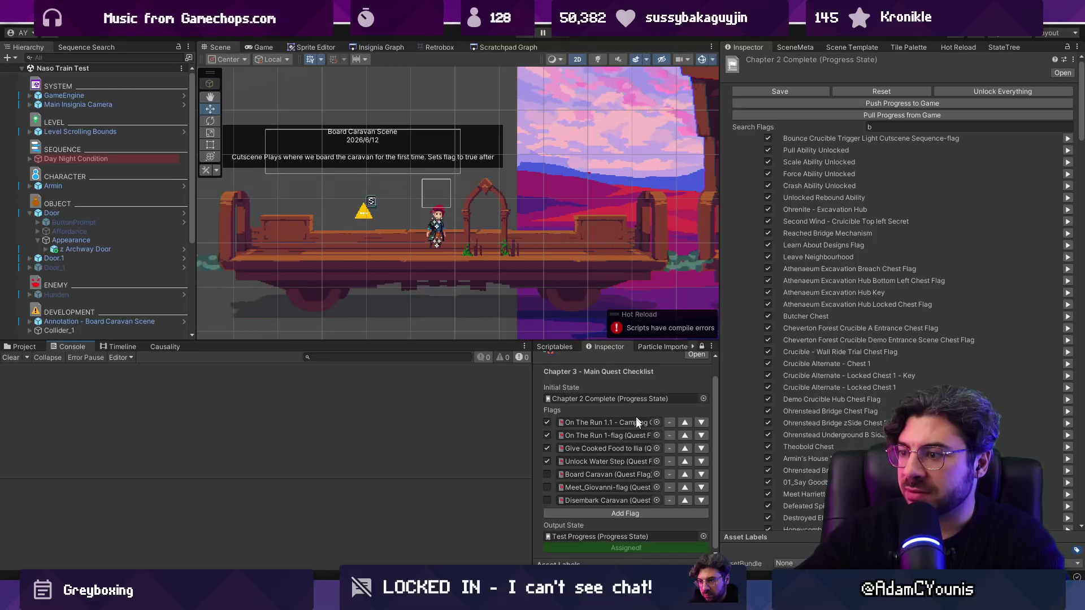
Step: Reload scripts, search flags for 'b', and open the NullReferenceException at ProgressStateEditor.cs:347
{"action": "left_click", "coordinate": [880, 127]}
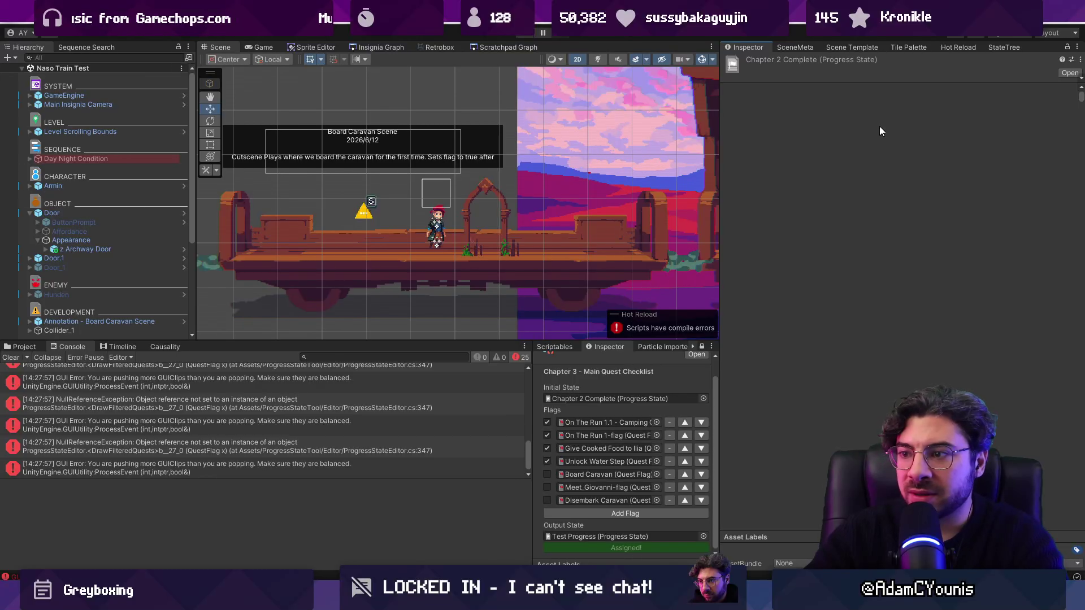
{"action": "type", "text": "b"}
{"action": "scroll", "coordinate": [481, 407], "scroll_direction": "up", "scroll_amount": 5}
{"action": "left_click_drag", "start_coordinate": [530, 400], "coordinate": [526, 390]}
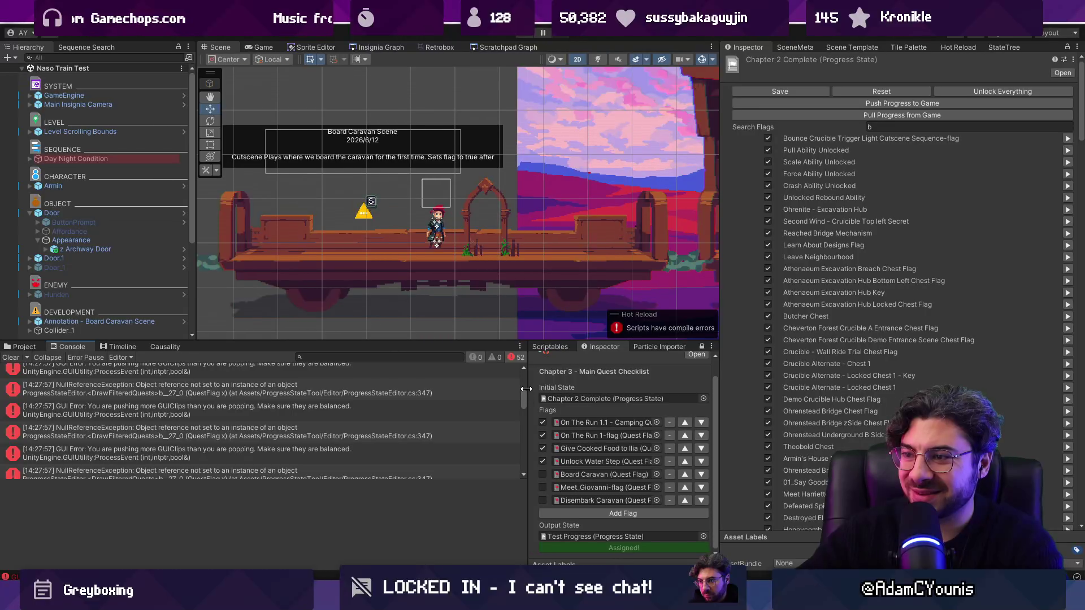
{"action": "scroll", "coordinate": [396, 384], "scroll_direction": "up", "scroll_amount": 1}
{"action": "left_click", "coordinate": [371, 377]}
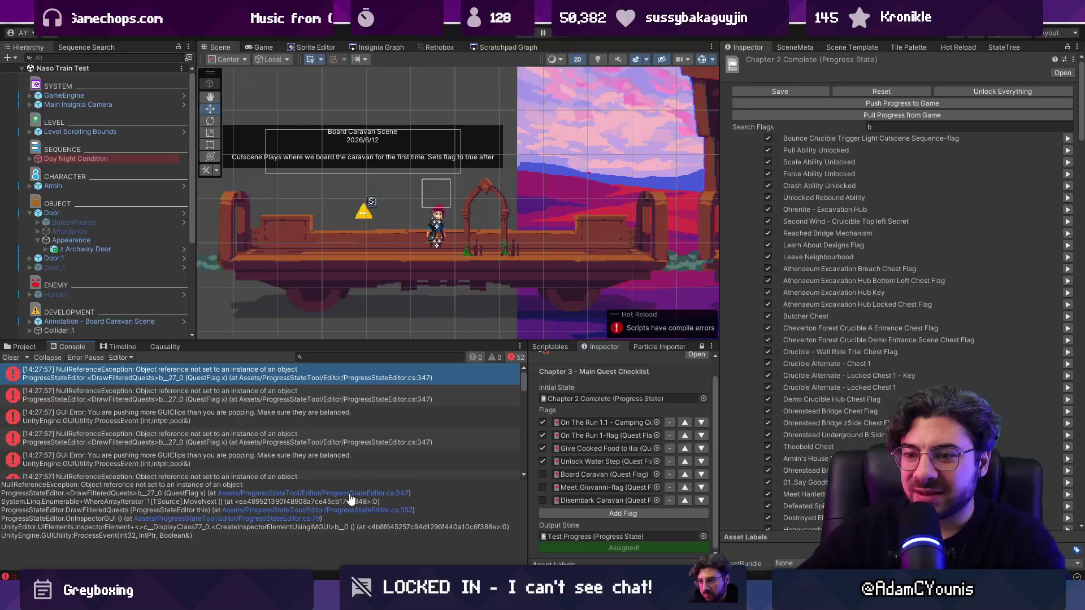
{"action": "left_click", "coordinate": [350, 494]}
{"action": "left_click", "coordinate": [385, 312]}
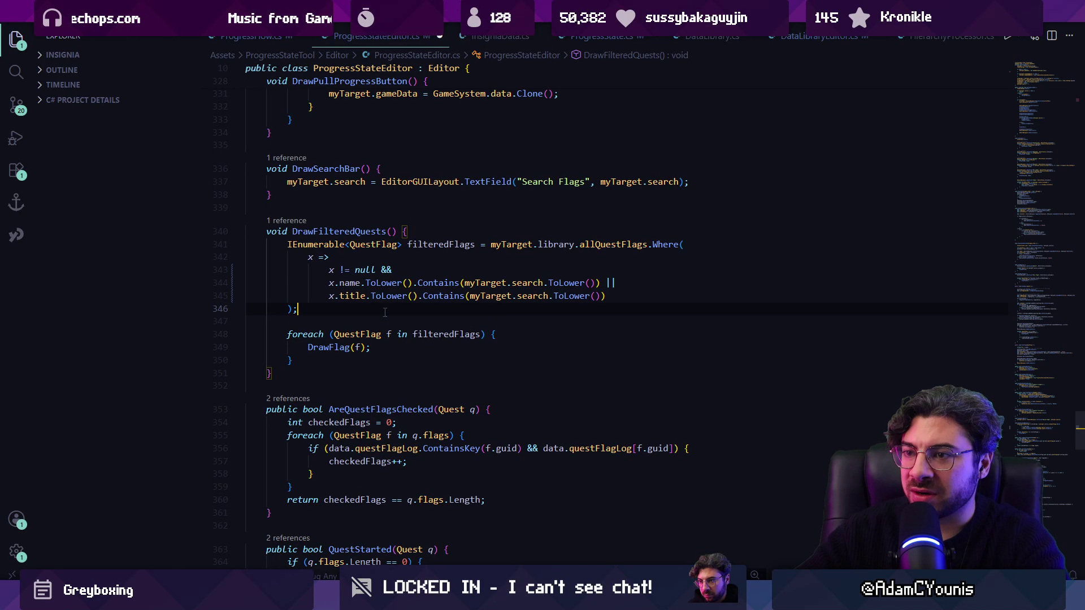
Step: Add Debug.Log(myTarget.library.allQuestFlags.Length) at the start of DrawFilteredQuests and save
{"action": "key", "text": "ctrl+s"}
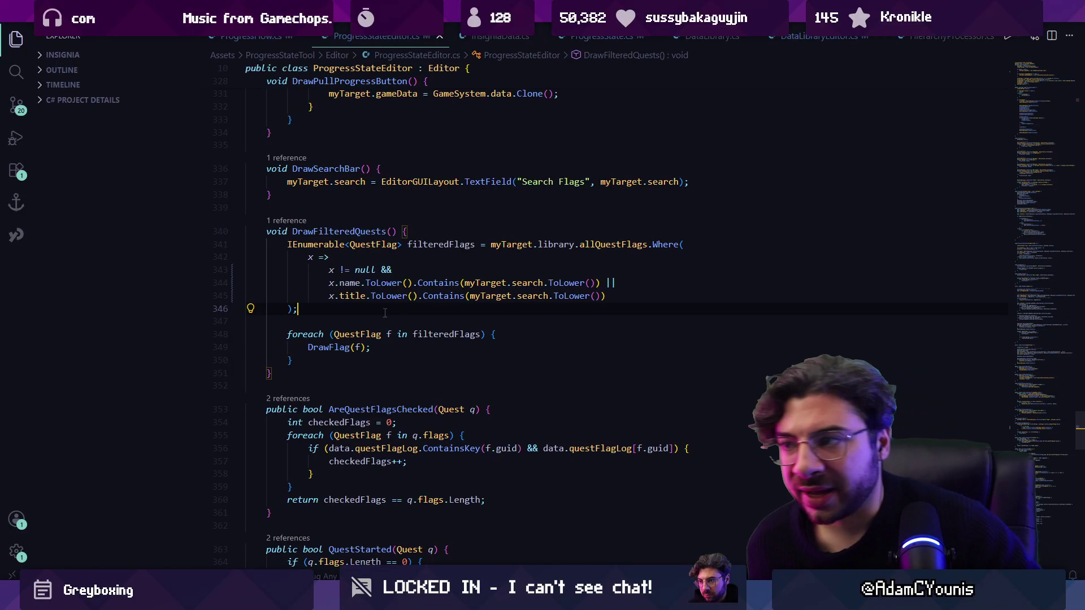
{"action": "left_click", "coordinate": [606, 244], "text": "ctrl"}
{"action": "key", "text": "alt+Left"}
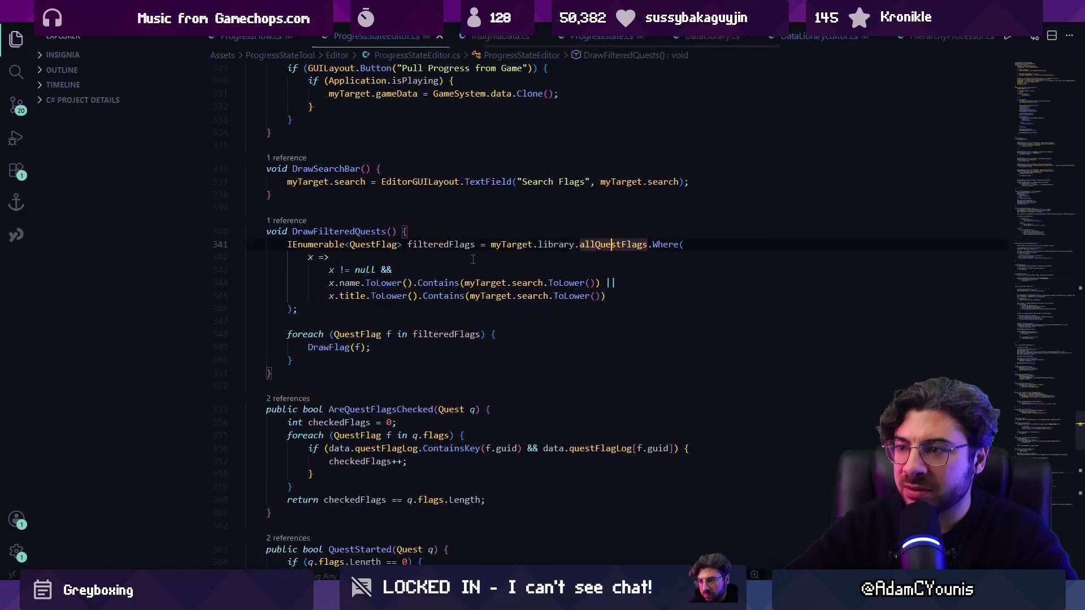
{"action": "left_click", "coordinate": [497, 232]}
{"action": "key", "text": "Return"}
{"action": "type", "text": "Debug.Log"}
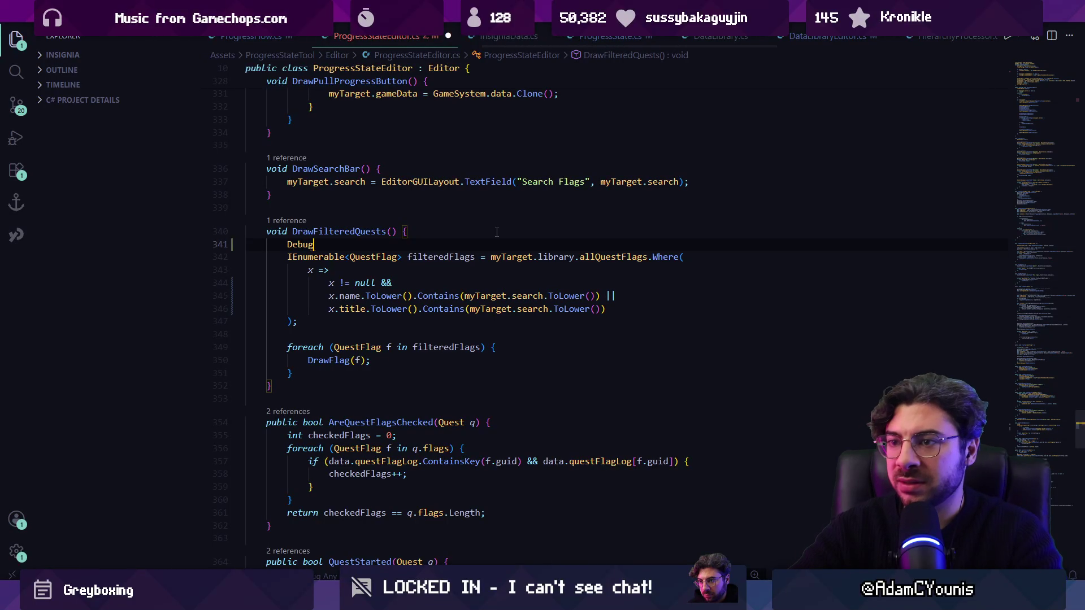
{"action": "key", "text": "Escape"}
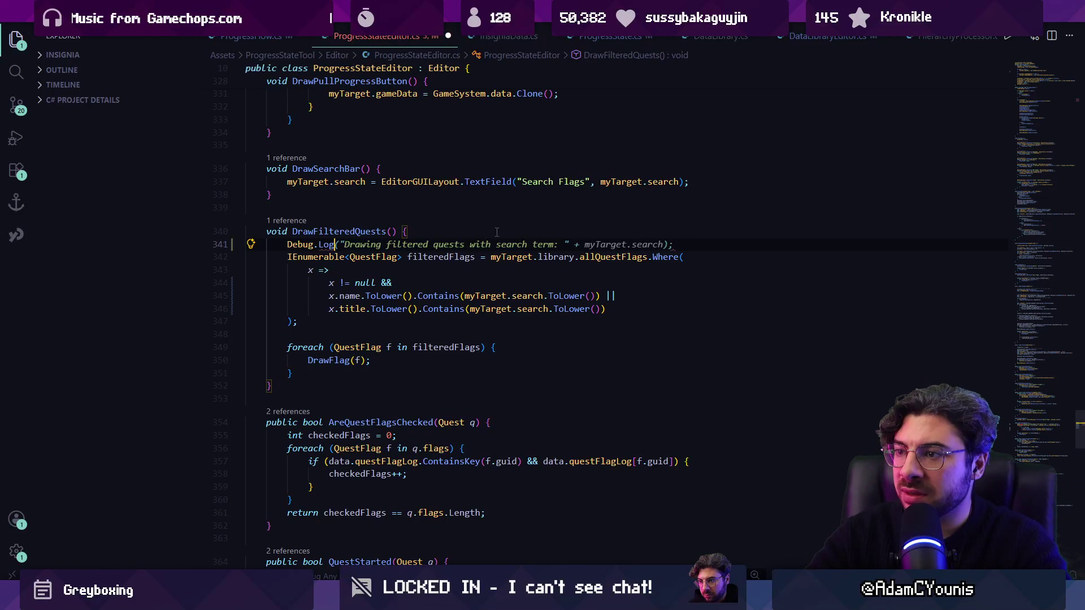
{"action": "type", "text": "(m"}
{"action": "type", "text": "ytarget.library.allQuestFlags.Length);"}
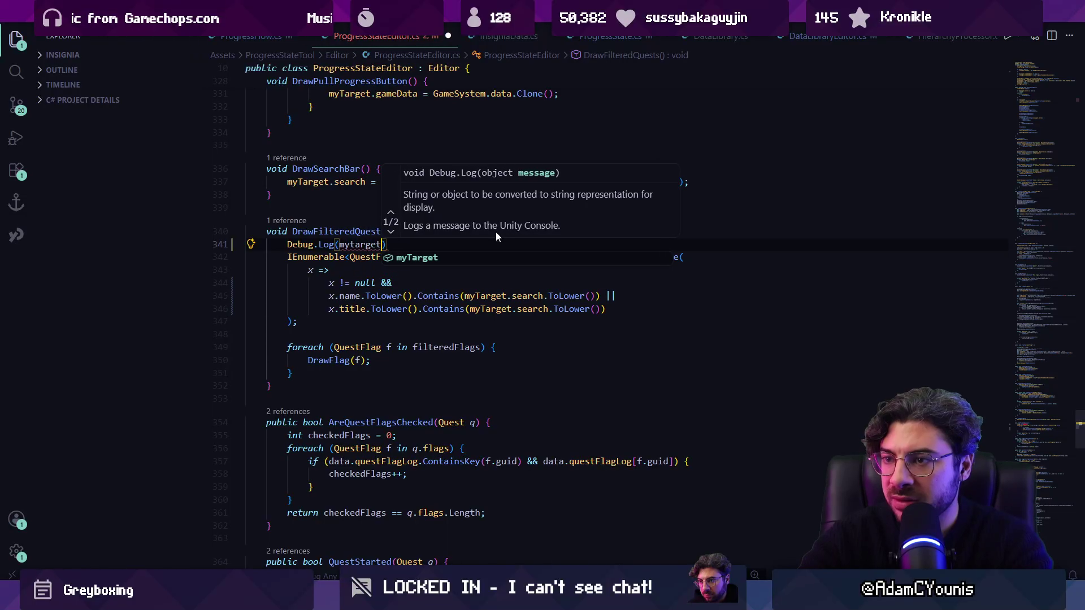
{"action": "key", "text": "Escape"}
{"action": "key", "text": "ctrl+s"}
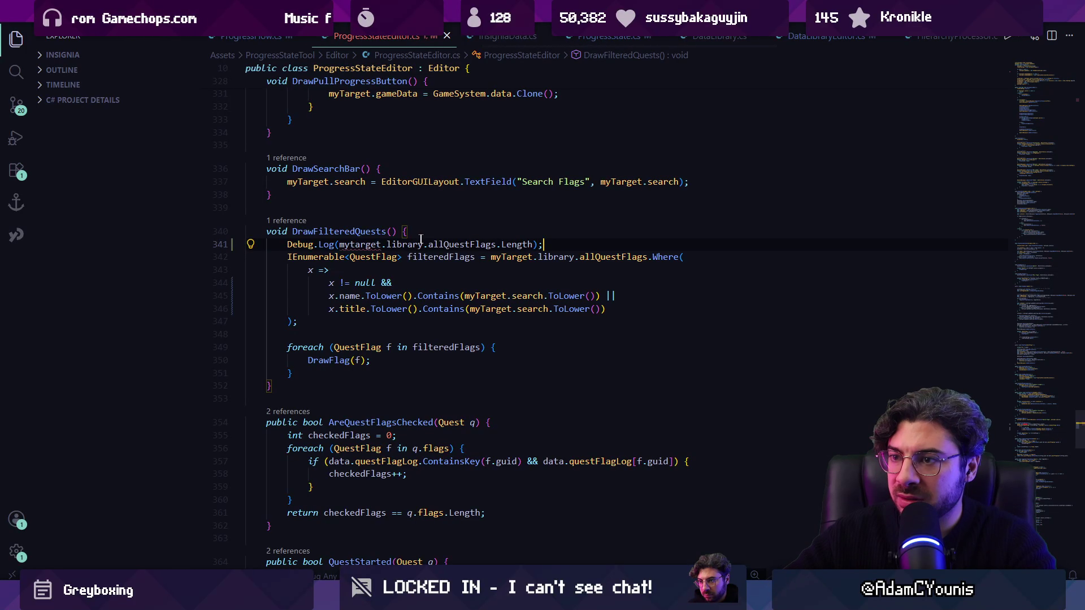
{"action": "key", "text": "Tab"}
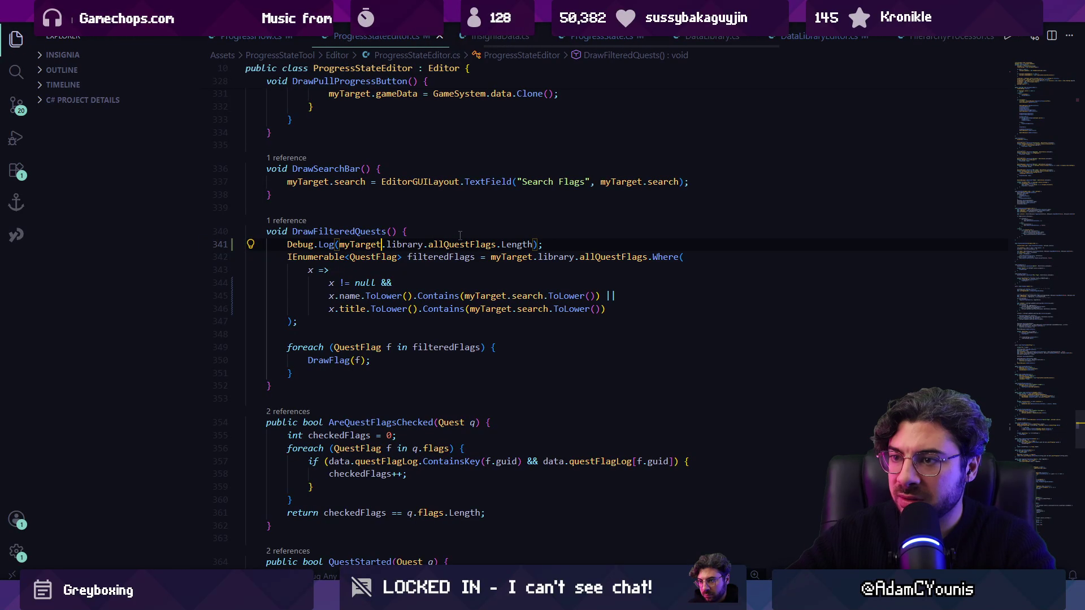
Step: Read the 341 flag count in Unity's console, then delete the debug log line
{"action": "key", "text": "alt+Tab"}
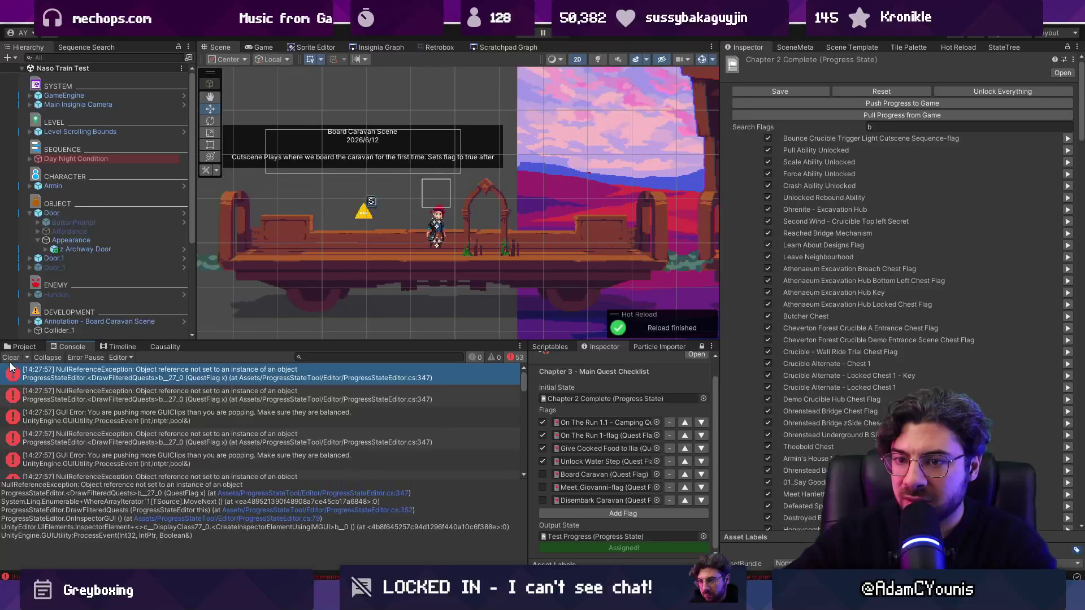
{"action": "left_click", "coordinate": [11, 358]}
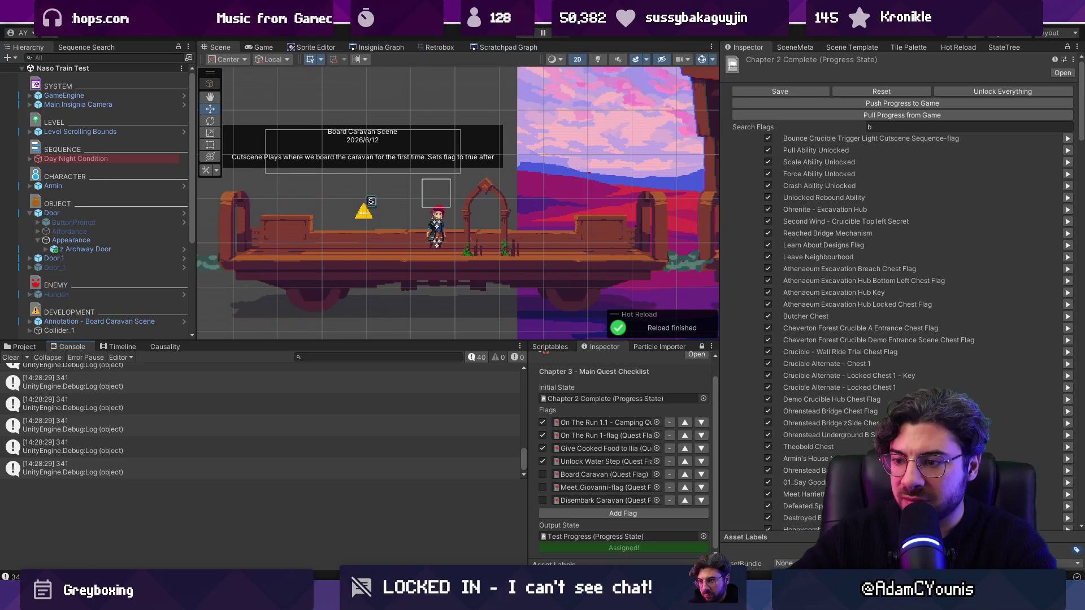
{"action": "key", "text": "alt+Tab"}
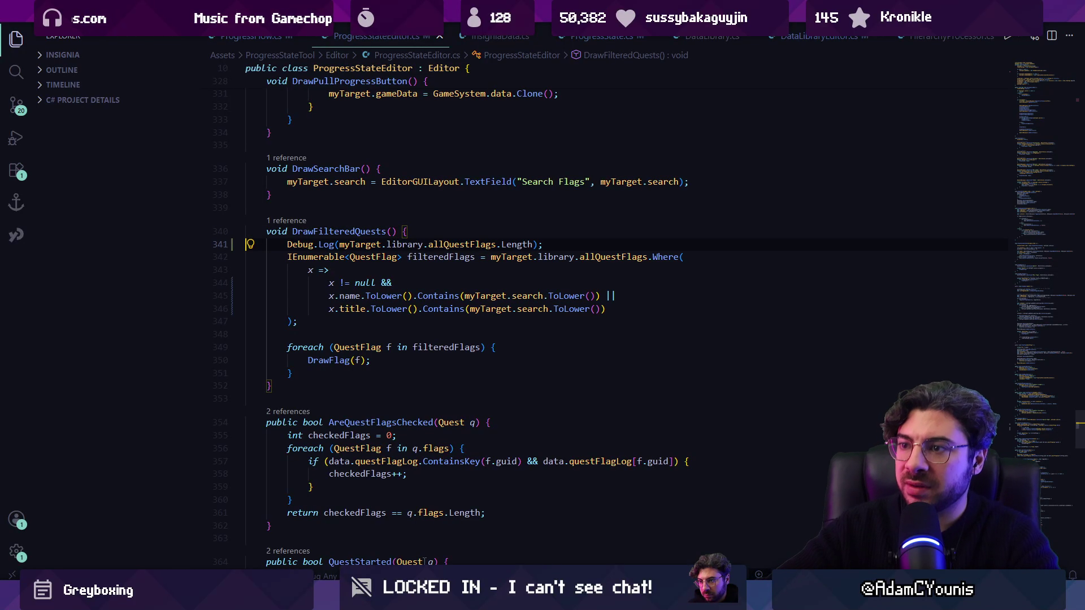
{"action": "key", "text": "shift+Down"}
{"action": "key", "text": "BackSpace"}
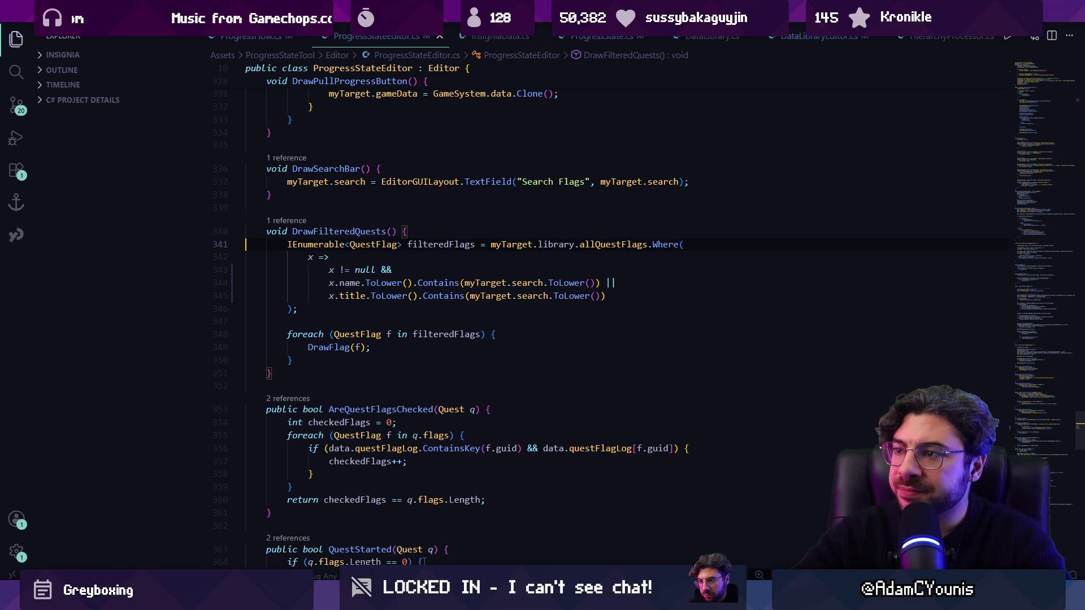
{"action": "key", "text": "Down"}
{"action": "key", "text": "Down"}
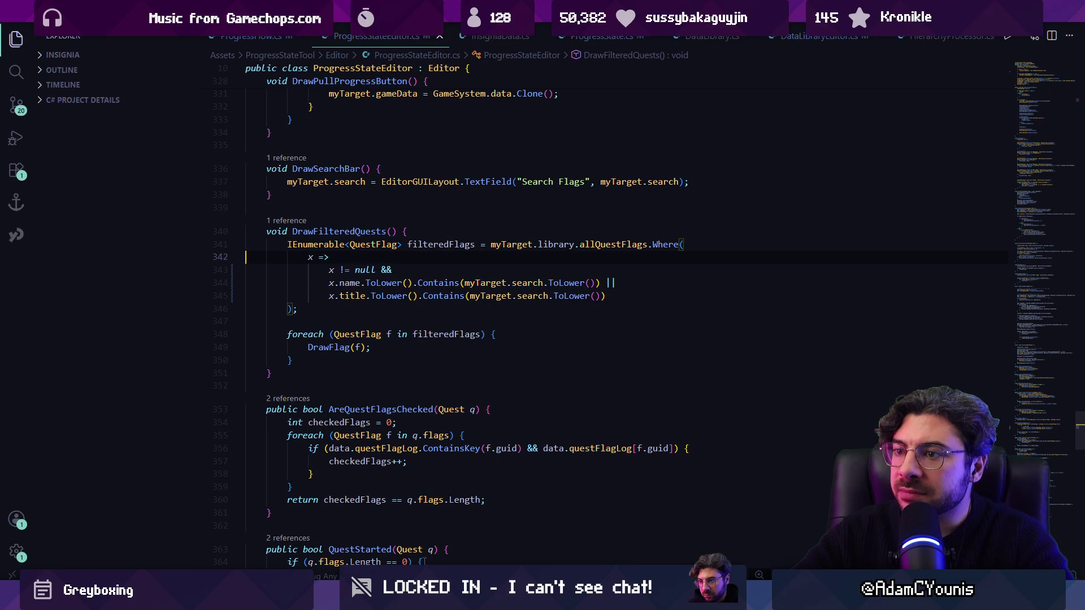
{"action": "left_click", "coordinate": [339, 269]}
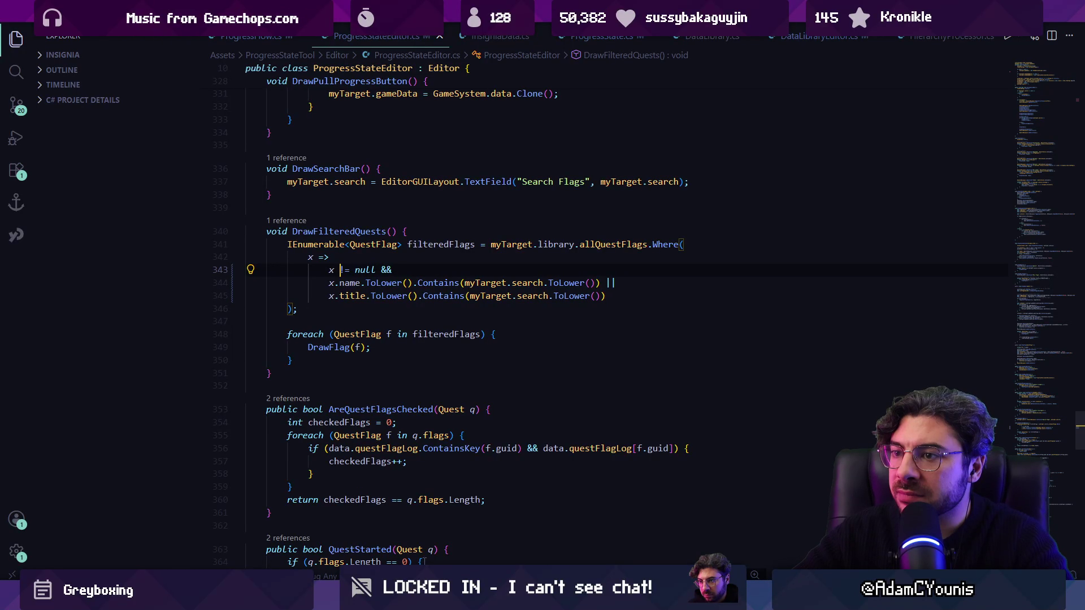
{"action": "key", "text": "alt+Tab"}
{"action": "left_click", "coordinate": [928, 127]}
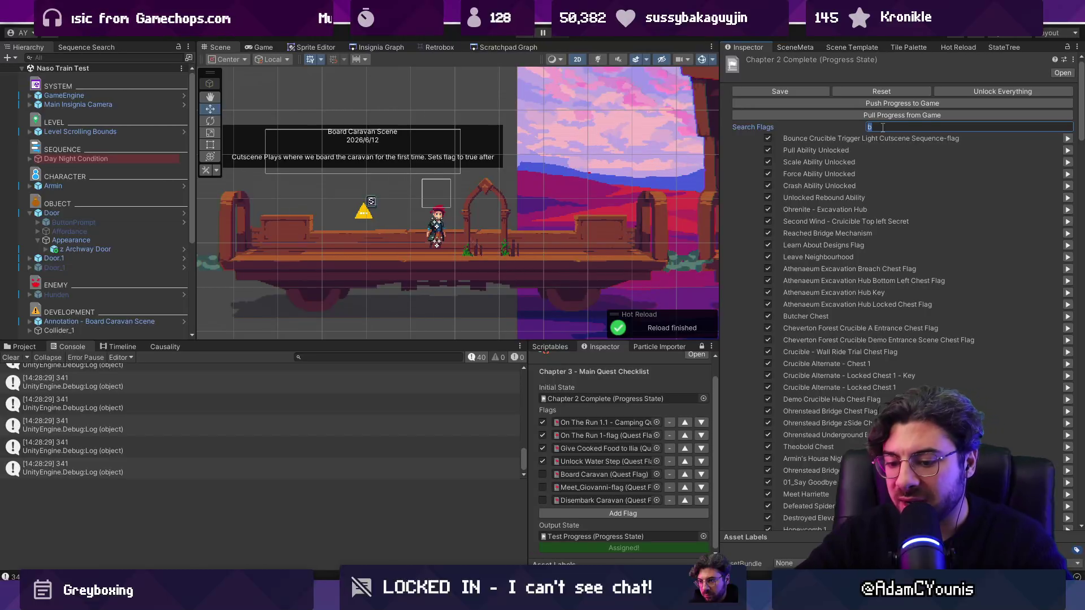
Step: Remove 'b' from Search Flags to trigger the errors, then return to VS Code
{"action": "key", "text": "BackSpace"}
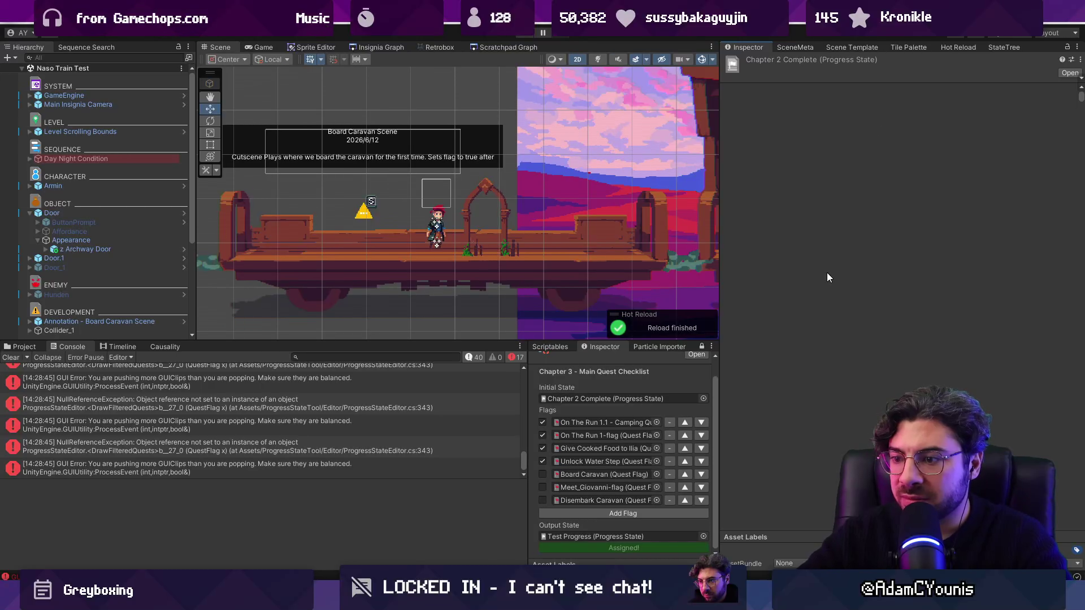
{"action": "key", "text": "alt+Tab"}
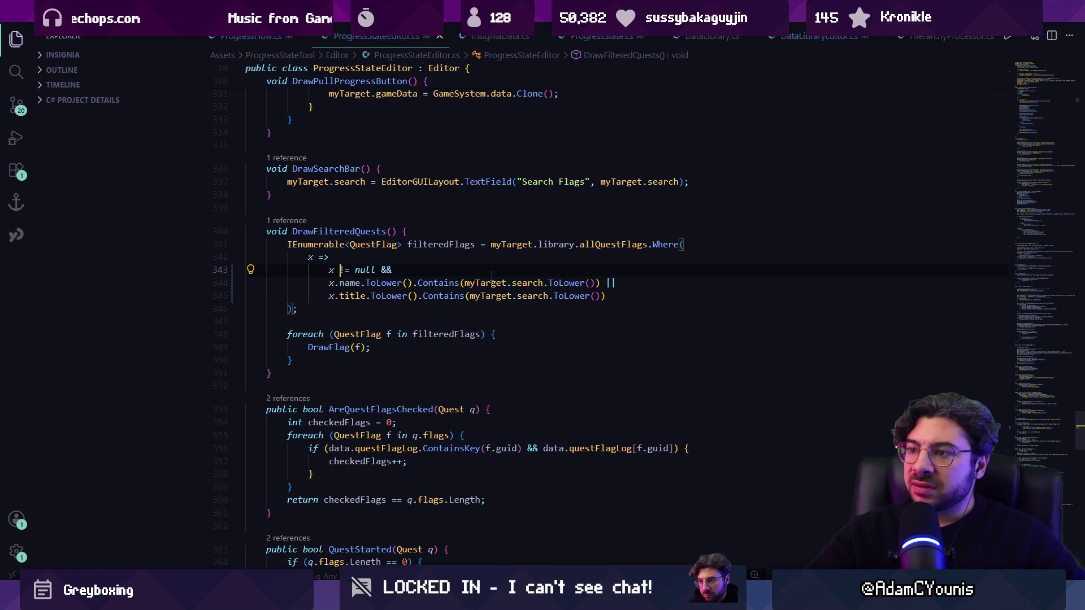
Step: Inspect the search variable's definition, ToLower calls and allQuestFlags in the filter code
{"action": "left_click", "coordinate": [523, 287]}
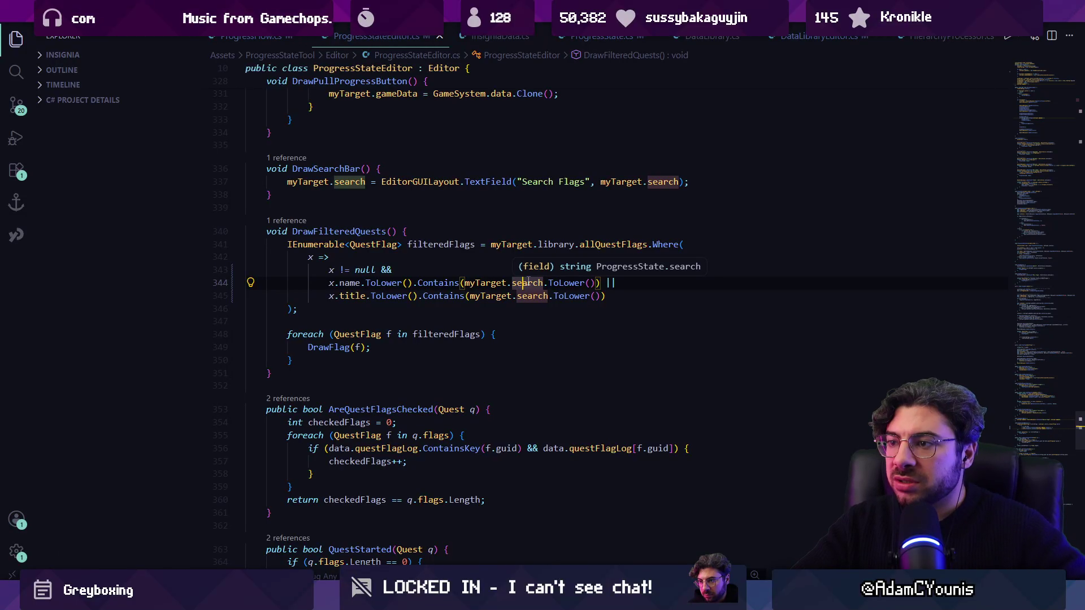
{"action": "key", "text": "F12"}
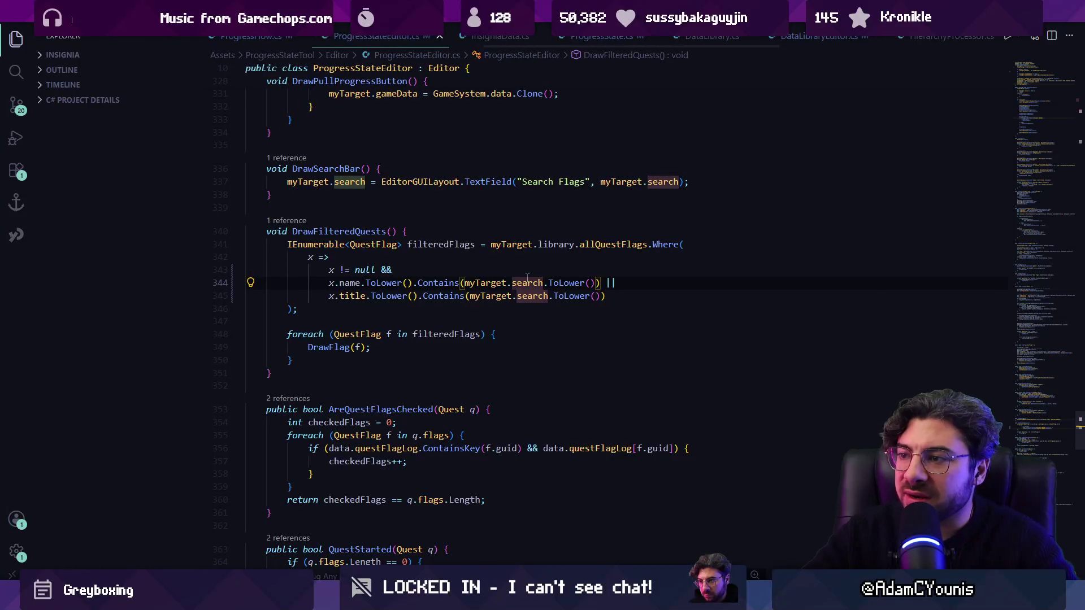
{"action": "left_click", "coordinate": [366, 283]}
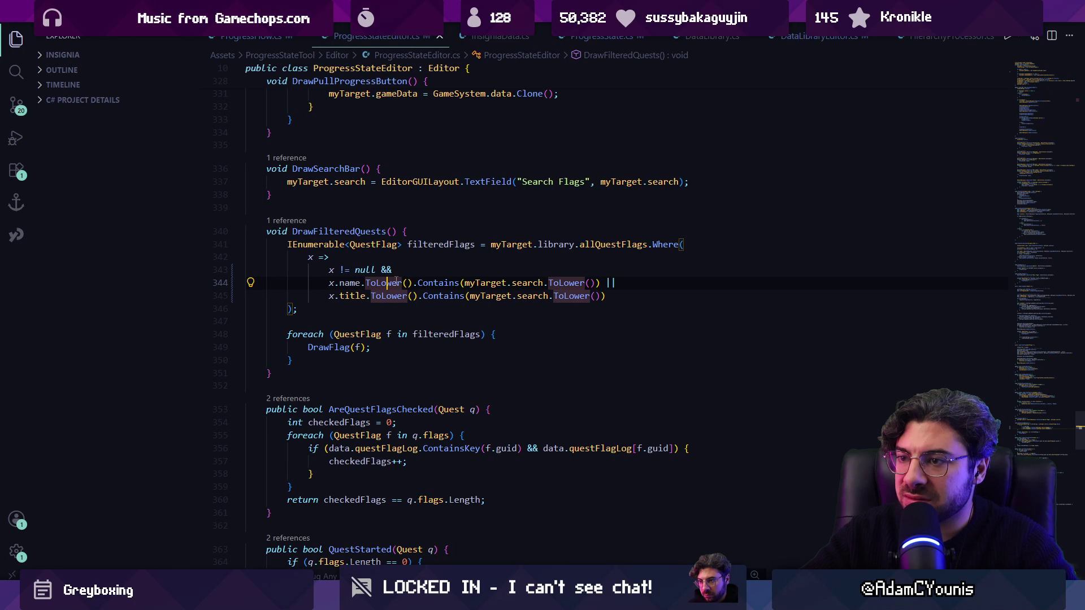
{"action": "left_click", "coordinate": [335, 282]}
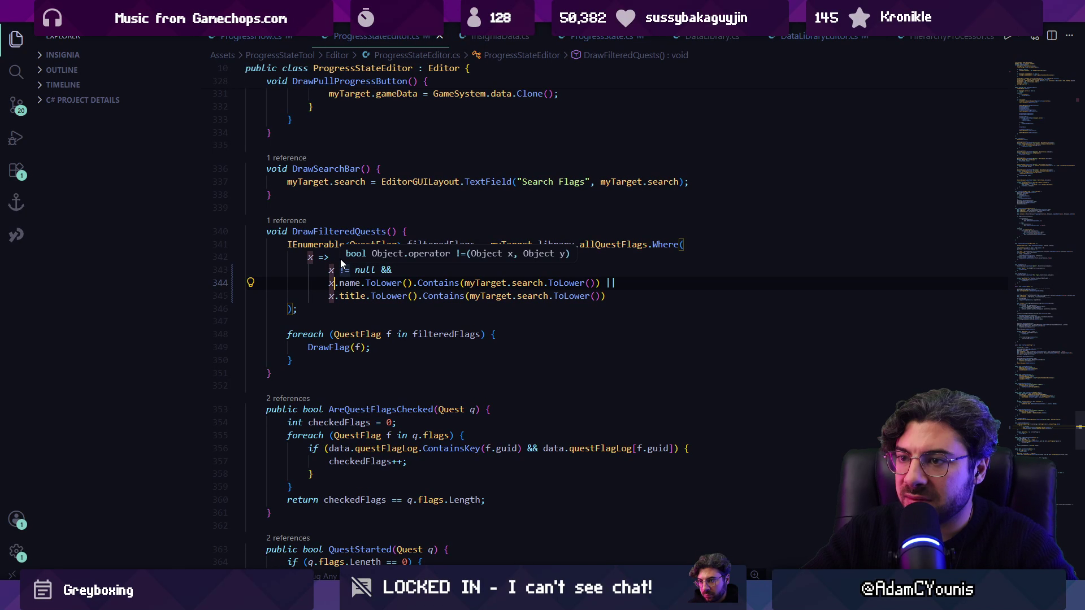
{"action": "left_click", "coordinate": [617, 244]}
{"action": "left_click", "coordinate": [654, 244]}
Step: Review the Where lambda conditions, then open Unity's Project panel to search library assets
{"action": "left_click", "coordinate": [341, 260]}
{"action": "left_click", "coordinate": [419, 270]}
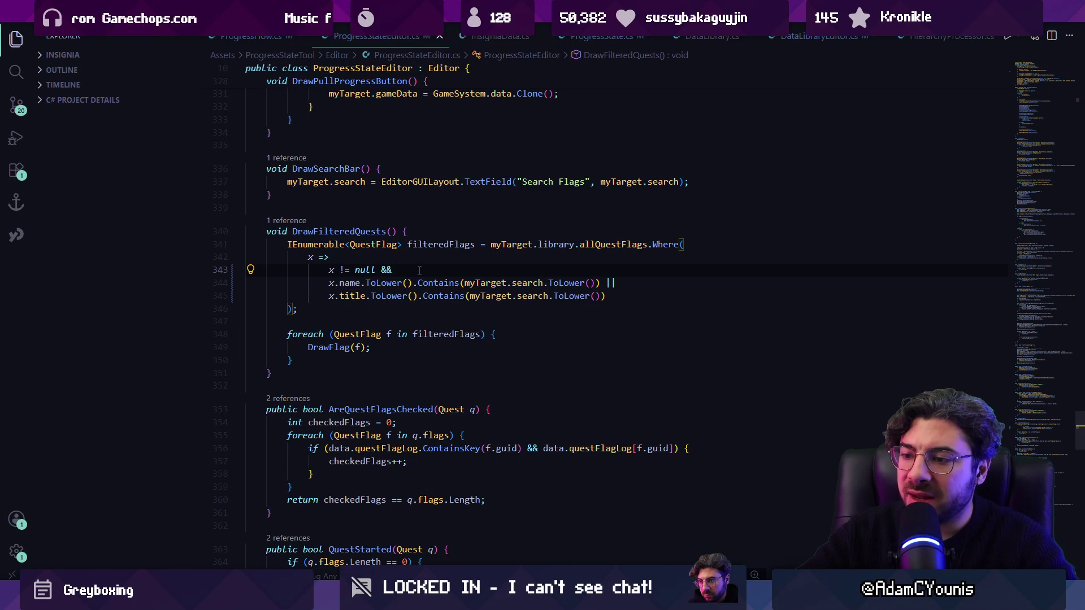
{"action": "key", "text": "alt+Tab"}
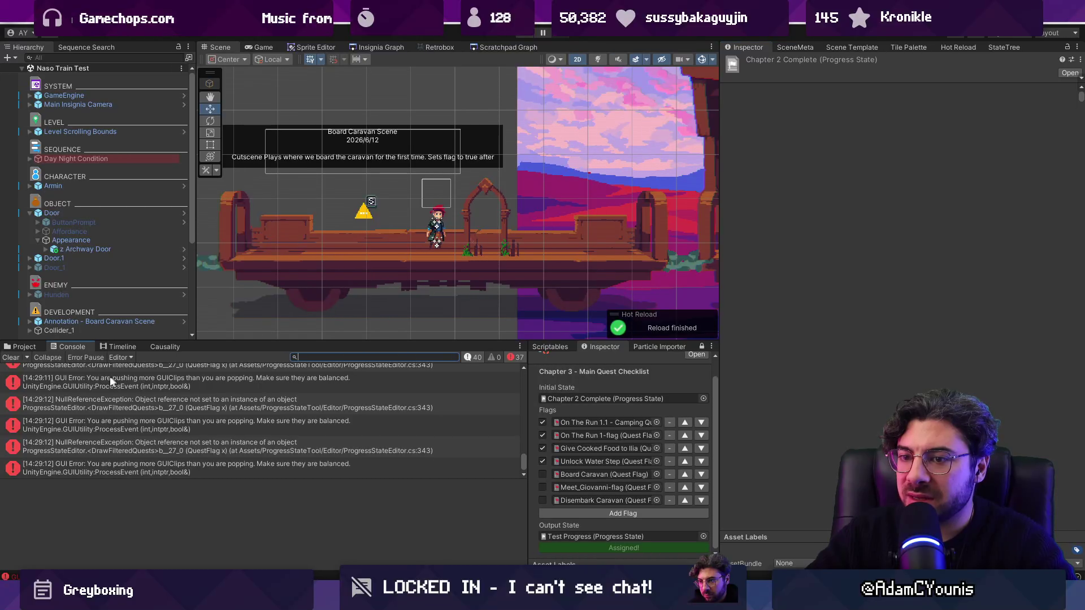
{"action": "left_click", "coordinate": [24, 347]}
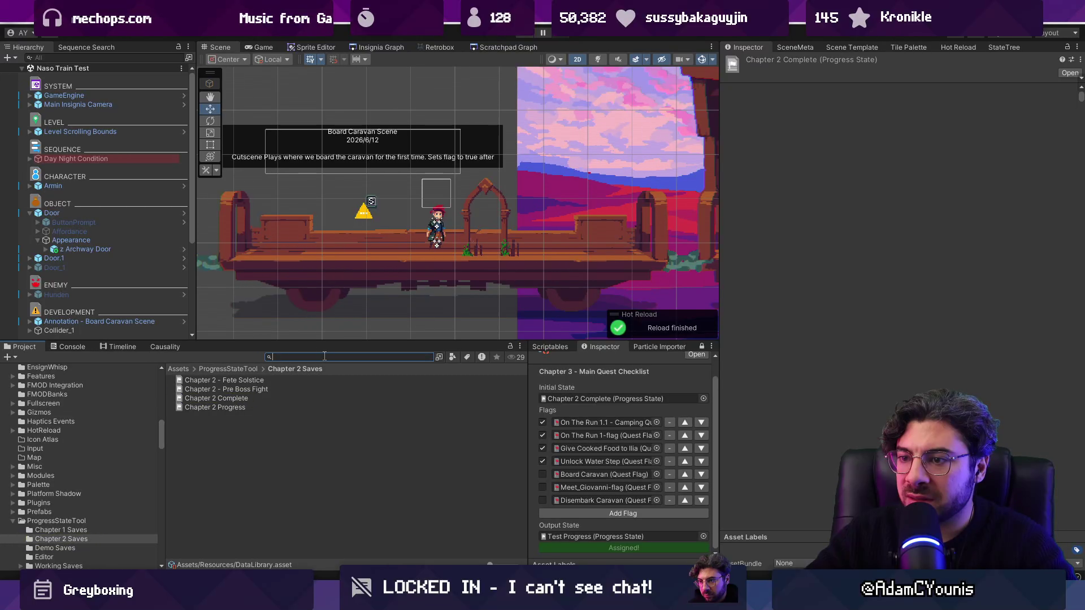
Step: Find the DataLibrary asset and scroll through its 341-entry All Quest Flags list
{"action": "type", "text": "library"}
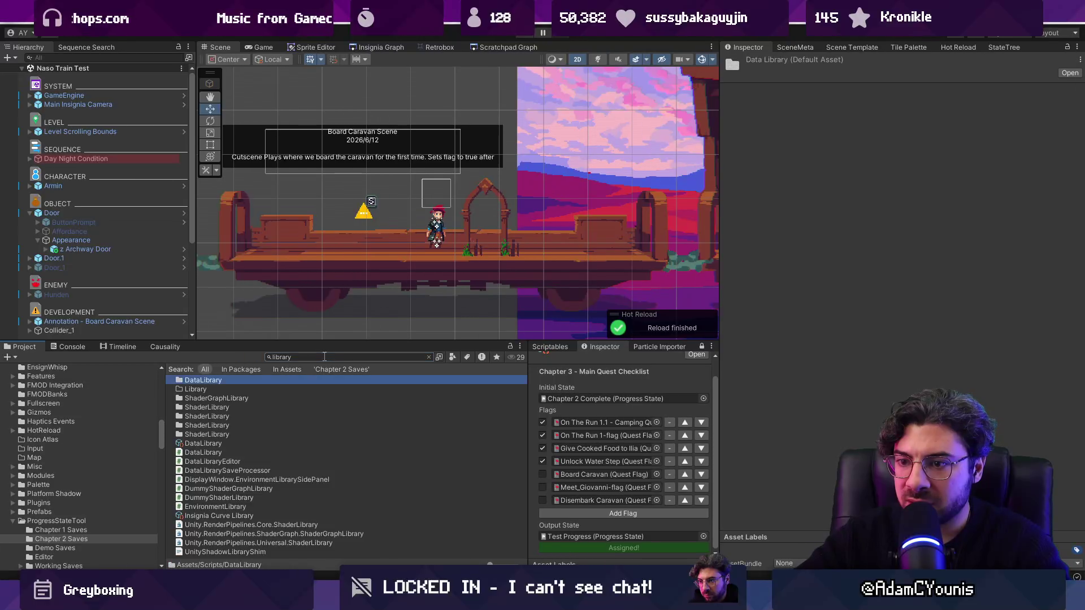
{"action": "left_click", "coordinate": [203, 443]}
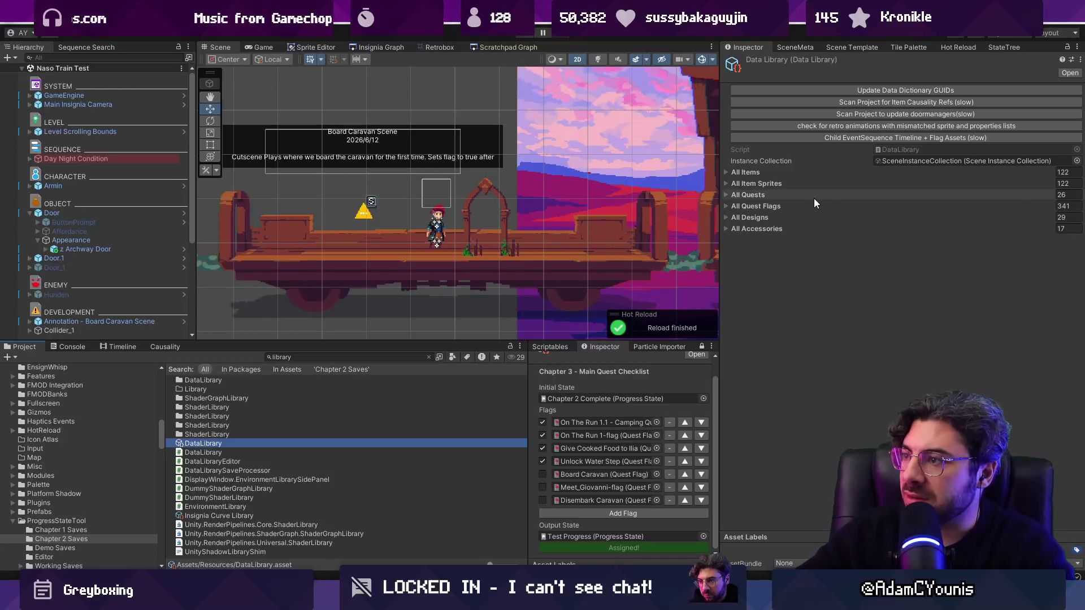
{"action": "left_click", "coordinate": [792, 206]}
{"action": "left_click_drag", "start_coordinate": [1079, 114], "coordinate": [1065, 517]}
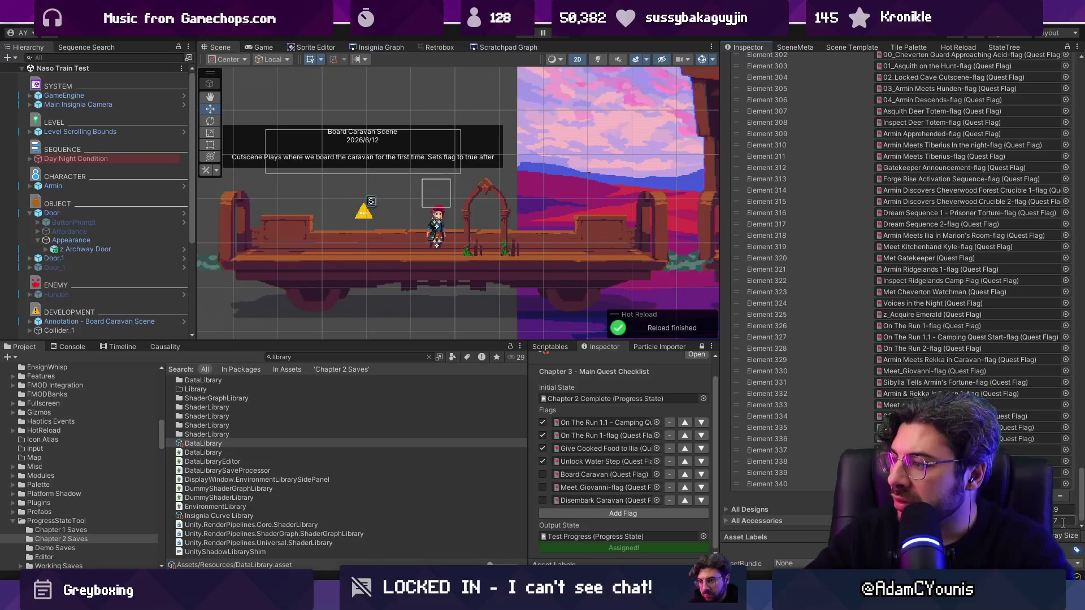
{"action": "scroll", "coordinate": [1061, 517], "scroll_direction": "up", "scroll_amount": 7}
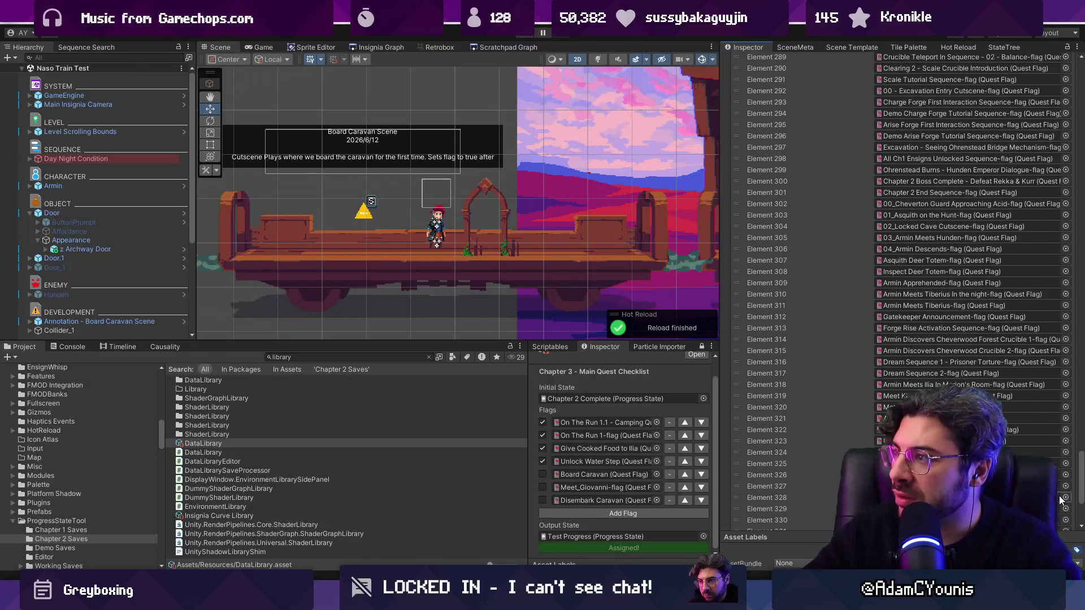
{"action": "scroll", "coordinate": [1061, 490], "scroll_direction": "up", "scroll_amount": 5}
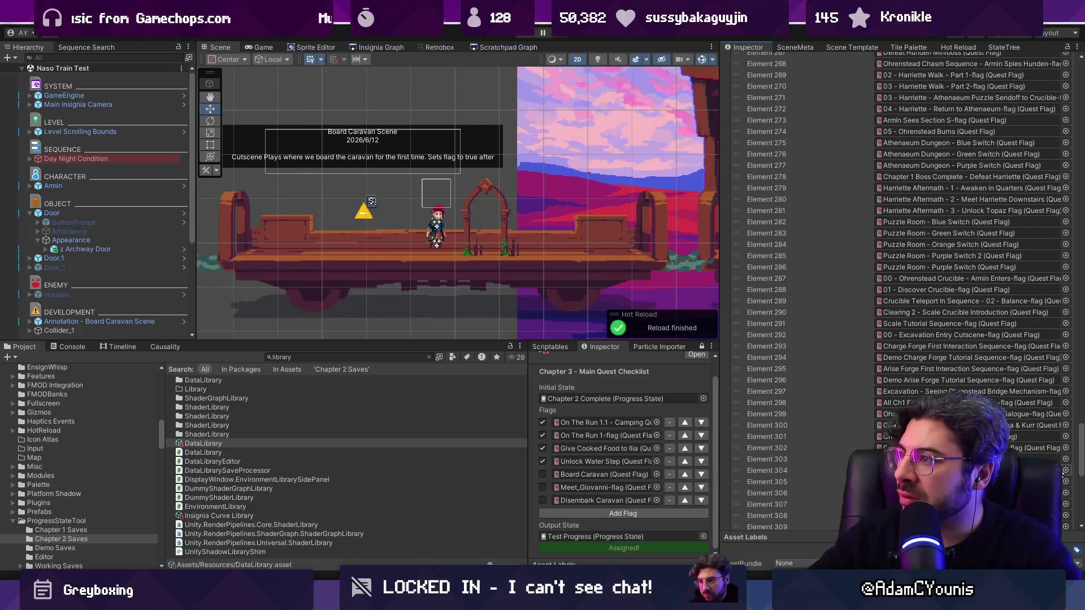
{"action": "scroll", "coordinate": [1062, 470], "scroll_direction": "up", "scroll_amount": 20}
{"action": "scroll", "coordinate": [1066, 370], "scroll_direction": "up", "scroll_amount": 20}
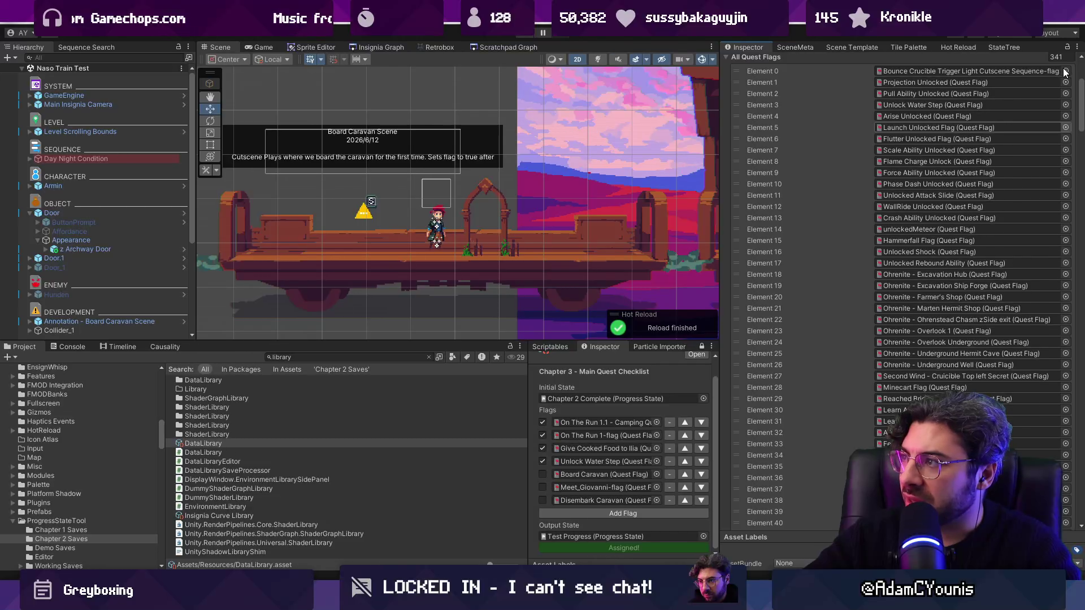
{"action": "scroll", "coordinate": [822, 226], "scroll_direction": "up", "scroll_amount": 5}
{"action": "key", "text": "alt+Tab"}
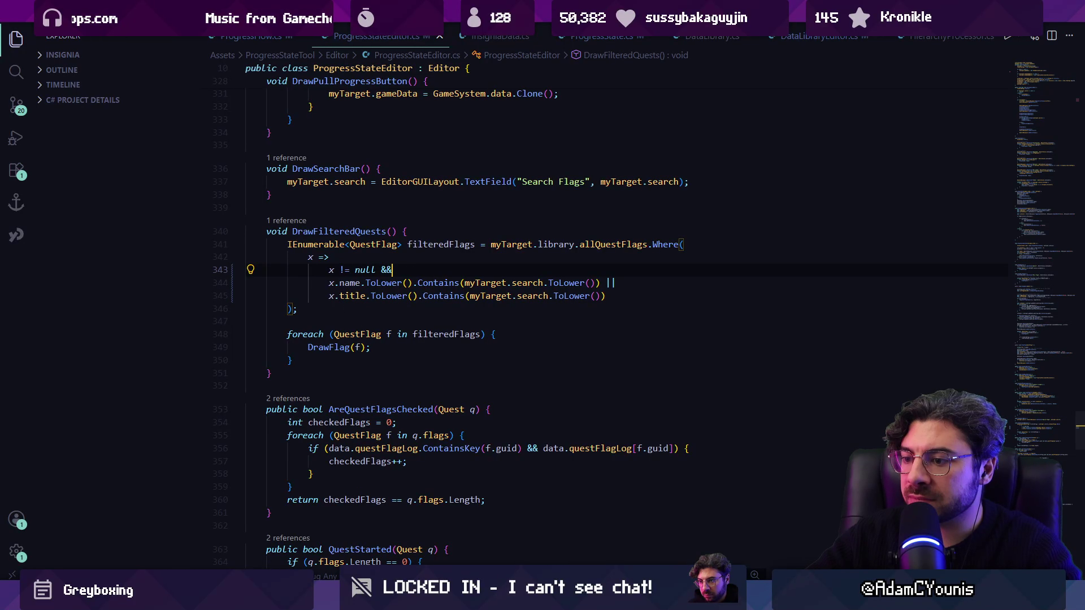
Step: Show the Console, open Test Progress, and type 'b' into its Search Flags field
{"action": "key", "text": "alt+Tab"}
{"action": "left_click", "coordinate": [67, 347]}
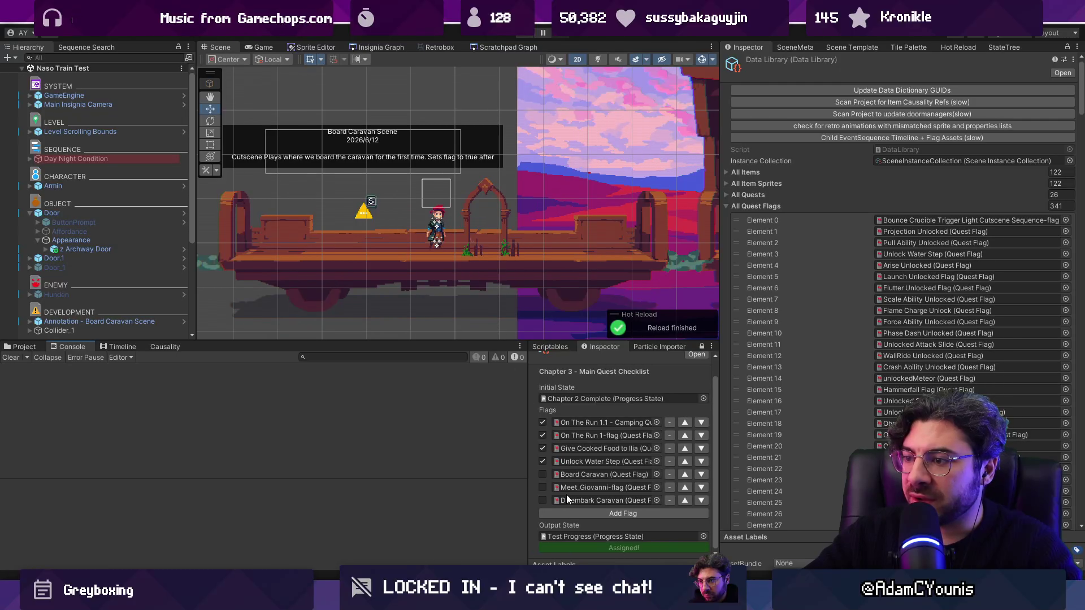
{"action": "double_click", "coordinate": [588, 536]}
{"action": "left_click", "coordinate": [881, 128]}
{"action": "type", "text": "b"}
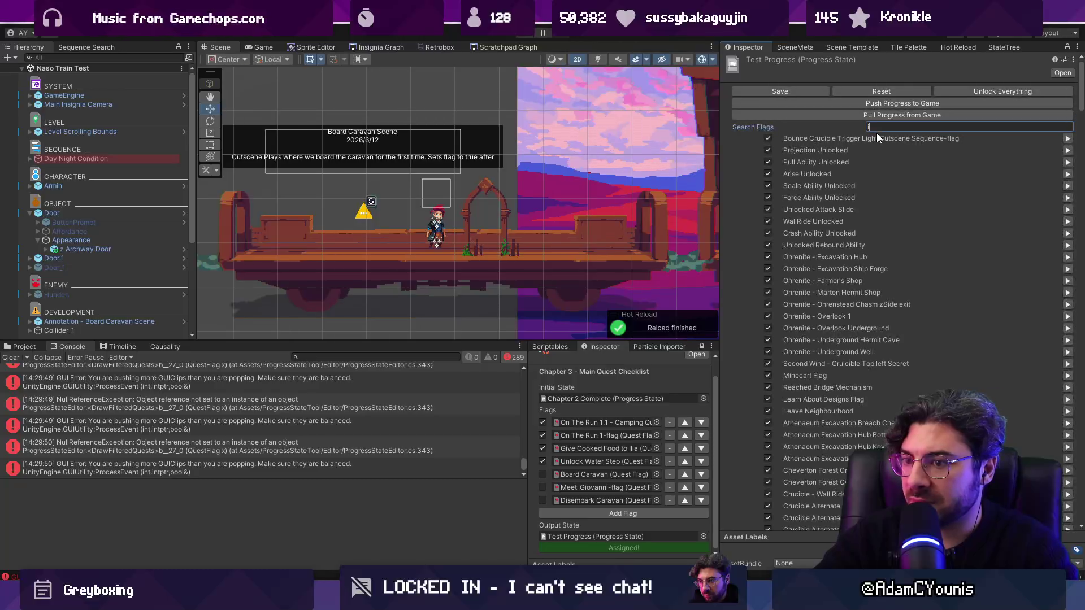
Step: Select an older NullReferenceException and follow its ProgressStateEditor.cs:343 stack-trace link
{"action": "left_click_drag", "start_coordinate": [524, 458], "coordinate": [520, 399]}
{"action": "left_click", "coordinate": [366, 373]}
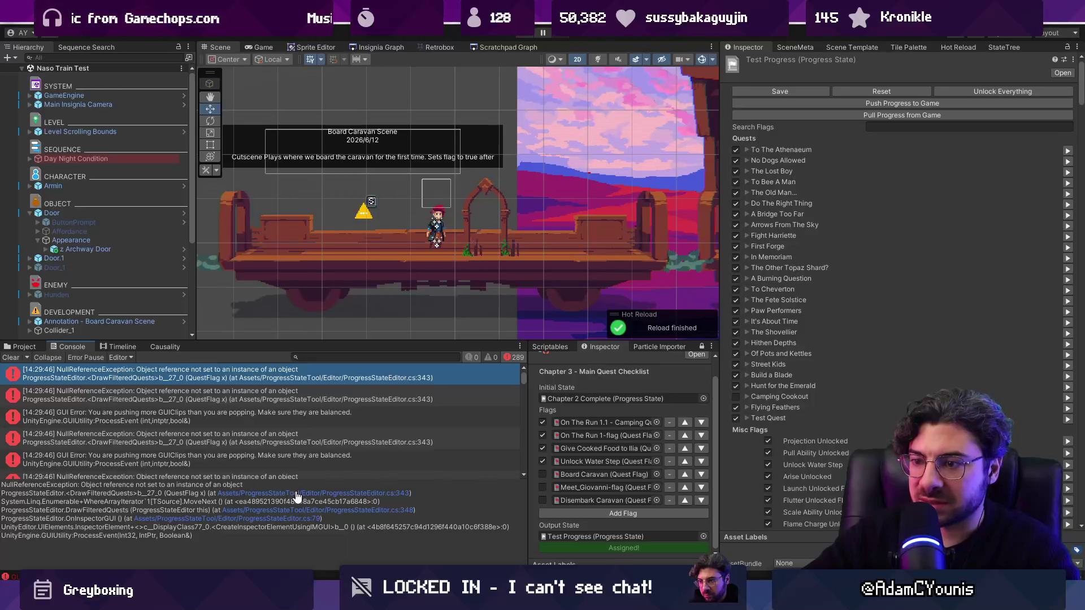
{"action": "left_click", "coordinate": [298, 496]}
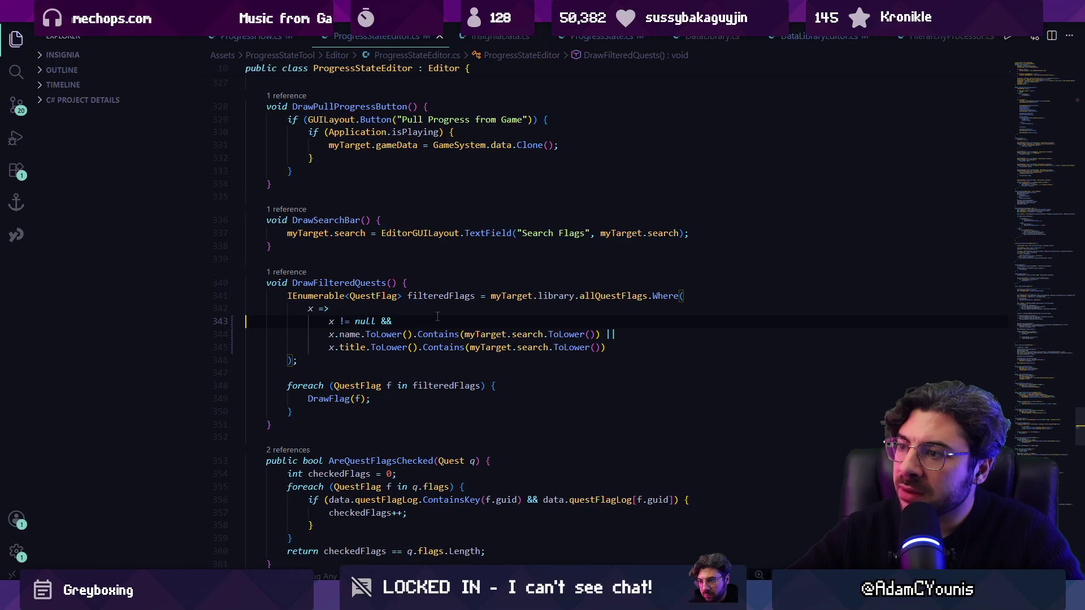
Step: Inspect the search, Contains and ToLower expressions on line 344 of the filter
{"action": "left_click", "coordinate": [385, 334]}
{"action": "left_click", "coordinate": [476, 334]}
{"action": "left_click", "coordinate": [518, 334]}
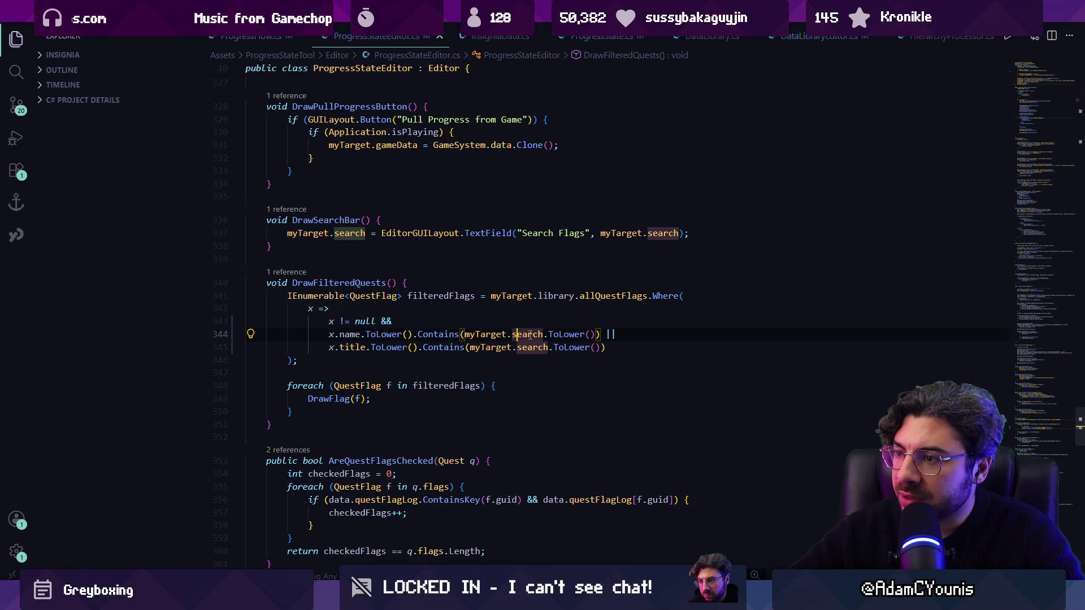
{"action": "left_click", "coordinate": [559, 334]}
{"action": "left_click", "coordinate": [531, 334]}
{"action": "left_click", "coordinate": [485, 334]}
{"action": "left_click", "coordinate": [441, 334]}
{"action": "left_click", "coordinate": [379, 334]}
{"action": "left_click", "coordinate": [436, 334]}
{"action": "left_click", "coordinate": [375, 334]}
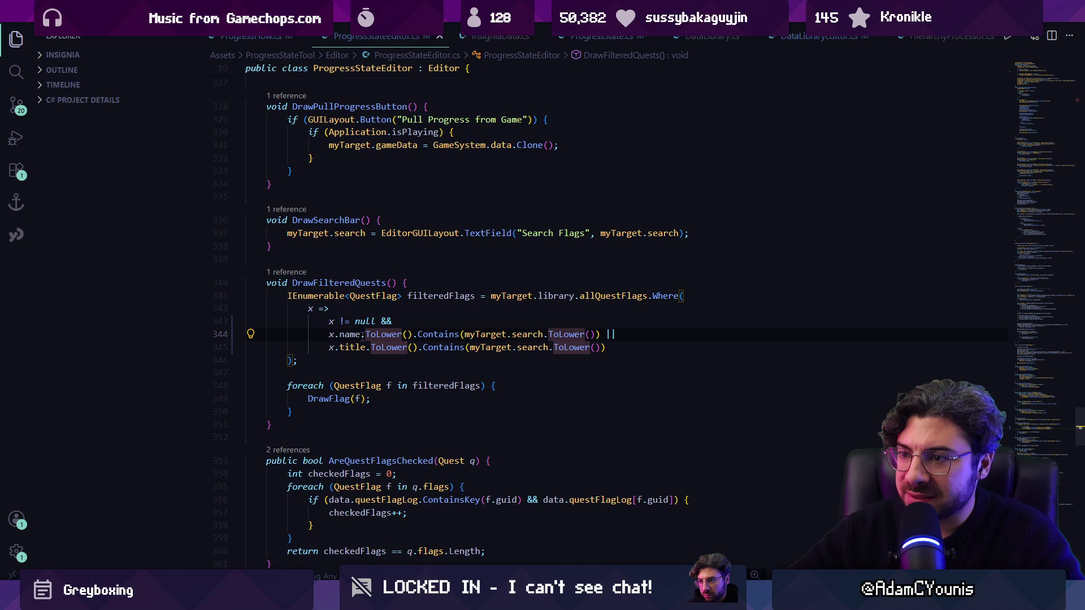
Step: Review the x != null check on line 343, then return to Unity
{"action": "left_click", "coordinate": [443, 323]}
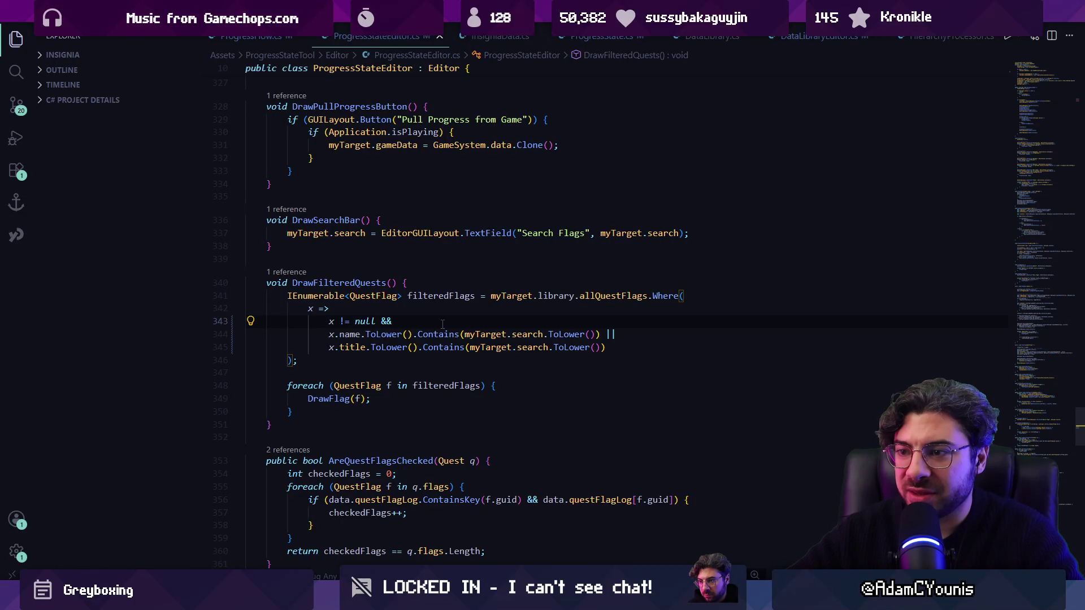
{"action": "mouse_move", "coordinate": [381, 601]}
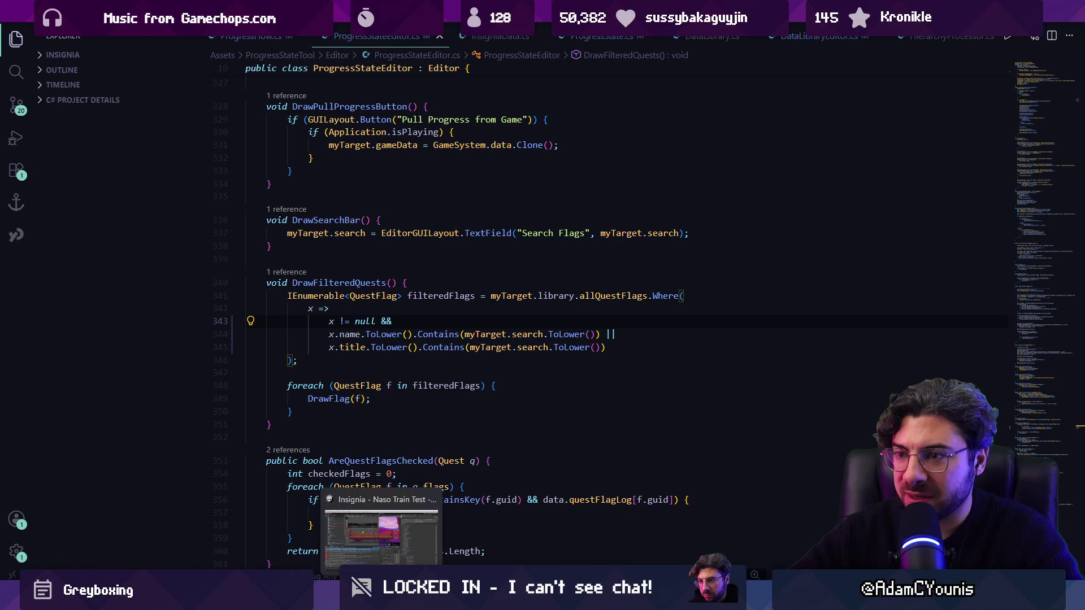
{"action": "left_click", "coordinate": [381, 537]}
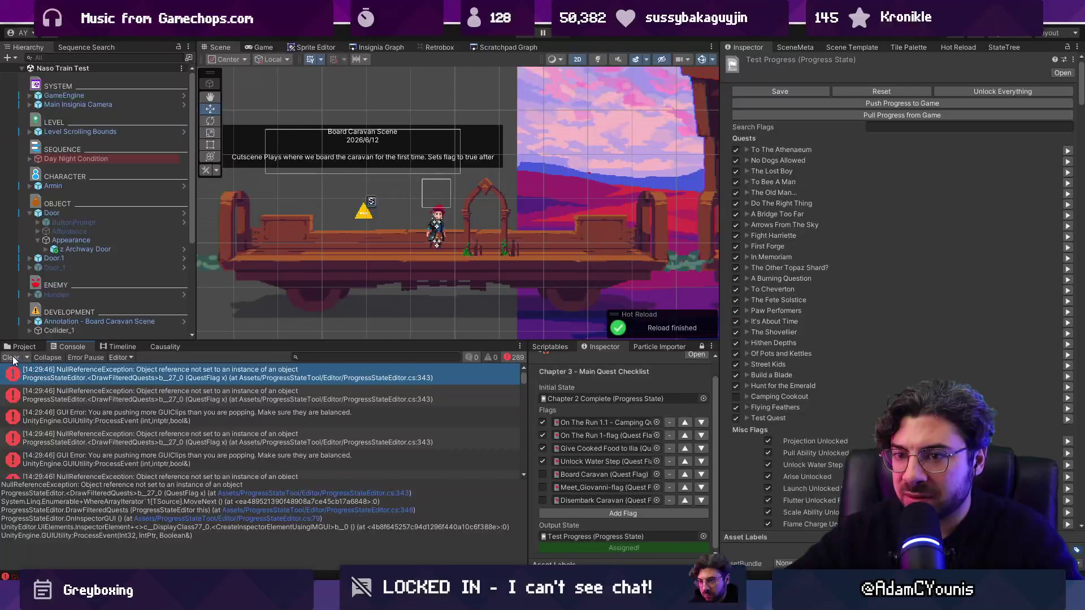
Step: Search the Project for t:questflag and inspect flags, including 'Ohrenstead Crucible - Armin Enters'
{"action": "left_click", "coordinate": [315, 357]}
{"action": "type", "text": "t:qu"}
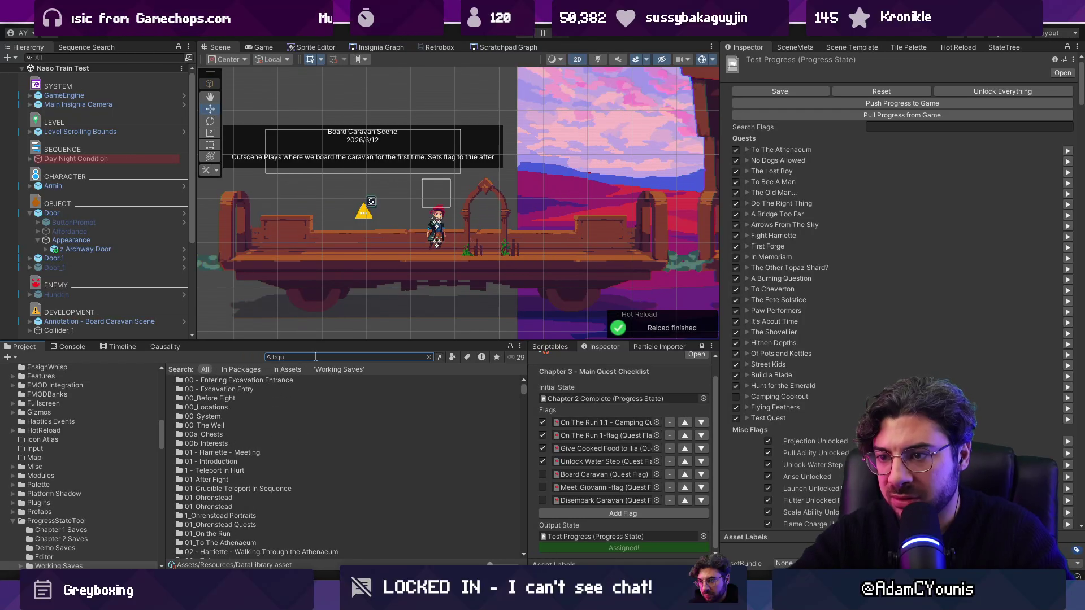
{"action": "type", "text": "estflag"}
{"action": "key", "text": "Down"}
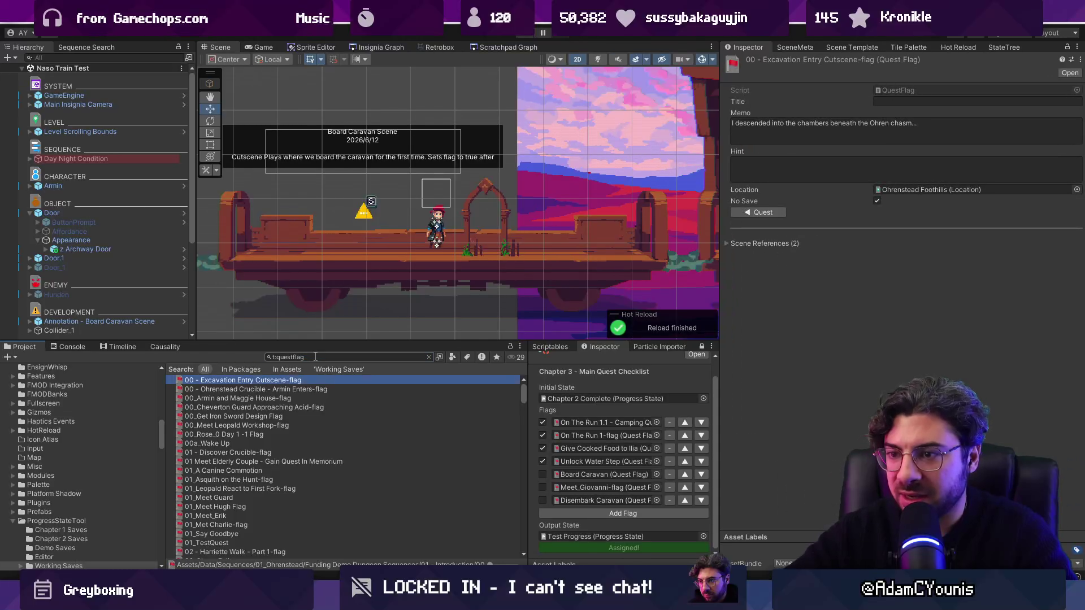
{"action": "left_click", "coordinate": [887, 99]}
{"action": "left_click", "coordinate": [880, 121]}
{"action": "left_click", "coordinate": [856, 164]}
{"action": "left_click", "coordinate": [230, 389]}
{"action": "left_click", "coordinate": [884, 120]}
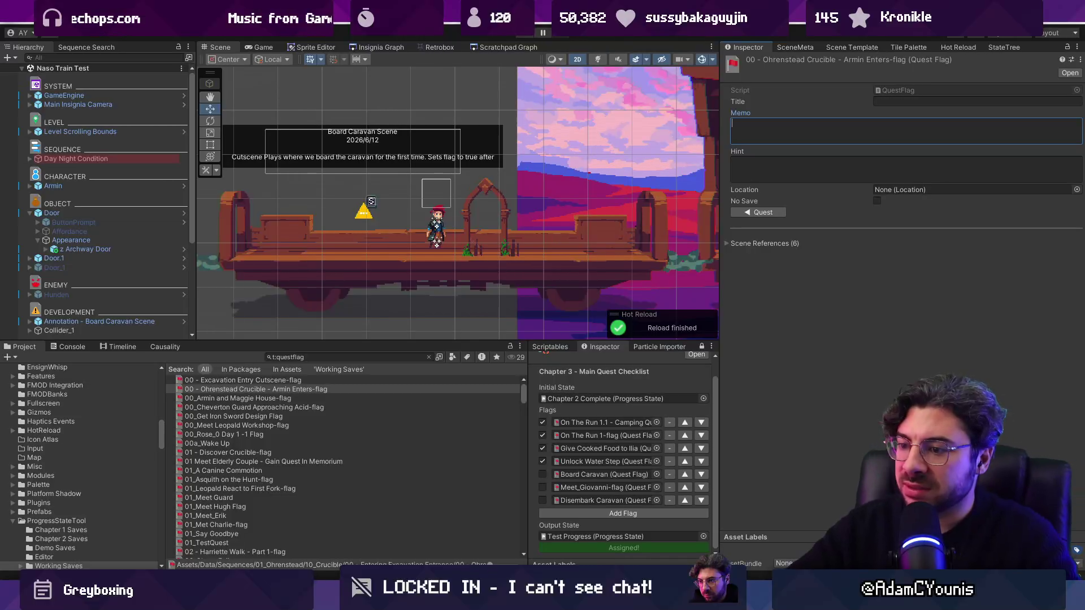
Step: In VS Code, select filter lines 343–346 and open Copilot Chat with them attached
{"action": "key", "text": "alt+Tab"}
{"action": "left_click", "coordinate": [452, 334]}
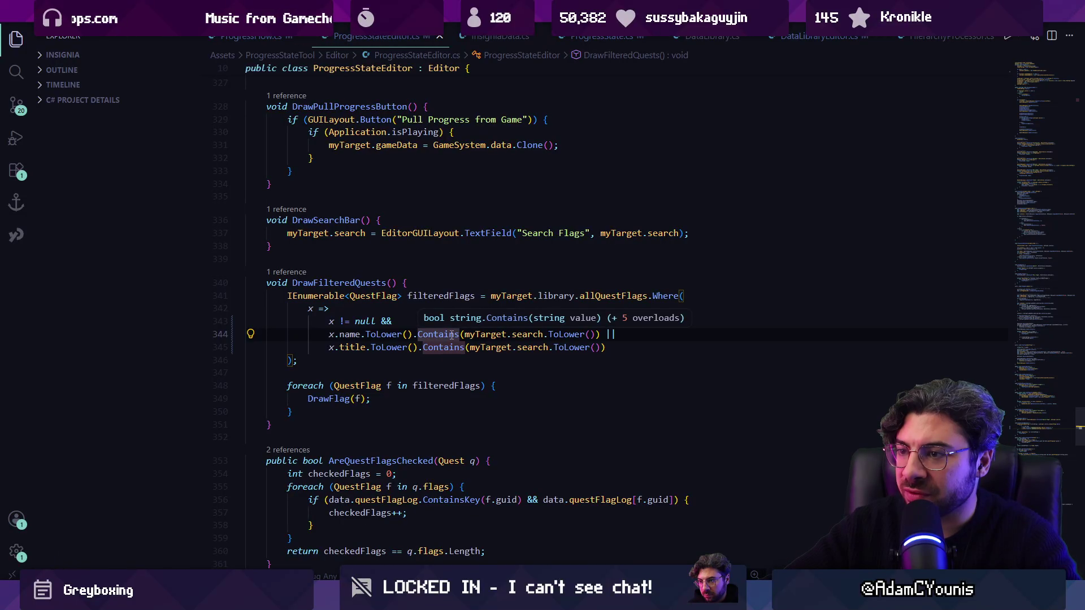
{"action": "left_click", "coordinate": [384, 360]}
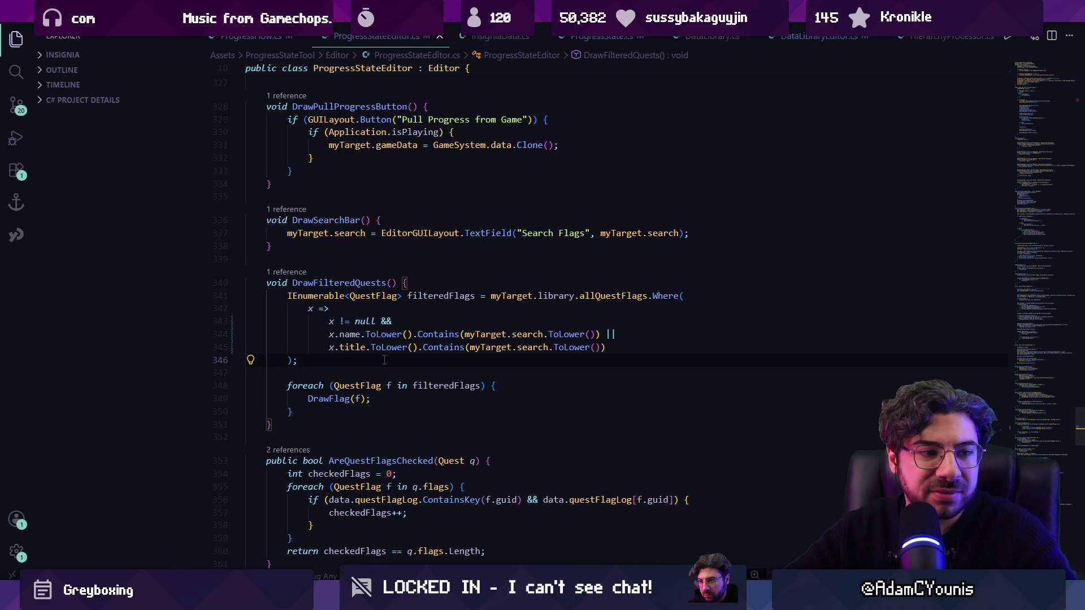
{"action": "mouse_move", "coordinate": [351, 363]}
{"action": "left_mouse_down"}
{"action": "mouse_move", "coordinate": [243, 295]}
{"action": "mouse_move", "coordinate": [221, 309]}
{"action": "mouse_move", "coordinate": [231, 321]}
{"action": "left_mouse_up"}
{"action": "key", "text": "ctrl+alt+i"}
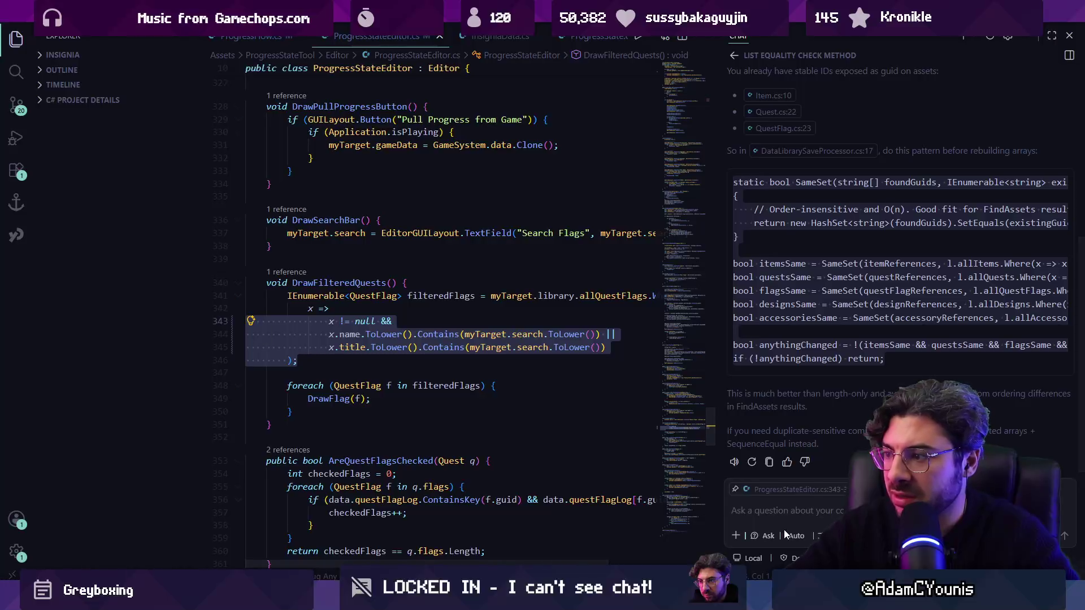
Step: Ask Copilot why the filter throws a null reference and read its operator-precedence answer
{"action": "type", "text": "I'm getting nul"}
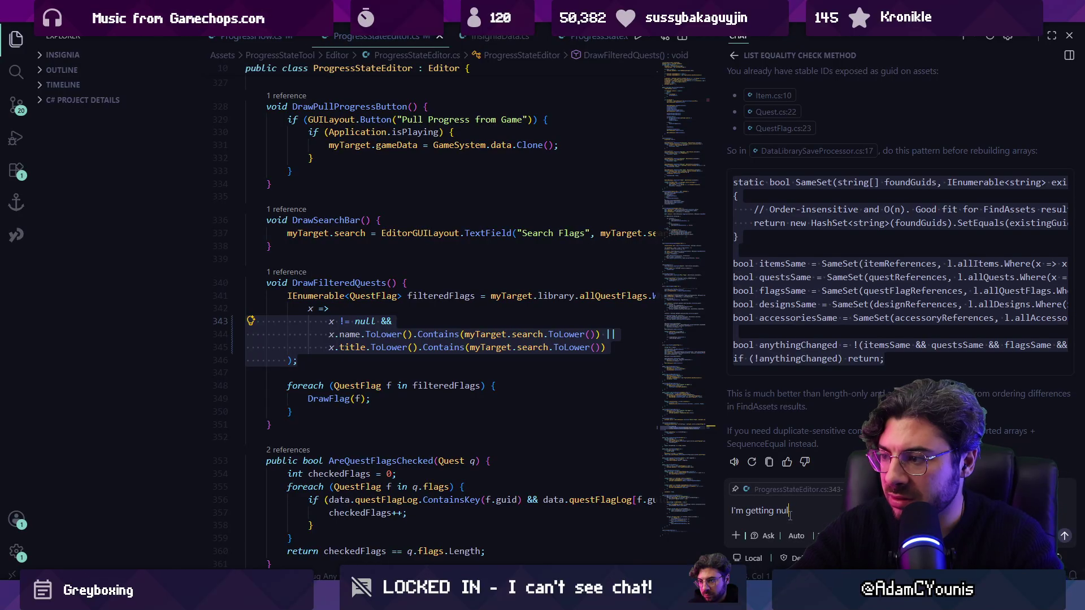
{"action": "type", "text": "l reference ex"}
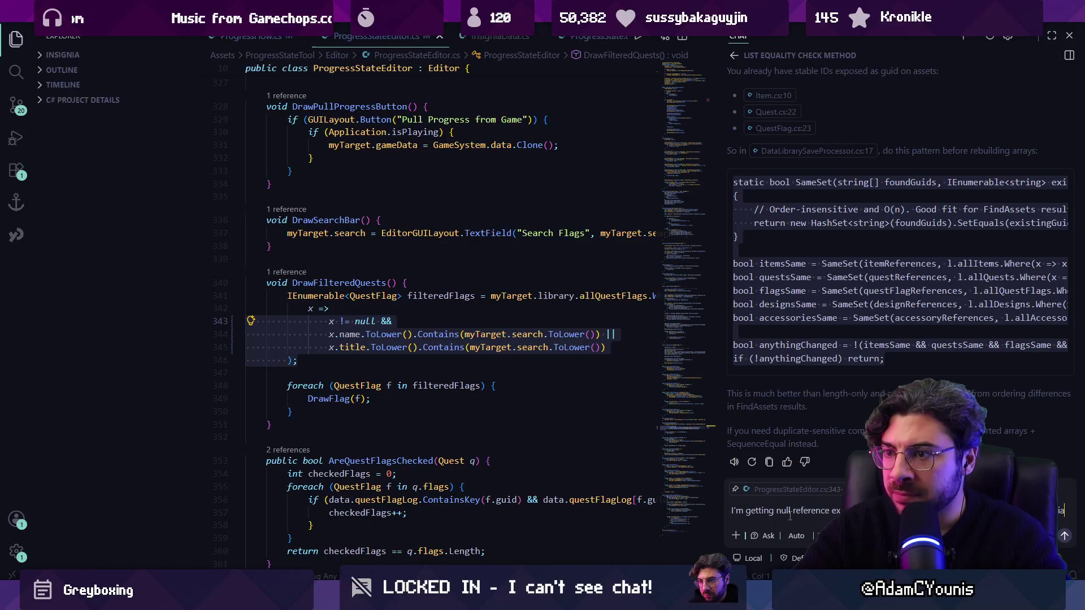
{"action": "type", "text": "./"}
{"action": "key", "text": "BackSpace"}
{"action": "type", "text": "WHy"}
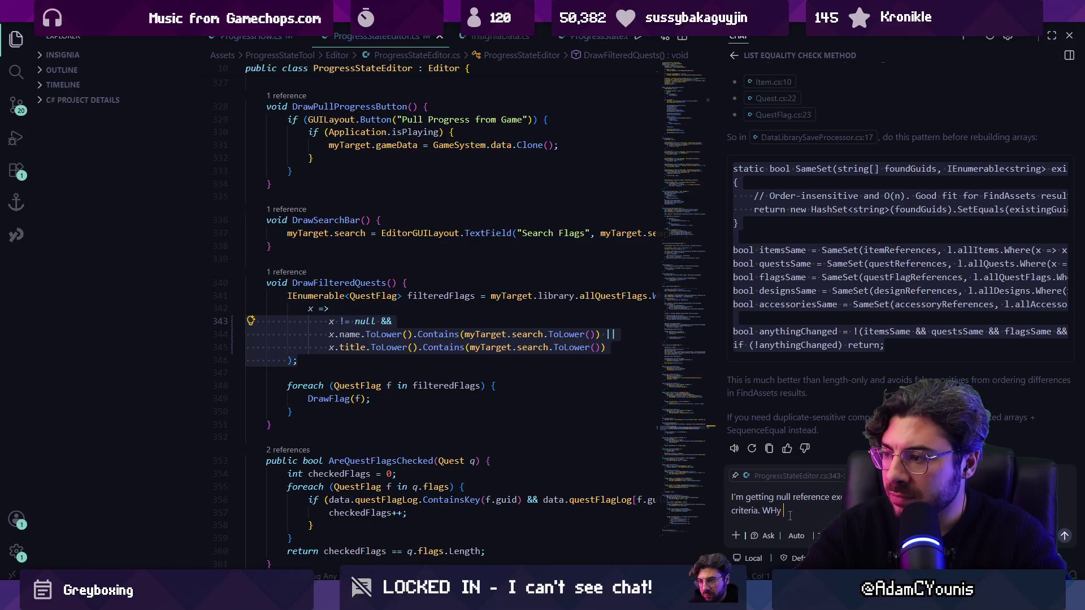
{"action": "type", "text": "would this be?"}
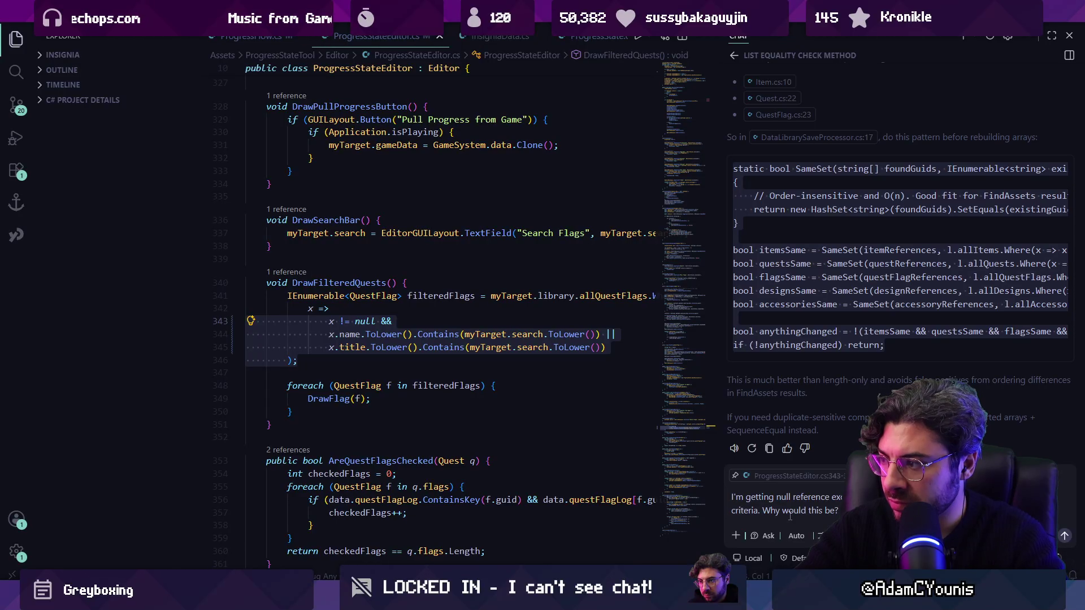
{"action": "type", "text": "just "}
{"action": "type", "text": "strings. "}
{"action": "type", "text": "can they be null"}
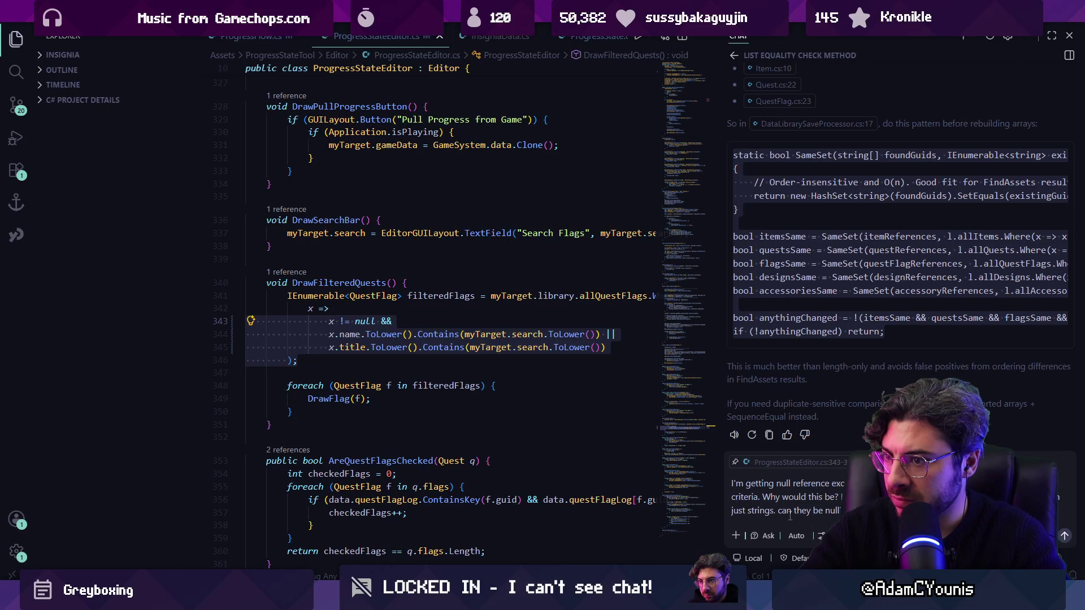
{"action": "key", "text": "Return"}
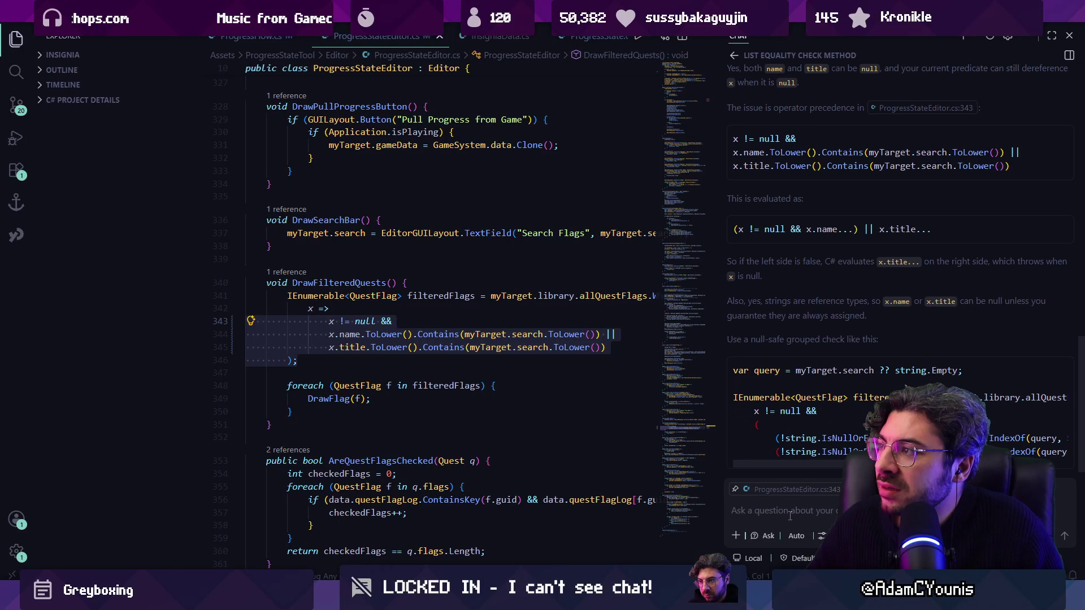
{"action": "scroll", "coordinate": [930, 315], "scroll_direction": "up", "scroll_amount": 5}
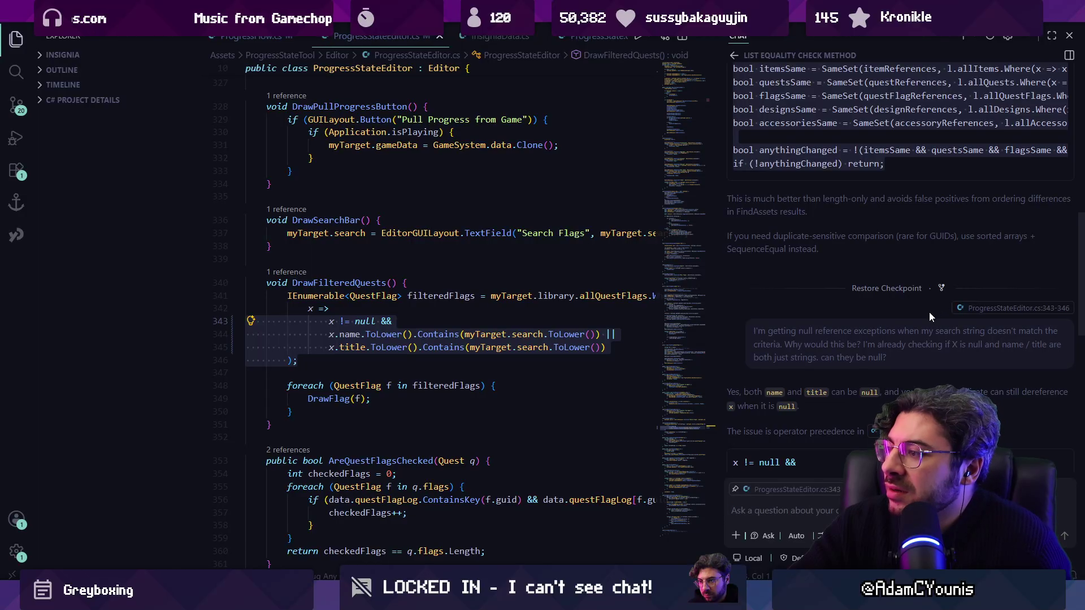
{"action": "scroll", "coordinate": [930, 315], "scroll_direction": "down", "scroll_amount": 3}
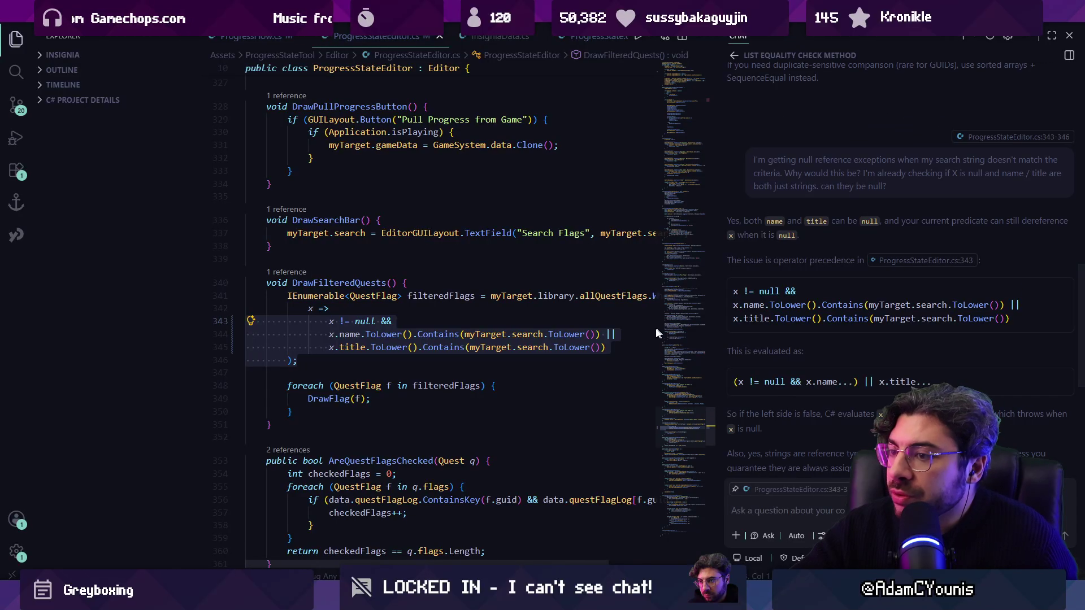
{"action": "left_click", "coordinate": [427, 318]}
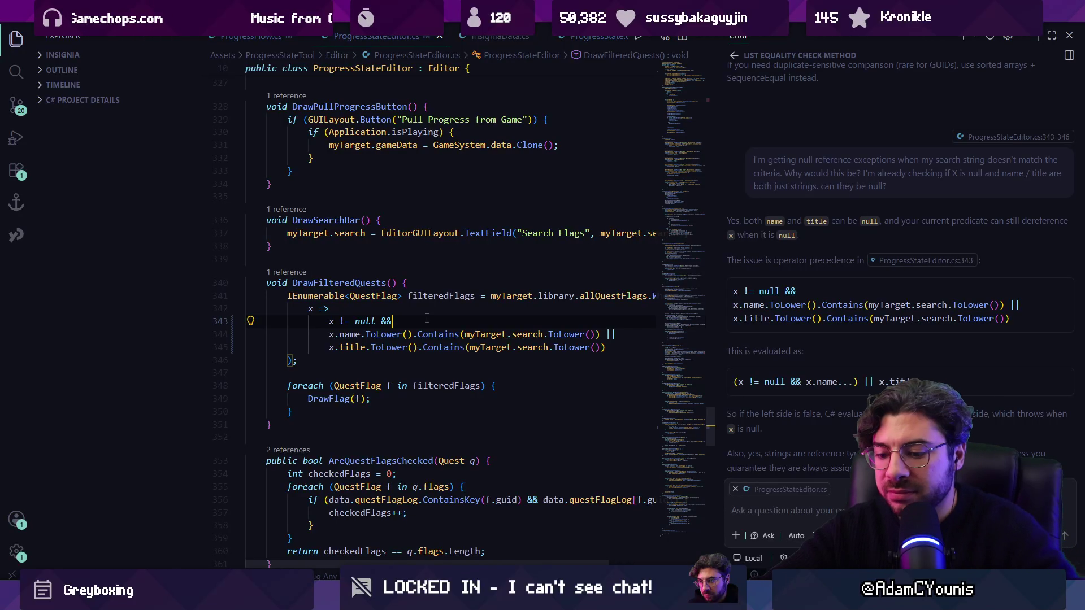
Step: Wrap the name and title checks in parentheses after x != null && and save
{"action": "type", "text": "("}
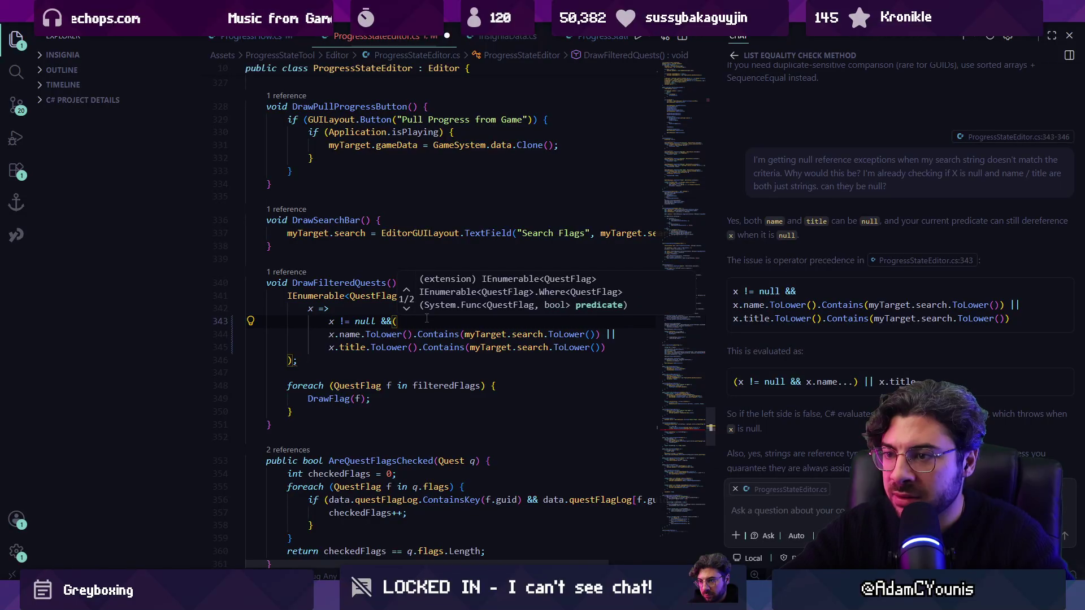
{"action": "key", "text": "Escape"}
{"action": "key", "text": "Down"}
{"action": "key", "text": "Down"}
{"action": "key", "text": "End"}
{"action": "key", "text": "Return"}
{"action": "key", "text": "Tab"}
{"action": "key", "text": "Tab"}
{"action": "type", "text": ")"}
{"action": "key", "text": "ctrl+s"}
Step: Indent the grouped checks one level, put the opening parenthesis on its own line, and save
{"action": "key", "text": "Up"}
{"action": "key", "text": "Up"}
{"action": "key", "text": "Home"}
{"action": "key", "text": "Tab"}
{"action": "key", "text": "Down"}
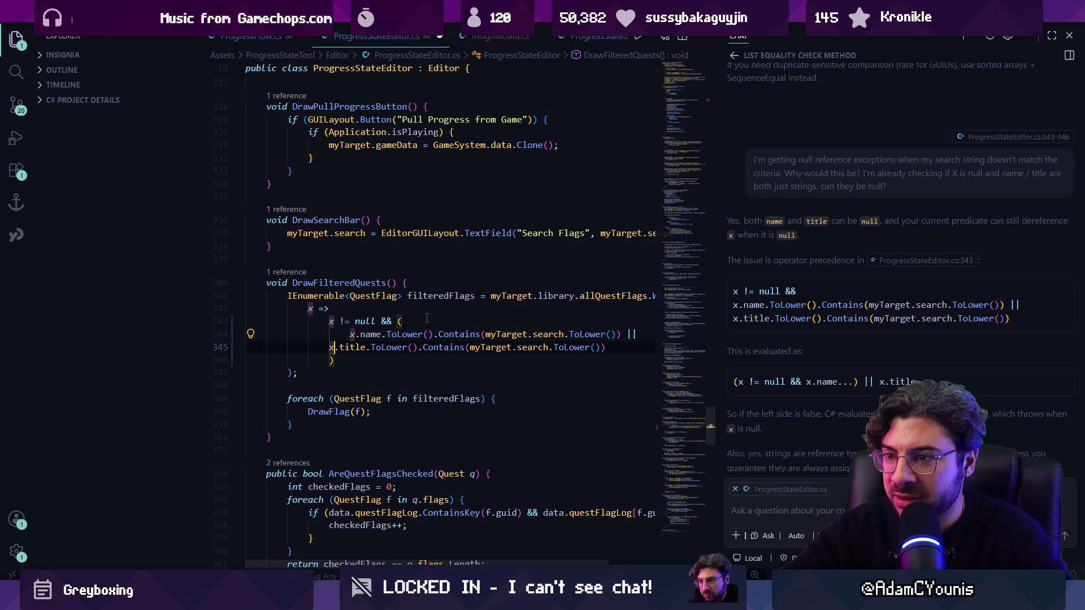
{"action": "key", "text": "Home"}
{"action": "key", "text": "Tab"}
{"action": "key", "text": "Up"}
{"action": "key", "text": "Up"}
{"action": "key", "text": "End"}
{"action": "key", "text": "Left"}
{"action": "key", "text": "Return"}
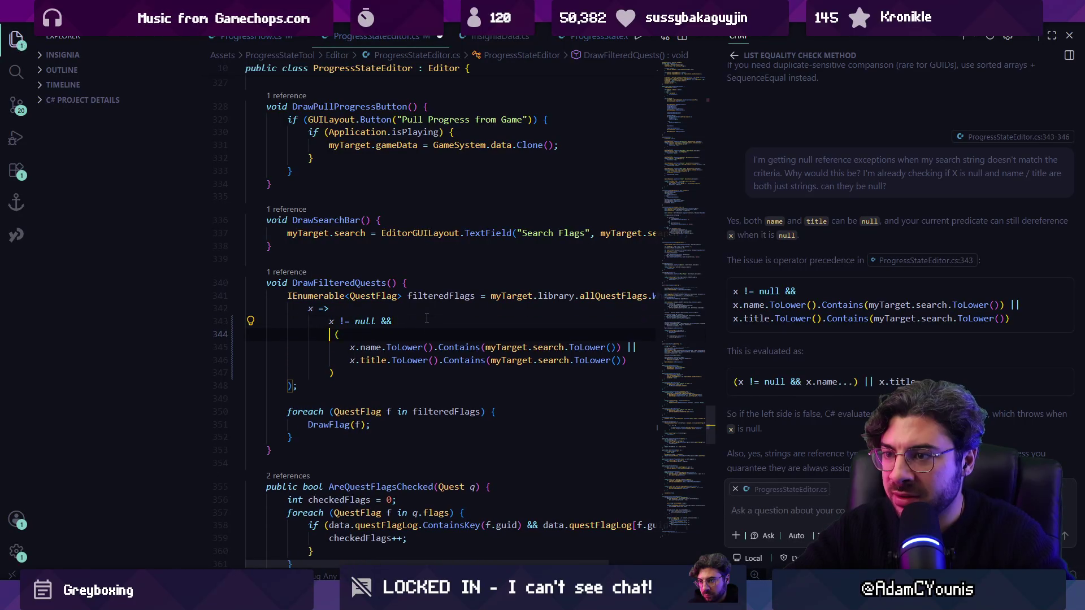
{"action": "key", "text": "ctrl+s"}
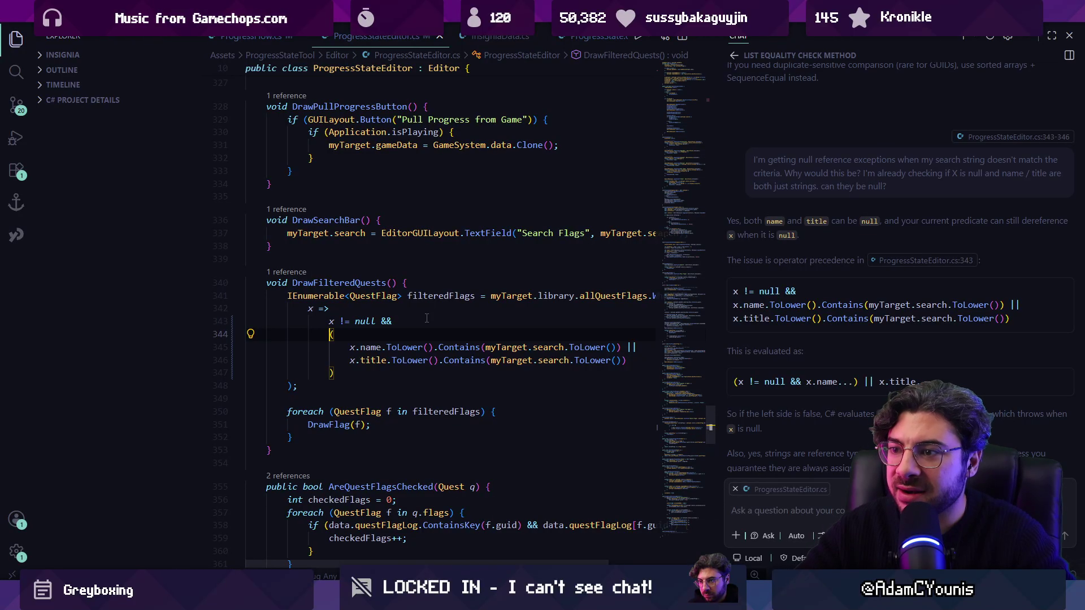
Step: Back in Unity, load the Test Progress save asset into the Inspector
{"action": "key", "text": "alt+Tab"}
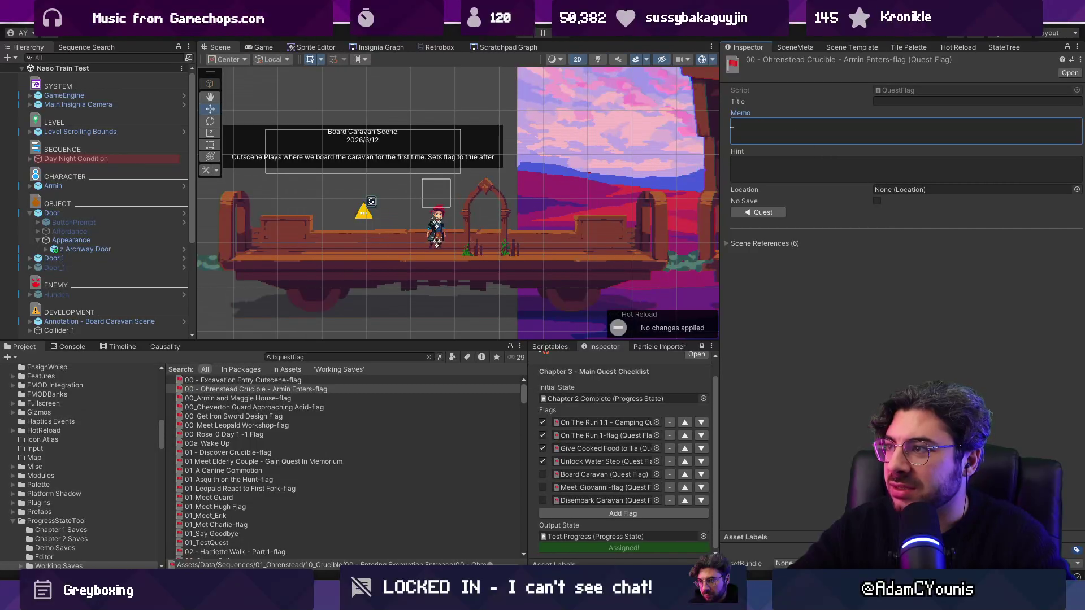
{"action": "left_click", "coordinate": [584, 535]}
{"action": "left_click", "coordinate": [583, 537]}
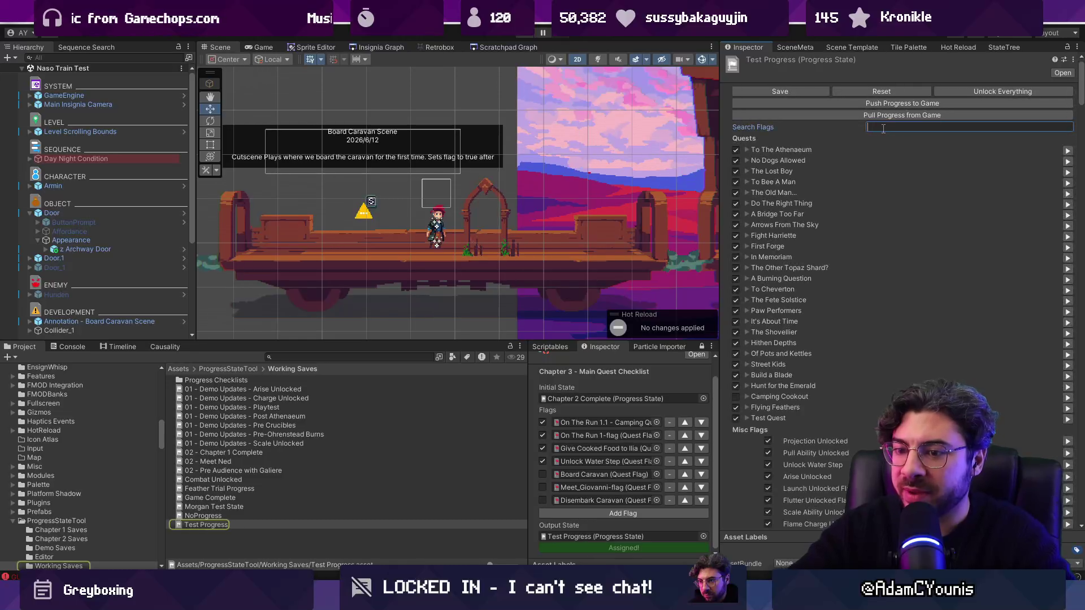
{"action": "key", "text": "alt+Tab"}
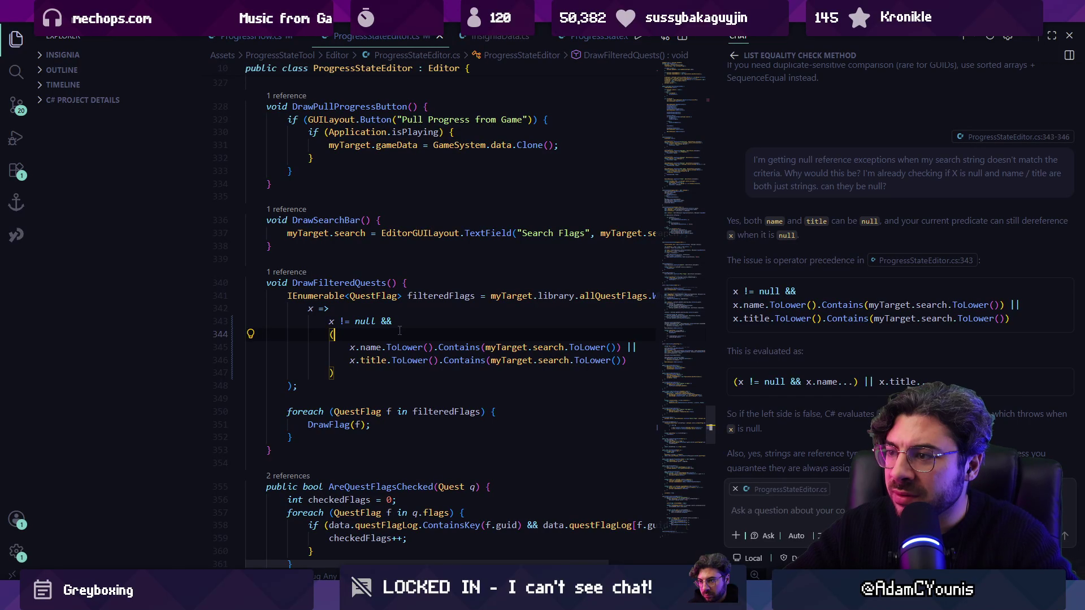
{"action": "key", "text": "alt+Tab"}
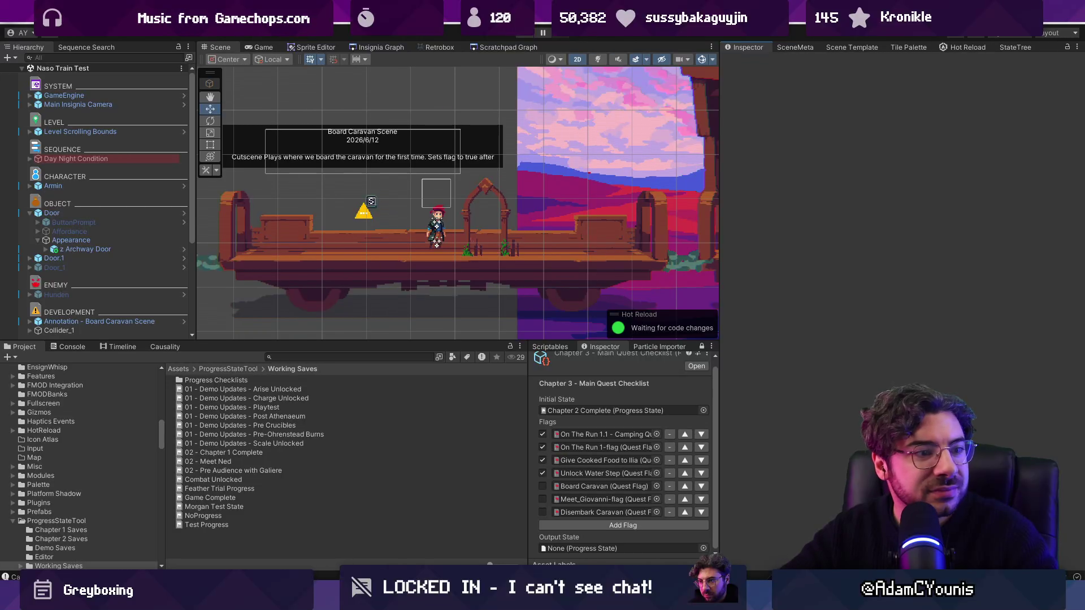
Step: Pick Test Progress as the Chapter 3 checklist's Output State by searching 'test' in the picker
{"action": "left_click_drag", "start_coordinate": [720, 365], "coordinate": [764, 364]}
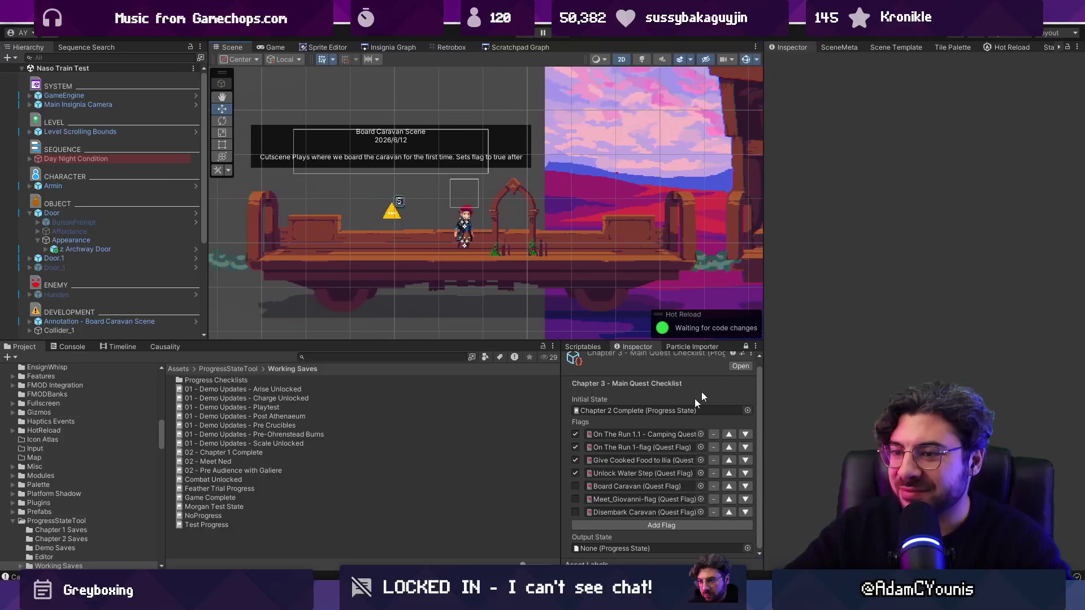
{"action": "key", "text": "alt+Tab"}
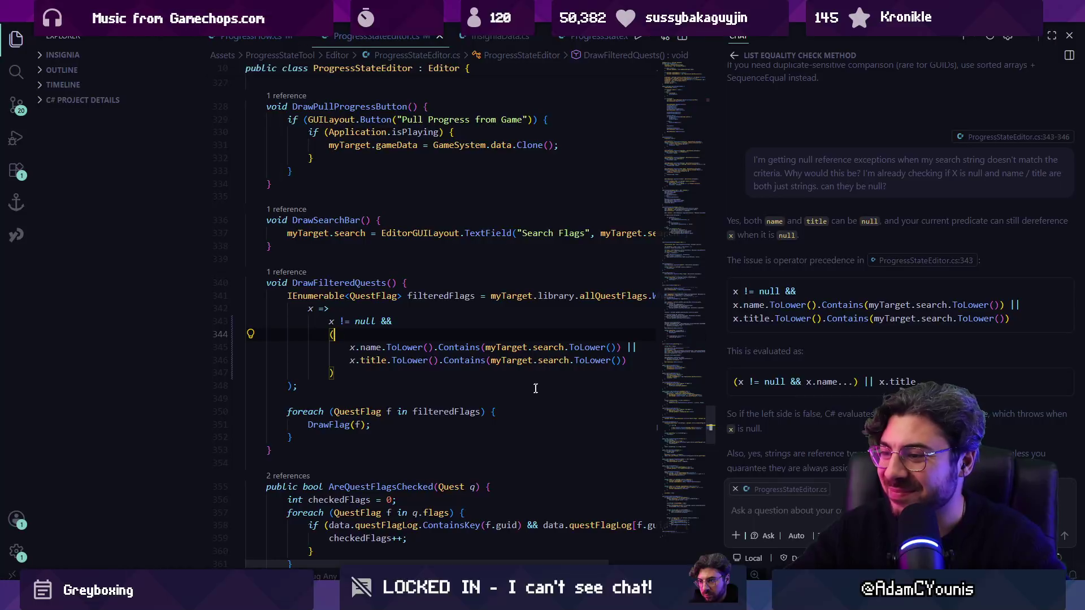
{"action": "key", "text": "alt+Tab"}
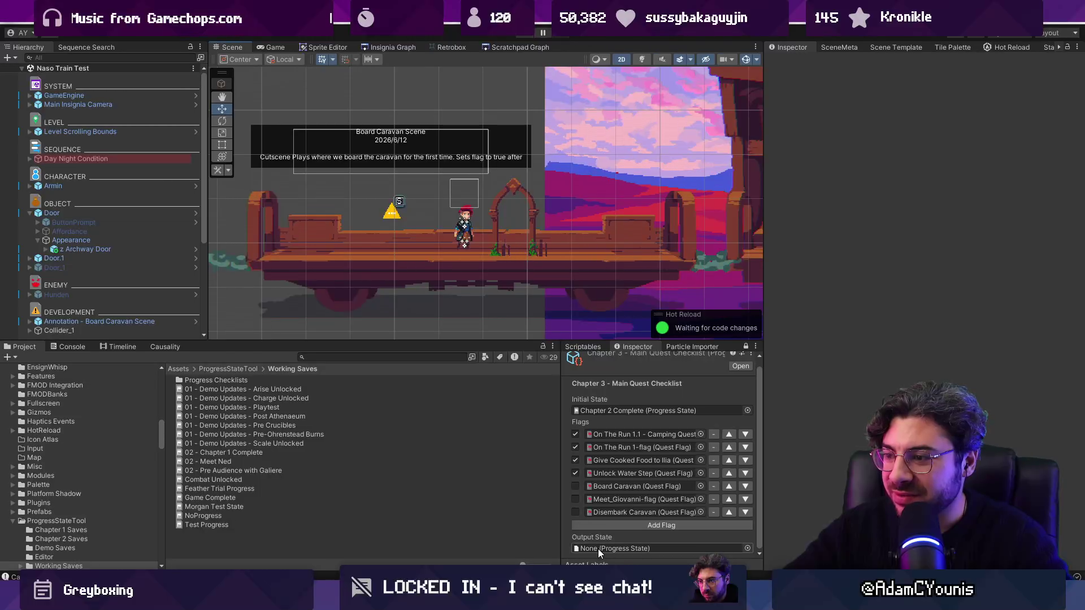
{"action": "left_click", "coordinate": [742, 549]}
{"action": "type", "text": "test"}
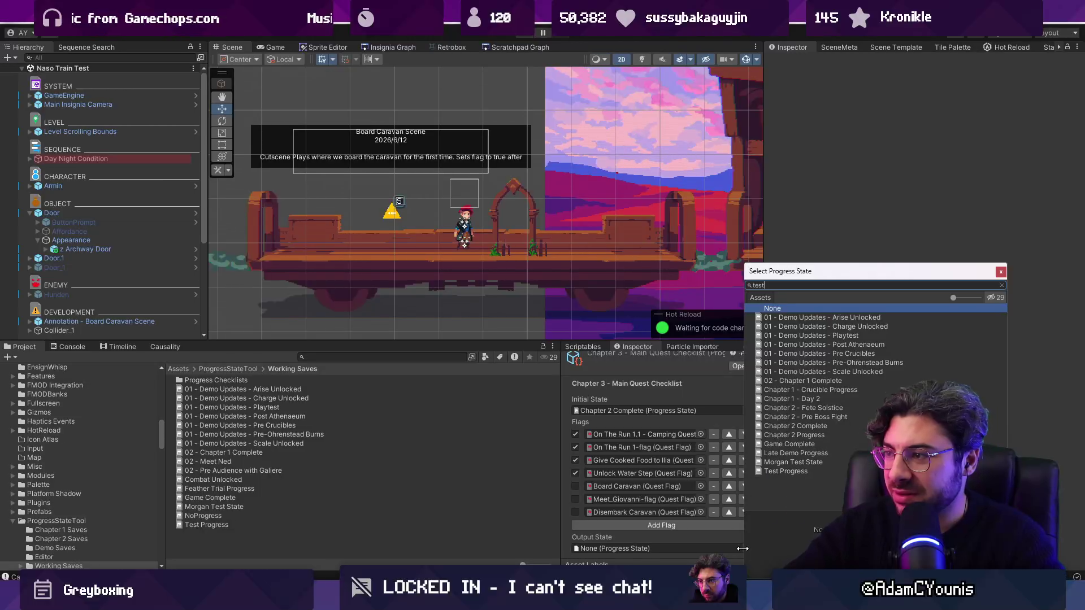
{"action": "key", "text": "Down"}
{"action": "key", "text": "Down"}
{"action": "key", "text": "Down"}
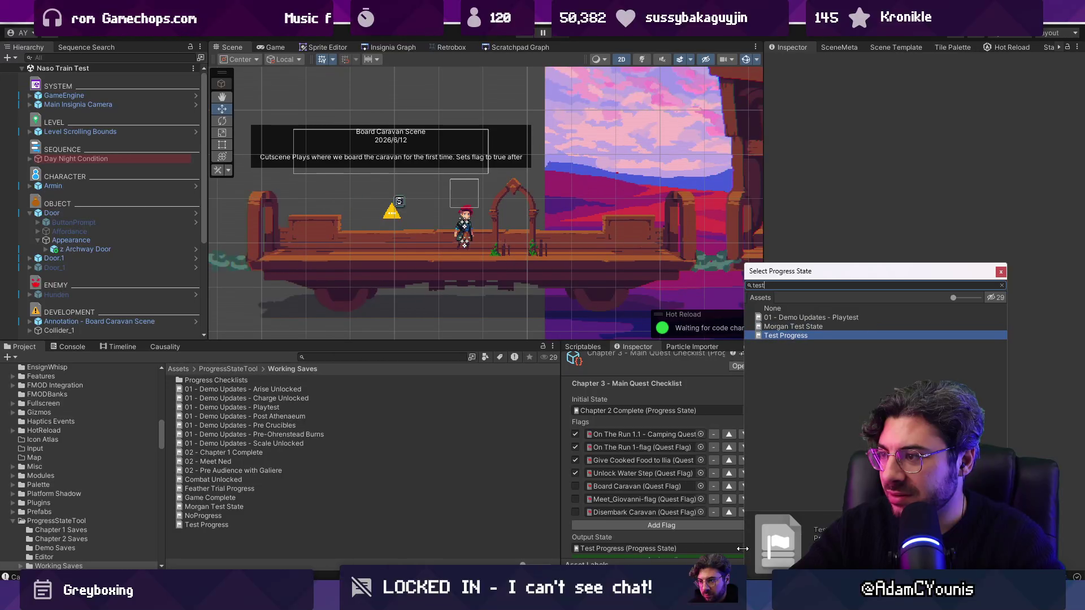
{"action": "key", "text": "Return"}
{"action": "double_click", "coordinate": [653, 549]}
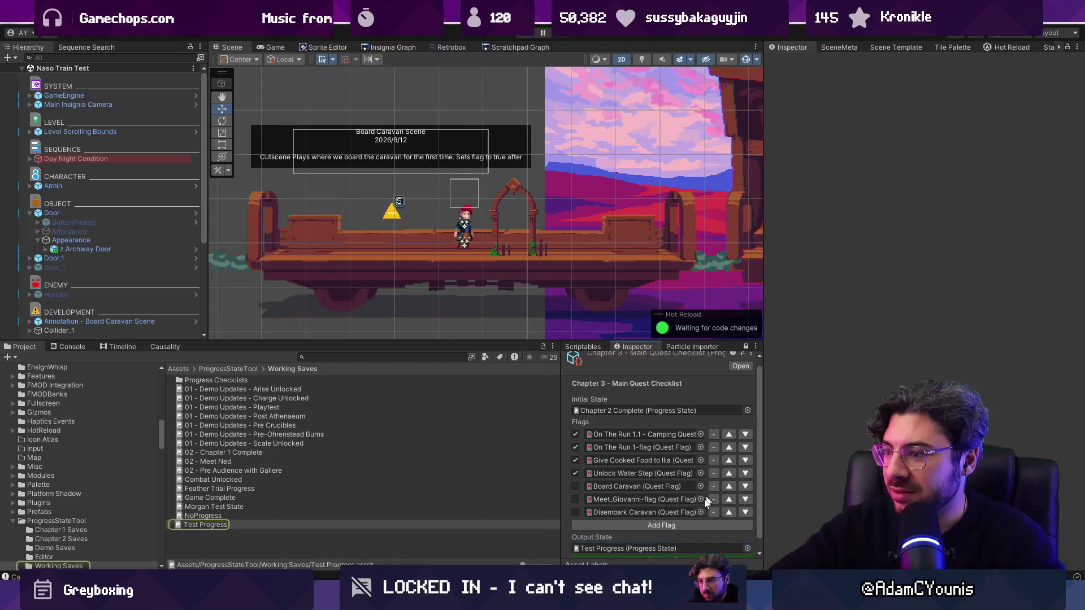
Step: Test Search Flags with junk text, clear it, and check the grouped condition in VS Code
{"action": "left_click", "coordinate": [916, 127]}
{"action": "type", "text": "asdsadass"}
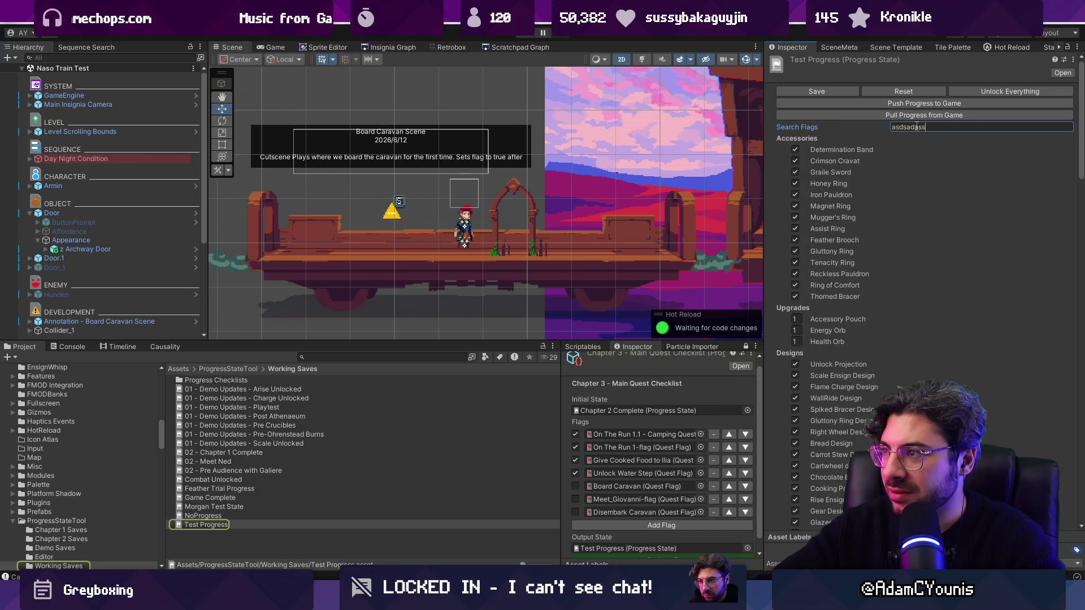
{"action": "type", "text": "aasdasd"}
{"action": "key", "text": "ctrl+a"}
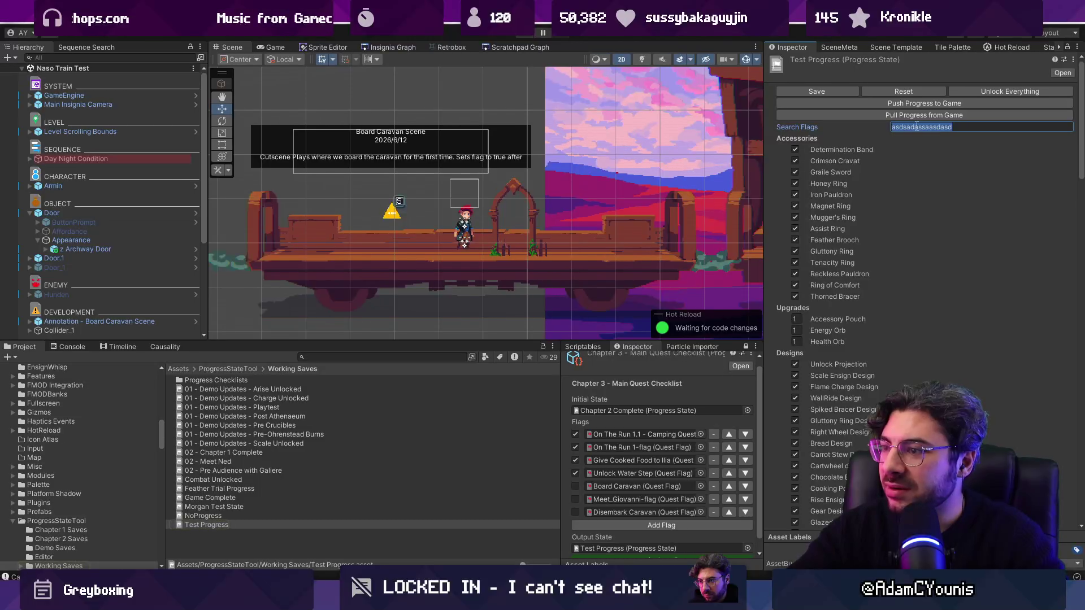
{"action": "key", "text": "BackSpace"}
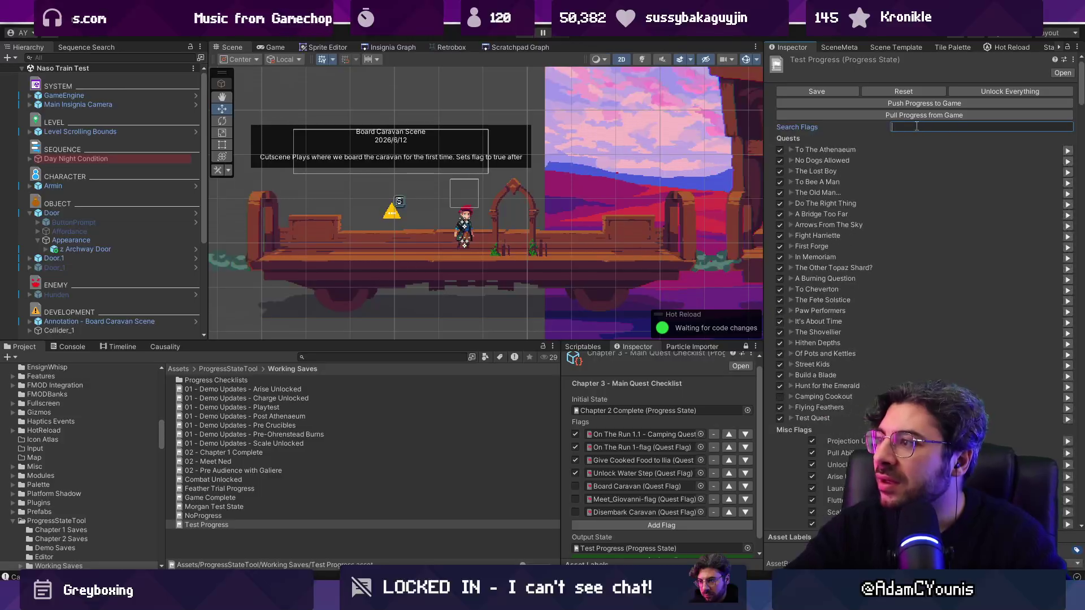
{"action": "key", "text": "alt+Tab"}
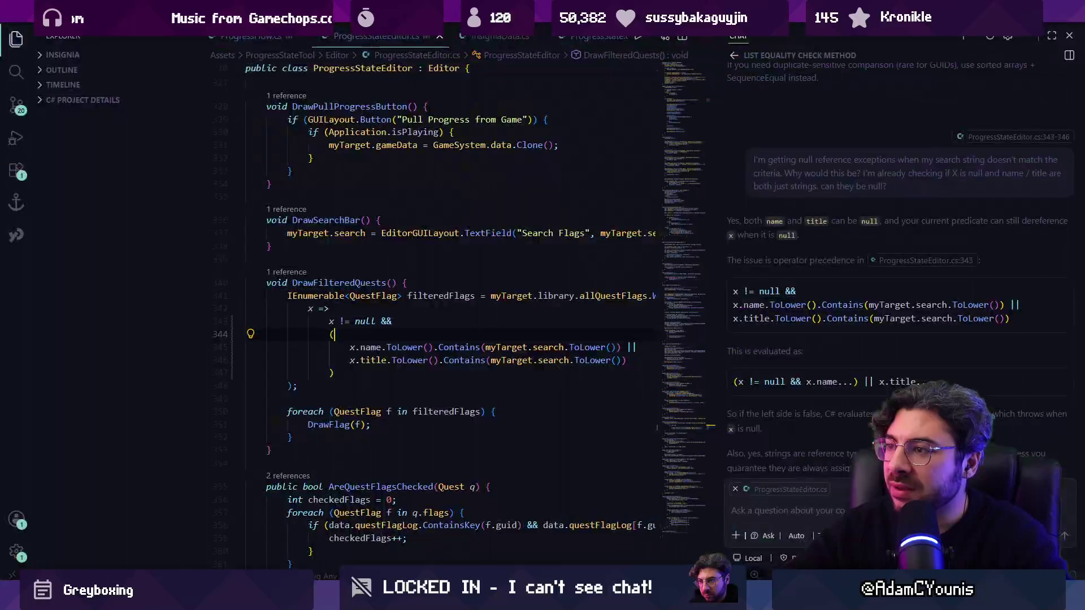
{"action": "left_click", "coordinate": [442, 368]}
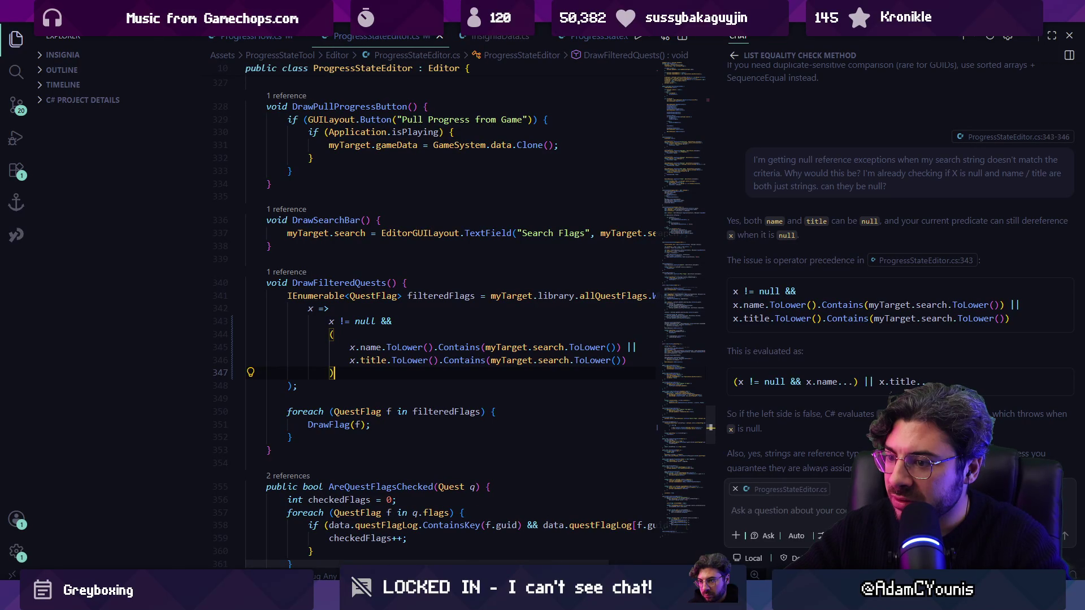
{"action": "mouse_move", "coordinate": [381, 601]}
{"action": "left_click", "coordinate": [381, 537]}
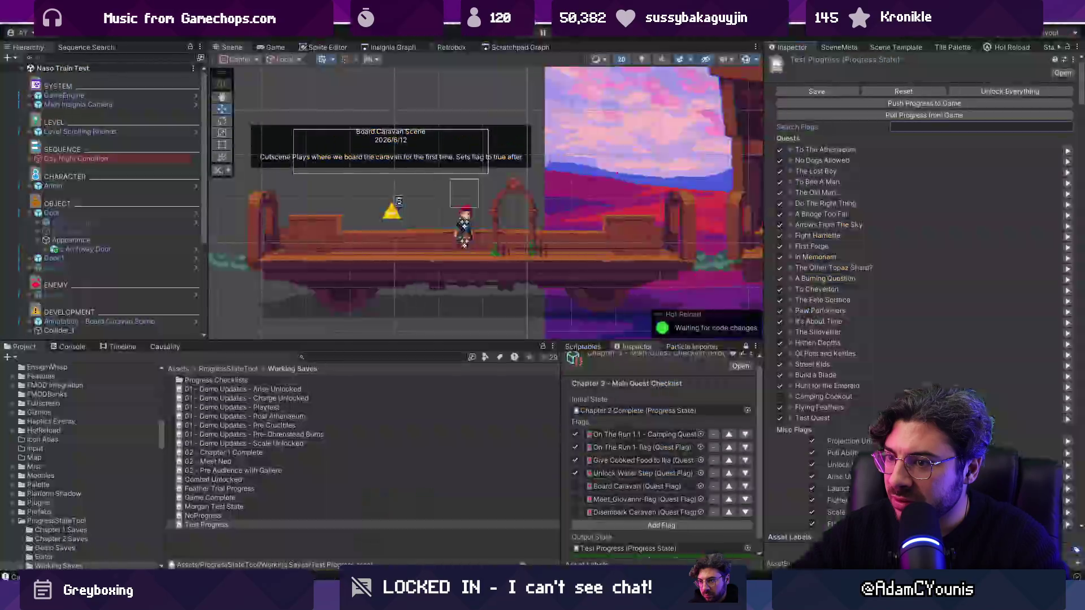
Step: Test Search Flags with 'blablabl', clear it, and clear the Console's logged errors
{"action": "type", "text": "blablabl"}
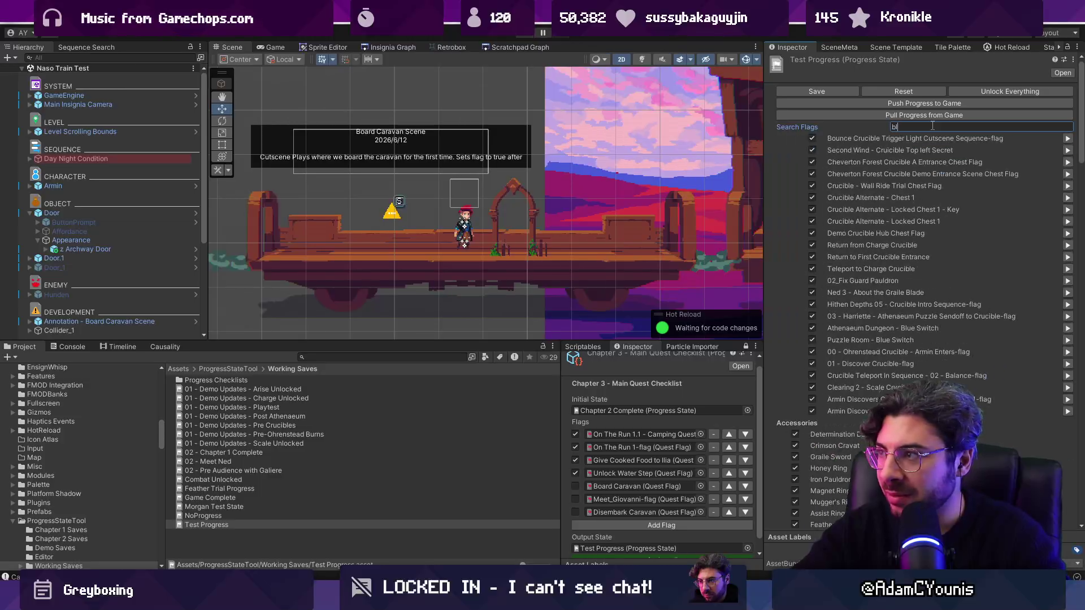
{"action": "key", "text": "ctrl+a"}
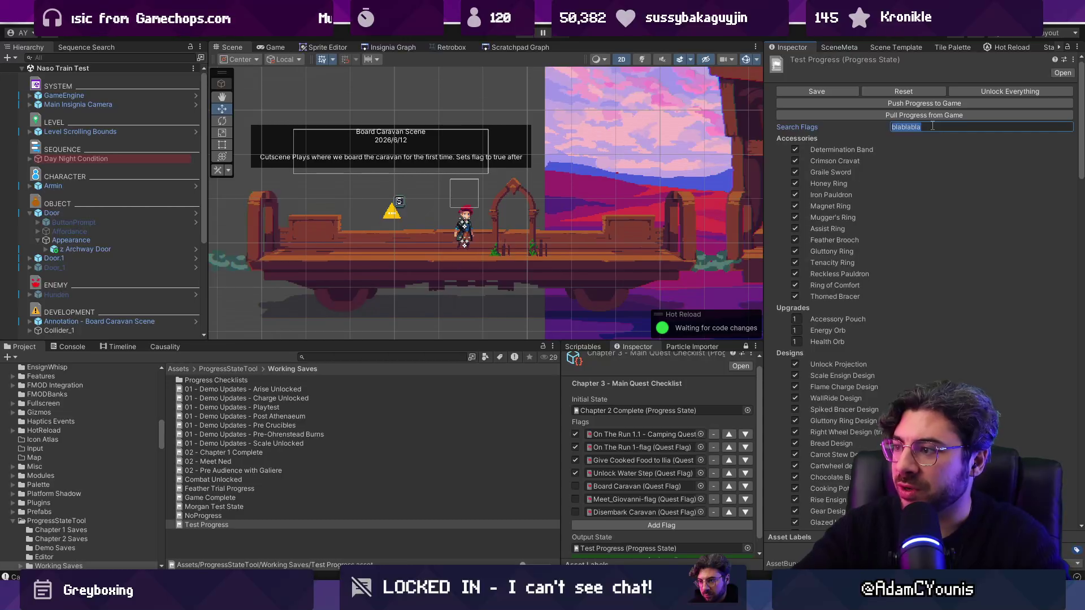
{"action": "key", "text": "BackSpace"}
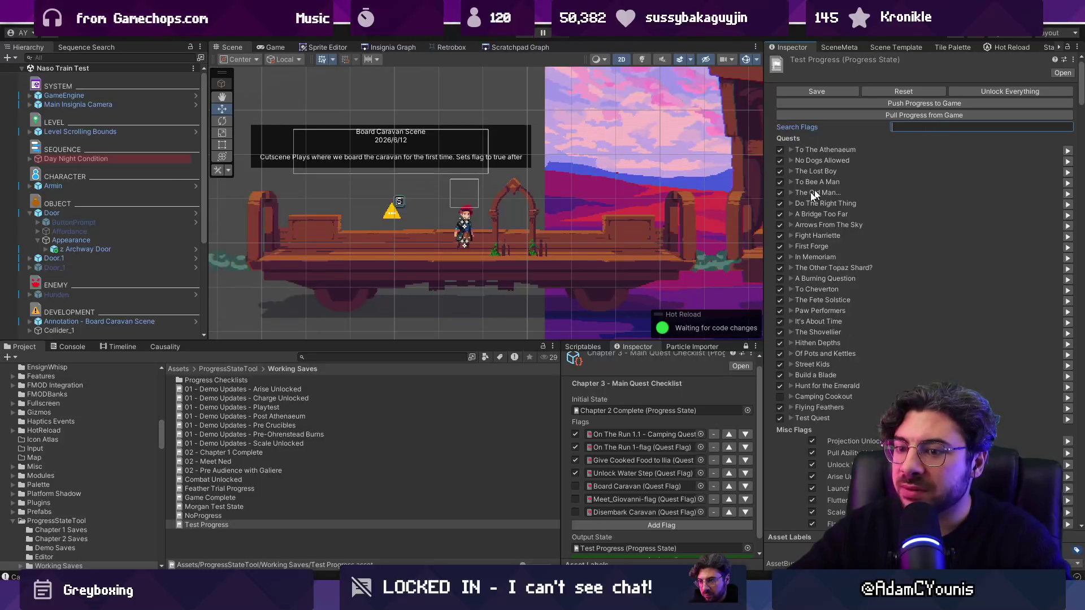
{"action": "left_click", "coordinate": [67, 347]}
{"action": "left_click", "coordinate": [13, 357]}
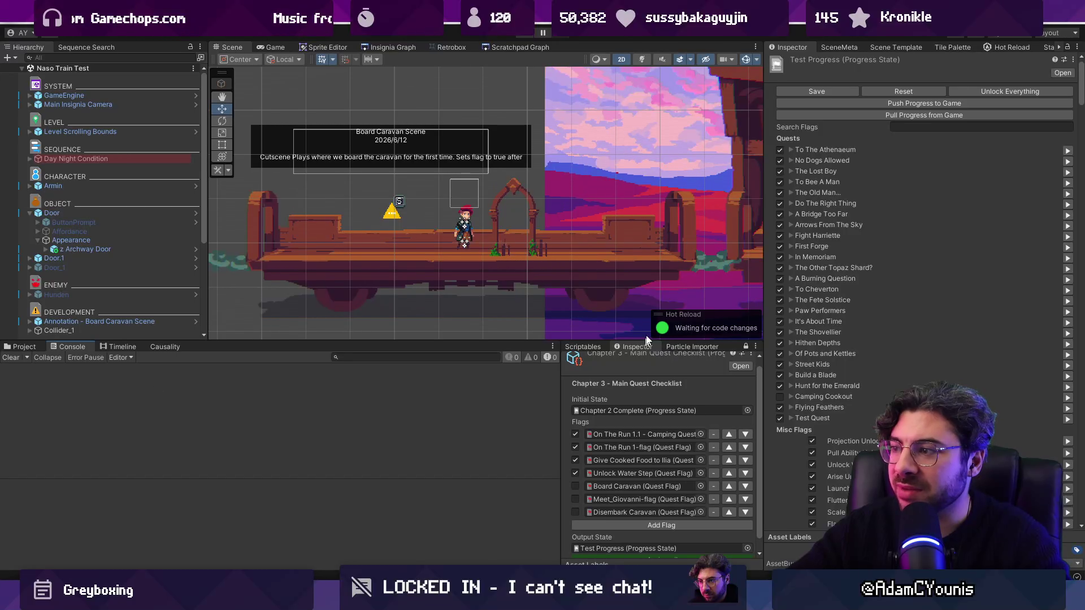
Step: Search the flags for 'disem', then clear the search again
{"action": "scroll", "coordinate": [606, 399], "scroll_direction": "down", "scroll_amount": 1}
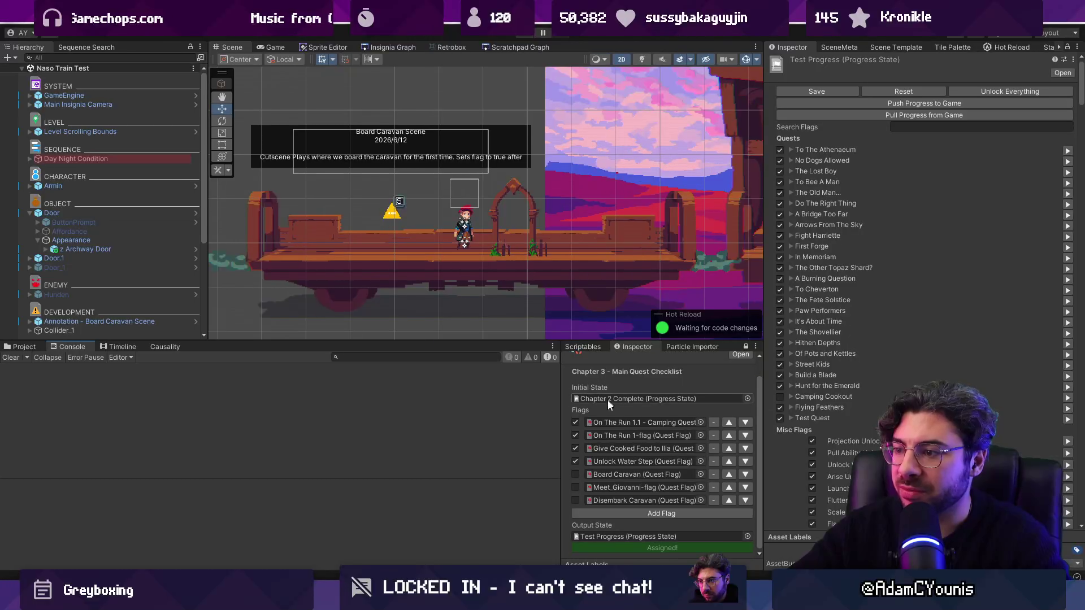
{"action": "left_click", "coordinate": [910, 127]}
{"action": "type", "text": "d"}
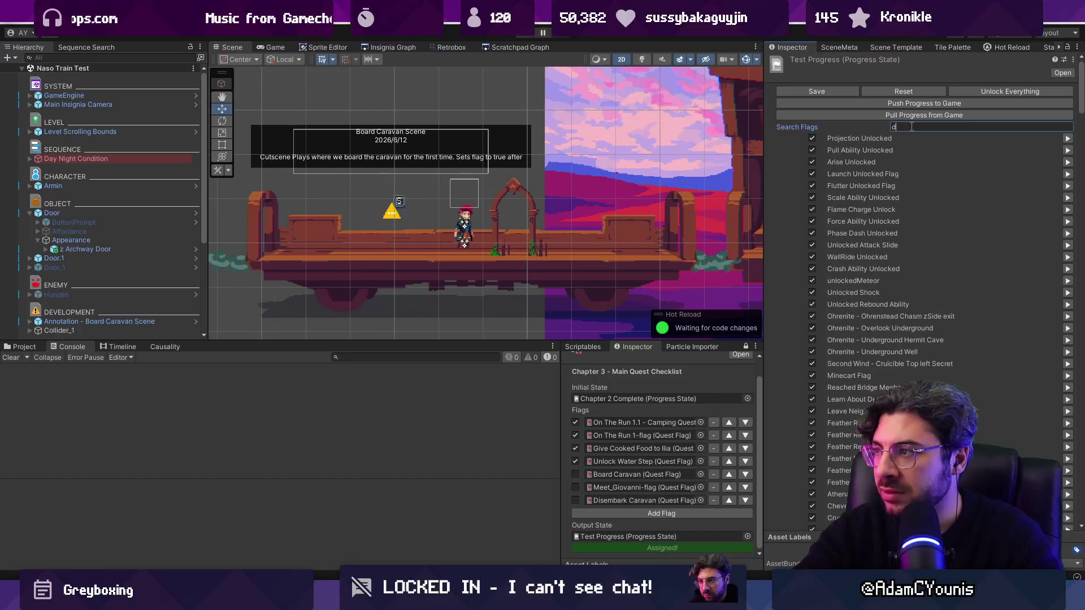
{"action": "type", "text": "isem"}
{"action": "key", "text": "BackSpace"}
{"action": "key", "text": "BackSpace"}
{"action": "key", "text": "BackSpace"}
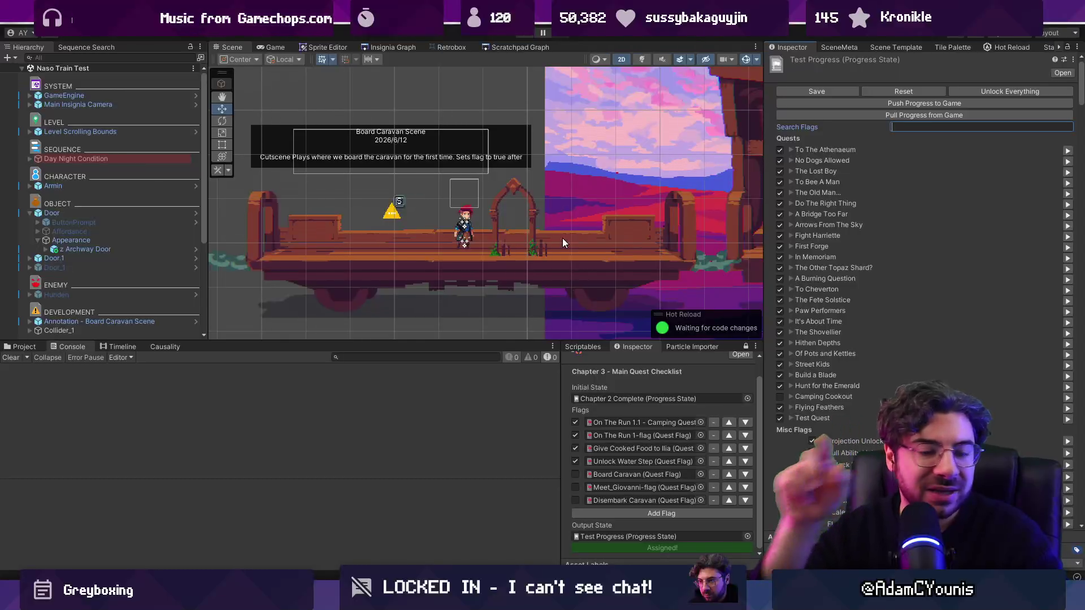
{"action": "key", "text": "alt+Tab"}
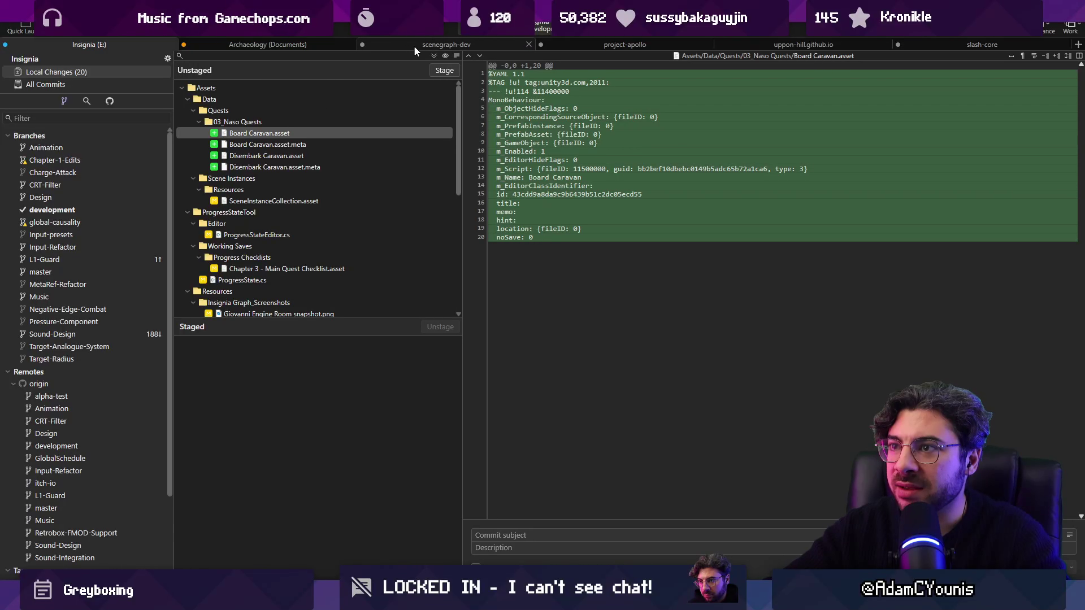
Step: Stage all 19 changes and commit them to development as 'Adds Save Preprocessor…'
{"action": "key", "text": "ctrl+shift+s"}
{"action": "left_click", "coordinate": [528, 534]}
{"action": "type", "text": "Adds"}
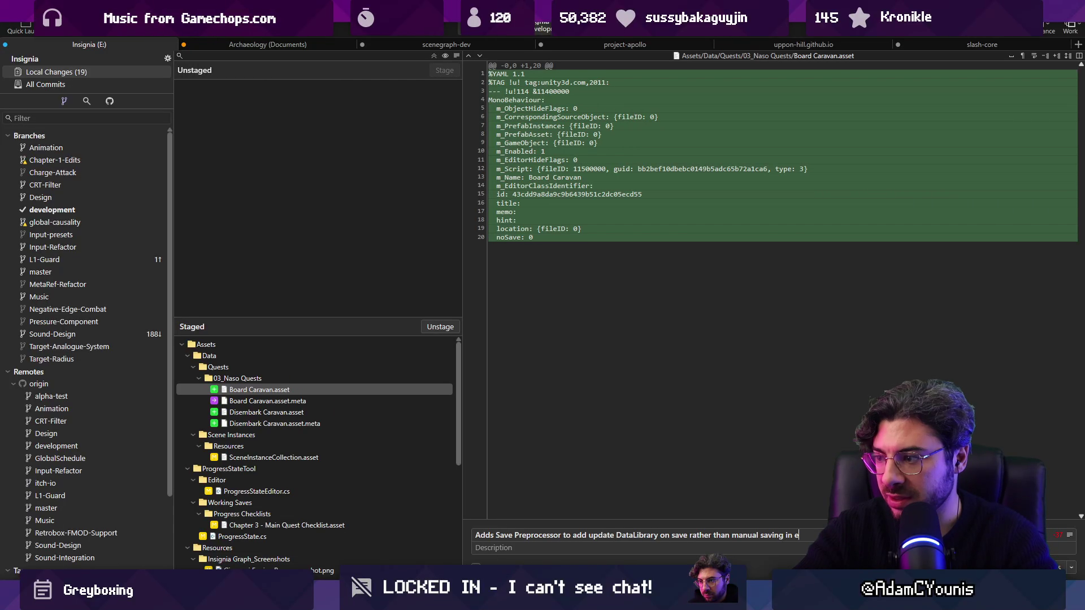
{"action": "key", "text": "ctrl+Return"}
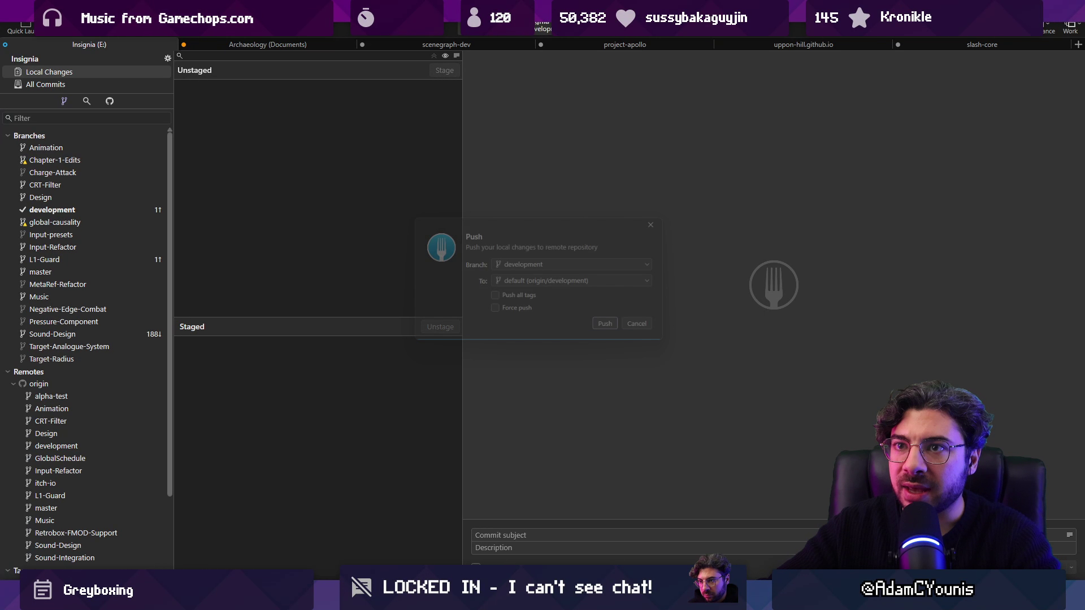
{"action": "key", "text": "alt+Tab"}
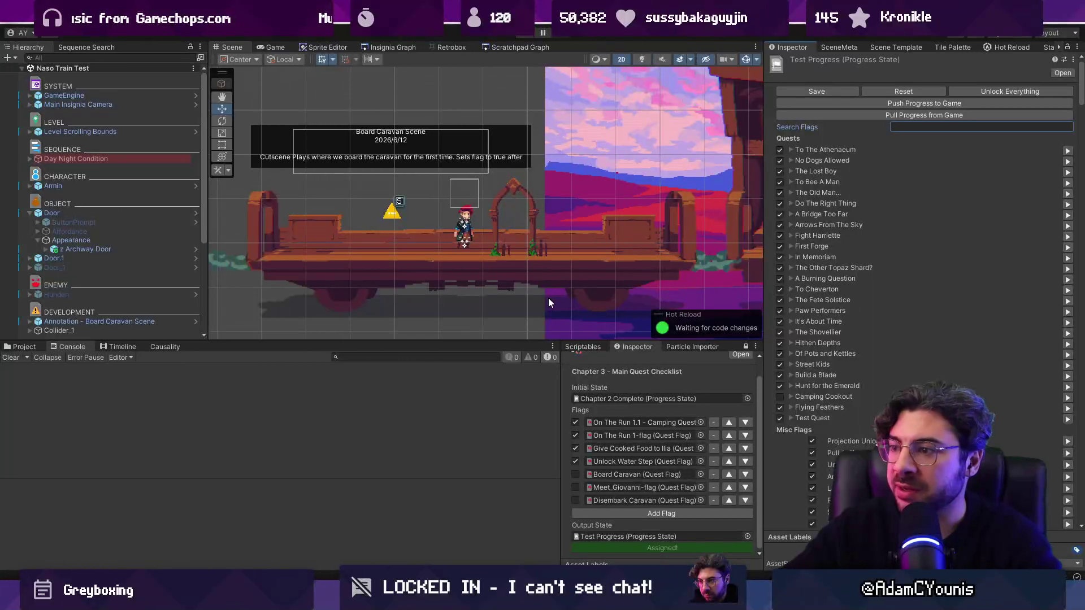
Step: Show the project files again and enlarge the scene view panel
{"action": "key", "text": "ctrl+5"}
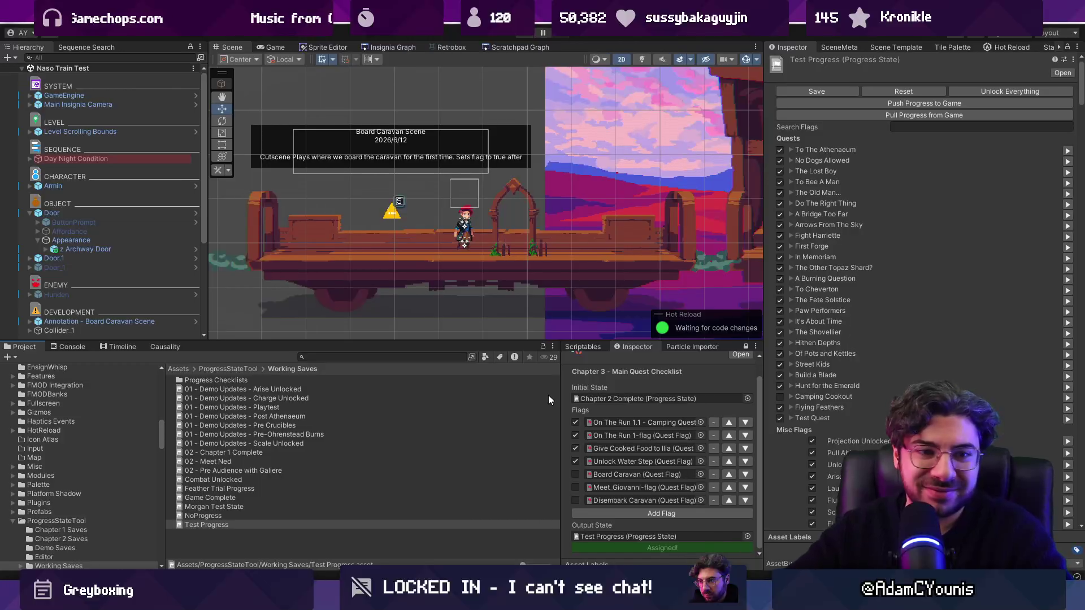
{"action": "mouse_move", "coordinate": [504, 345]}
{"action": "left_mouse_down"}
{"action": "mouse_move", "coordinate": [509, 363]}
{"action": "mouse_move", "coordinate": [512, 346]}
{"action": "left_mouse_up"}
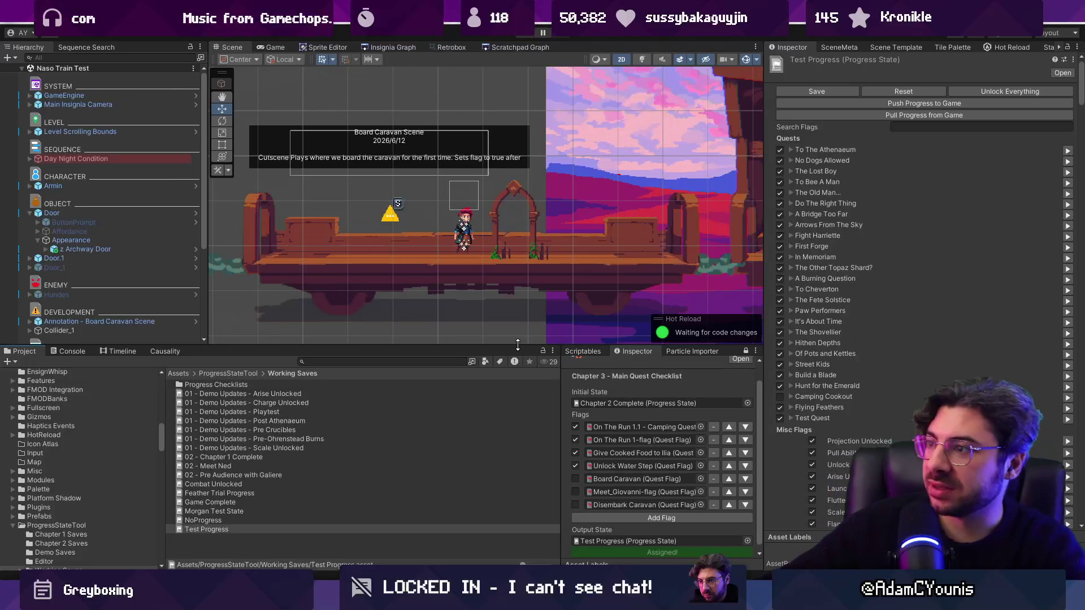
{"action": "left_click_drag", "start_coordinate": [505, 345], "coordinate": [504, 378]}
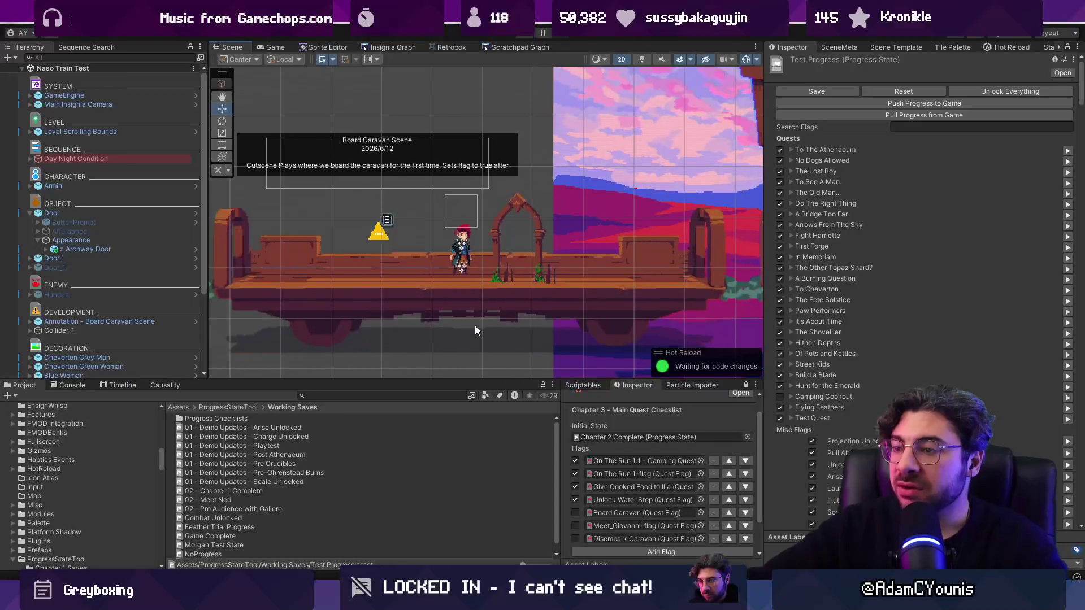
{"action": "scroll", "coordinate": [475, 331], "scroll_direction": "down", "scroll_amount": 3}
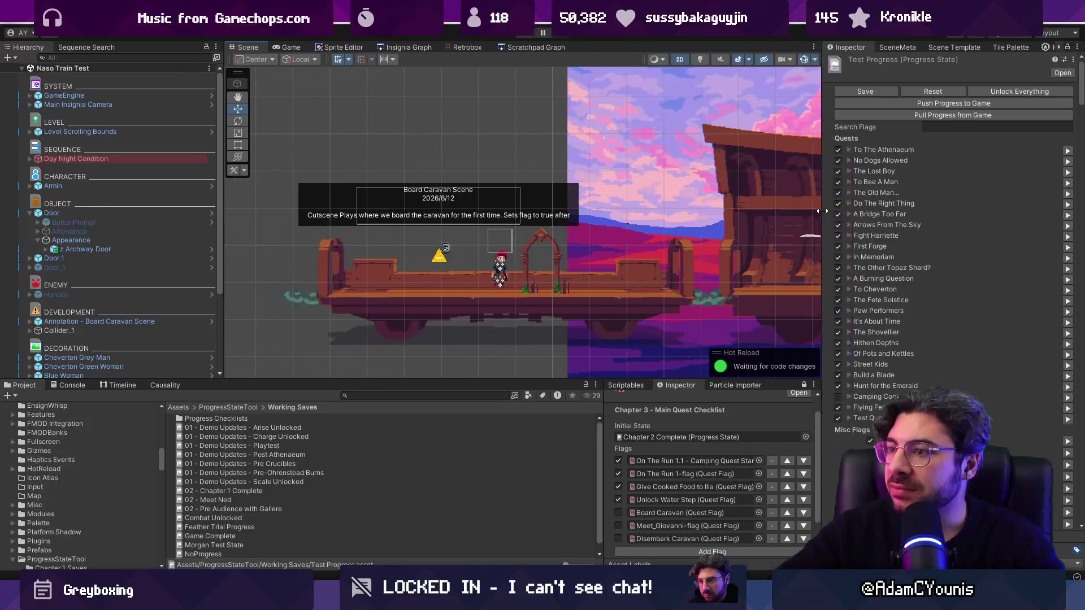
Step: In Insignia Graph, tick Board Caravan, assign it to Output & Engine, and save the scene
{"action": "left_click", "coordinate": [404, 47]}
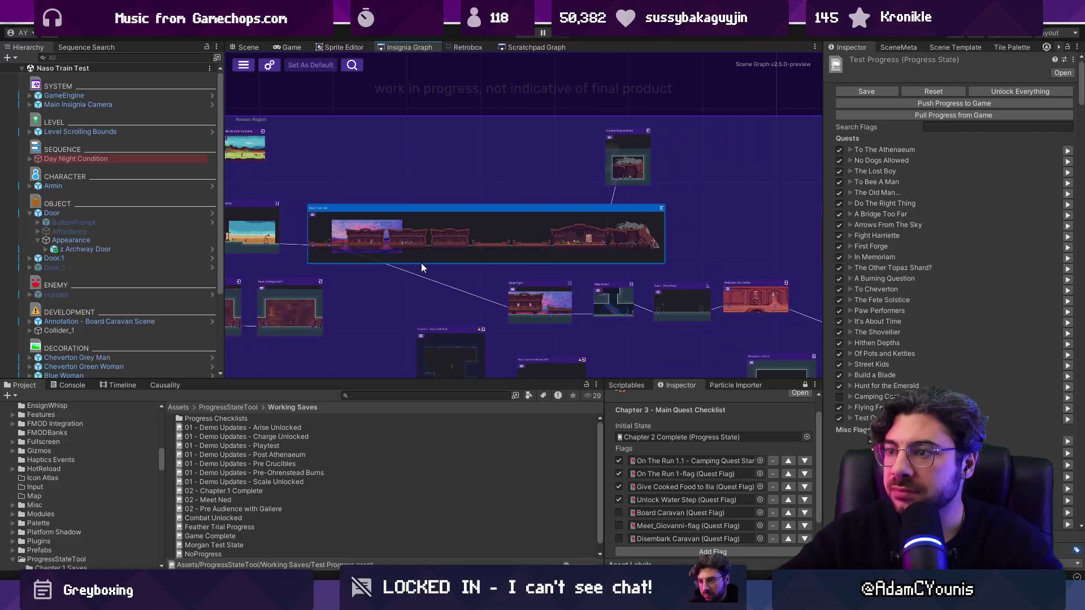
{"action": "scroll", "coordinate": [493, 256], "scroll_direction": "up", "scroll_amount": 5}
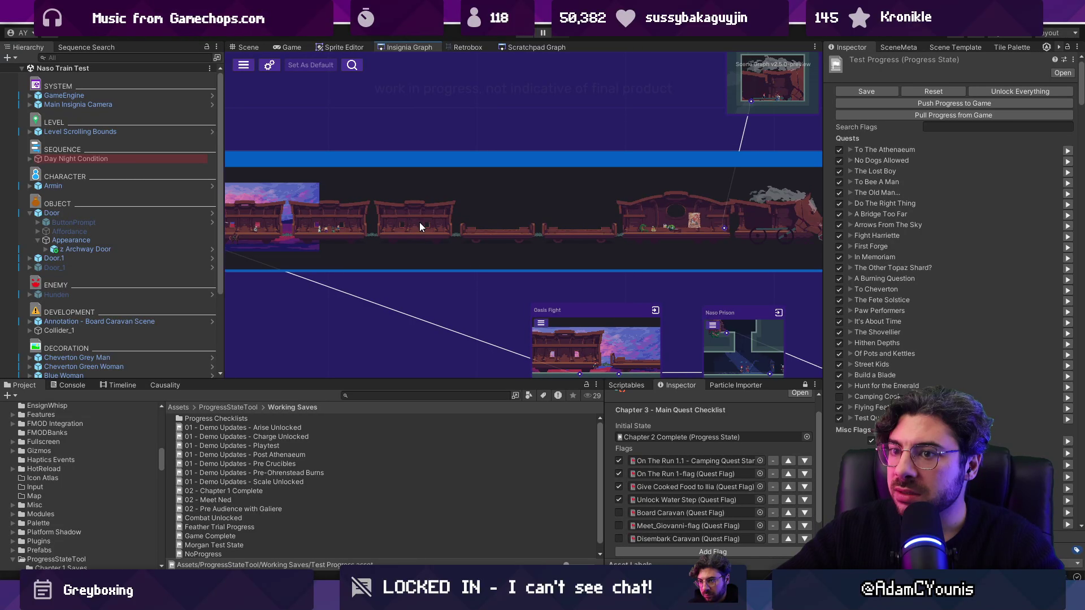
{"action": "left_click_drag", "start_coordinate": [564, 382], "coordinate": [560, 310]}
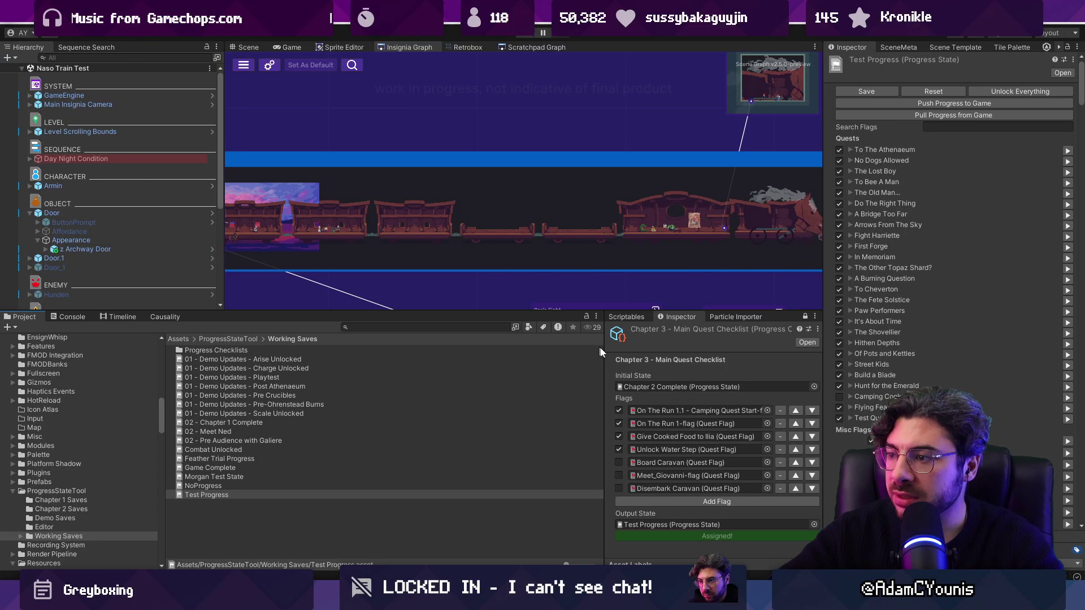
{"action": "left_click", "coordinate": [620, 462]}
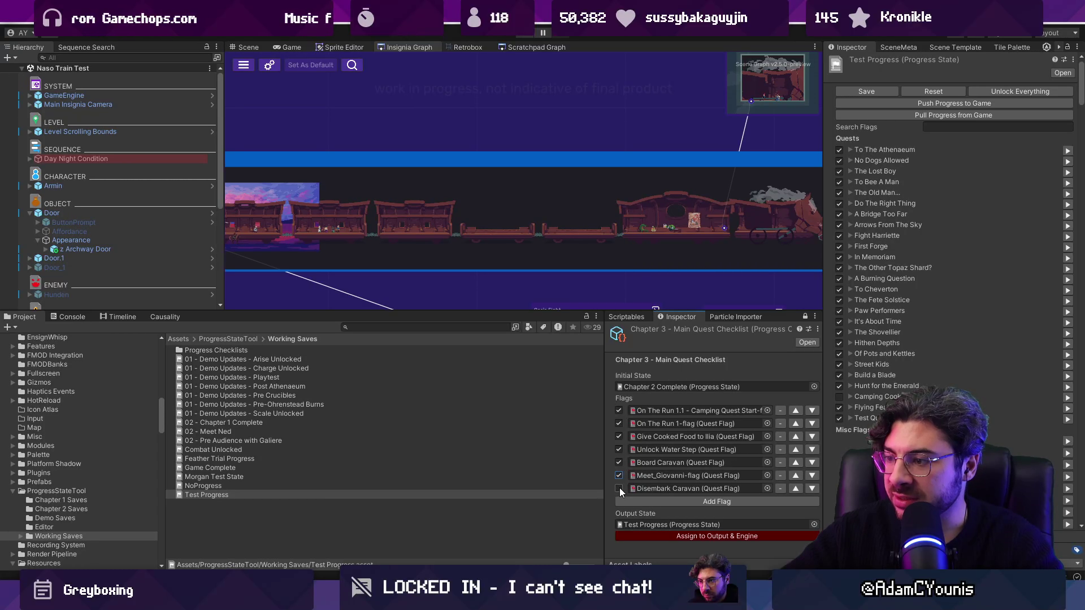
{"action": "left_click", "coordinate": [642, 535]}
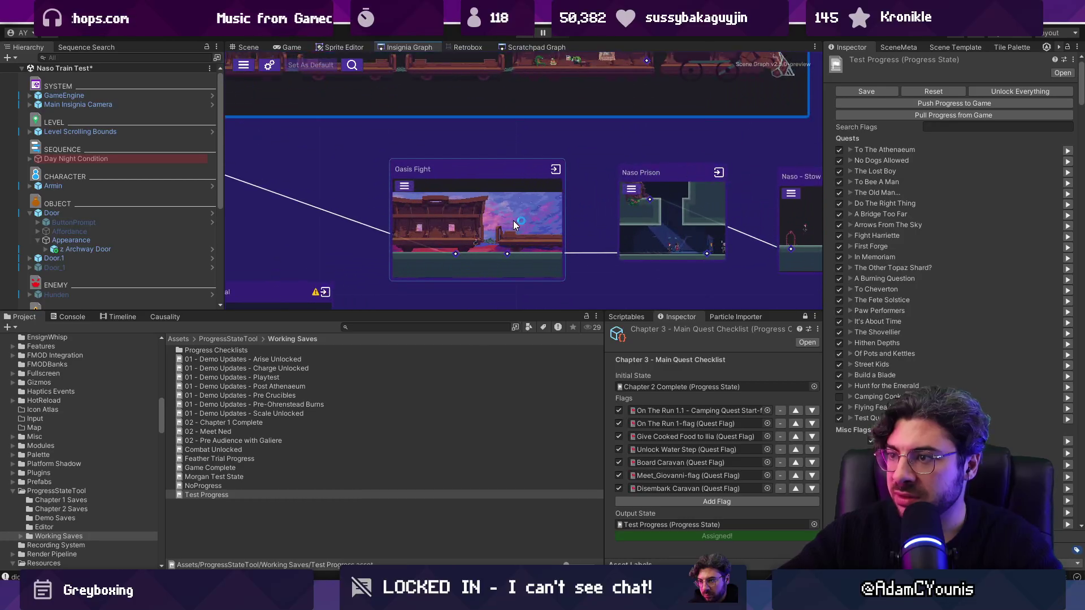
{"action": "left_click", "coordinate": [522, 319]}
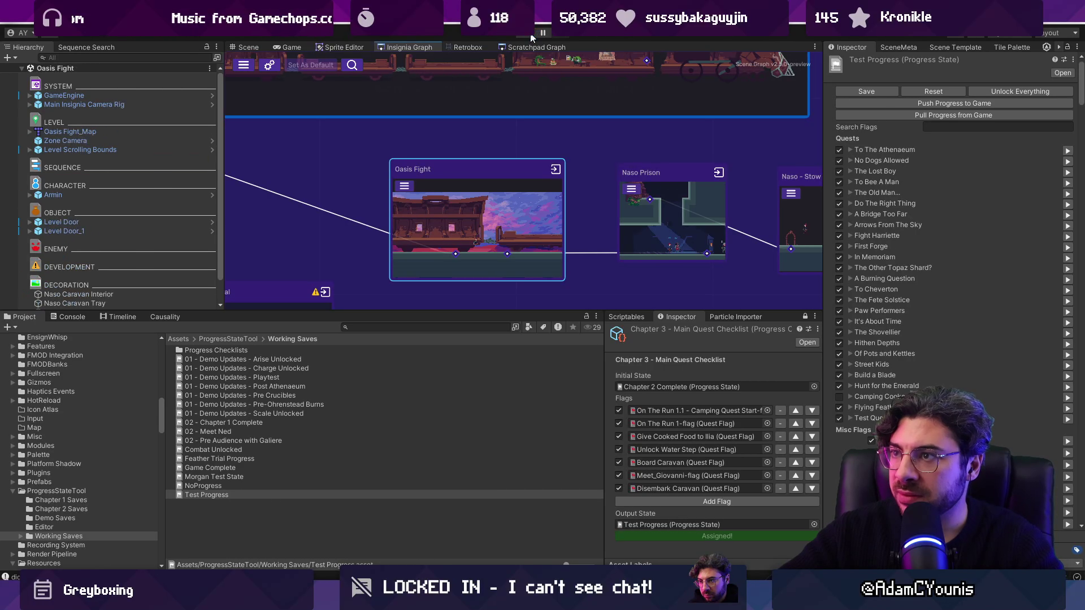
Step: Start a playtest, select the DEVELOPMENT group, and maximise the Game view
{"action": "left_click", "coordinate": [532, 37]}
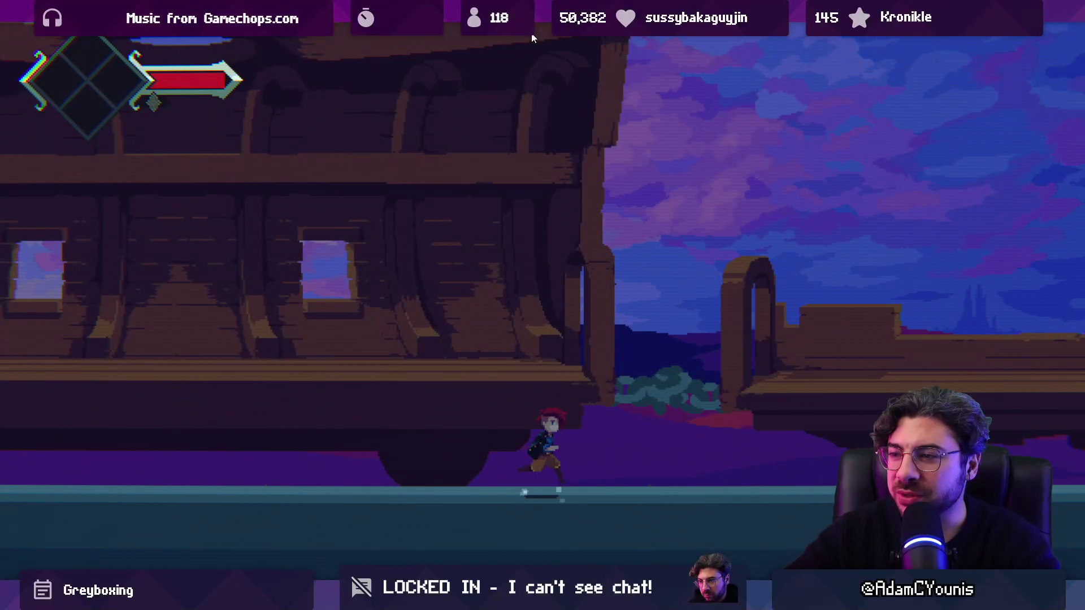
{"action": "key", "text": "Escape"}
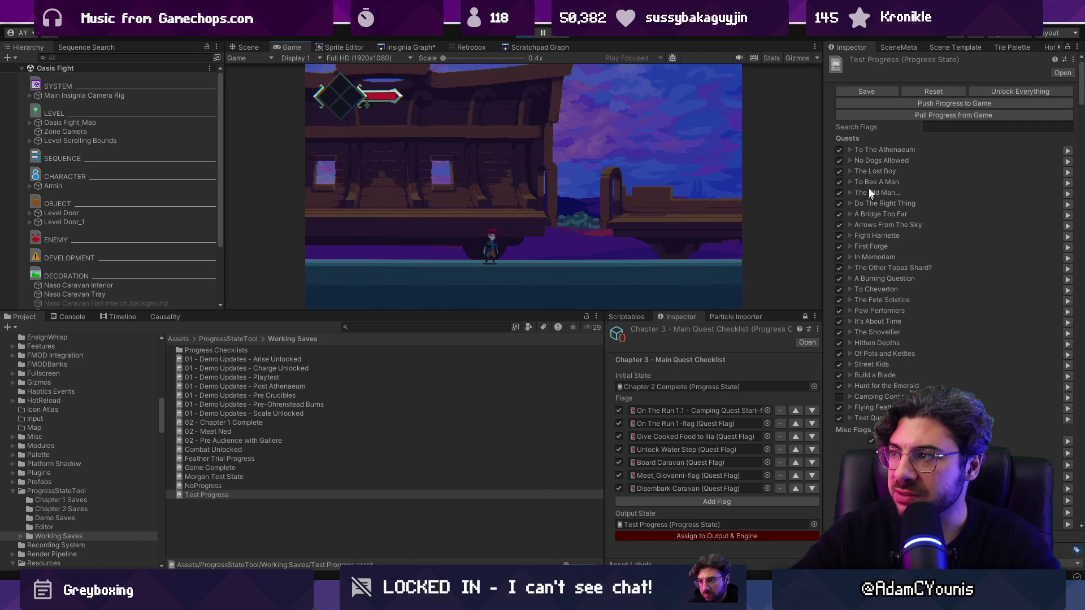
{"action": "left_click", "coordinate": [167, 259]}
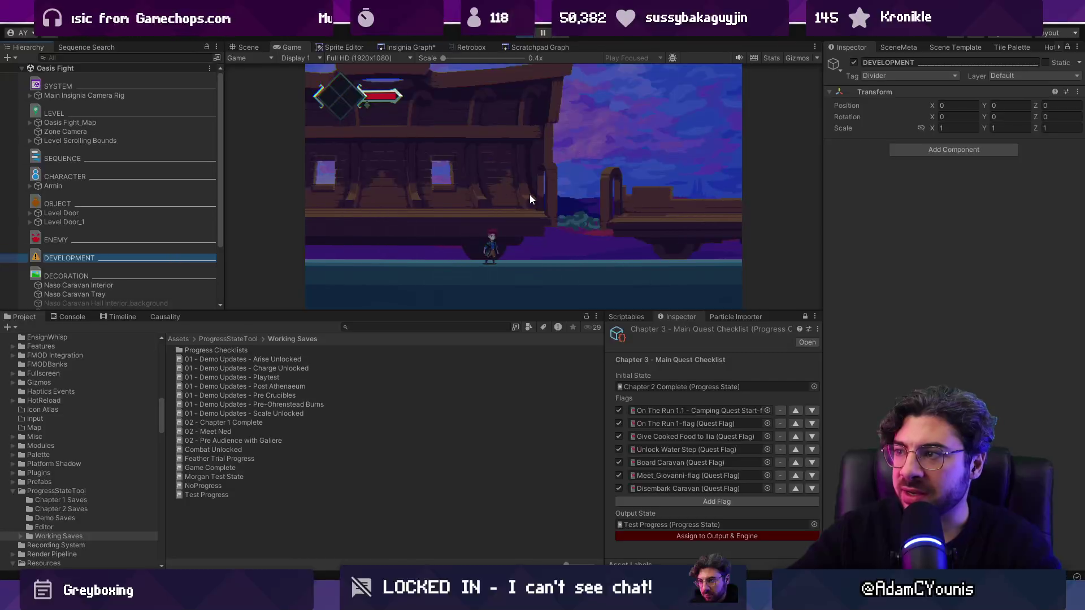
{"action": "key", "text": "shift+space"}
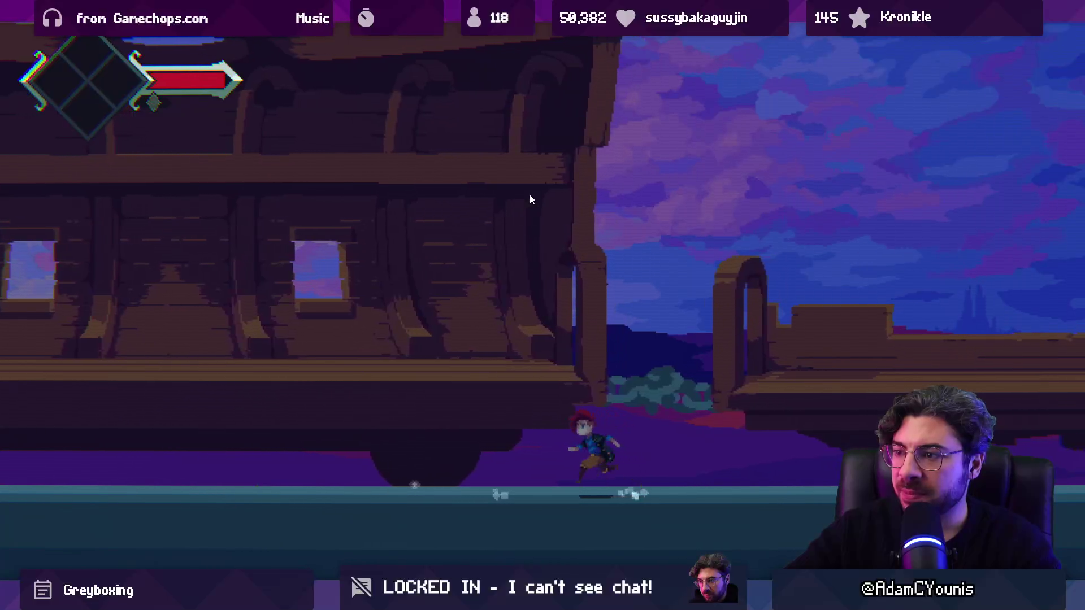
Step: Run the character through the caravan level, swing the sword, then leave full screen
{"action": "key", "text": "a"}
{"action": "key", "text": "d"}
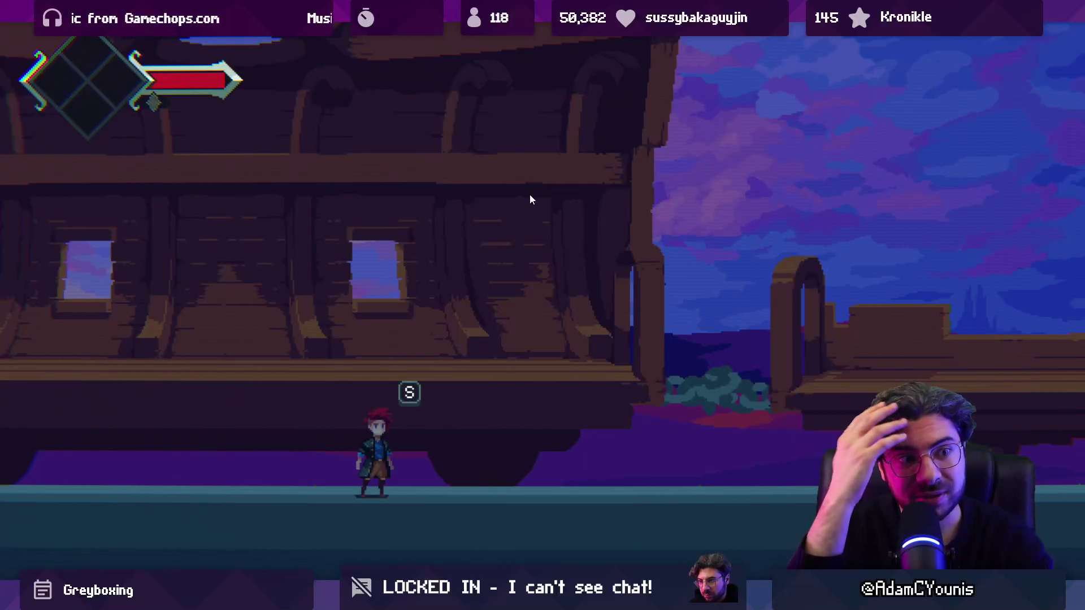
{"action": "key", "text": "Right"}
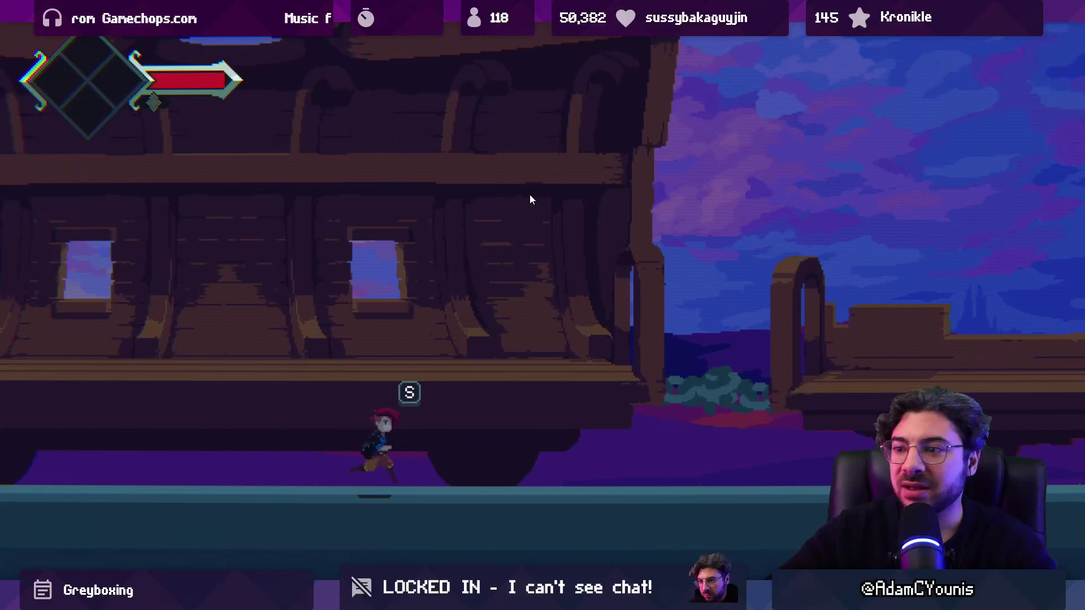
{"action": "key", "text": "x"}
{"action": "key", "text": "Right"}
{"action": "key", "text": "Right"}
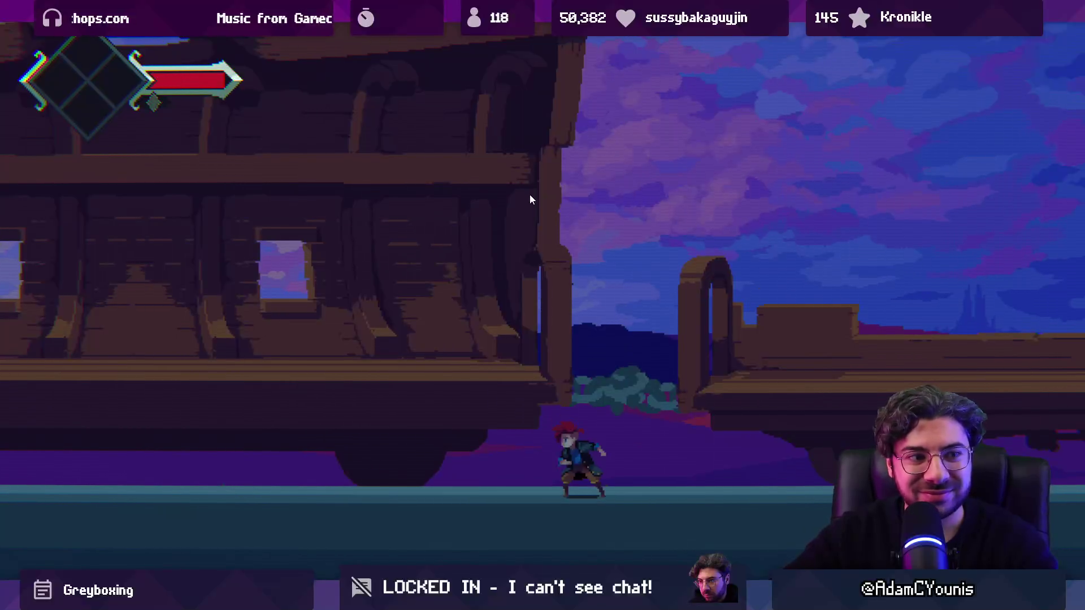
{"action": "key", "text": "Right"}
{"action": "key", "text": "Left"}
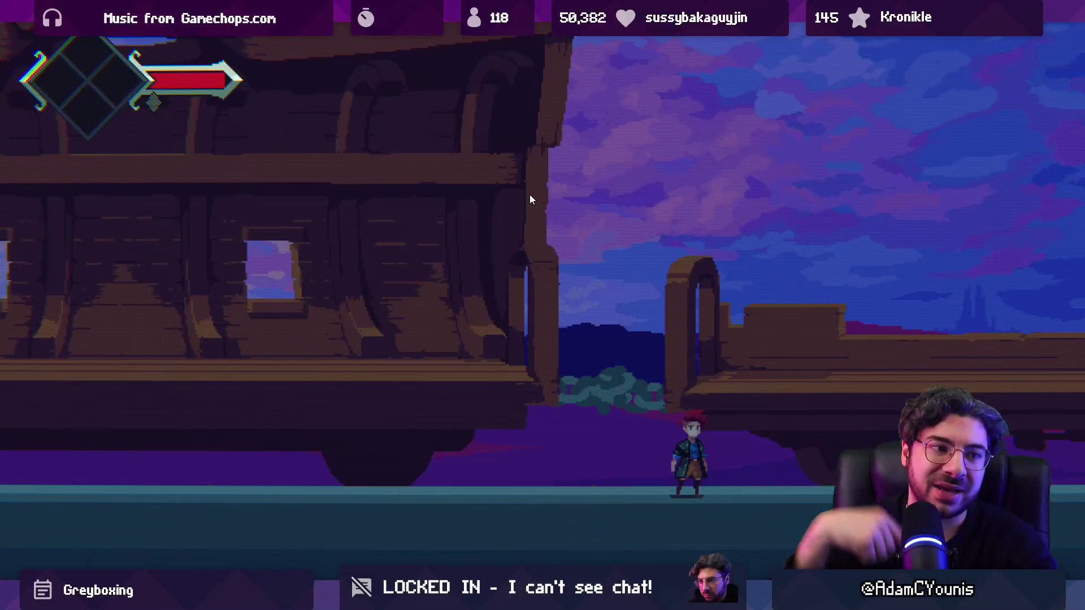
{"action": "key", "text": "ctrl+shift+F7"}
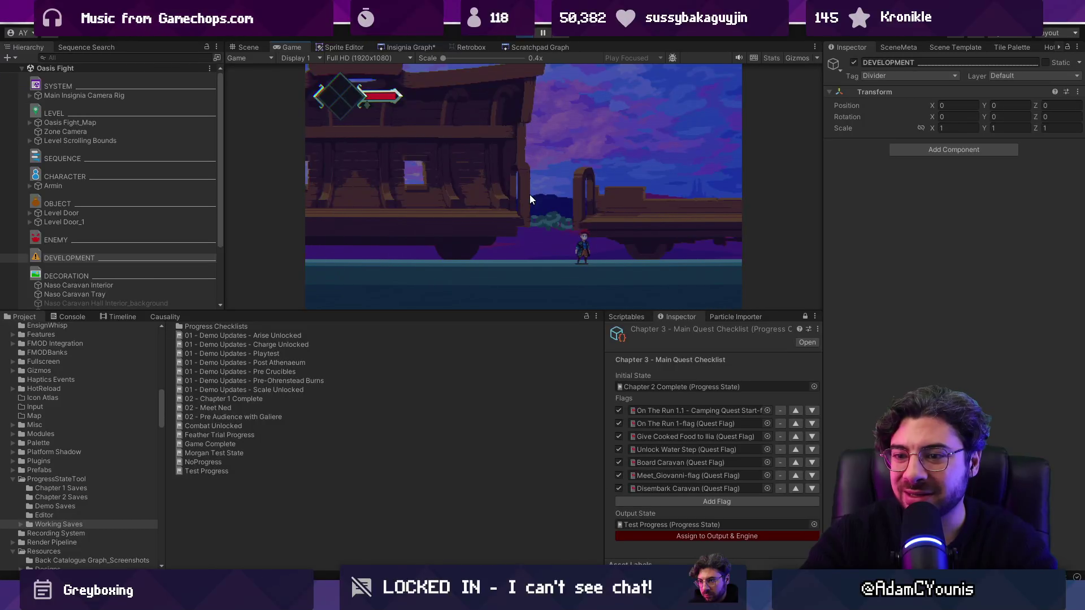
Step: Enlarge the running Game view, check the in-game journal, then stop play mode
{"action": "key", "text": "ctrl+shift+F7"}
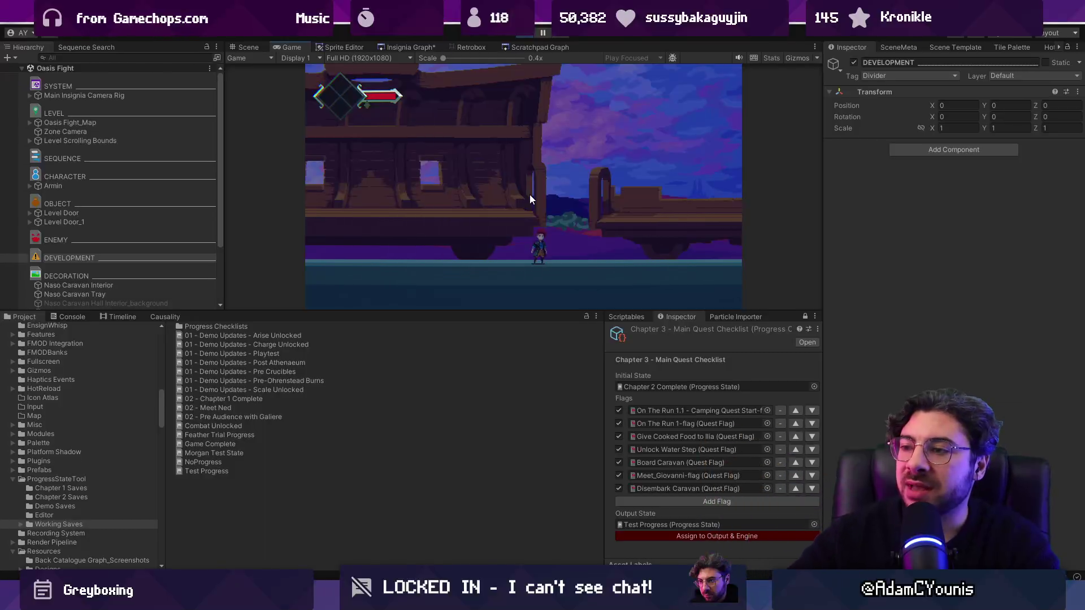
{"action": "left_click_drag", "start_coordinate": [482, 313], "coordinate": [483, 366]}
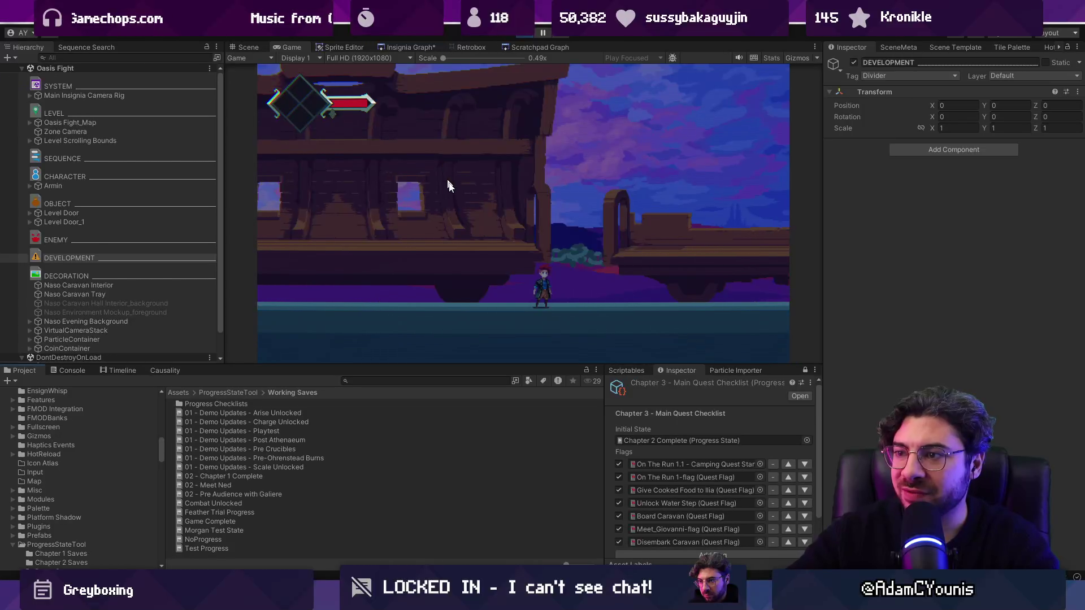
{"action": "key", "text": "Escape"}
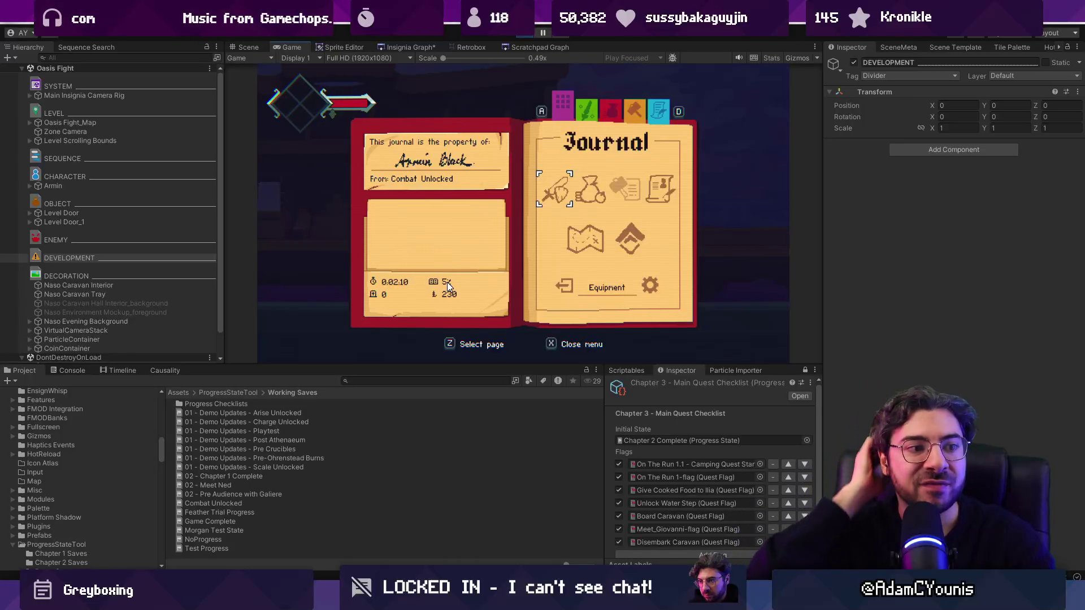
{"action": "key", "text": "x"}
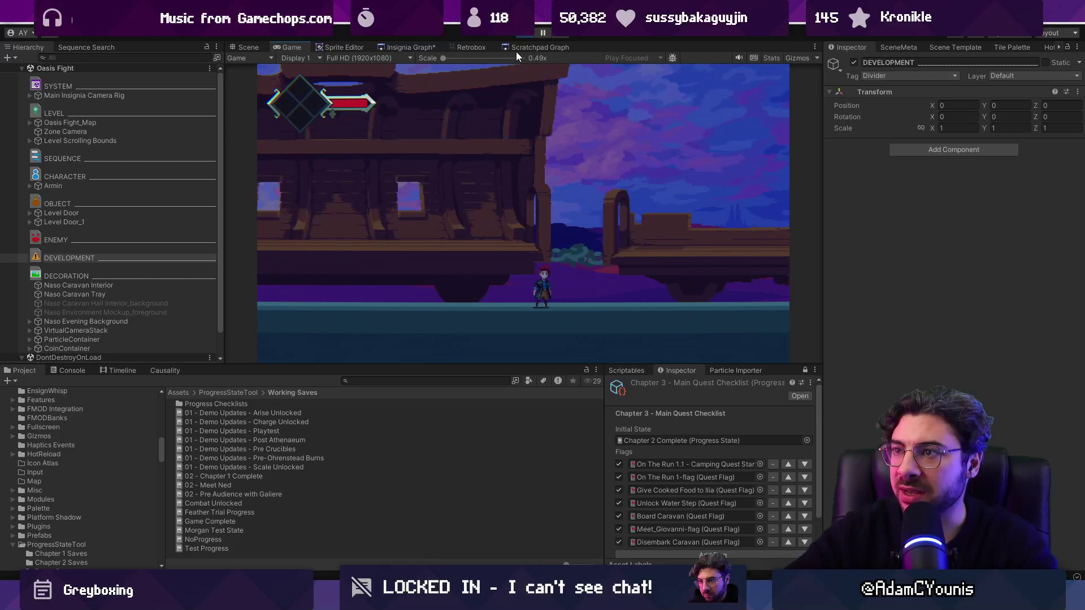
{"action": "key", "text": "ctrl+p"}
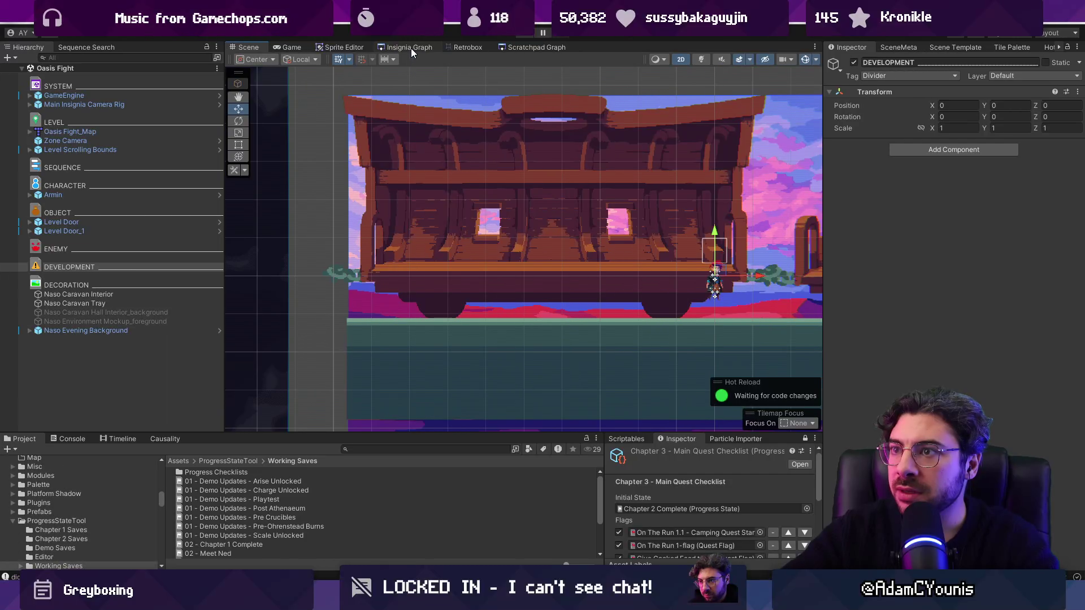
Step: Open Oasis Fight from the Insignia Graph and playtest it briefly
{"action": "left_click", "coordinate": [411, 50]}
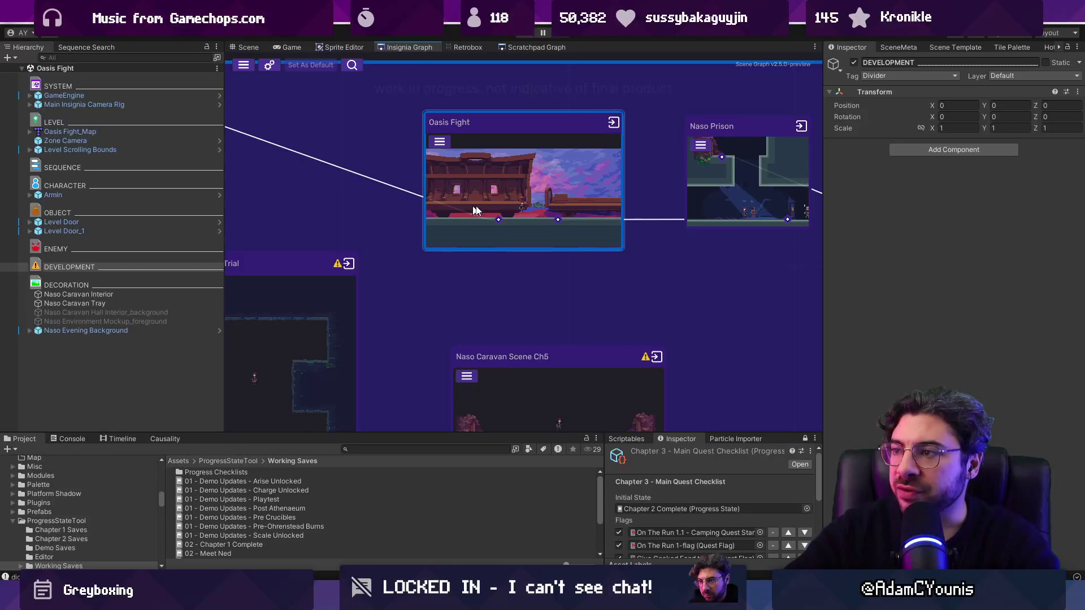
{"action": "double_click", "coordinate": [407, 255]}
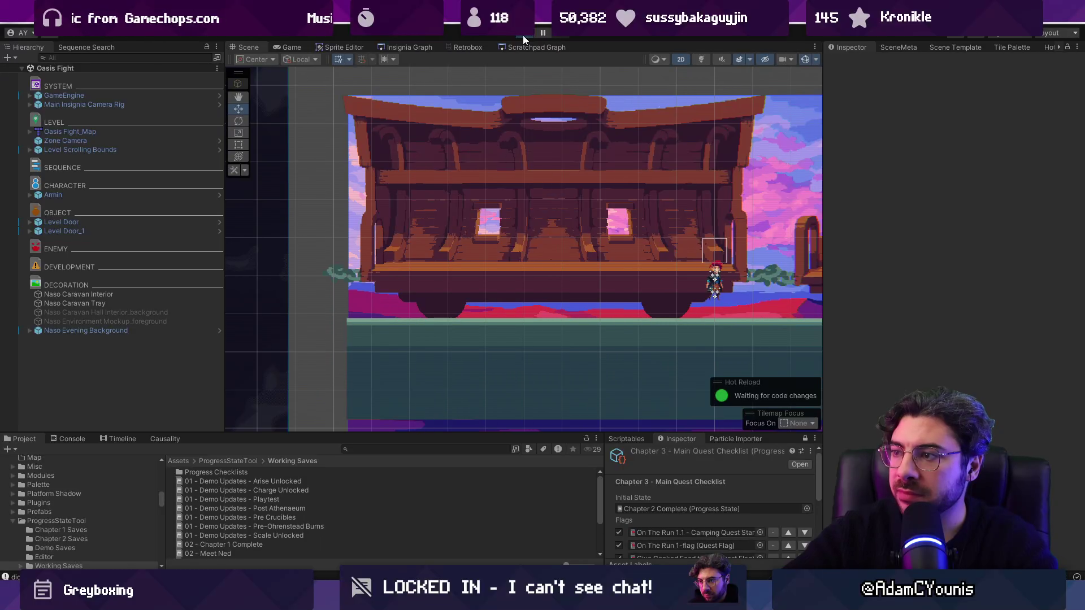
{"action": "left_click", "coordinate": [523, 35]}
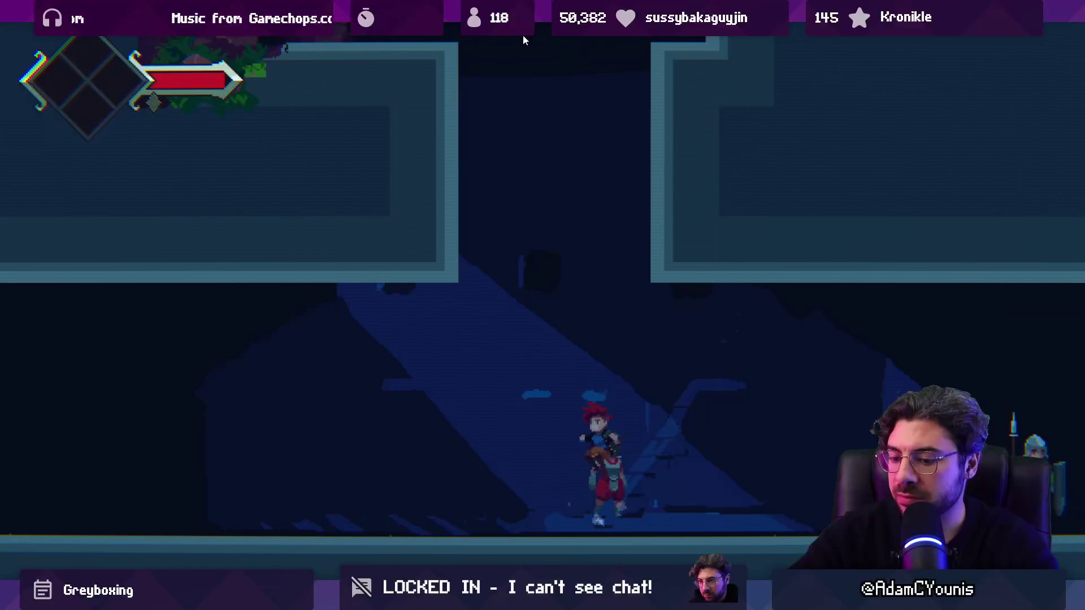
{"action": "key", "text": "ctrl+p"}
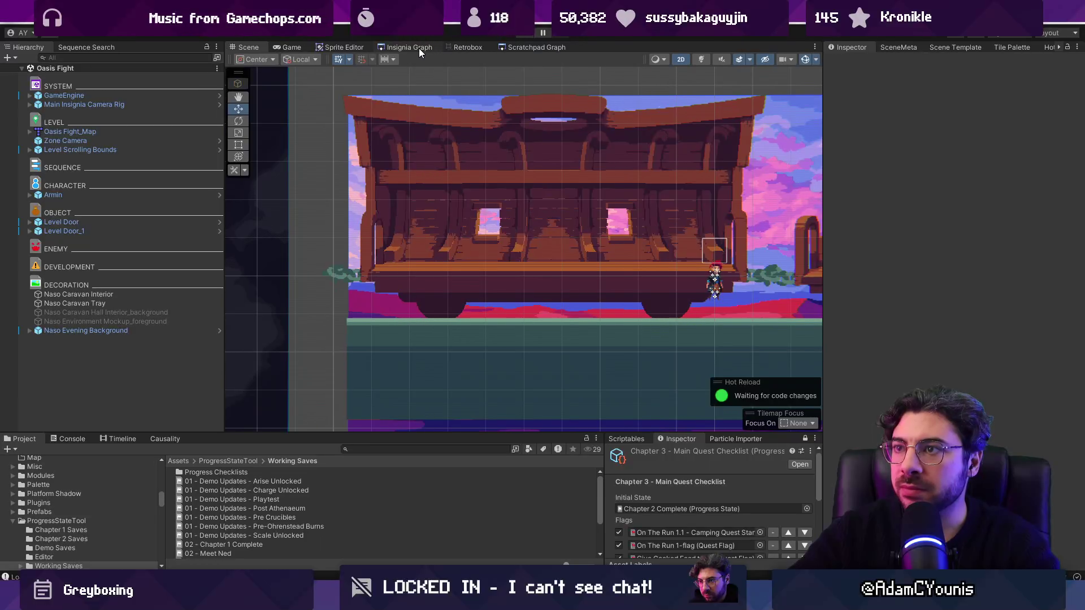
Step: Open Naso Prison from the graph and disable its Level Door object
{"action": "left_click", "coordinate": [419, 48]}
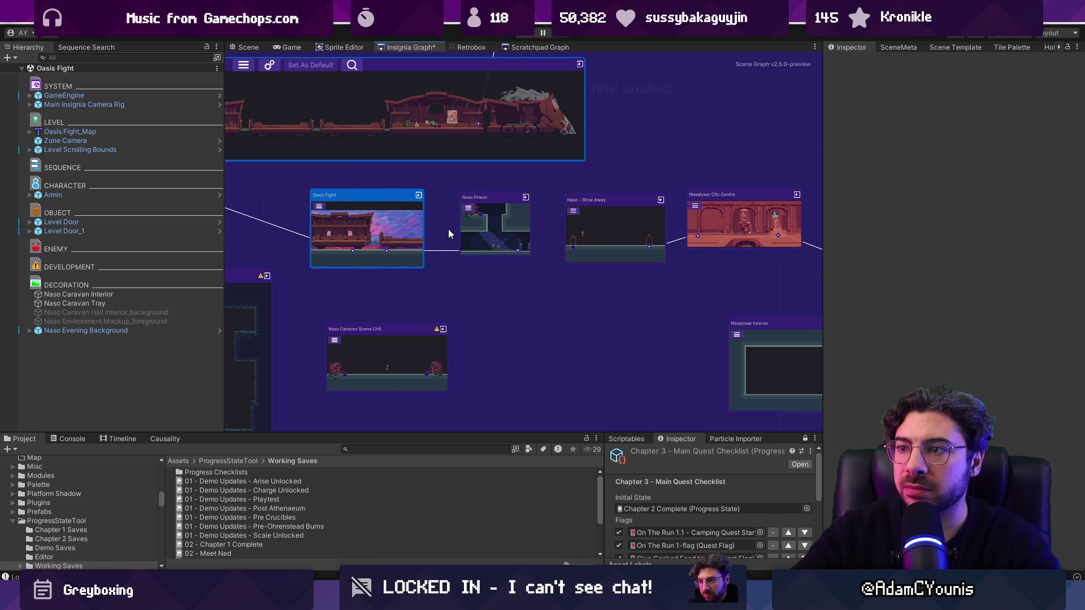
{"action": "left_click", "coordinate": [481, 229]}
{"action": "key", "text": "f"}
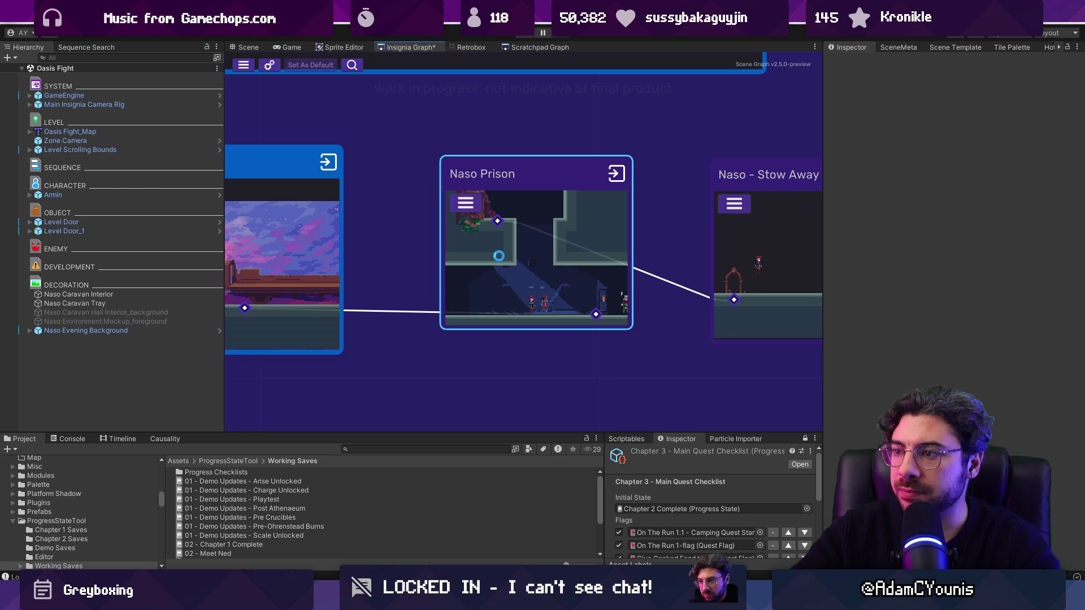
{"action": "double_click", "coordinate": [465, 259]}
{"action": "left_click", "coordinate": [203, 231]}
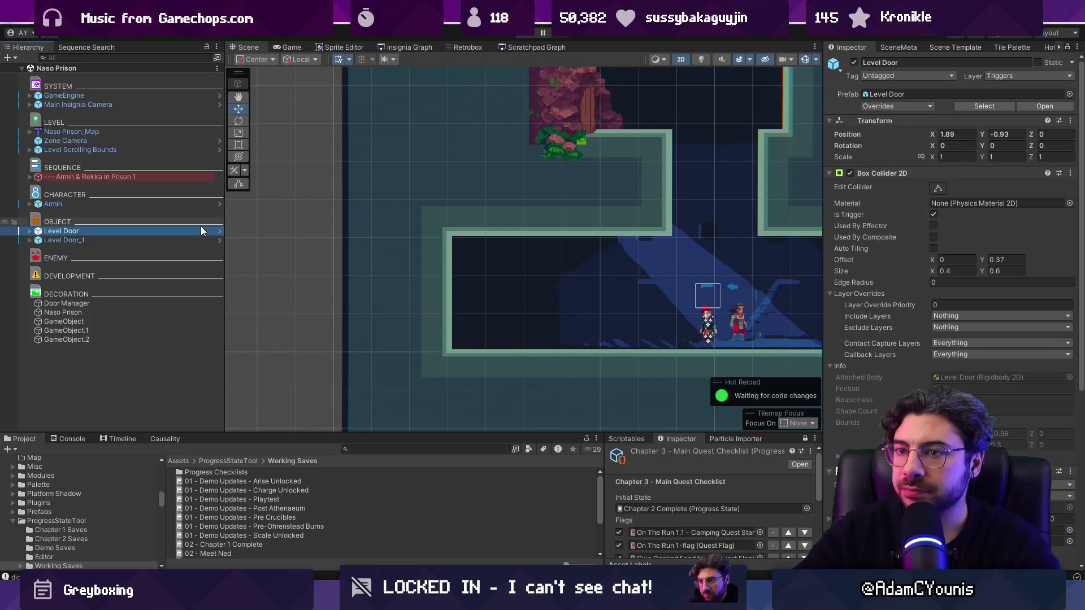
{"action": "scroll", "coordinate": [328, 242], "scroll_direction": "down", "scroll_amount": 3}
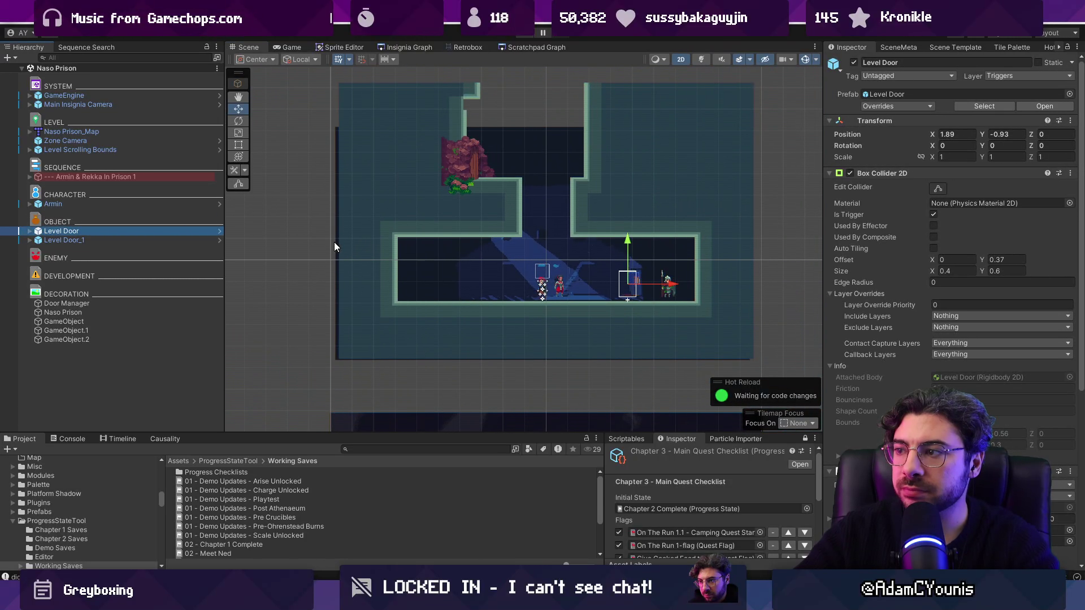
{"action": "left_click", "coordinate": [853, 62]}
Step: Playtest Naso Prison, then reopen and playtest Oasis Fight before stopping
{"action": "left_click", "coordinate": [431, 50]}
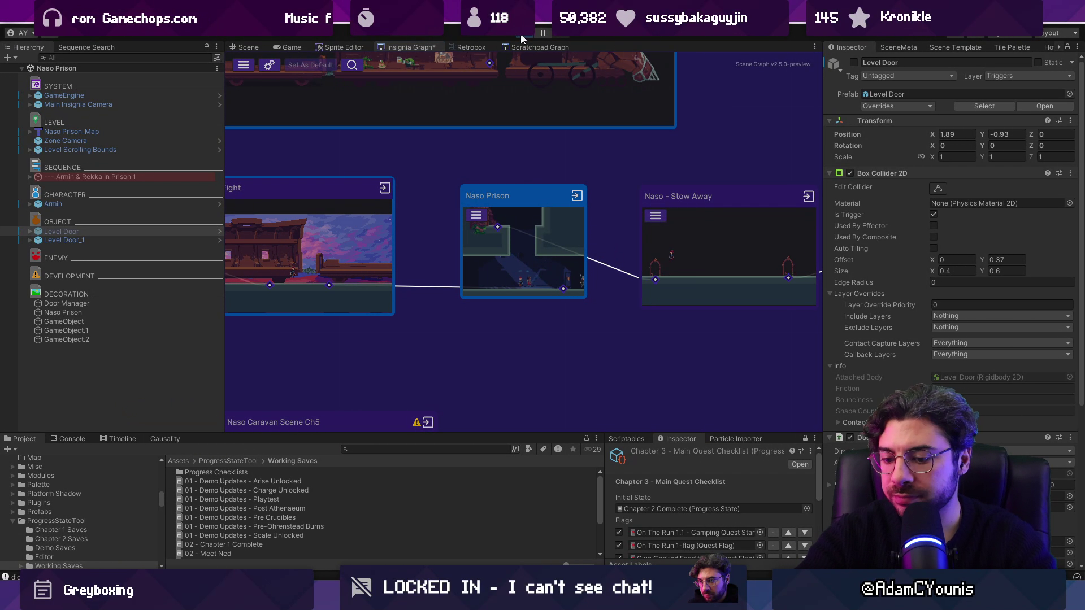
{"action": "left_click", "coordinate": [521, 35]}
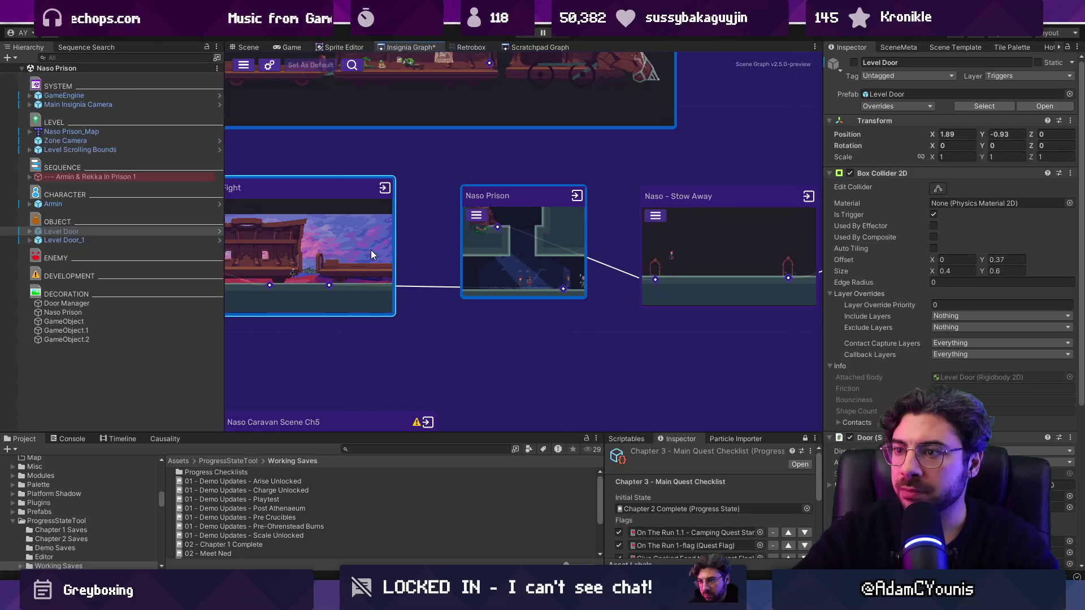
{"action": "double_click", "coordinate": [371, 250]}
{"action": "key", "text": "Escape"}
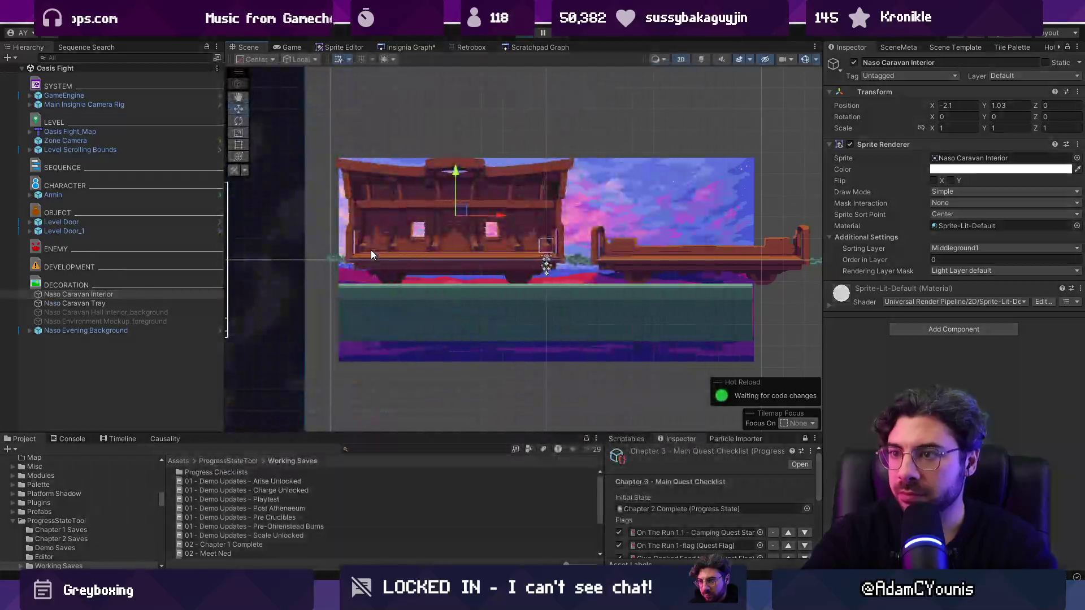
{"action": "key", "text": "ctrl+p"}
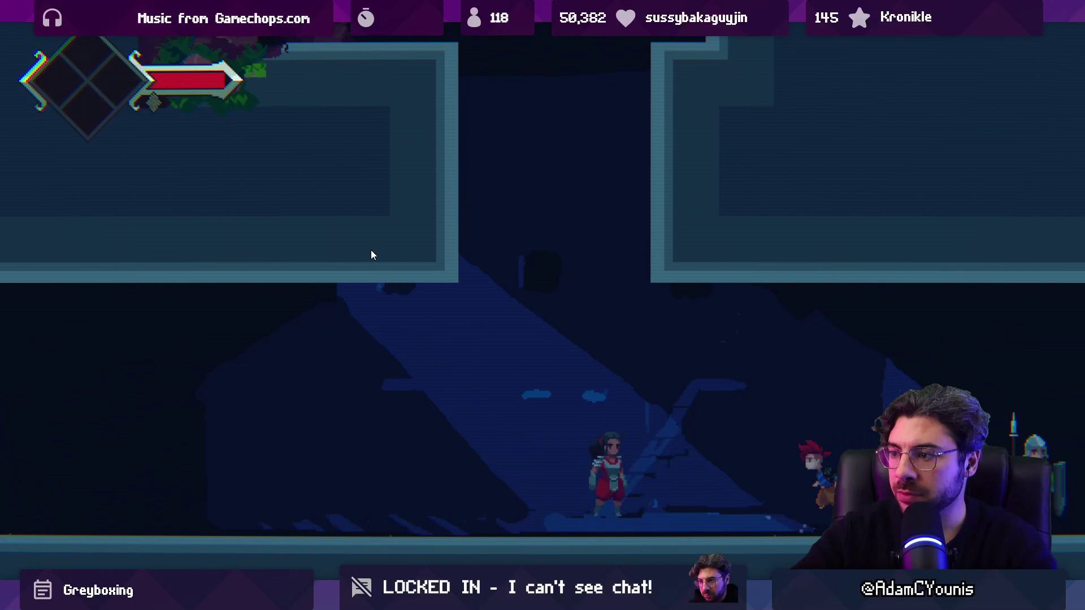
{"action": "key", "text": "shift+space"}
{"action": "key", "text": "ctrl+p"}
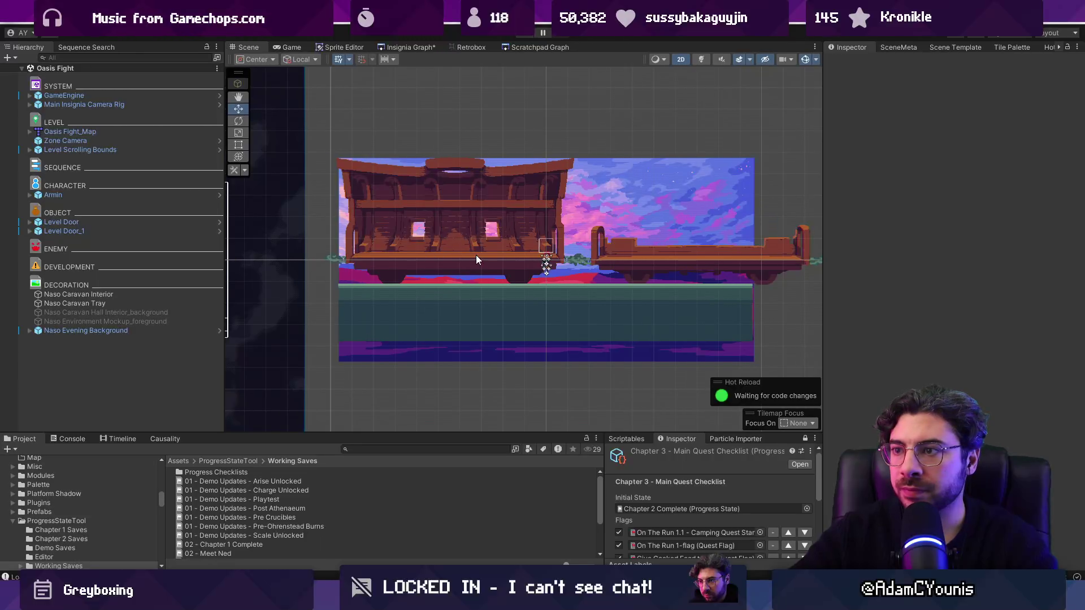
Step: Reopen Naso Prison and open its Naso Prison_Map in the Tiled map editor
{"action": "left_click", "coordinate": [416, 45]}
{"action": "scroll", "coordinate": [683, 251], "scroll_direction": "up", "scroll_amount": 1}
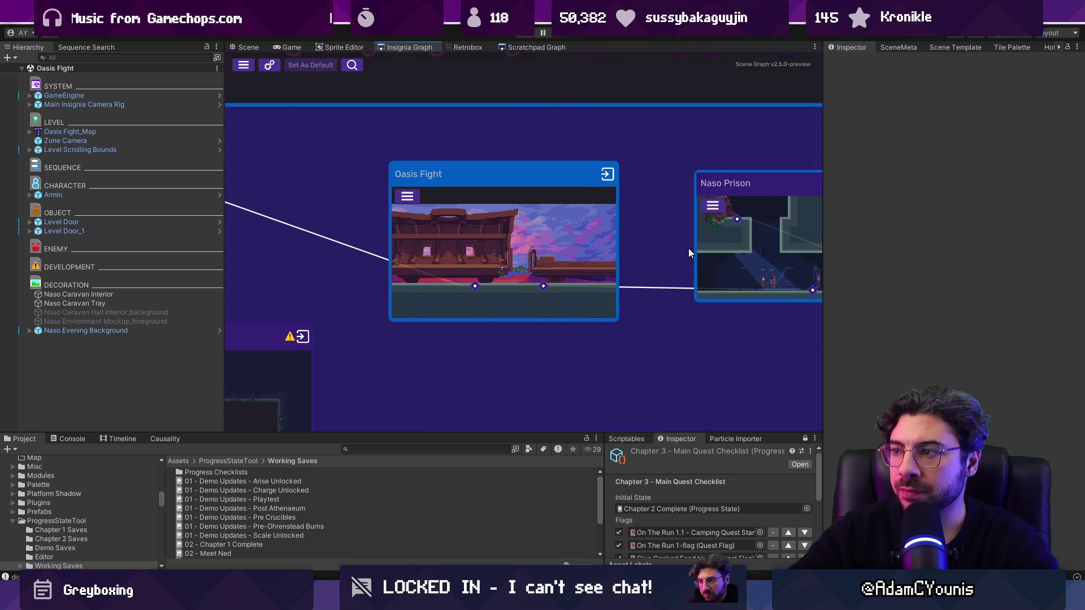
{"action": "double_click", "coordinate": [714, 249]}
{"action": "left_click", "coordinate": [514, 219]}
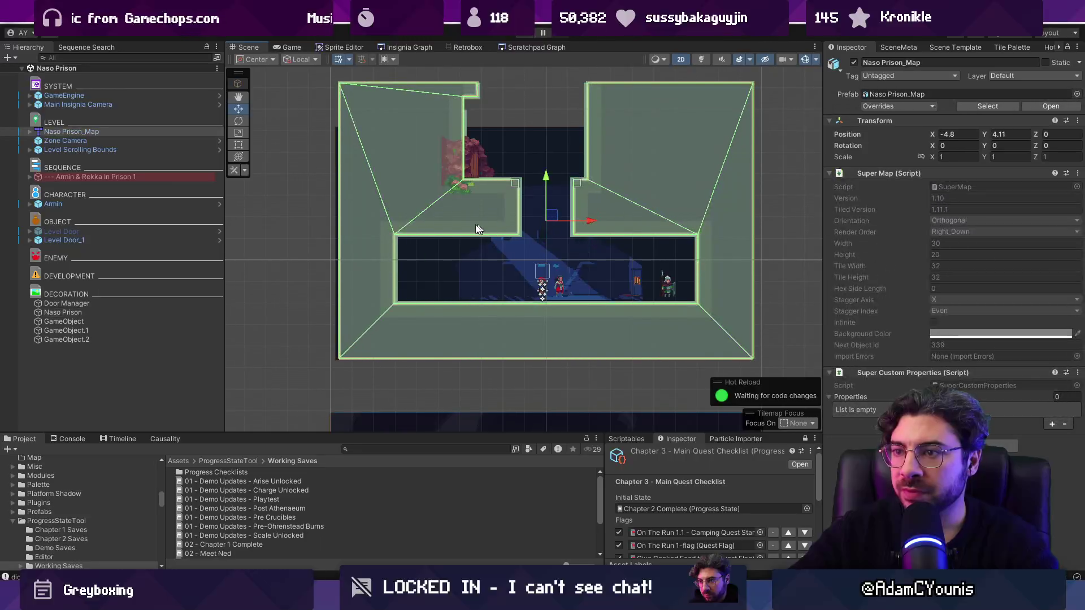
{"action": "right_click", "coordinate": [73, 131]}
{"action": "left_click", "coordinate": [230, 250]}
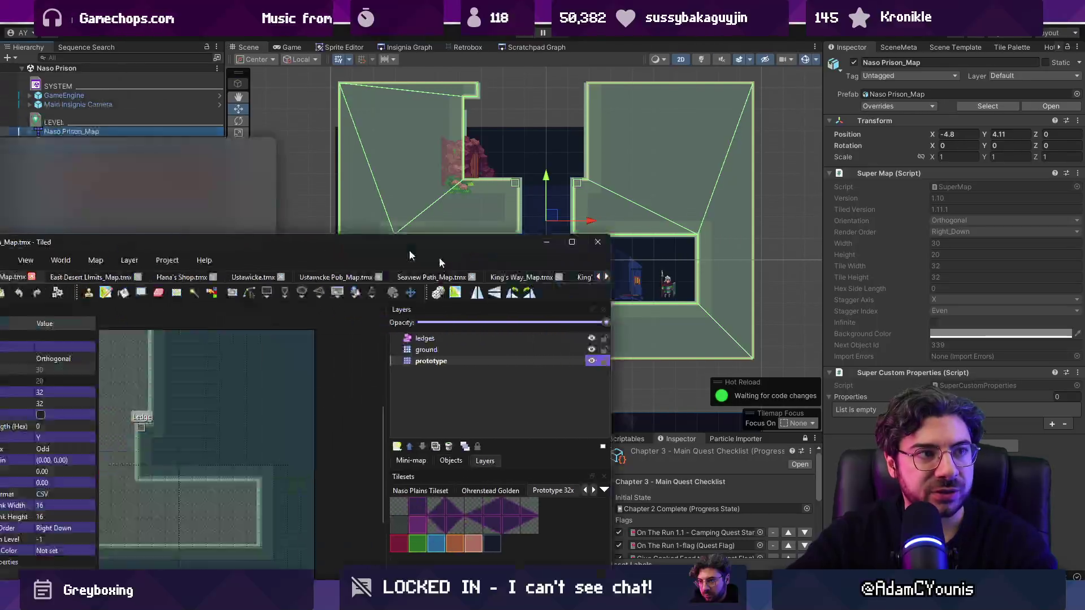
Step: Fill the prison wall notches with prototype tiles, undo the right notch, and return to Unity
{"action": "scroll", "coordinate": [500, 272], "scroll_direction": "up", "scroll_amount": 3}
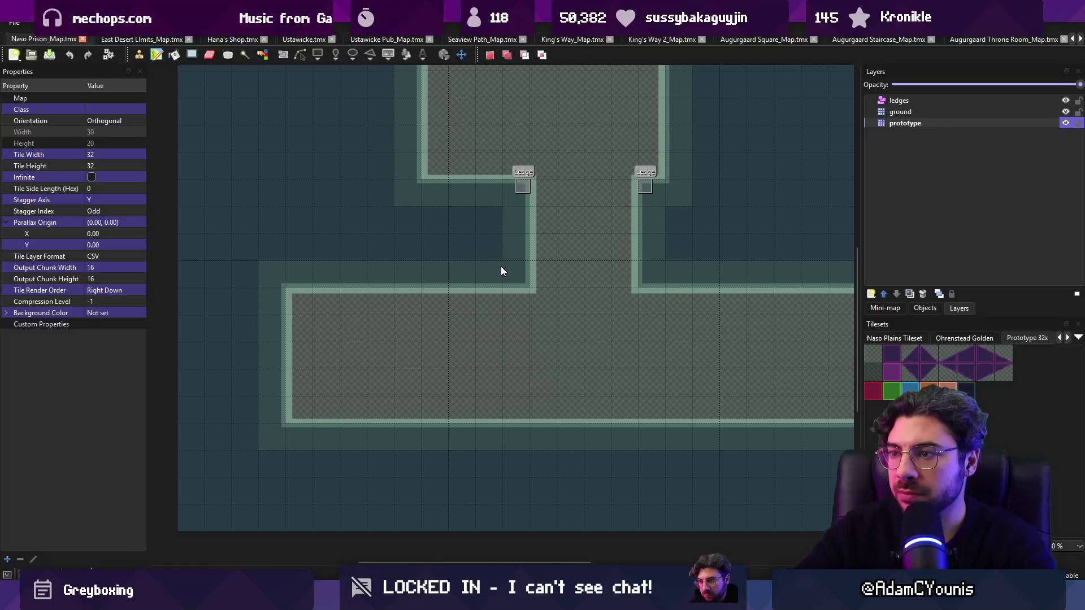
{"action": "left_click", "coordinate": [505, 331]}
{"action": "left_click", "coordinate": [689, 304]}
{"action": "left_click_drag", "start_coordinate": [465, 293], "coordinate": [449, 324]}
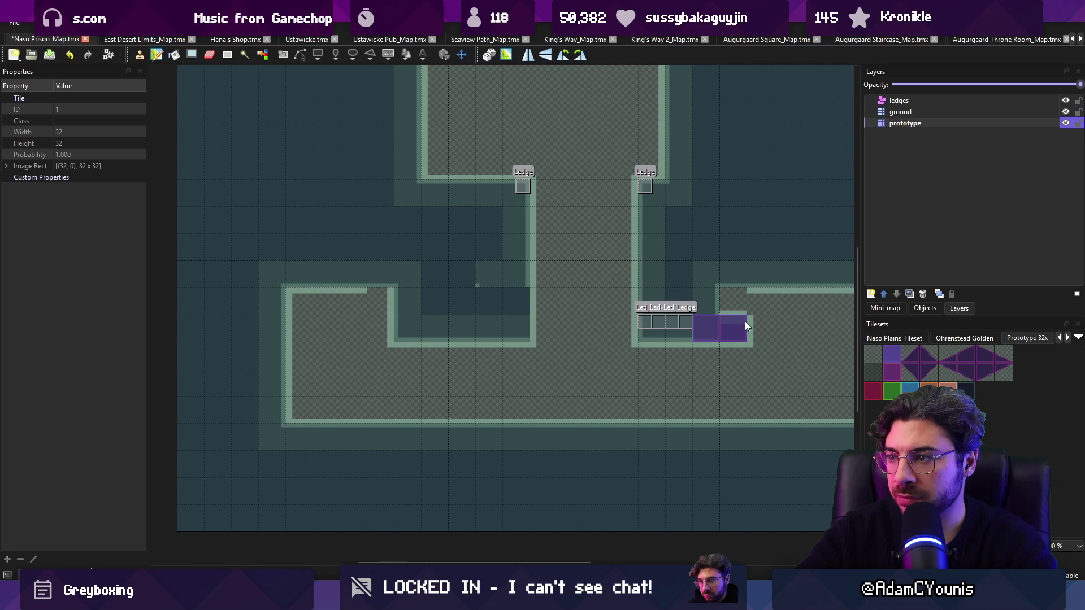
{"action": "key", "text": "ctrl+z"}
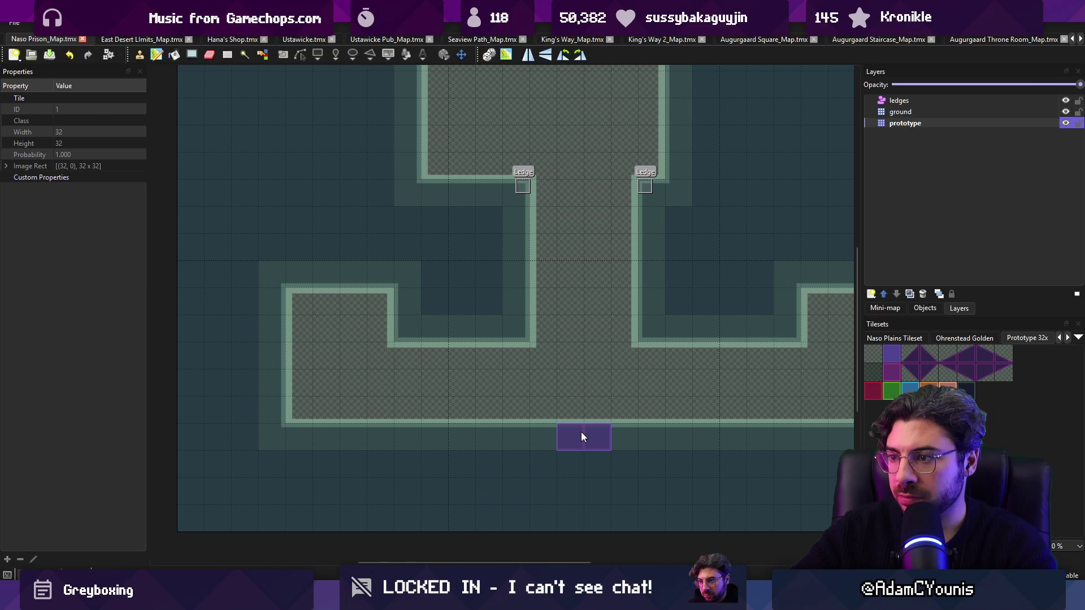
{"action": "key", "text": "alt+Tab"}
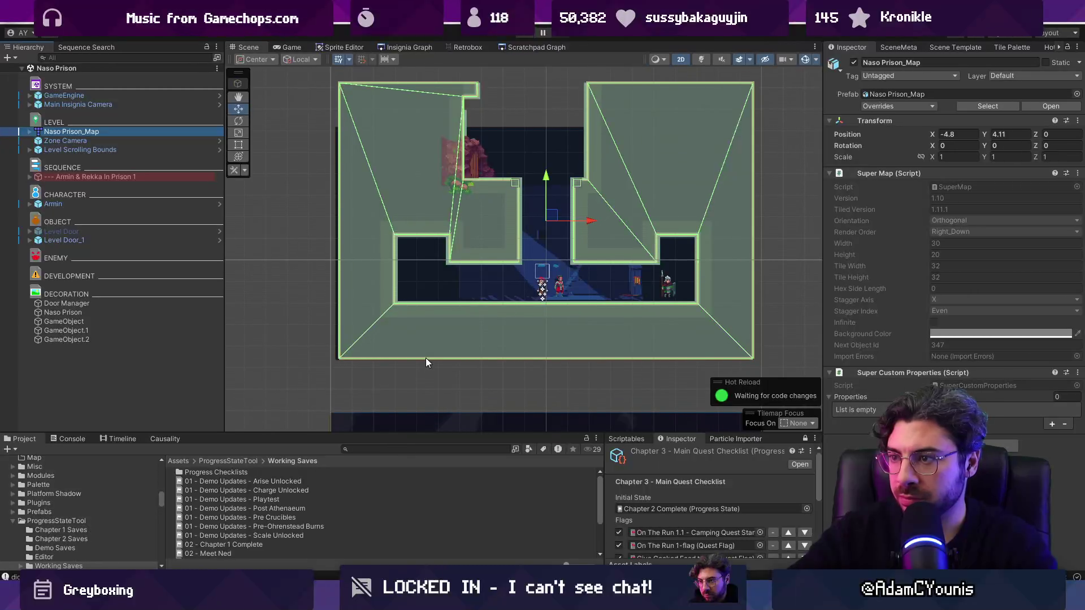
Step: Playtest the room moving left and right, stop, and add a new walls layer in Tiled
{"action": "key", "text": "ctrl+p"}
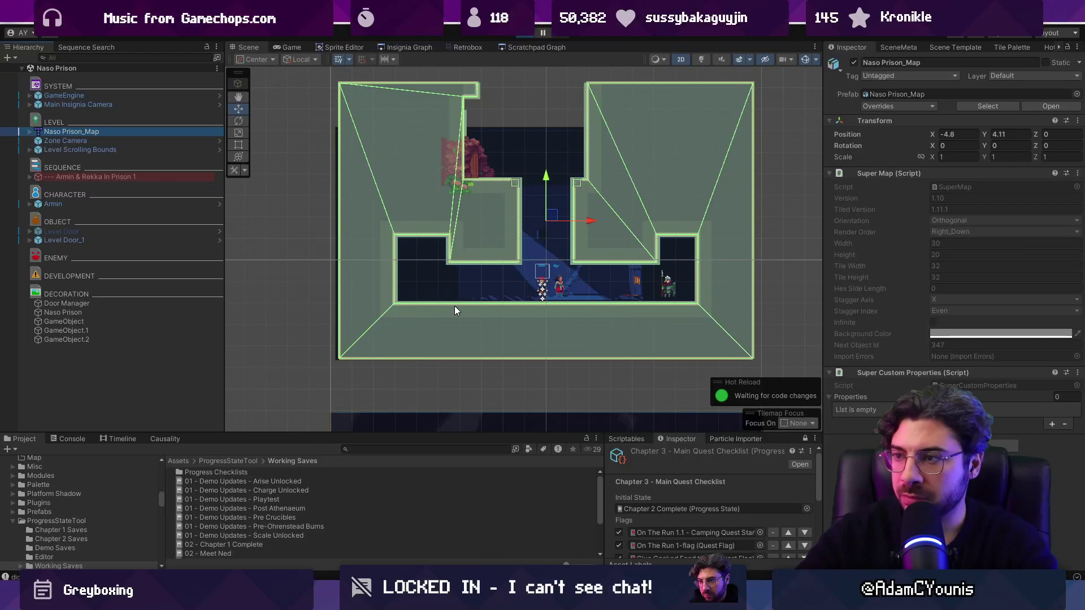
{"action": "key", "text": "Right"}
{"action": "key", "text": "Left"}
{"action": "key", "text": "Right"}
{"action": "key", "text": "Right"}
{"action": "key", "text": "Left"}
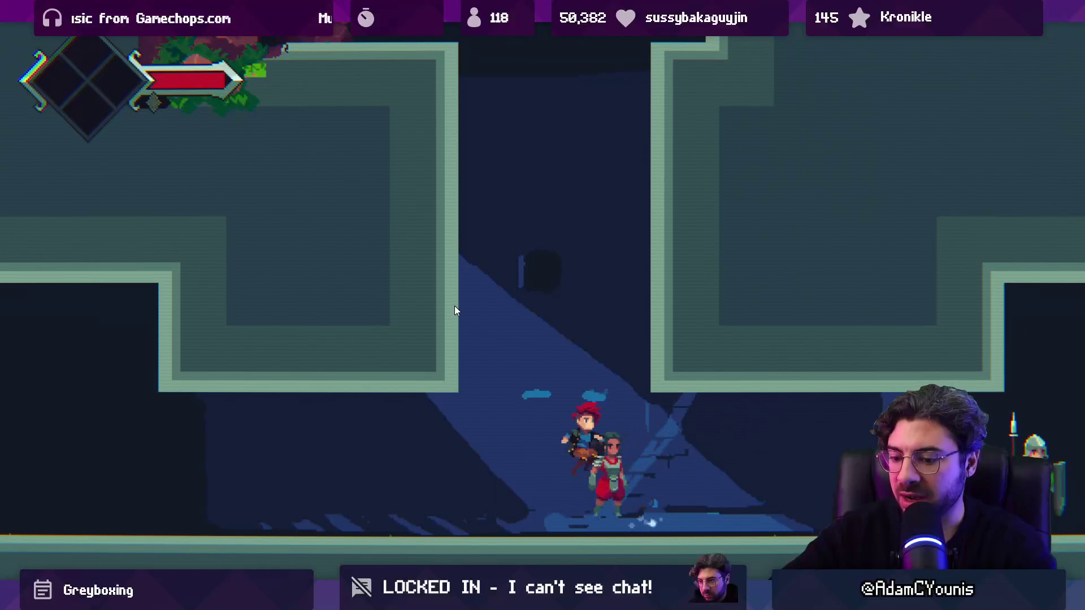
{"action": "key", "text": "ctrl+shift+F7"}
{"action": "key", "text": "ctrl+p"}
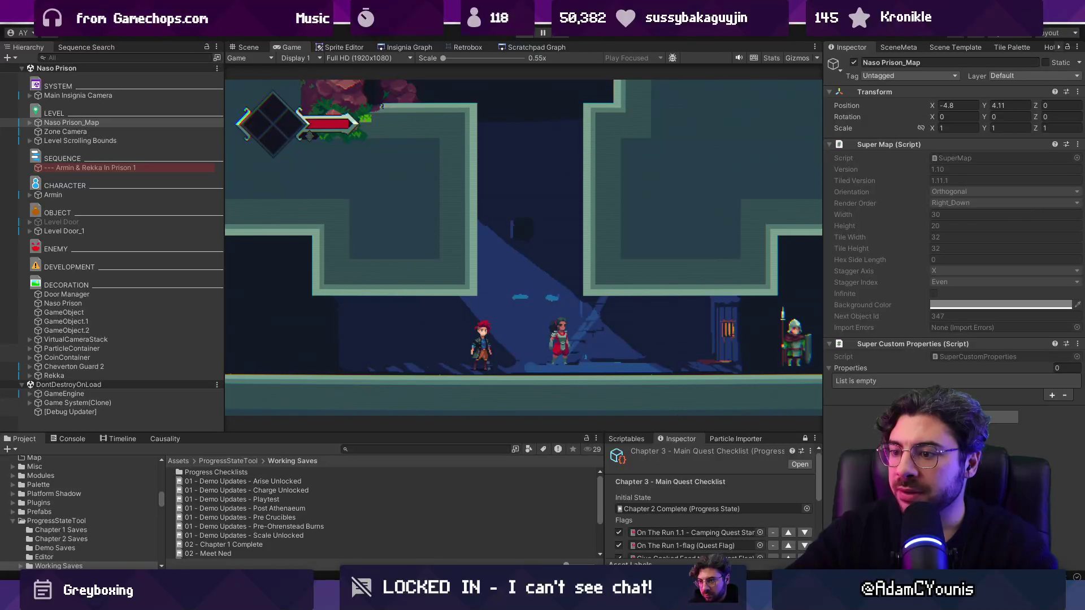
{"action": "key", "text": "alt+Tab"}
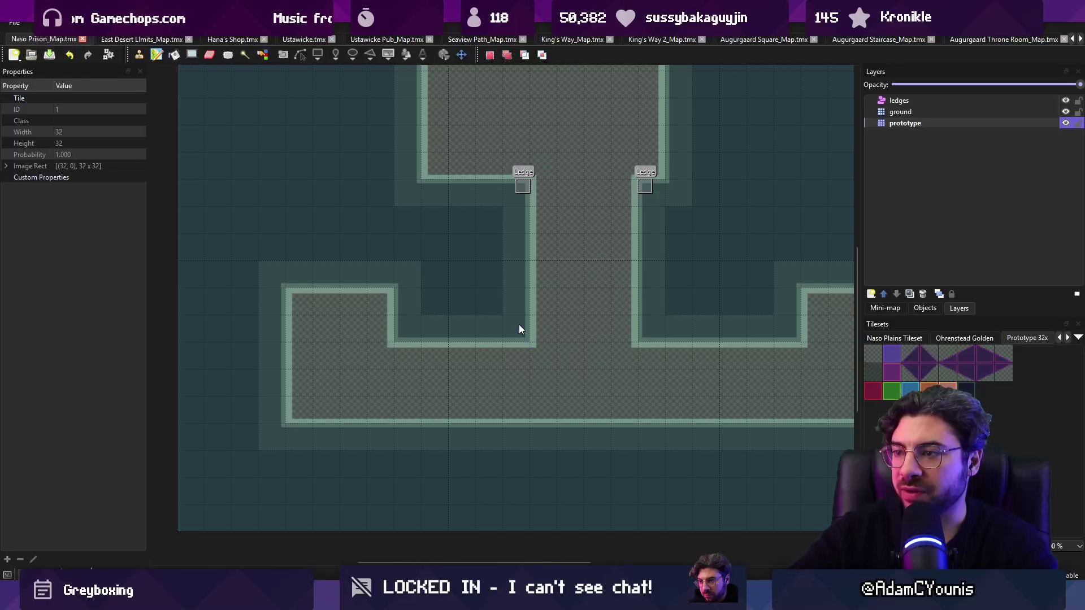
{"action": "left_click", "coordinate": [486, 355]}
Step: Paint an orange wall column under the left ledge and stamp a wall block at the right ledge
{"action": "left_click", "coordinate": [929, 392]}
{"action": "left_click_drag", "start_coordinate": [533, 351], "coordinate": [504, 247]}
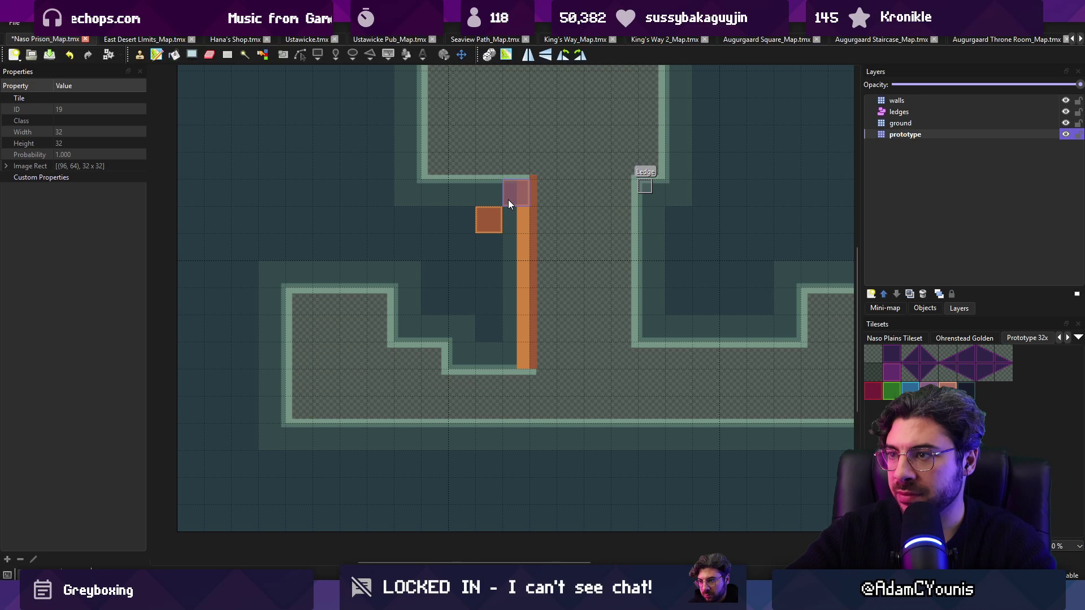
{"action": "key", "text": "r"}
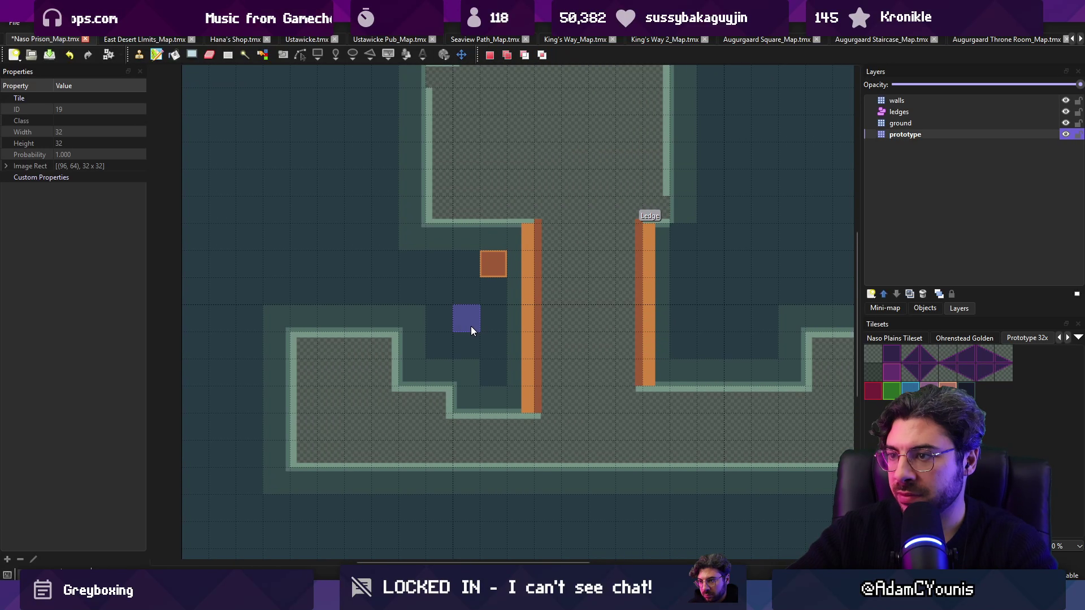
{"action": "scroll", "coordinate": [479, 369], "scroll_direction": "up", "scroll_amount": 3}
{"action": "left_click_drag", "start_coordinate": [515, 255], "coordinate": [562, 303]}
{"action": "key", "text": "ctrl+x"}
{"action": "key", "text": "ctrl+v"}
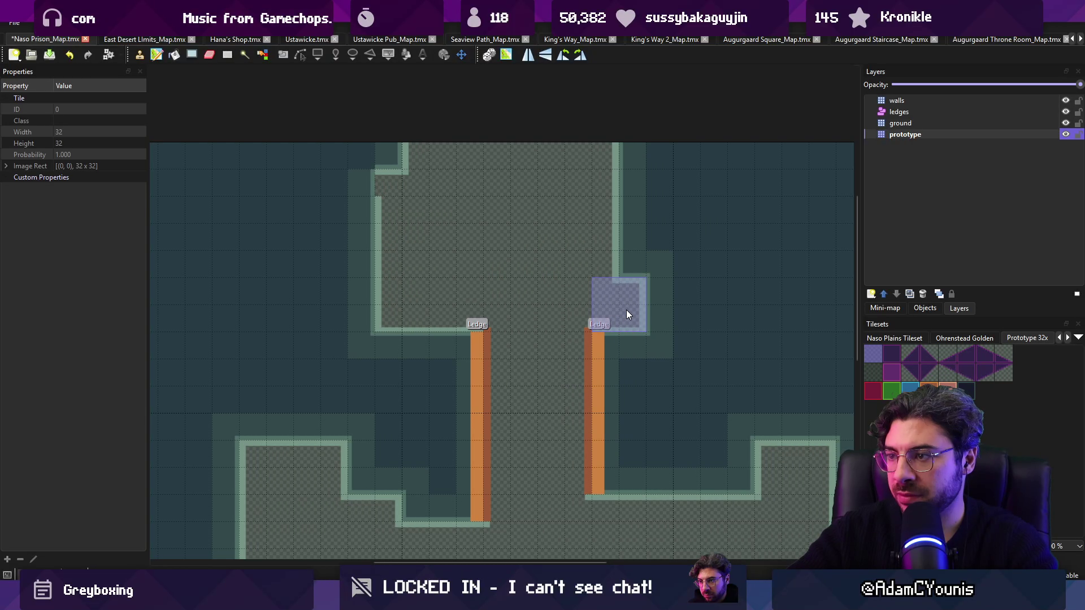
{"action": "left_click", "coordinate": [620, 285]}
Step: Save the map and playtest the new orange walls in Unity
{"action": "key", "text": "ctrl+s"}
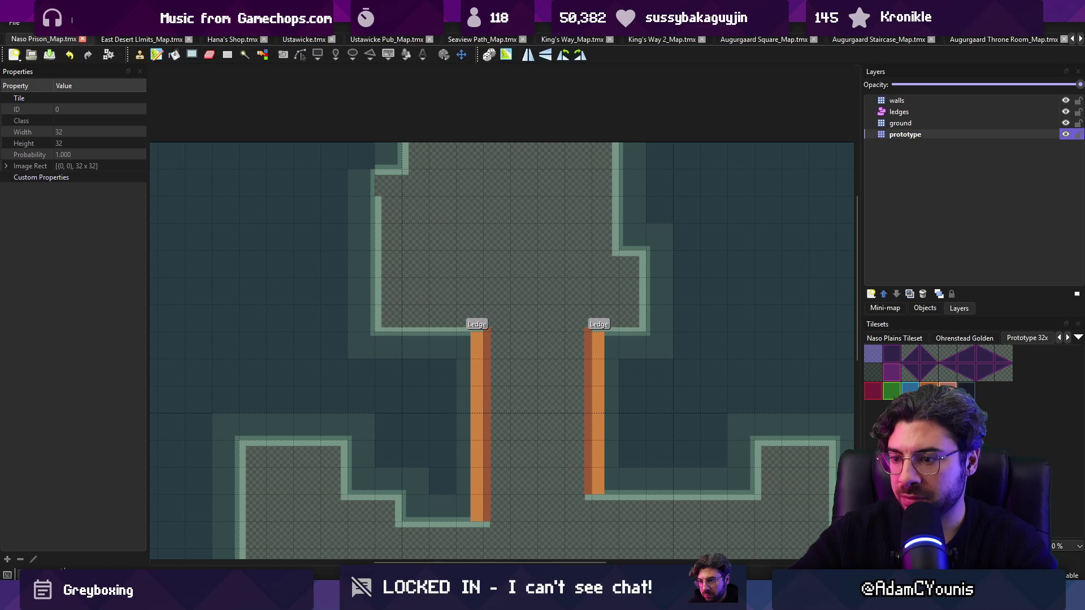
{"action": "key", "text": "alt+Tab"}
{"action": "key", "text": "ctrl+p"}
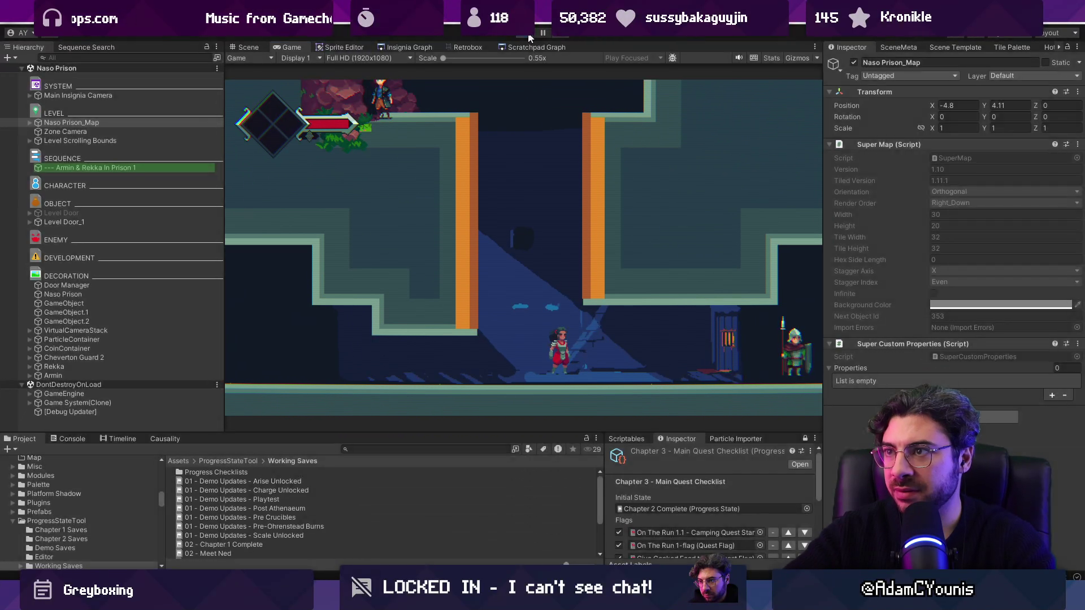
{"action": "left_click", "coordinate": [528, 32]}
Step: Rework the right orange wall tiles with copy and paste, then save the map
{"action": "key", "text": "alt+Tab"}
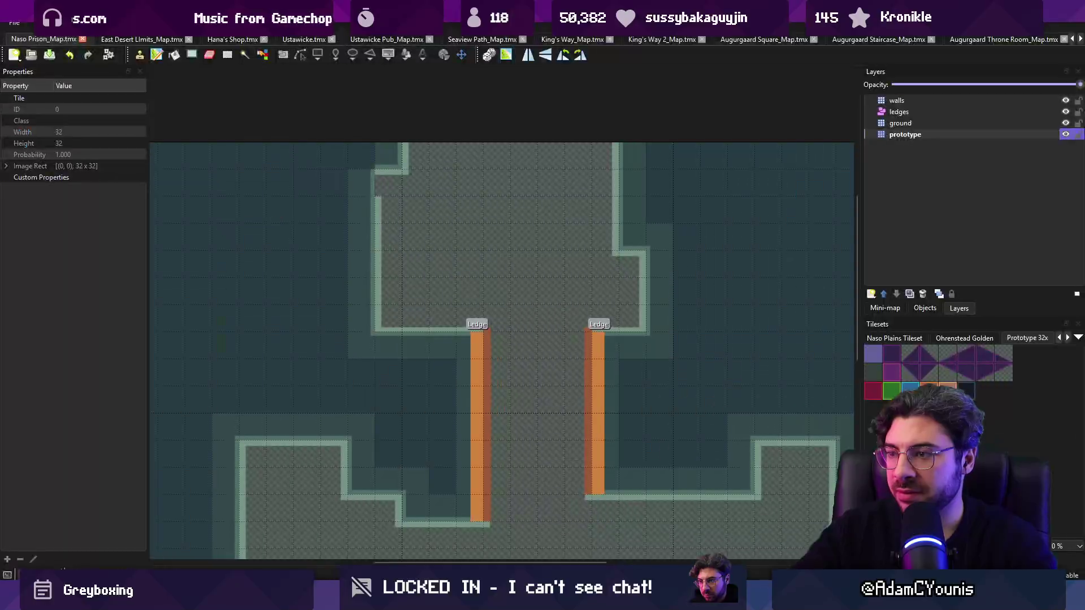
{"action": "left_click_drag", "start_coordinate": [550, 328], "coordinate": [554, 314]}
{"action": "right_click", "coordinate": [477, 329]}
{"action": "key", "text": "r"}
{"action": "mouse_move", "coordinate": [620, 252]}
{"action": "left_mouse_down"}
{"action": "mouse_move", "coordinate": [588, 289]}
{"action": "mouse_move", "coordinate": [589, 339]}
{"action": "left_mouse_up"}
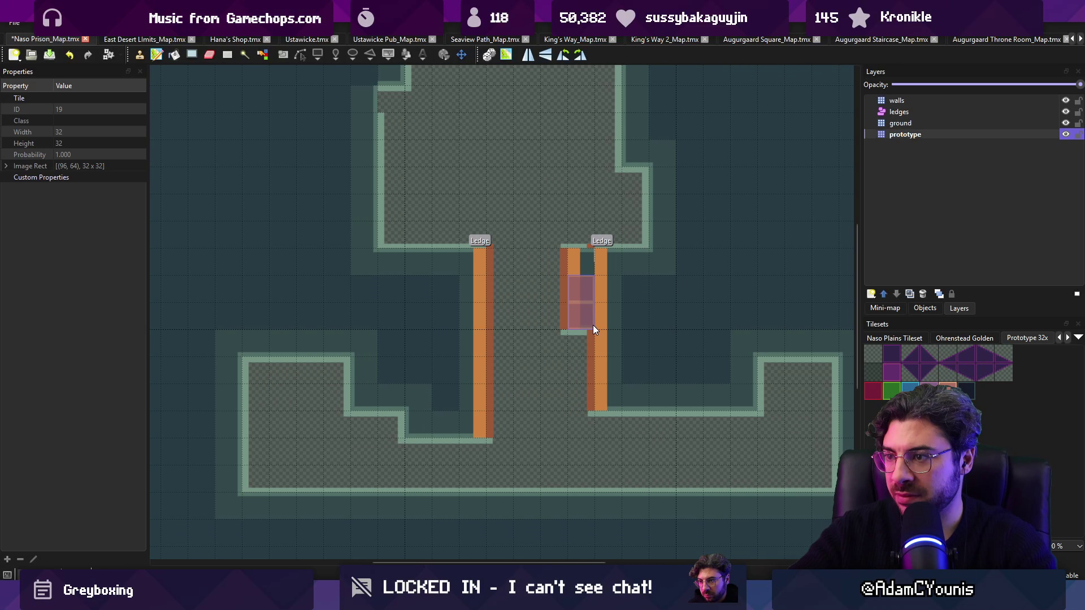
{"action": "key", "text": "ctrl+c"}
{"action": "key", "text": "ctrl+v"}
{"action": "key", "text": "ctrl+z"}
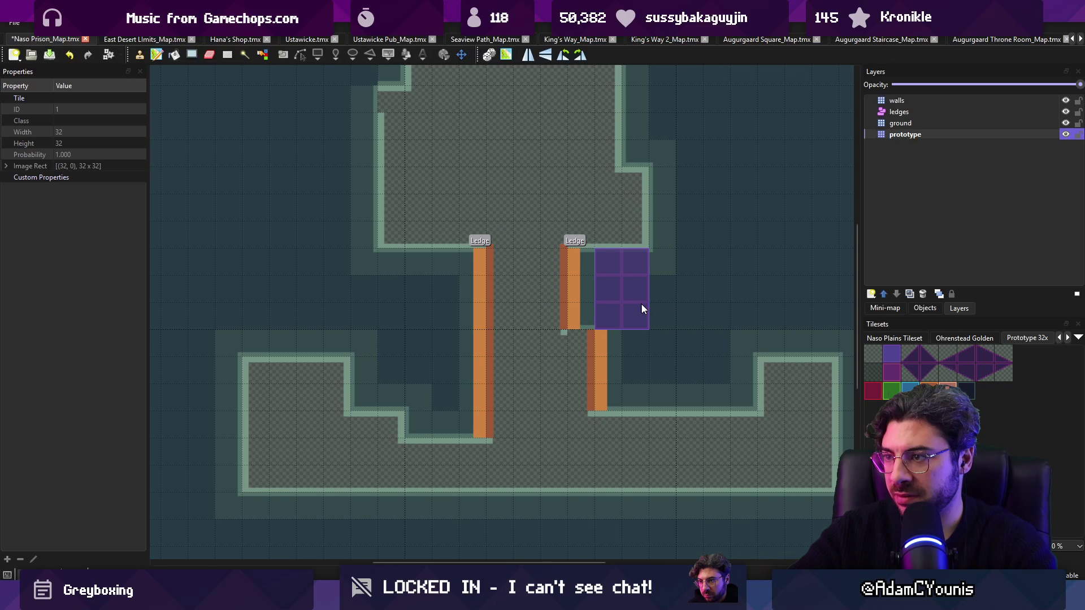
{"action": "right_click", "coordinate": [723, 303]}
{"action": "key", "text": "b"}
{"action": "right_click", "coordinate": [612, 340]}
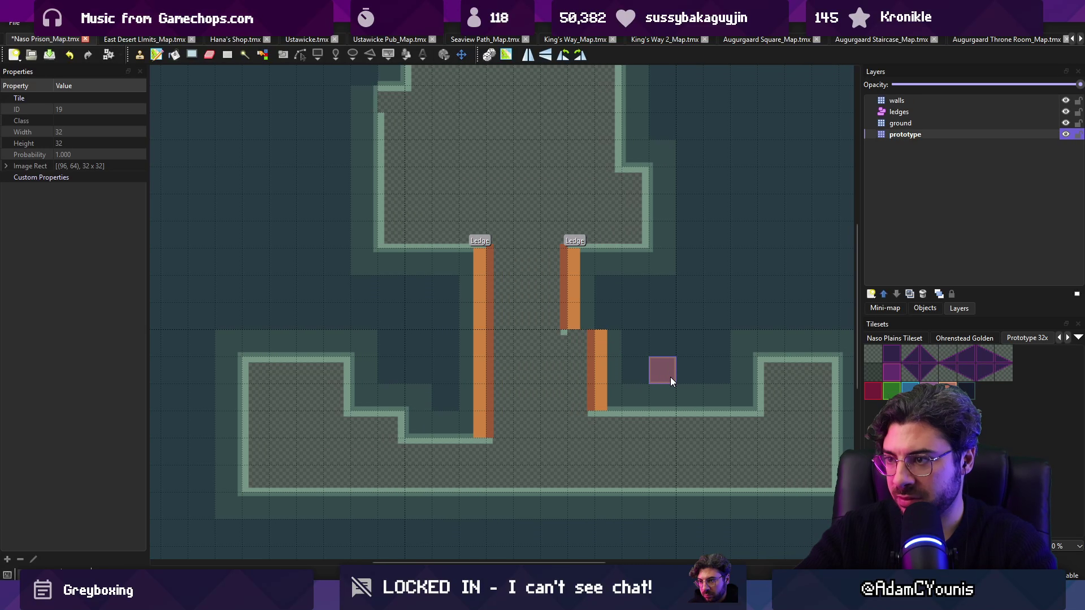
{"action": "key", "text": "ctrl+s"}
{"action": "key", "text": "alt+Tab"}
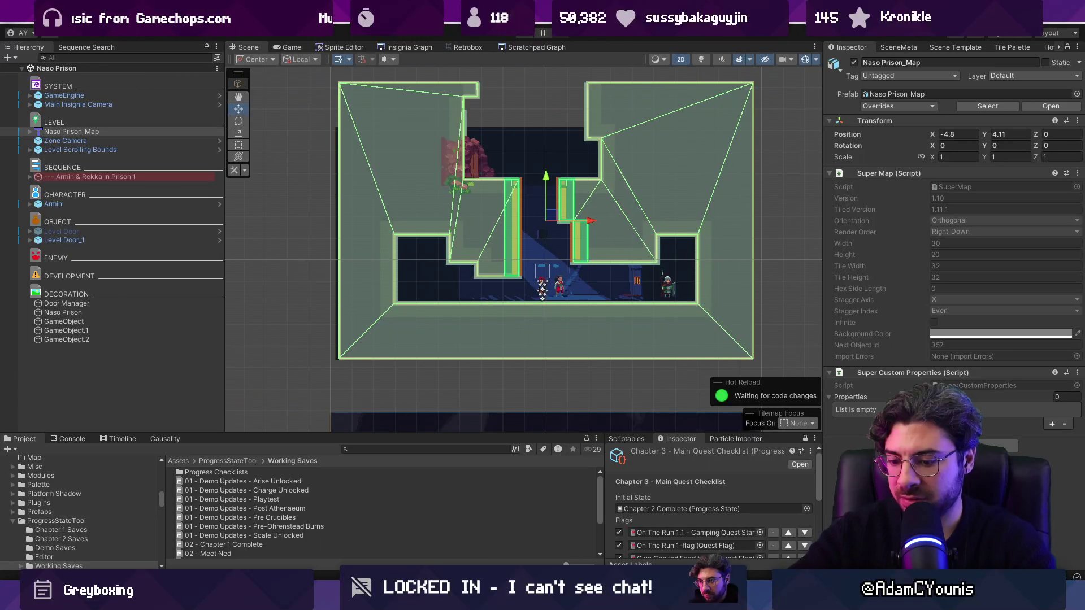
{"action": "key", "text": "ctrl+p"}
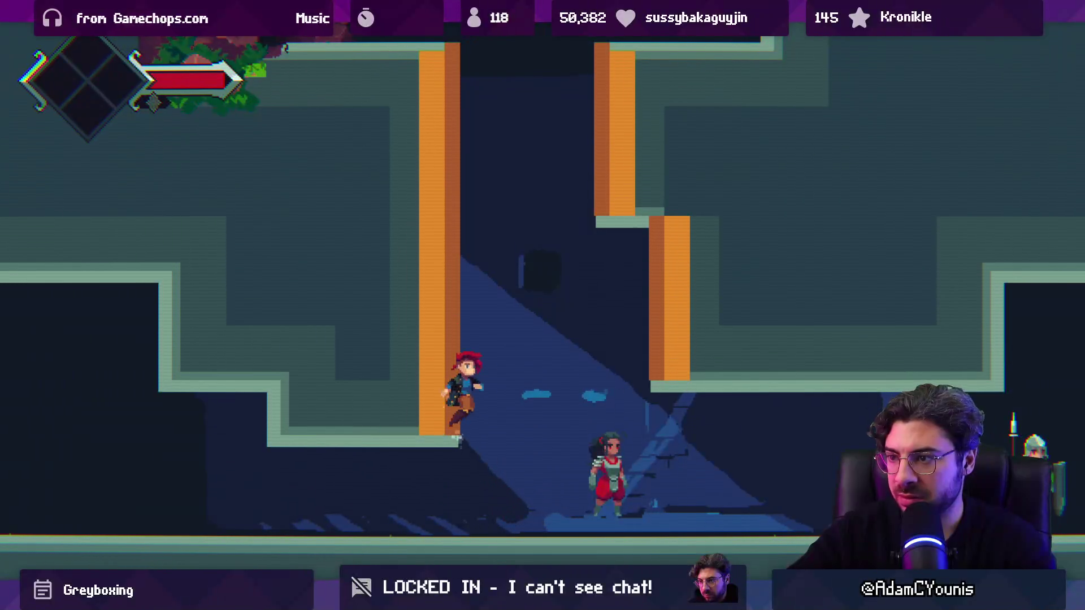
{"action": "key", "text": "Left"}
{"action": "key", "text": "space"}
{"action": "key", "text": "x"}
{"action": "key", "text": "Left"}
{"action": "key", "text": "space"}
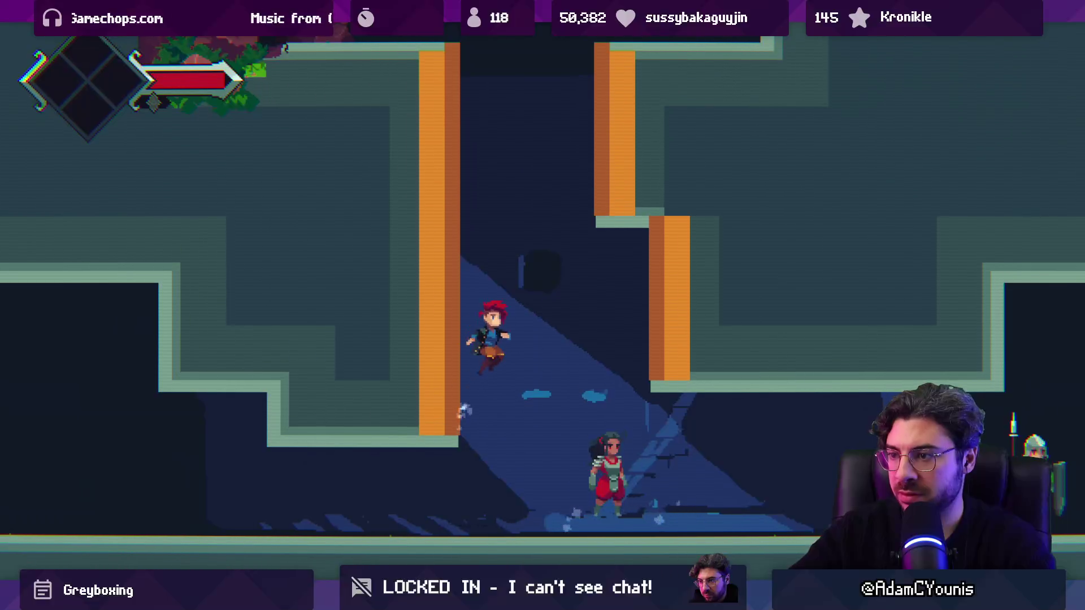
{"action": "key", "text": "Right"}
{"action": "key", "text": "space"}
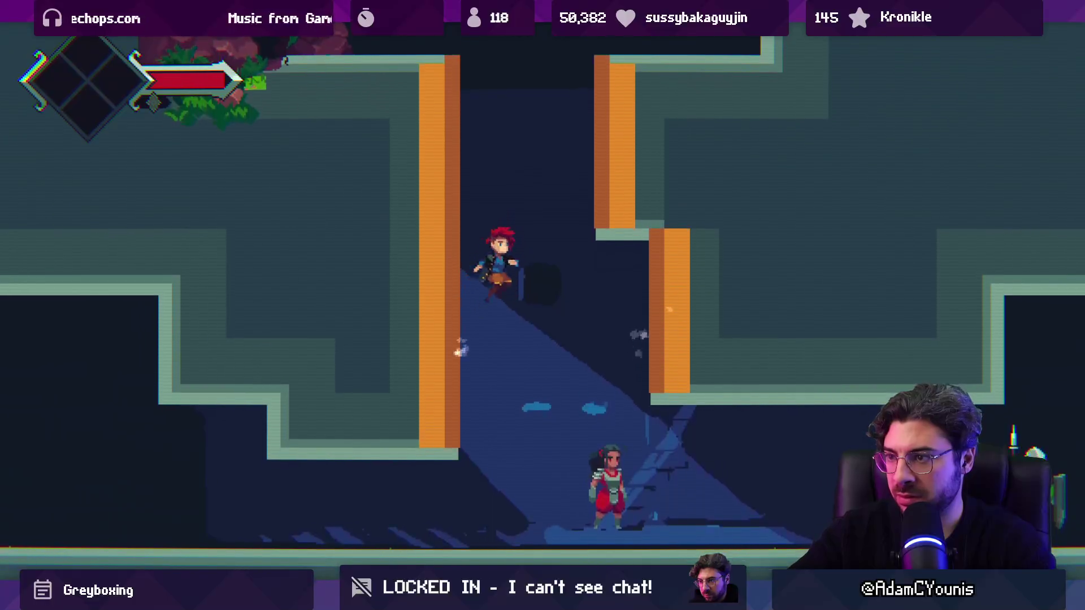
{"action": "key", "text": "Right"}
{"action": "key", "text": "Left"}
{"action": "key", "text": "space"}
{"action": "key", "text": "space"}
{"action": "key", "text": "Right"}
{"action": "key", "text": "x"}
{"action": "key", "text": "space"}
{"action": "key", "text": "Left"}
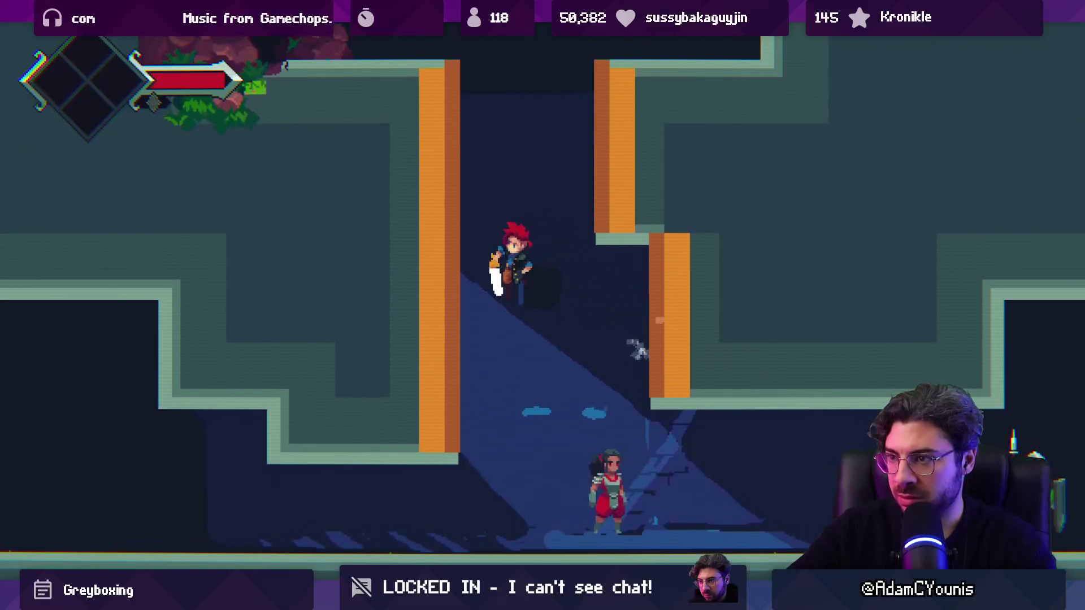
{"action": "key", "text": "space"}
{"action": "key", "text": "Right"}
{"action": "key", "text": "space"}
{"action": "key", "text": "Left"}
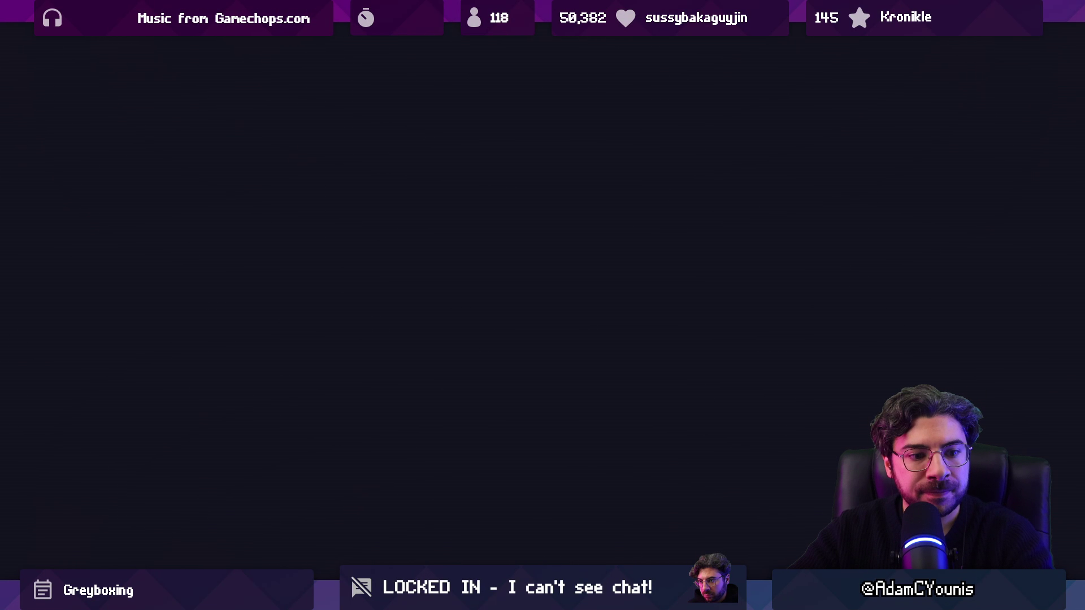
{"action": "key", "text": "Right"}
{"action": "key", "text": "alt+Tab"}
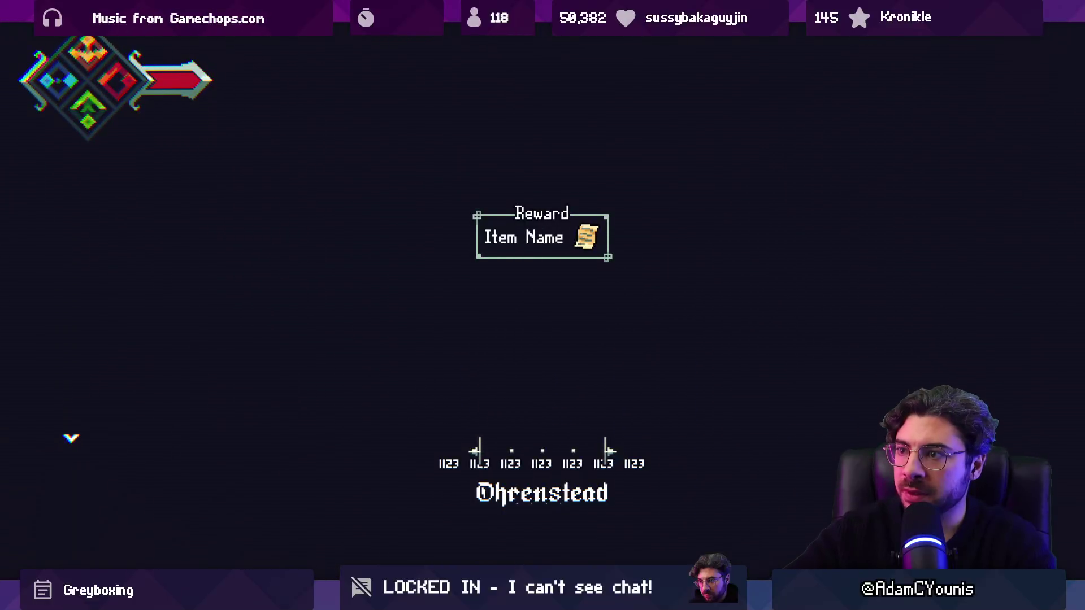
{"action": "key", "text": "ctrl+p"}
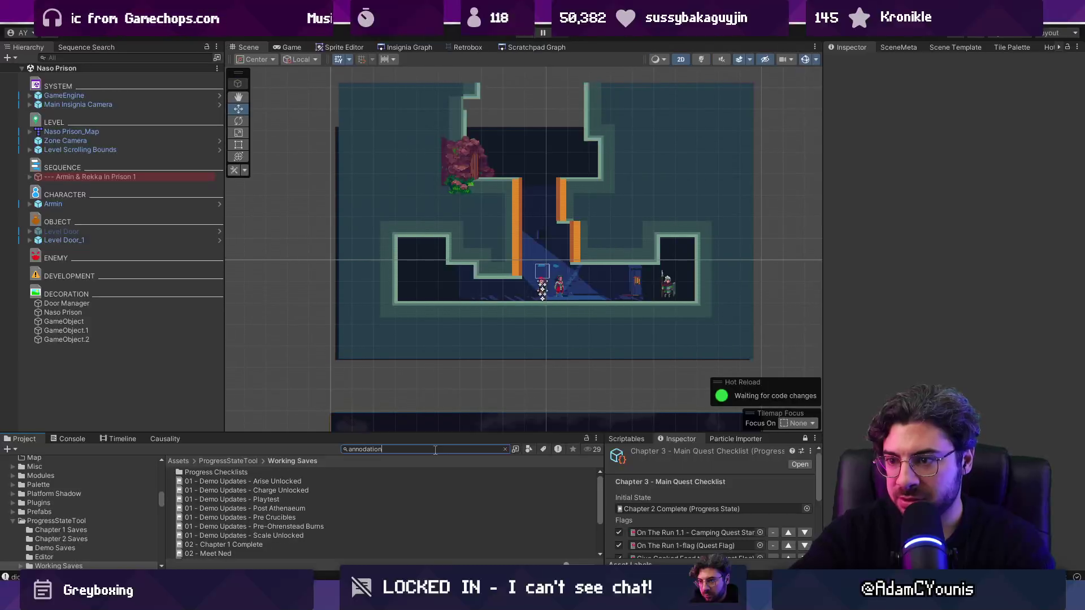
Step: Drop an Annotation into Naso Prison titled 'Armin and Rekka Cutscene', noting 'The two discuss their hate for one another'
{"action": "key", "text": "BackSpace"}
{"action": "key", "text": "BackSpace"}
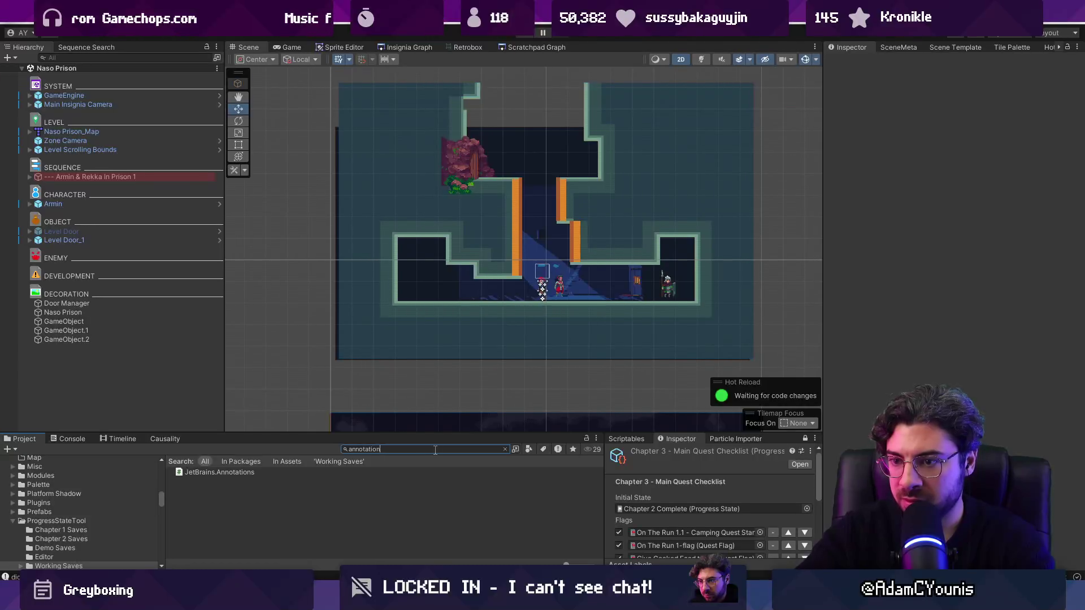
{"action": "left_click_drag", "start_coordinate": [224, 501], "coordinate": [126, 376]}
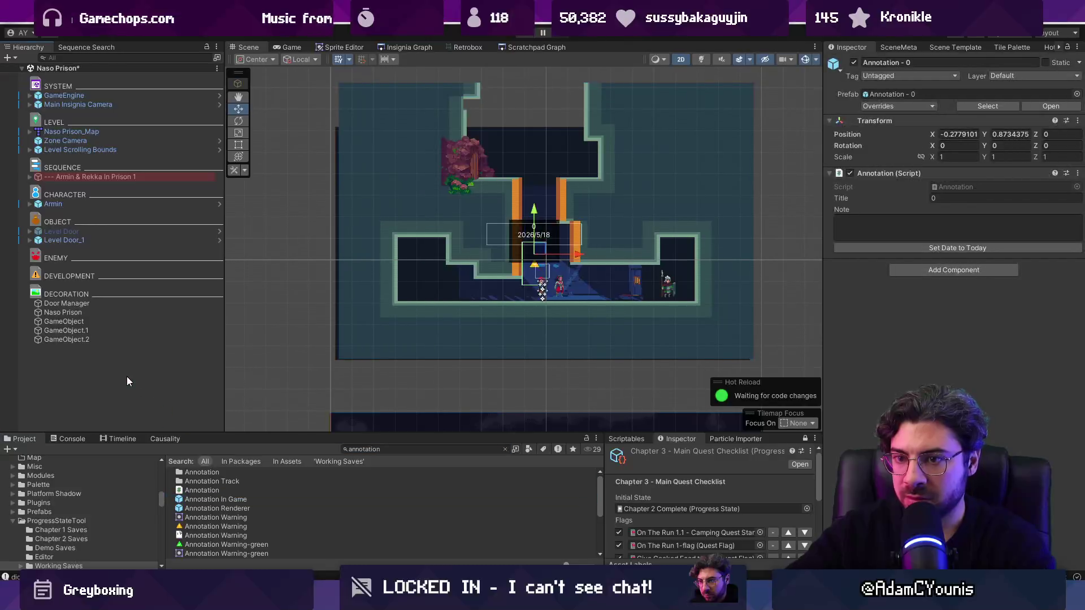
{"action": "key", "text": "f"}
{"action": "left_click", "coordinate": [988, 199]}
{"action": "type", "text": "Armin and Rekka Cutscene"}
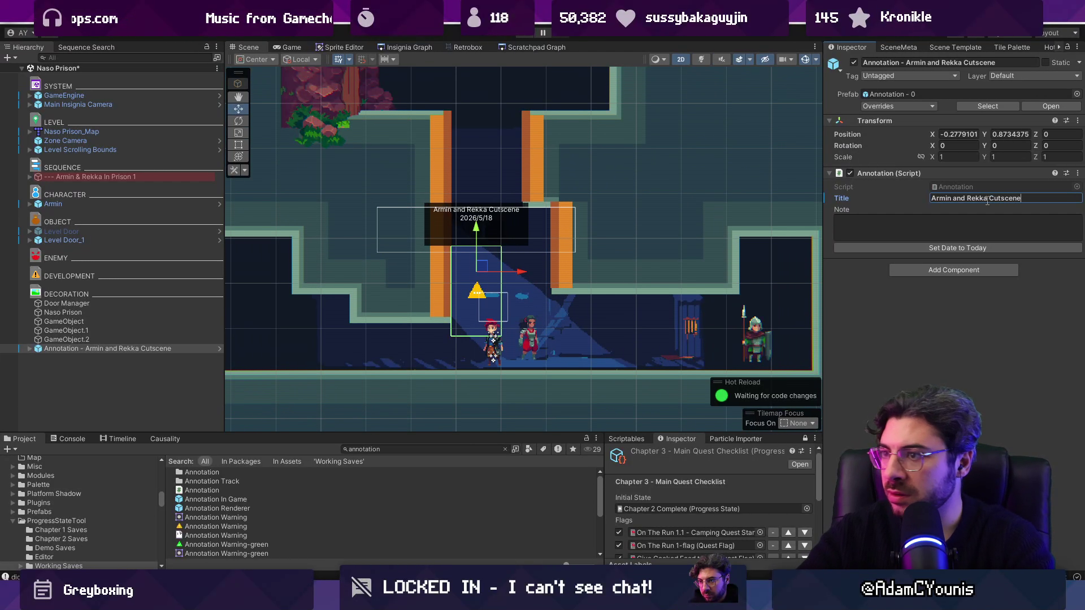
{"action": "left_click", "coordinate": [966, 225]}
{"action": "type", "text": "The two discuss their hate for"}
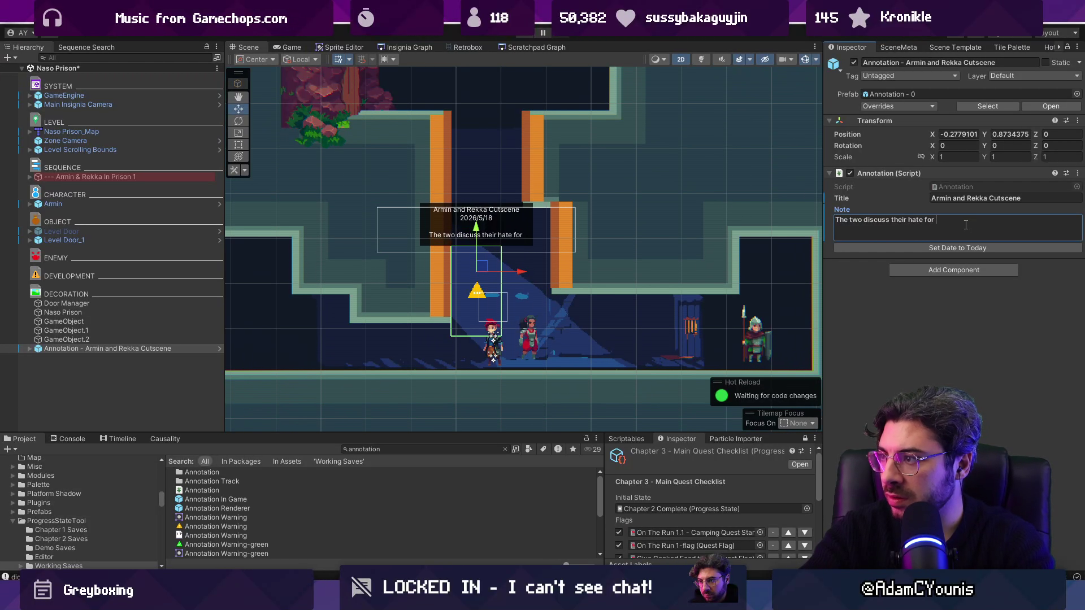
{"action": "type", "text": "one another"}
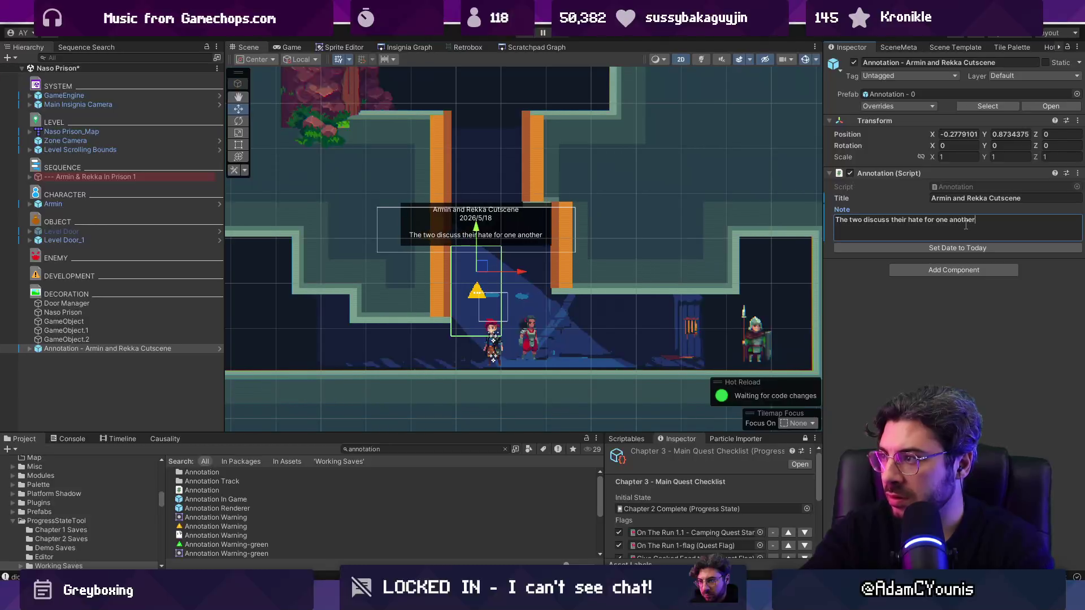